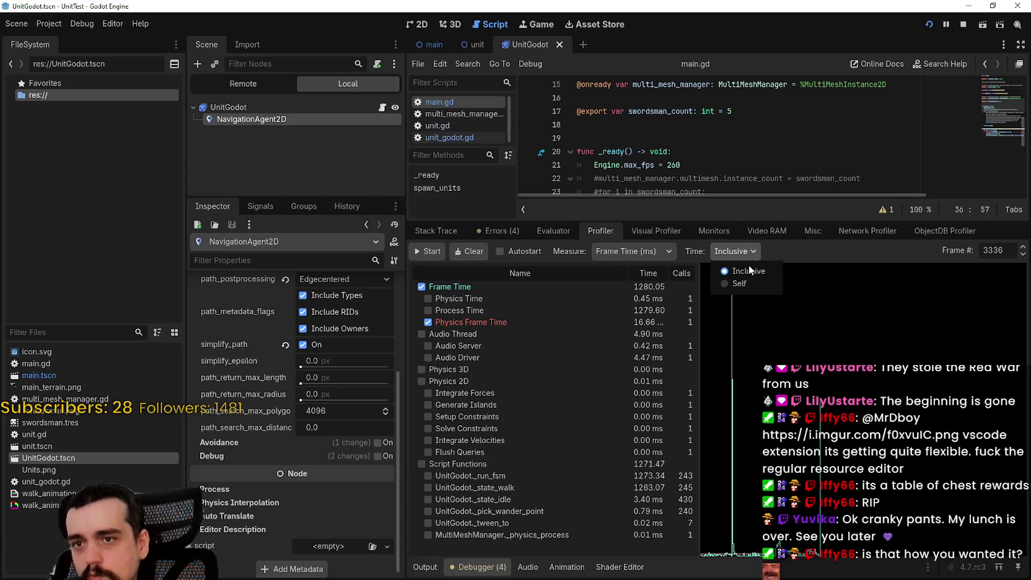
- Switch the Profiler's Time display from Inclusive to Self
{"action": "left_click", "coordinate": [744, 284]}
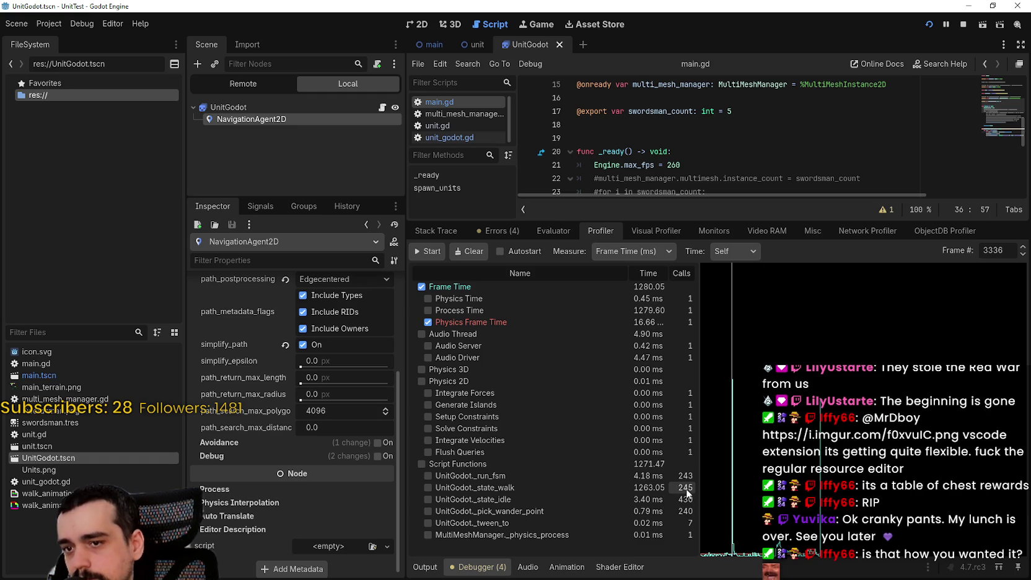
- Drag the editor/debugger splitter down to enlarge the script editor over the profiler
{"action": "left_click_drag", "start_coordinate": [710, 218], "coordinate": [710, 420]}
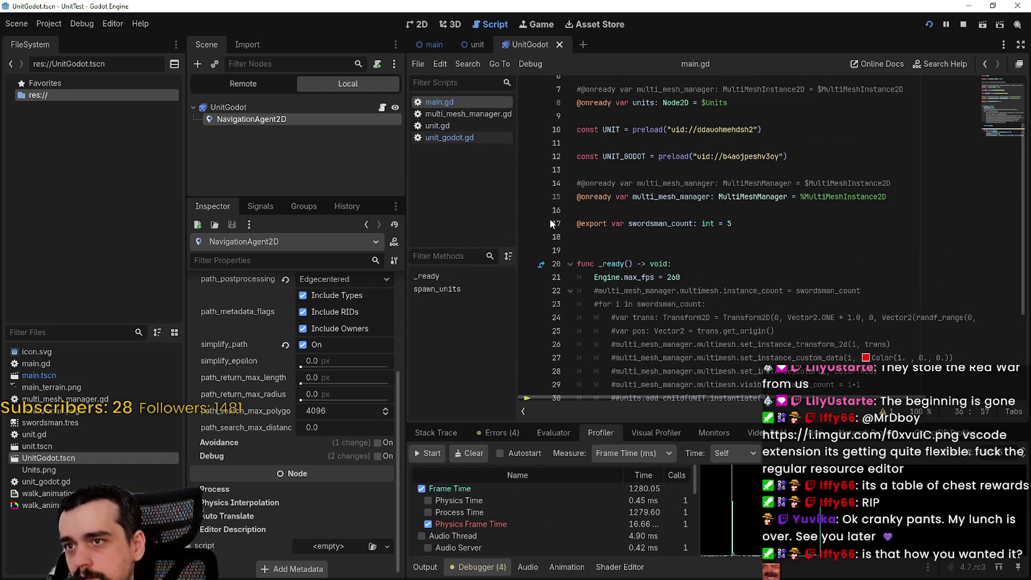
- Open unit.gd, then unit_godot.gd, and read through its path-following walk loop
{"action": "left_click", "coordinate": [463, 123]}
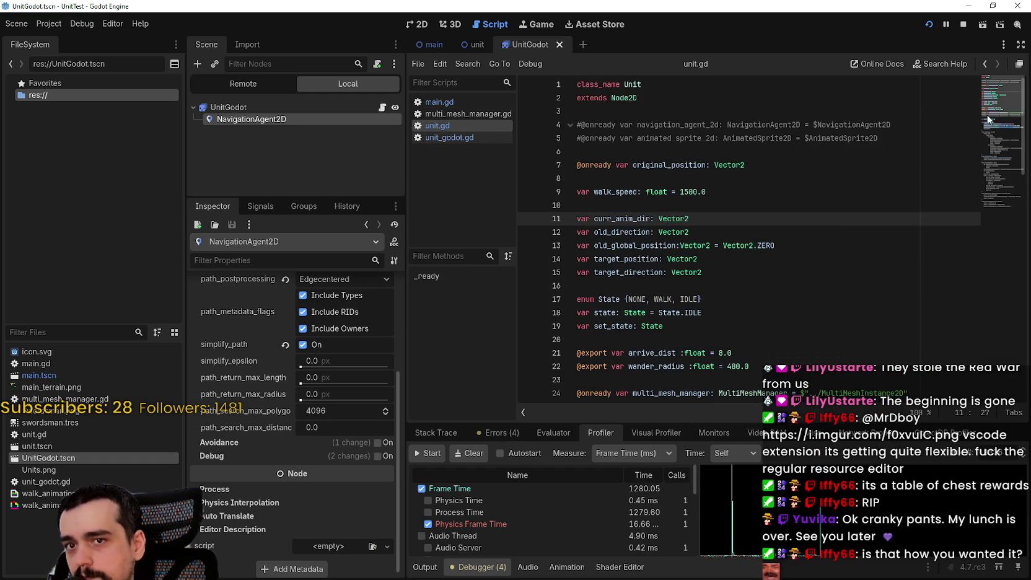
{"action": "mouse_move", "coordinate": [1001, 99]}
{"action": "left_mouse_down"}
{"action": "mouse_move", "coordinate": [1001, 180]}
{"action": "mouse_move", "coordinate": [961, 111]}
{"action": "mouse_move", "coordinate": [957, 139]}
{"action": "mouse_move", "coordinate": [565, 134]}
{"action": "mouse_move", "coordinate": [591, 135]}
{"action": "left_mouse_up"}
{"action": "left_click", "coordinate": [452, 137]}
{"action": "scroll", "coordinate": [977, 149], "scroll_direction": "down", "scroll_amount": 1}
{"action": "scroll", "coordinate": [978, 149], "scroll_direction": "up", "scroll_amount": 2}
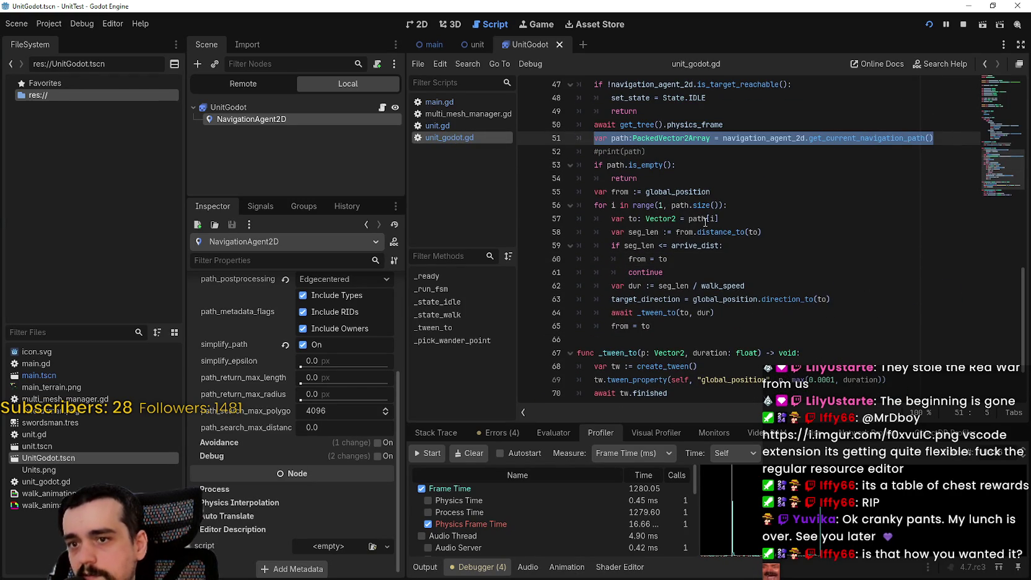
- Scroll the Profiler list to check the remaining UnitGodot function costs like _run_fsm and _state_idle
{"action": "mouse_move", "coordinate": [706, 222]}
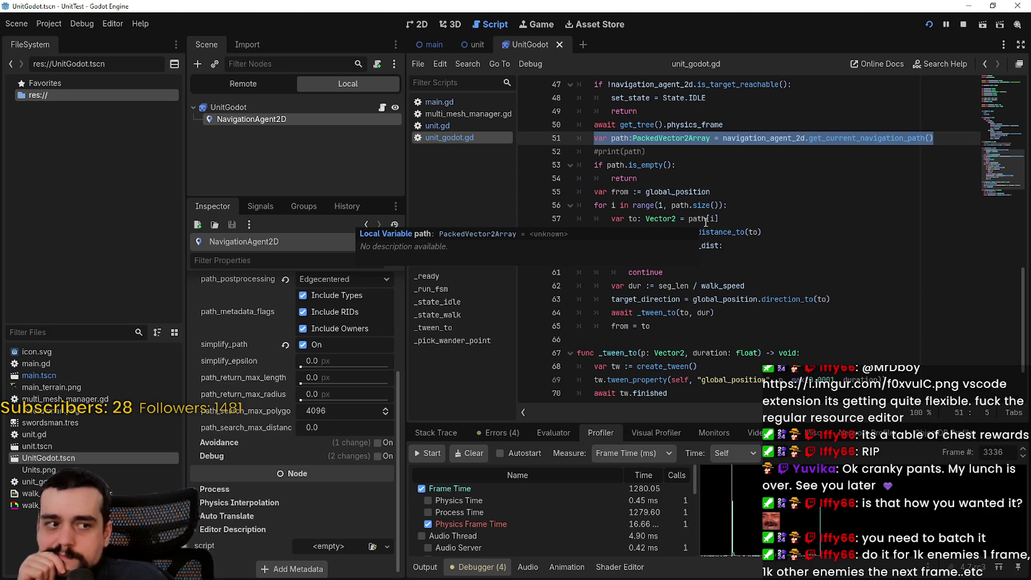
{"action": "scroll", "coordinate": [647, 536], "scroll_direction": "down", "scroll_amount": 10}
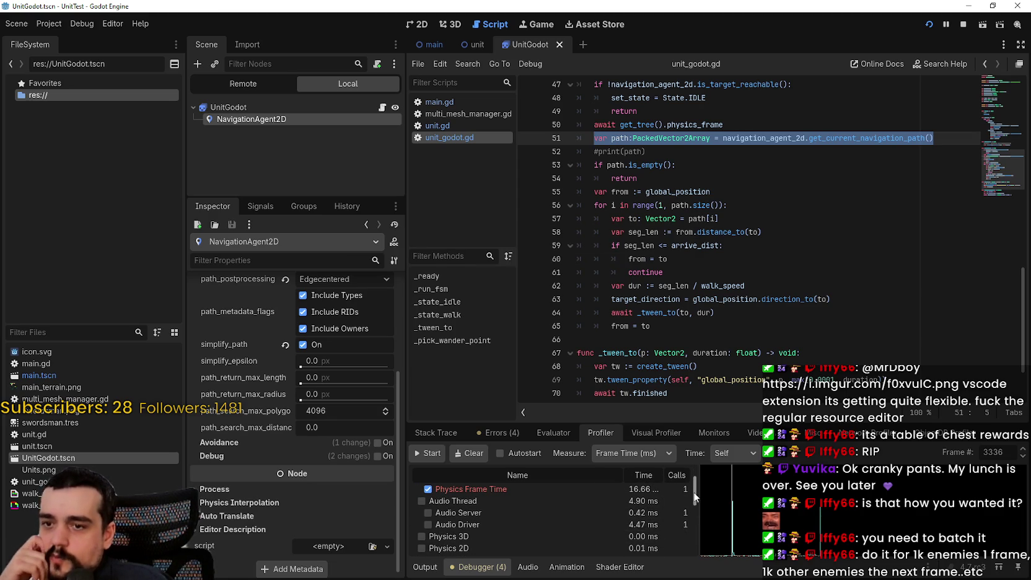
{"action": "scroll", "coordinate": [692, 537], "scroll_direction": "down", "scroll_amount": 4}
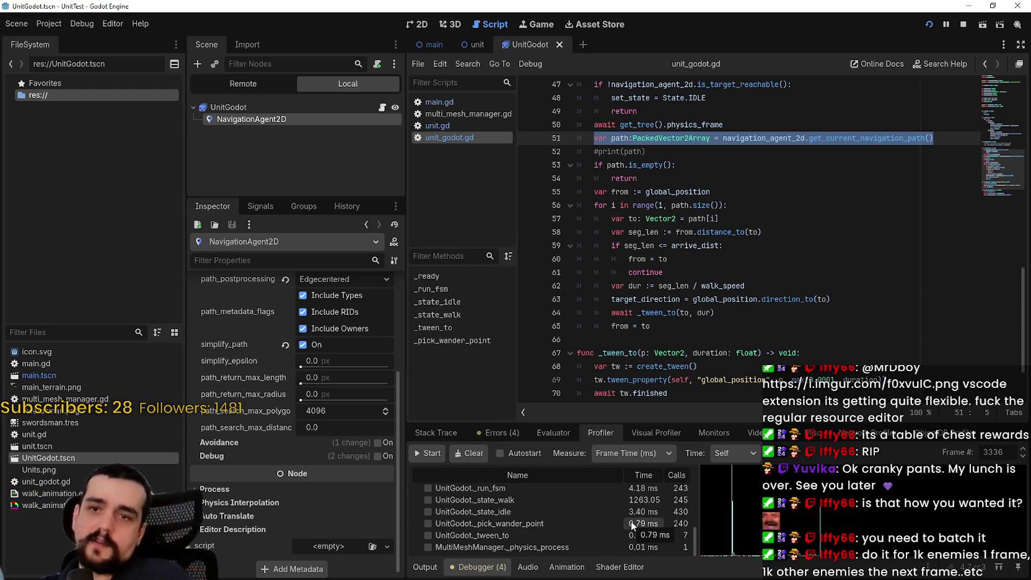
{"action": "left_click", "coordinate": [428, 28]}
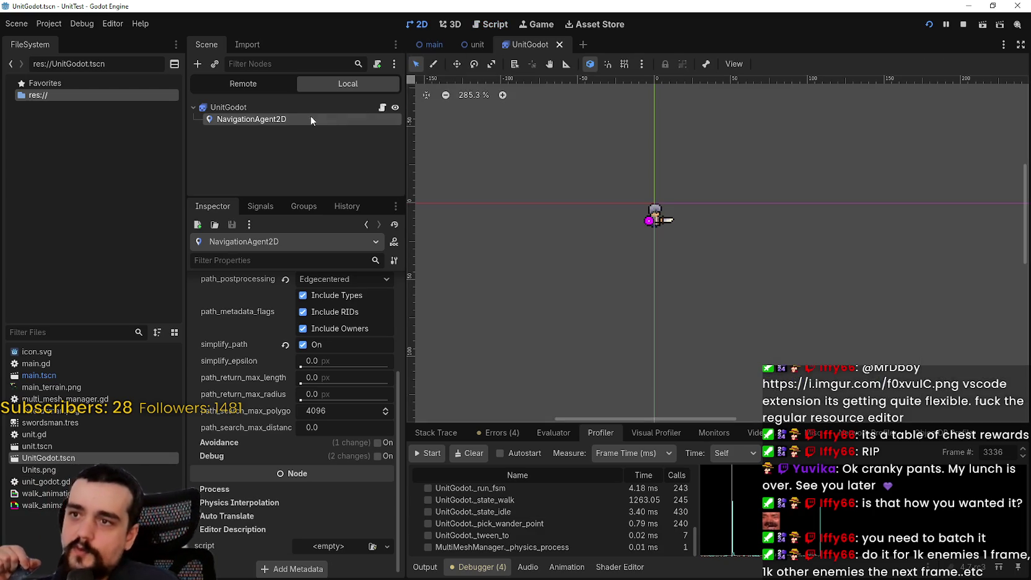
{"action": "left_click", "coordinate": [439, 46]}
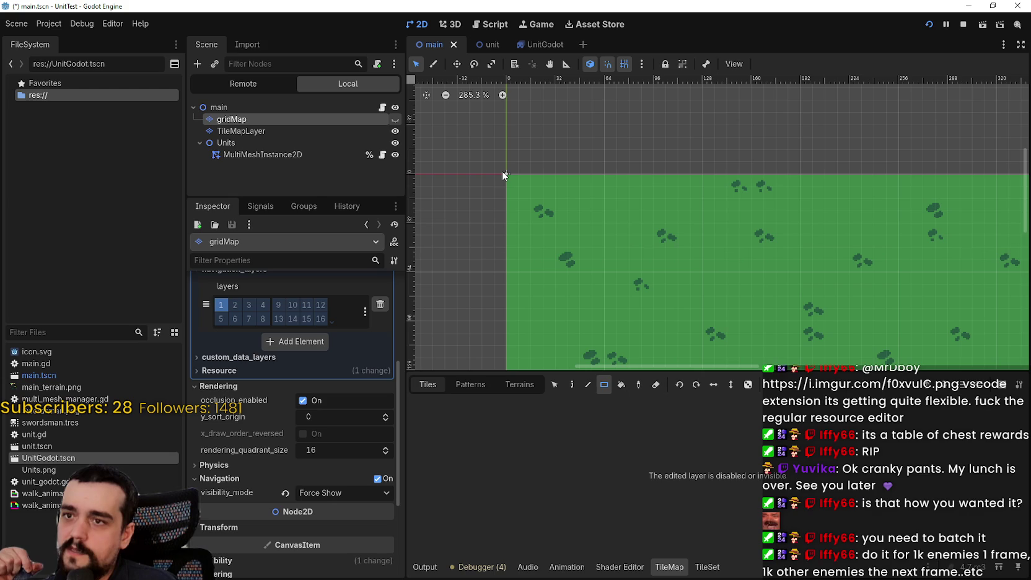
{"action": "scroll", "coordinate": [519, 170], "scroll_direction": "up", "scroll_amount": 5}
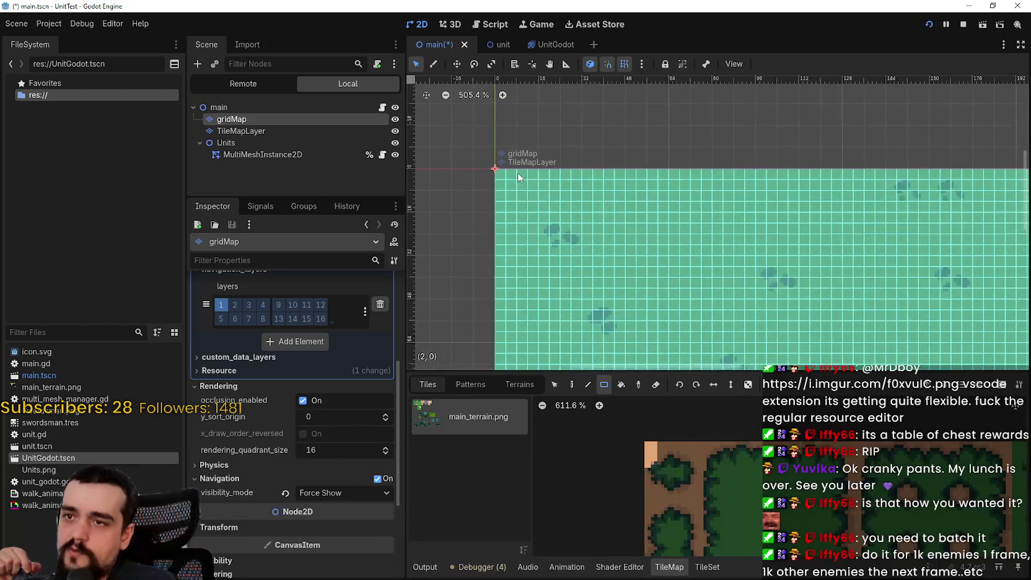
{"action": "scroll", "coordinate": [542, 189], "scroll_direction": "down", "scroll_amount": 8}
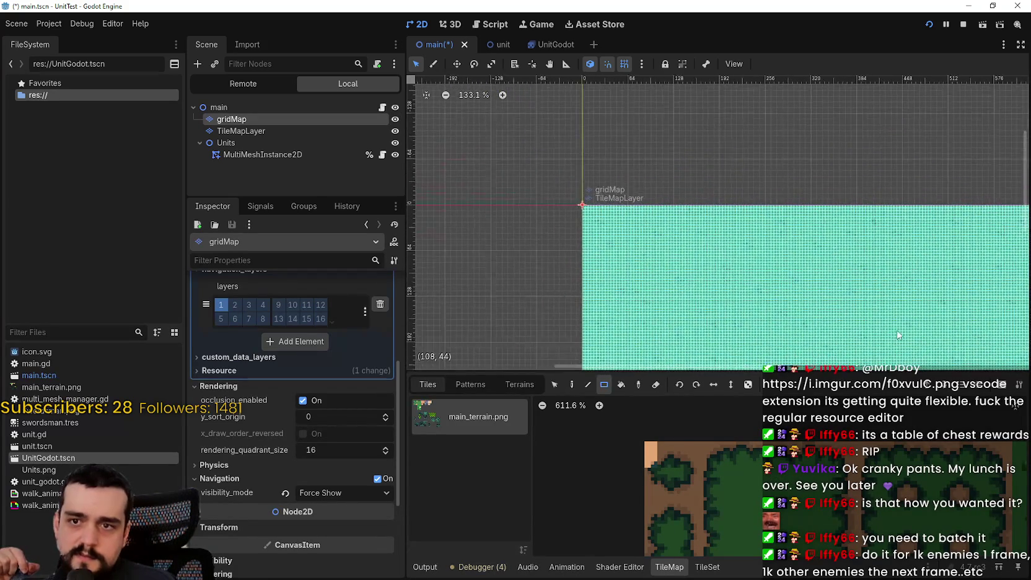
{"action": "scroll", "coordinate": [805, 278], "scroll_direction": "down", "scroll_amount": 3}
{"action": "scroll", "coordinate": [784, 215], "scroll_direction": "down", "scroll_amount": 2}
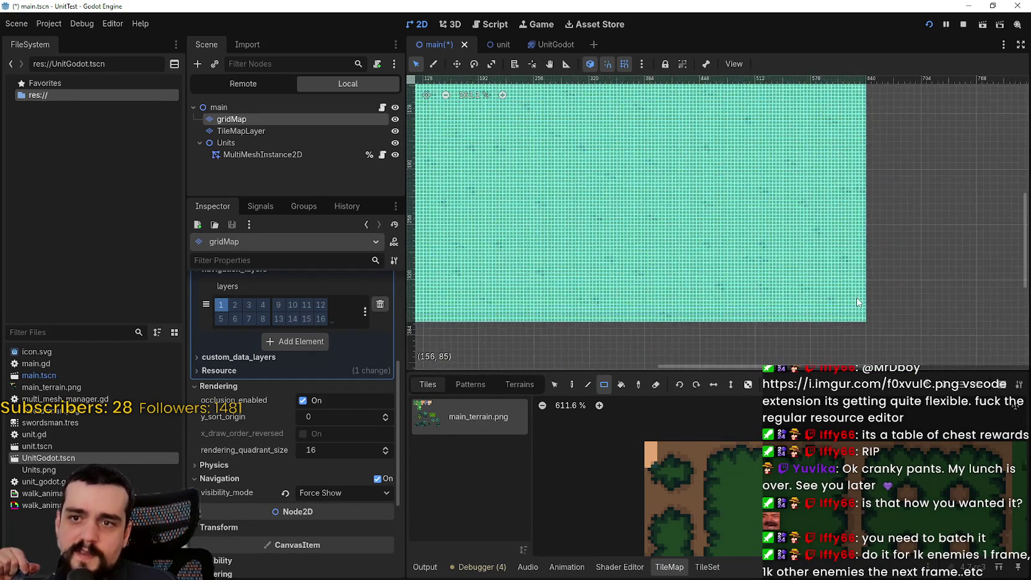
{"action": "scroll", "coordinate": [590, 215], "scroll_direction": "up", "scroll_amount": 2}
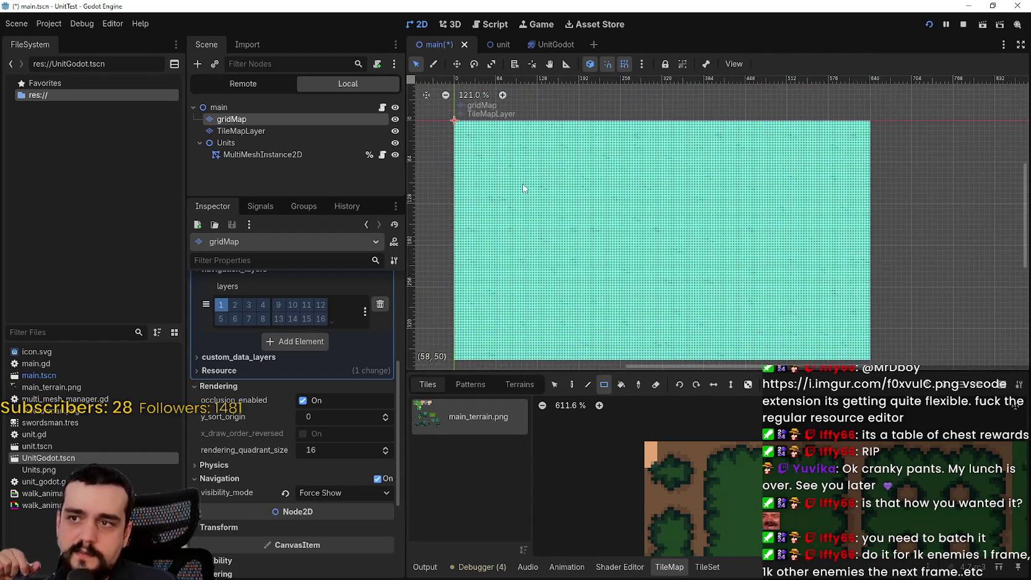
{"action": "scroll", "coordinate": [690, 230], "scroll_direction": "right", "scroll_amount": 3}
{"action": "scroll", "coordinate": [681, 279], "scroll_direction": "up", "scroll_amount": 2}
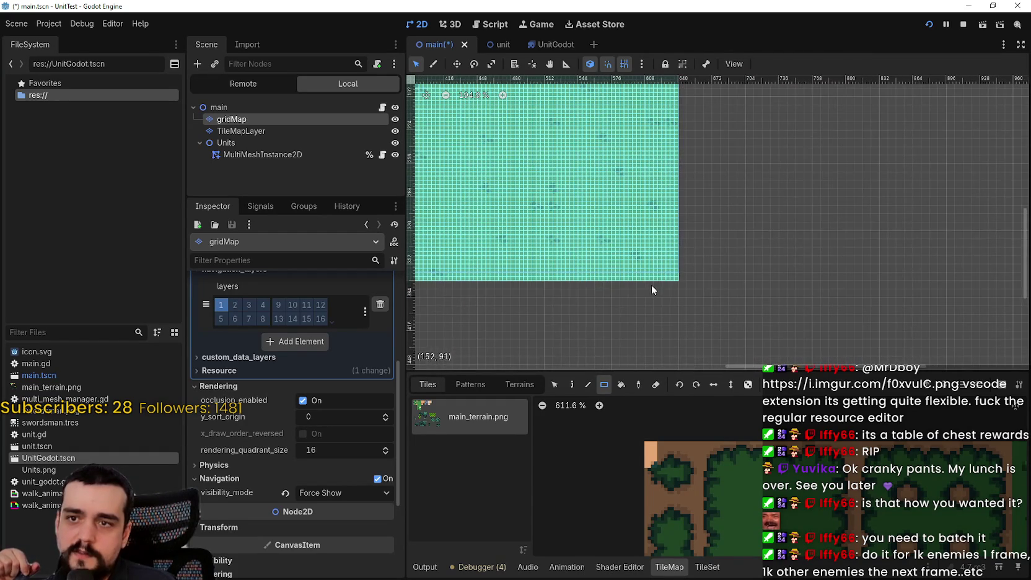
{"action": "scroll", "coordinate": [659, 283], "scroll_direction": "left", "scroll_amount": 5}
{"action": "scroll", "coordinate": [659, 283], "scroll_direction": "up", "scroll_amount": 1}
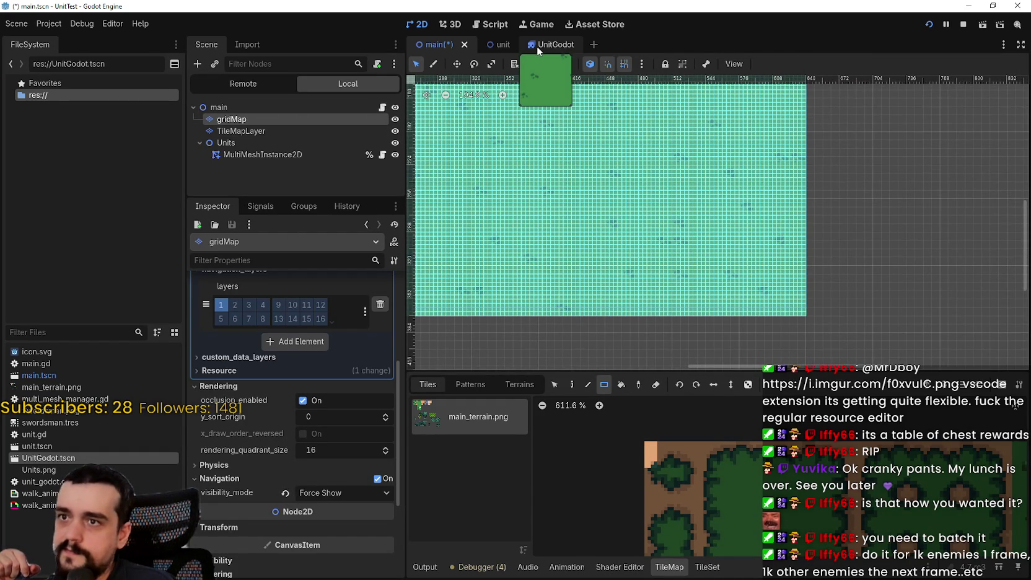
{"action": "left_click", "coordinate": [540, 45]}
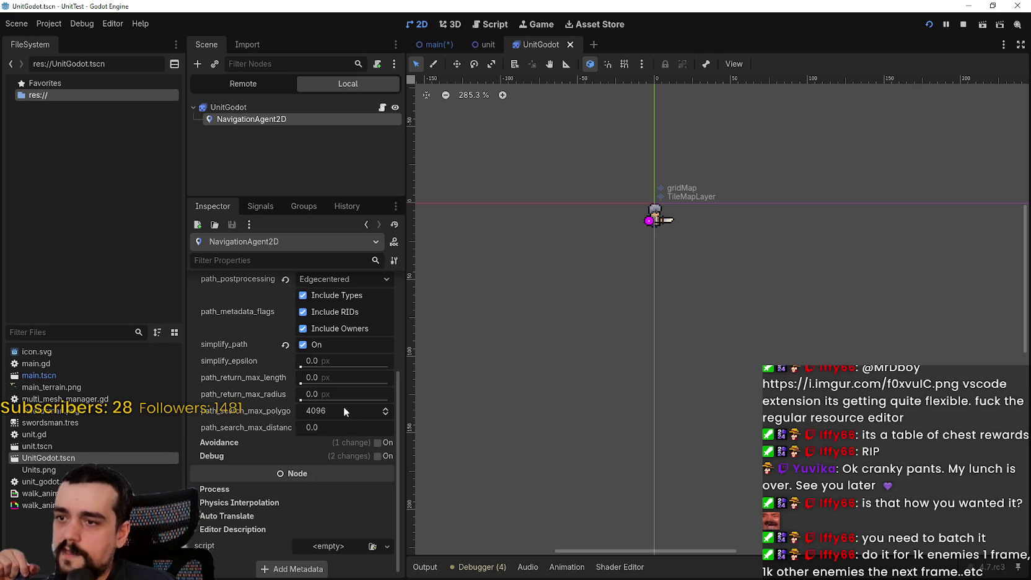
- Set the NavigationAgent2D's path_search_max_polygons to 0 and return to the main scene tab
{"action": "left_click", "coordinate": [329, 412]}
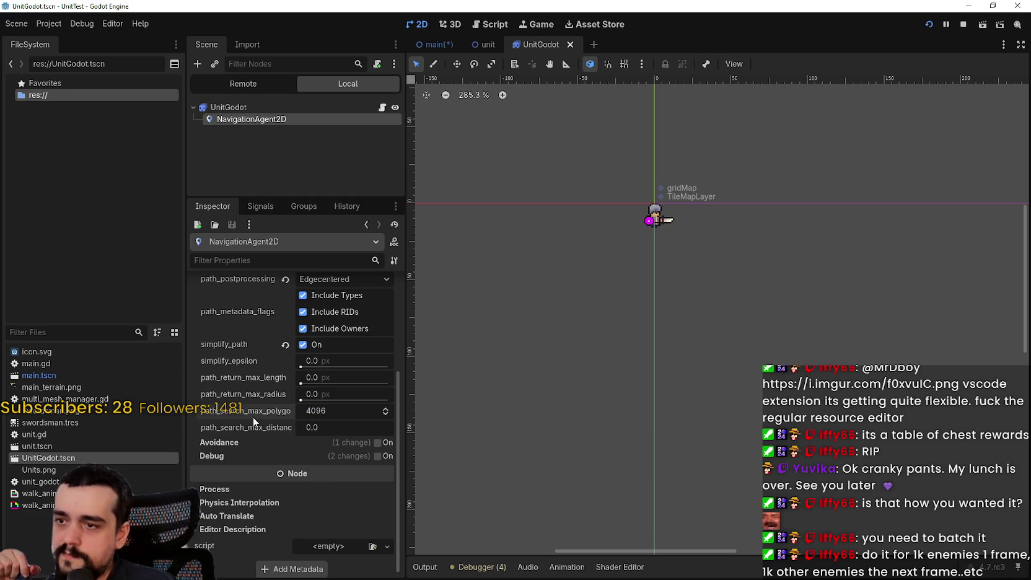
{"action": "mouse_move", "coordinate": [255, 418]}
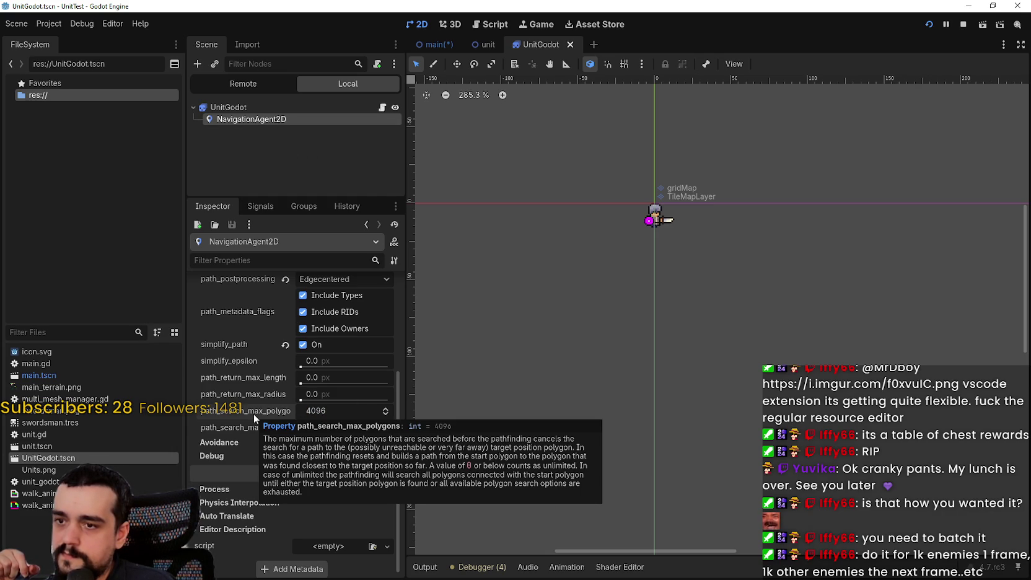
{"action": "type", "text": "0"}
{"action": "key", "text": "Return"}
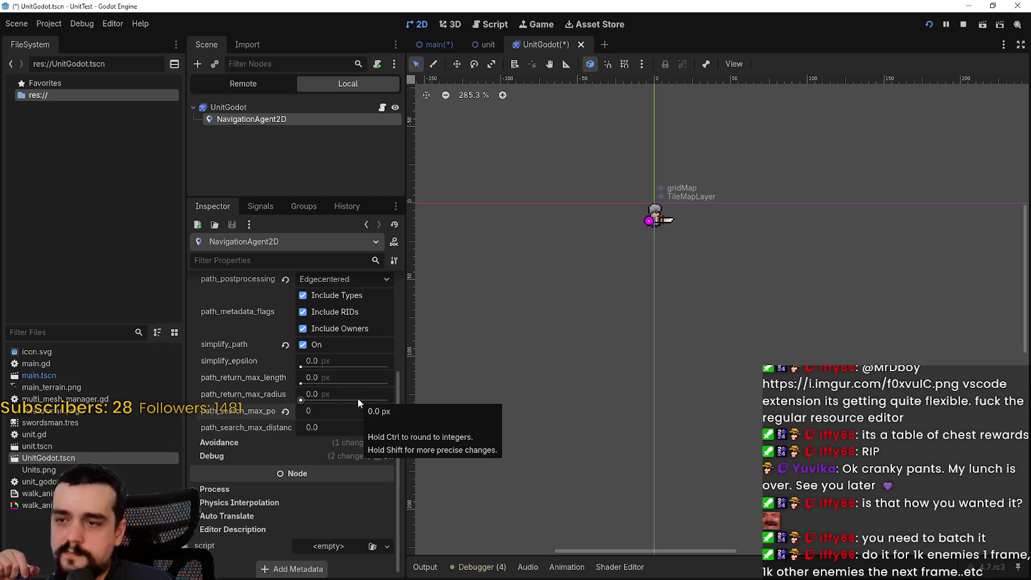
{"action": "left_click", "coordinate": [433, 44]}
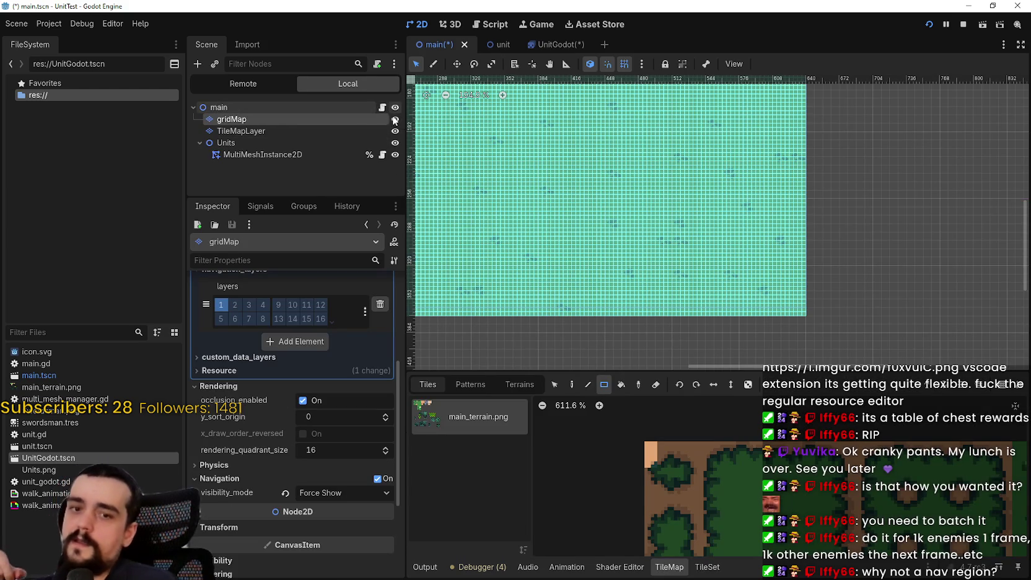
- Zoom and pan around the TileMap canvas to inspect the tile grid over the terrain
{"action": "scroll", "coordinate": [690, 237], "scroll_direction": "up", "scroll_amount": 5}
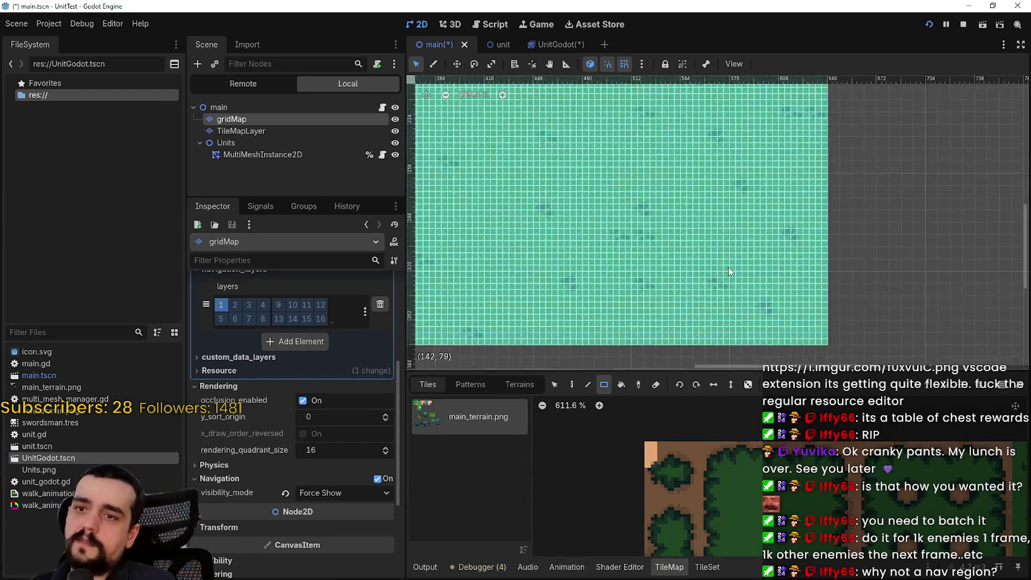
{"action": "scroll", "coordinate": [782, 262], "scroll_direction": "down", "scroll_amount": 3}
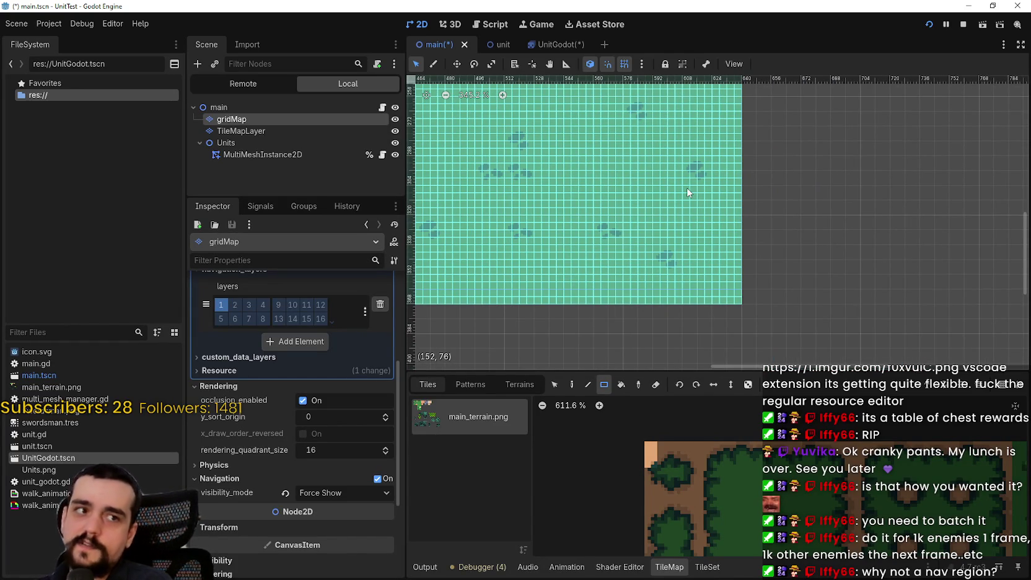
{"action": "scroll", "coordinate": [725, 260], "scroll_direction": "up", "scroll_amount": 3}
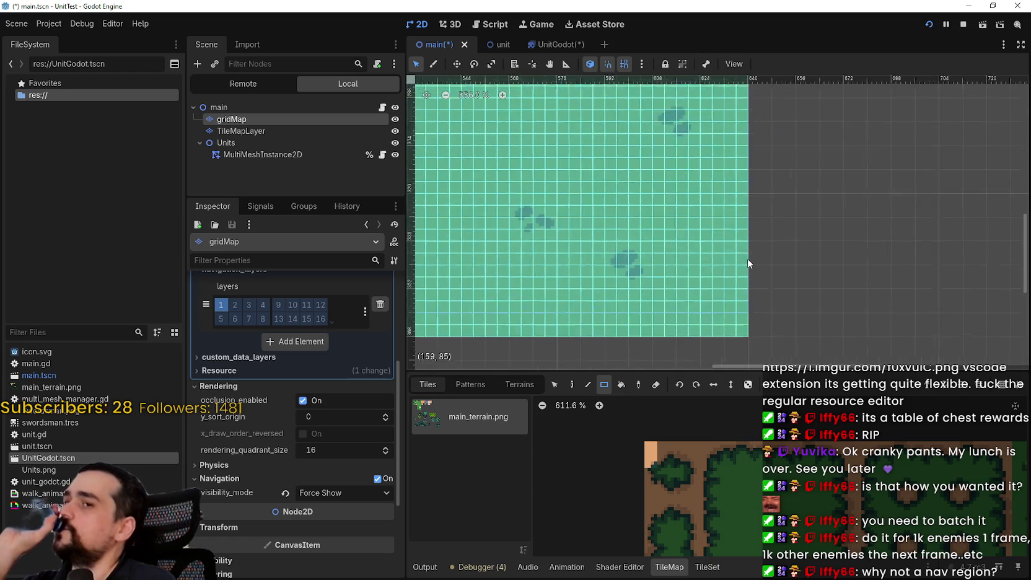
{"action": "scroll", "coordinate": [668, 253], "scroll_direction": "up", "scroll_amount": 2}
{"action": "scroll", "coordinate": [658, 245], "scroll_direction": "up", "scroll_amount": 1}
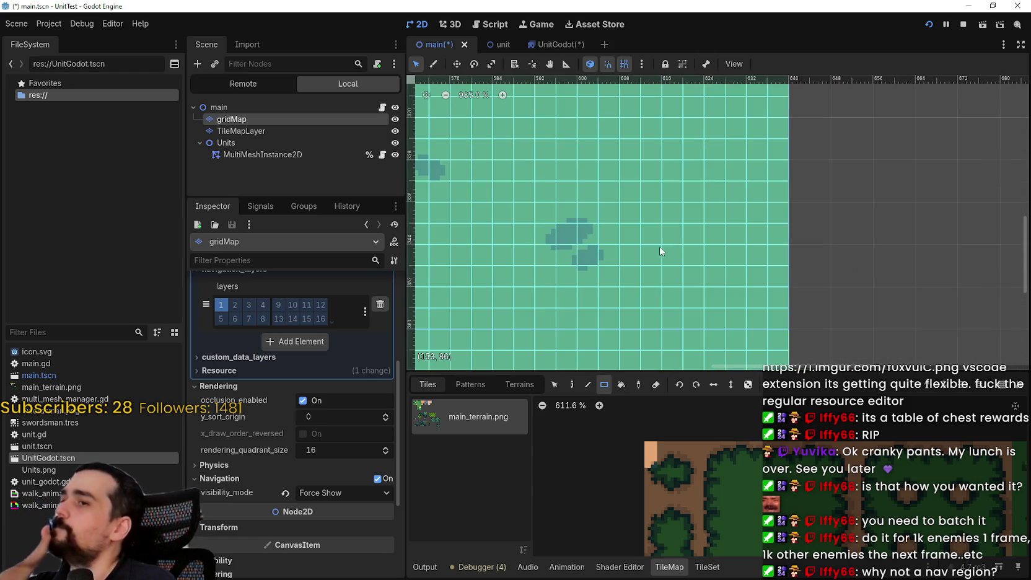
{"action": "scroll", "coordinate": [778, 248], "scroll_direction": "up", "scroll_amount": 4}
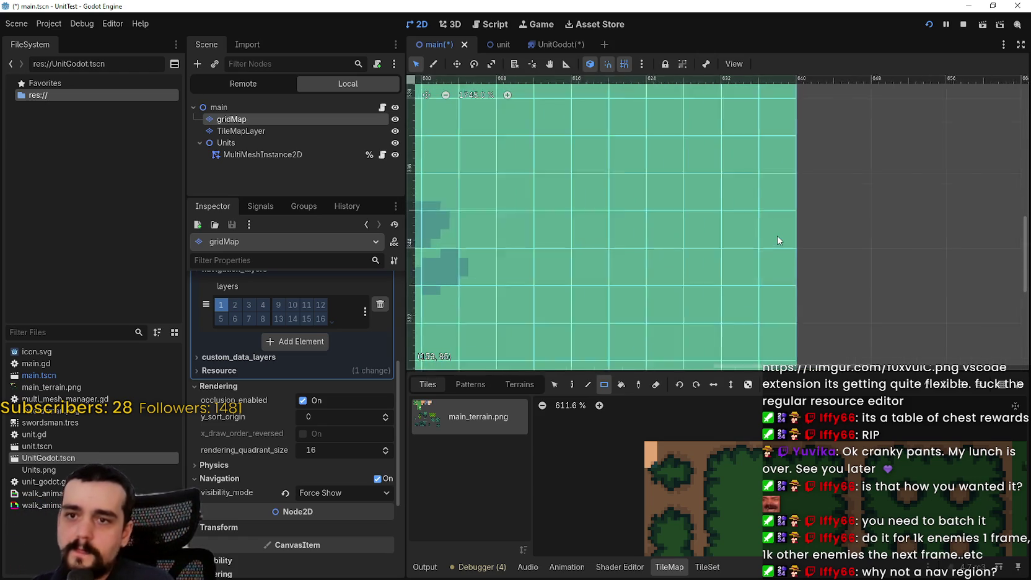
{"action": "scroll", "coordinate": [752, 211], "scroll_direction": "down", "scroll_amount": 4}
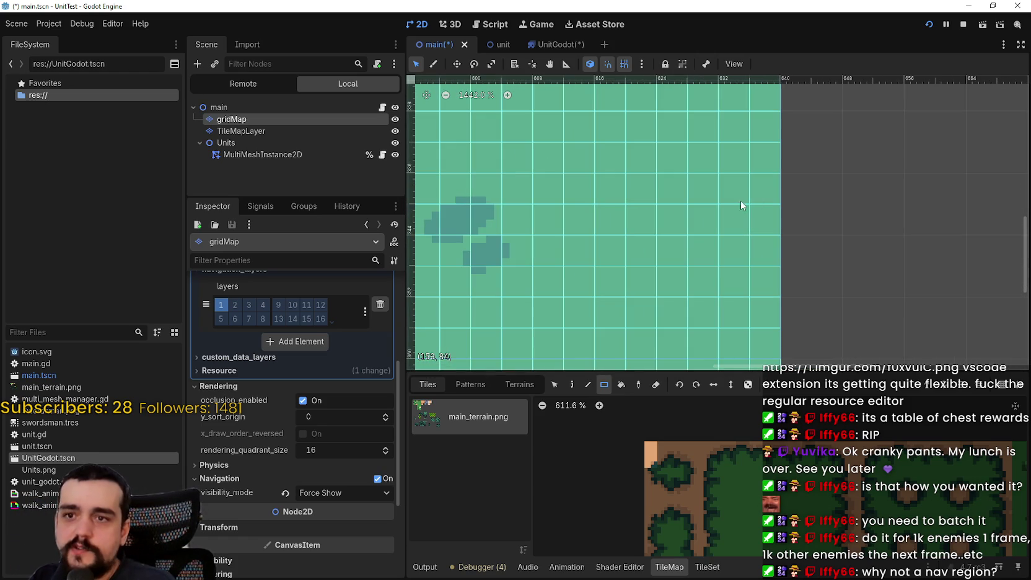
{"action": "scroll", "coordinate": [786, 232], "scroll_direction": "up", "scroll_amount": 3}
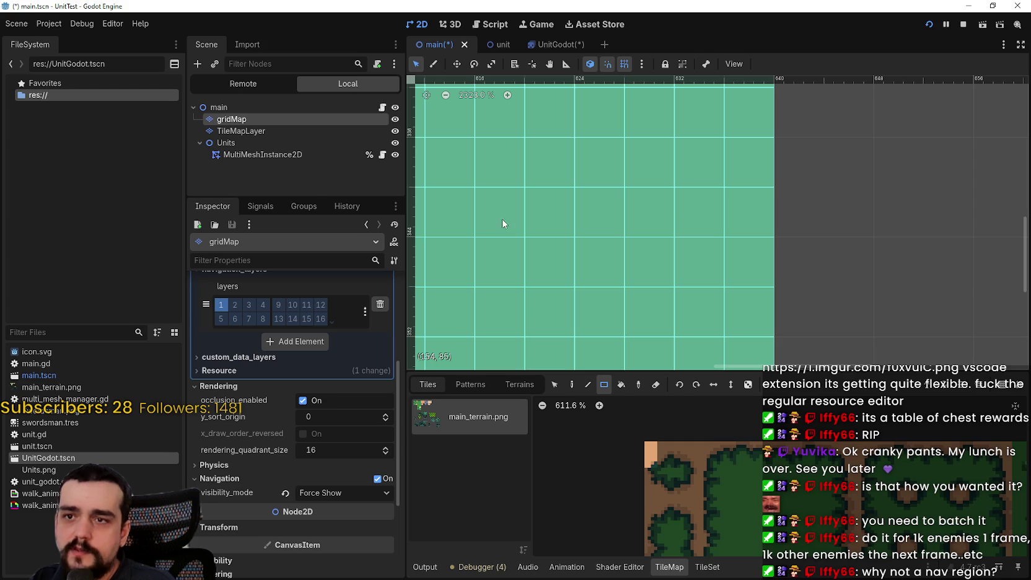
{"action": "scroll", "coordinate": [761, 217], "scroll_direction": "down", "scroll_amount": 4}
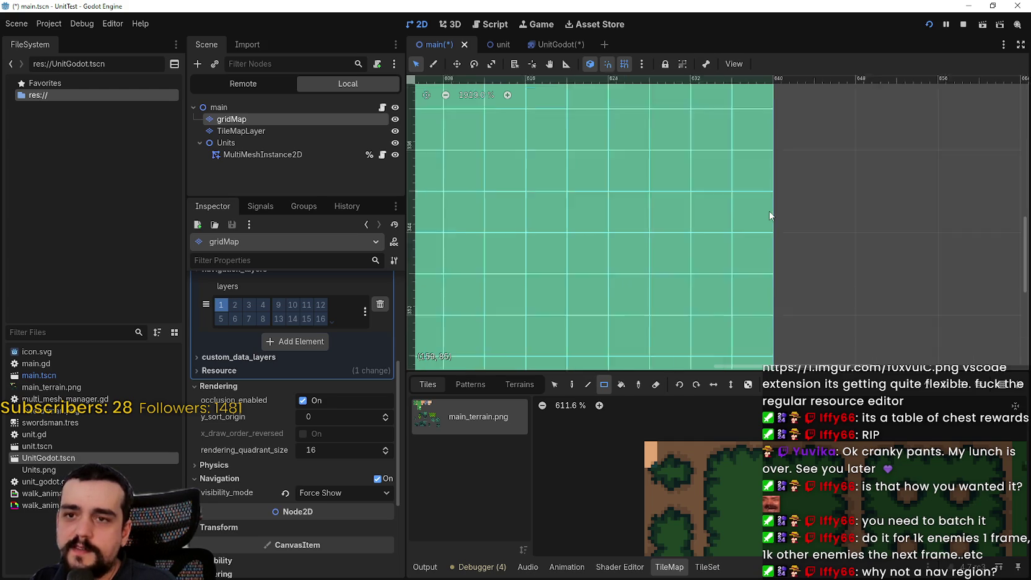
{"action": "scroll", "coordinate": [753, 197], "scroll_direction": "up", "scroll_amount": 1}
{"action": "scroll", "coordinate": [748, 223], "scroll_direction": "up", "scroll_amount": 1}
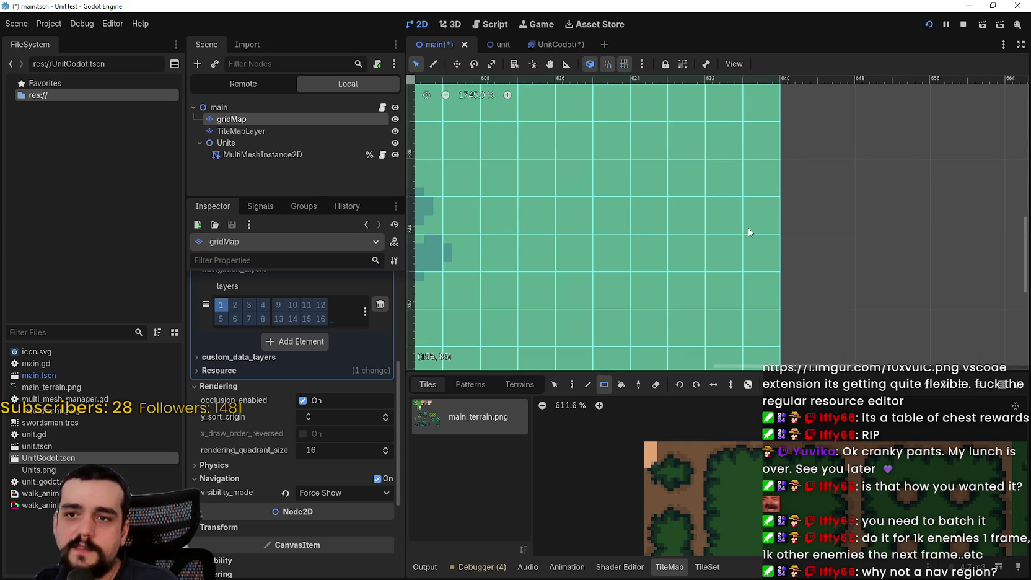
{"action": "scroll", "coordinate": [680, 222], "scroll_direction": "down", "scroll_amount": 8}
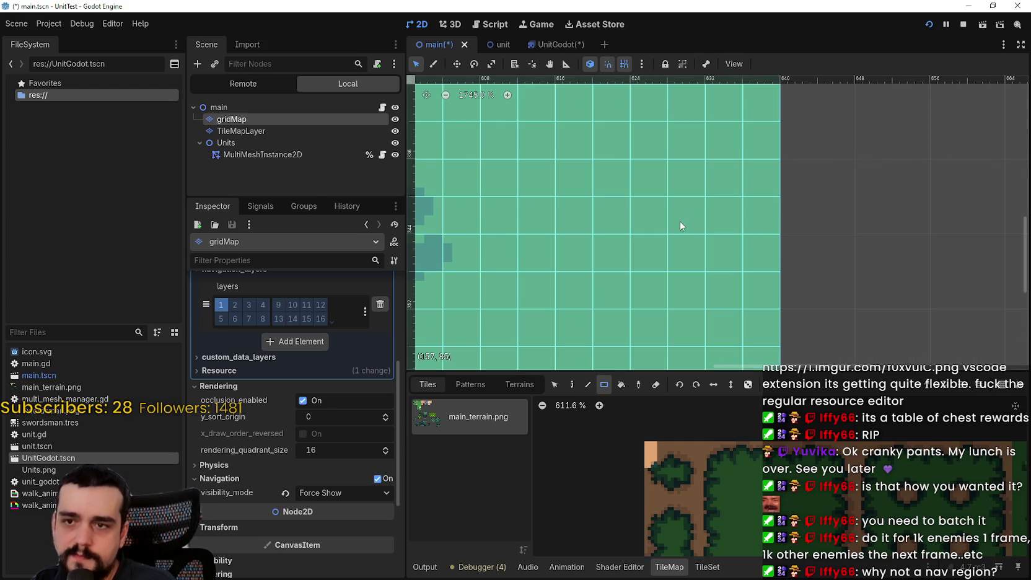
{"action": "scroll", "coordinate": [569, 217], "scroll_direction": "down", "scroll_amount": 5}
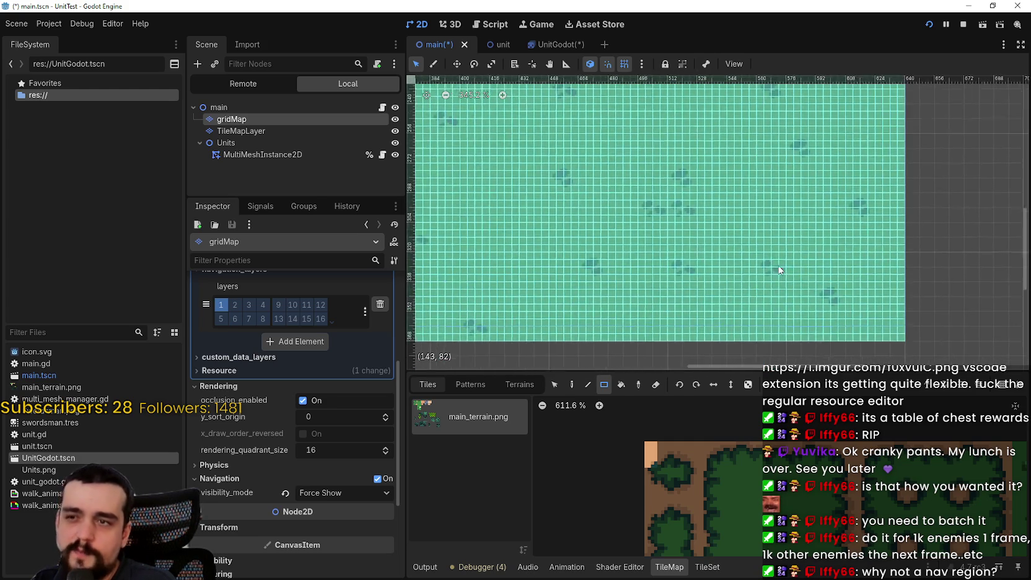
{"action": "scroll", "coordinate": [751, 287], "scroll_direction": "up", "scroll_amount": 1}
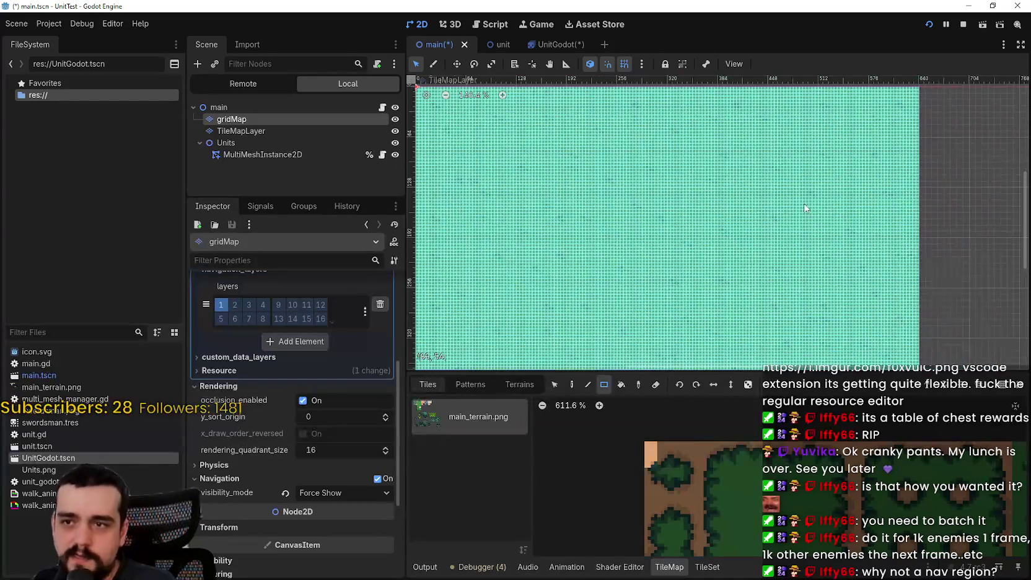
{"action": "scroll", "coordinate": [917, 238], "scroll_direction": "up", "scroll_amount": 3}
{"action": "scroll", "coordinate": [900, 240], "scroll_direction": "up", "scroll_amount": 9}
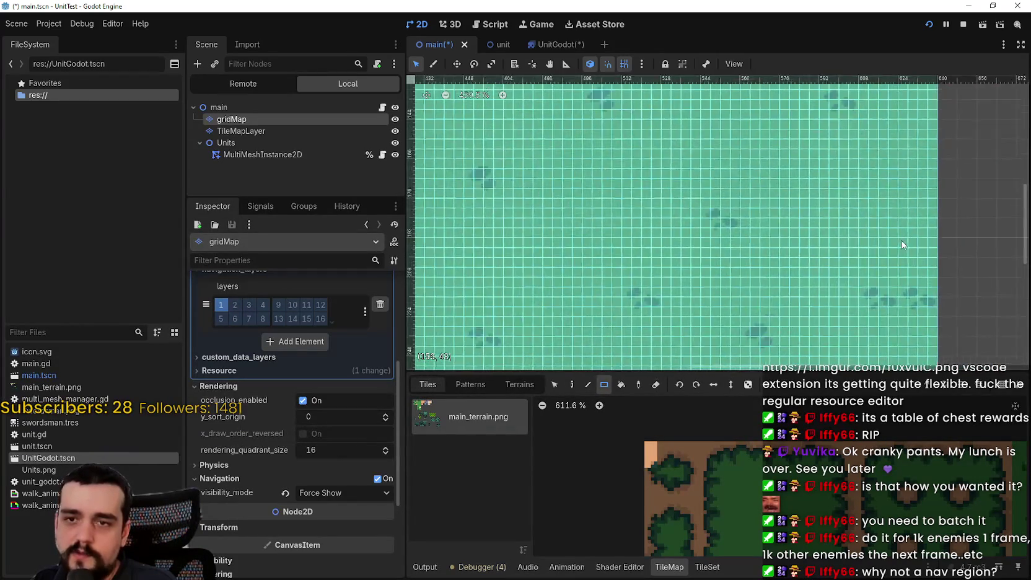
{"action": "scroll", "coordinate": [698, 211], "scroll_direction": "up", "scroll_amount": 3}
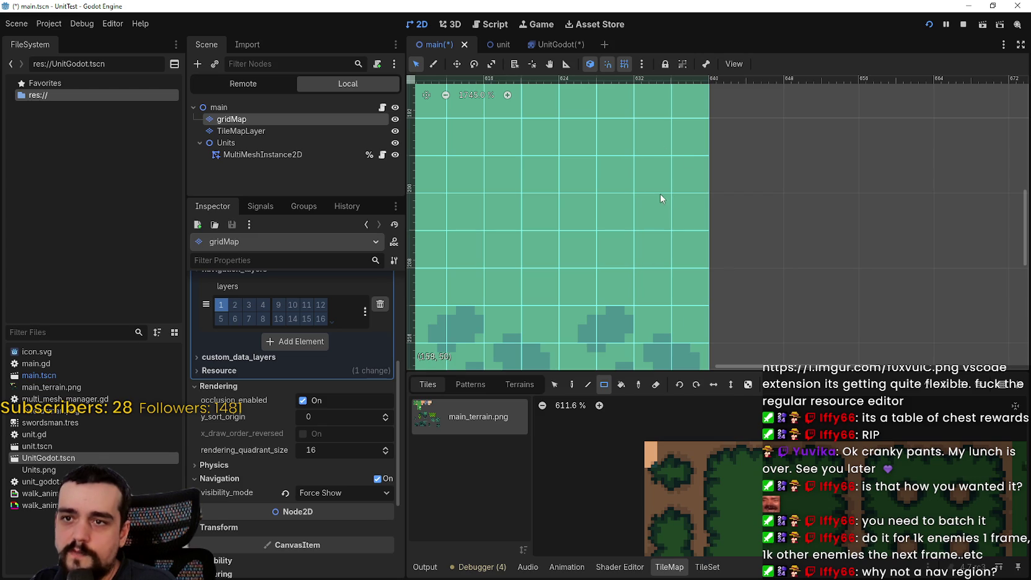
{"action": "scroll", "coordinate": [622, 203], "scroll_direction": "up", "scroll_amount": 4}
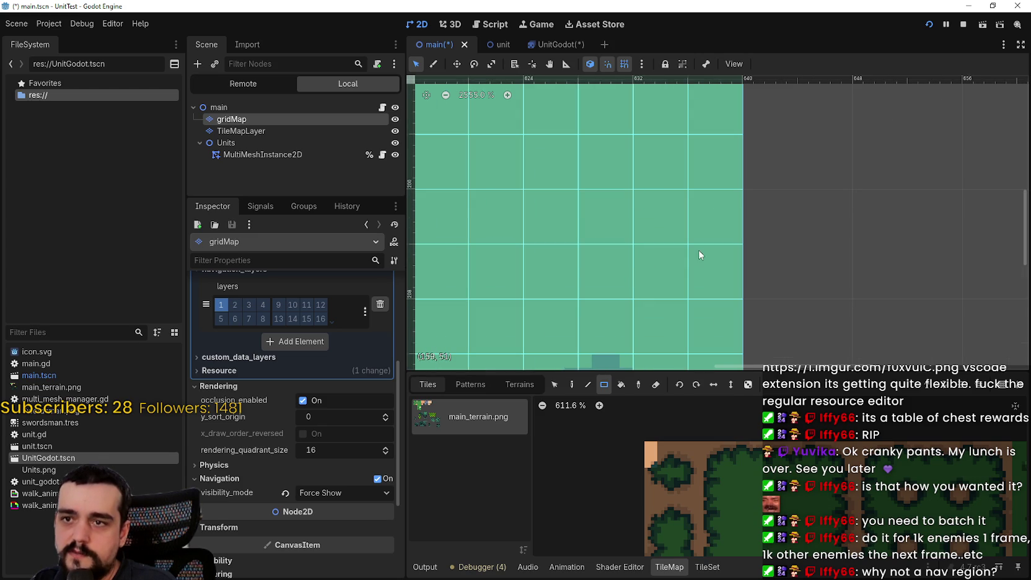
{"action": "scroll", "coordinate": [698, 301], "scroll_direction": "down", "scroll_amount": 5}
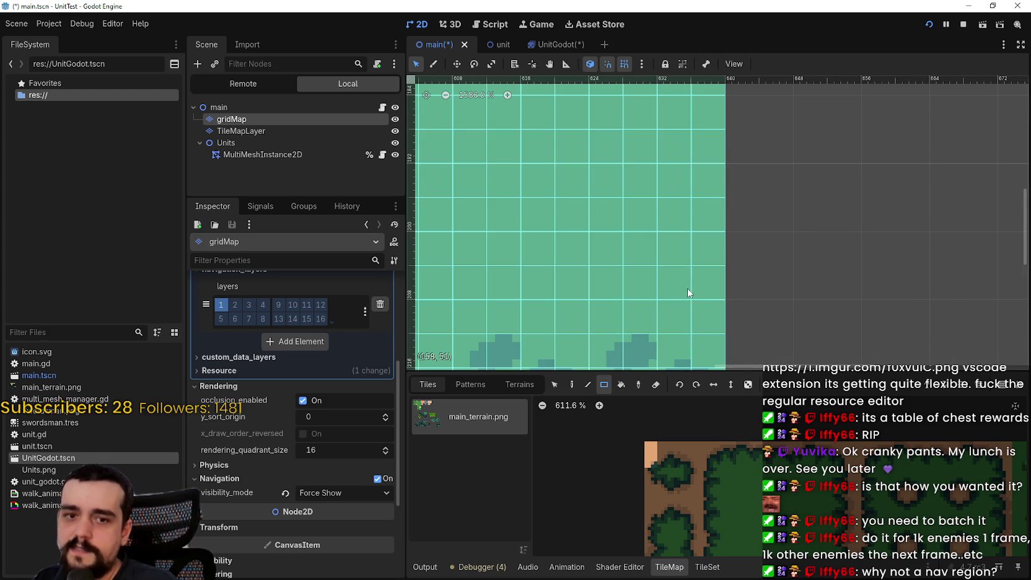
{"action": "scroll", "coordinate": [690, 288], "scroll_direction": "down", "scroll_amount": 2}
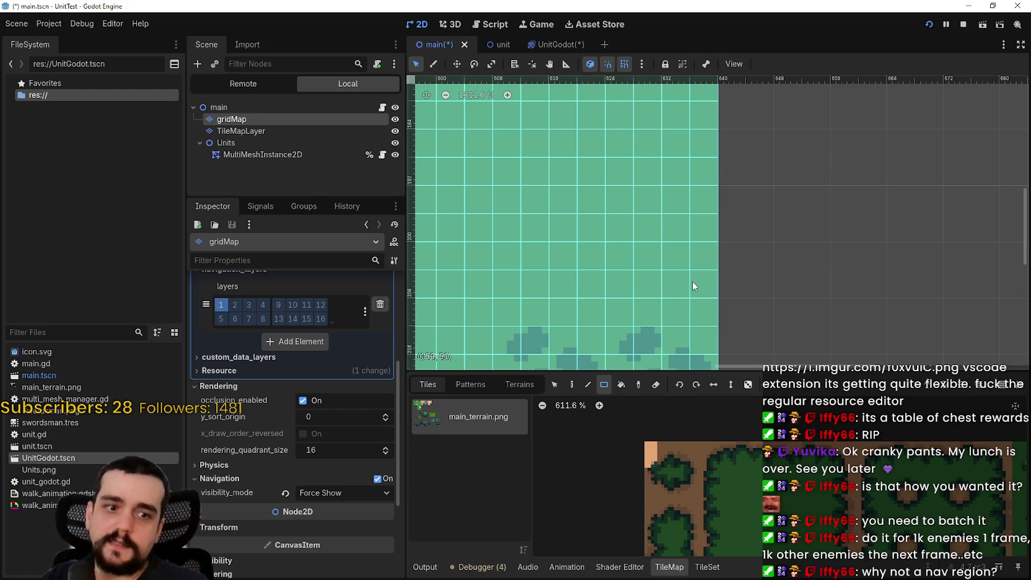
{"action": "scroll", "coordinate": [615, 267], "scroll_direction": "down", "scroll_amount": 6}
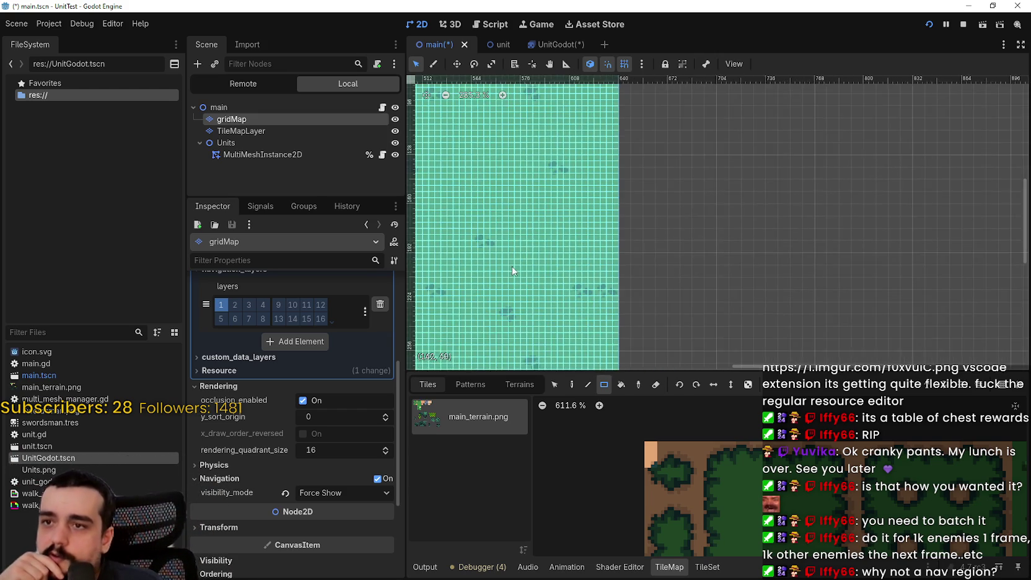
{"action": "scroll", "coordinate": [533, 204], "scroll_direction": "left", "scroll_amount": 5}
{"action": "scroll", "coordinate": [553, 144], "scroll_direction": "down", "scroll_amount": 1}
{"action": "scroll", "coordinate": [710, 263], "scroll_direction": "up", "scroll_amount": 1}
{"action": "scroll", "coordinate": [806, 270], "scroll_direction": "down", "scroll_amount": 3}
{"action": "scroll", "coordinate": [836, 272], "scroll_direction": "right", "scroll_amount": 3}
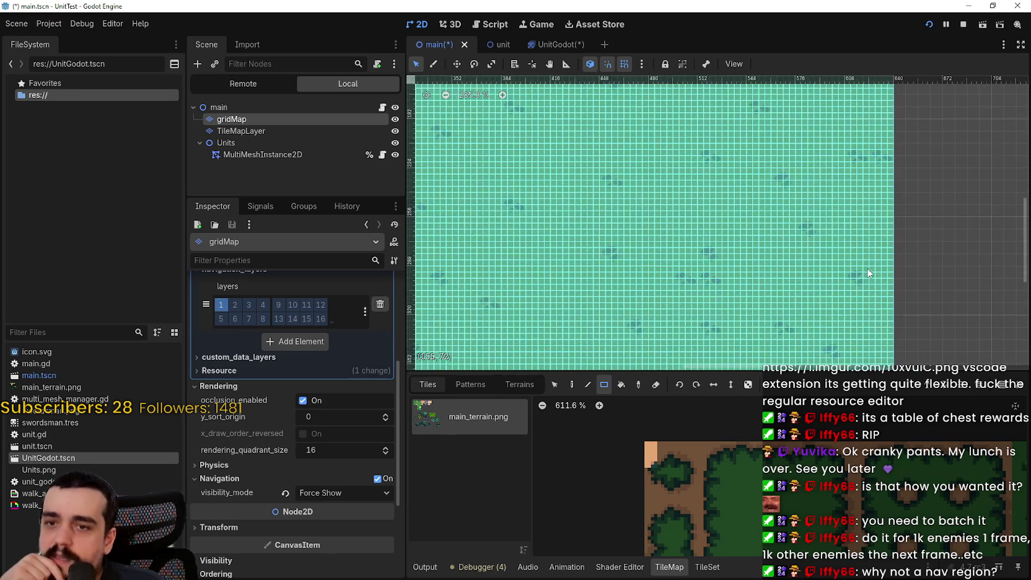
- Stop the running game, then hide the gridMap layer and undo to show it again
{"action": "left_click", "coordinate": [964, 24]}
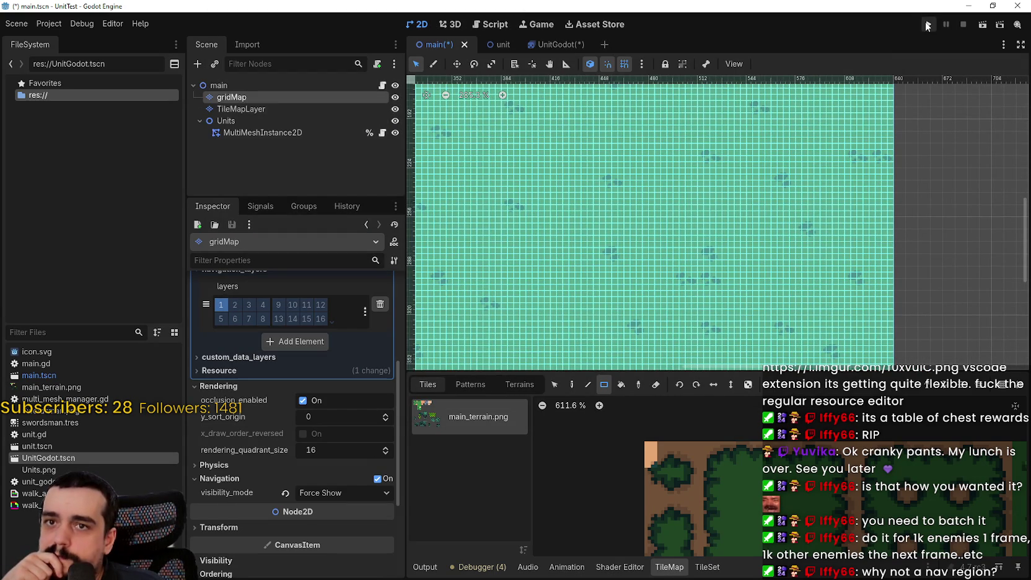
{"action": "left_click", "coordinate": [395, 97]}
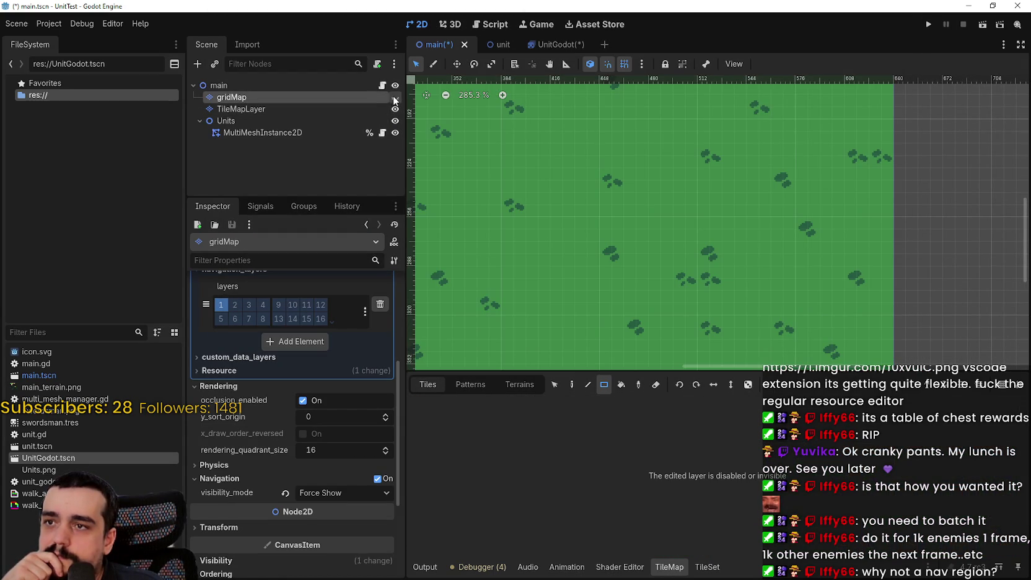
{"action": "key", "text": "ctrl+z"}
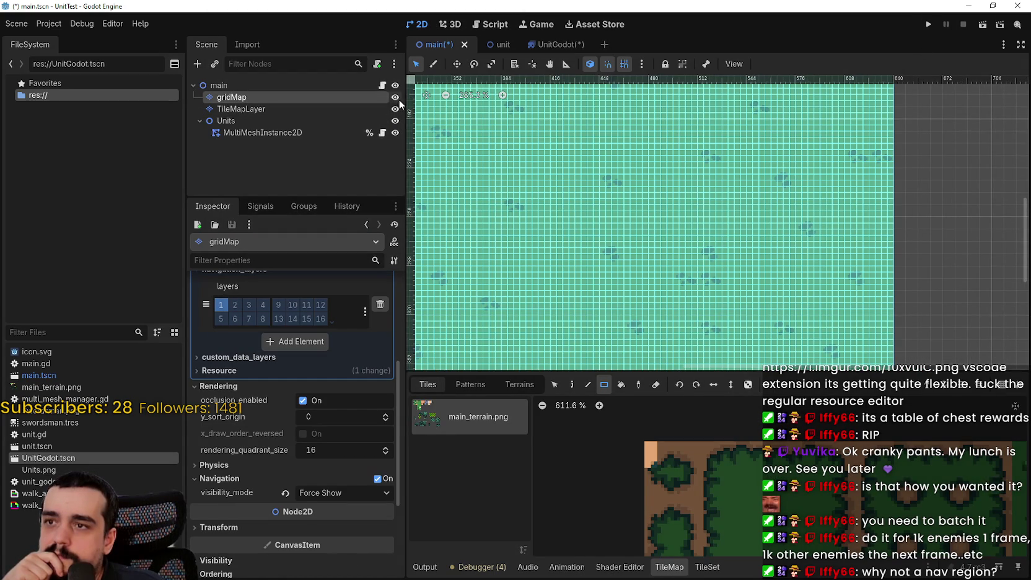
- Hide the gridMap layer, run the game to watch the units on the terrain, then stop it
{"action": "left_click", "coordinate": [395, 97]}
{"action": "left_click", "coordinate": [924, 24]}
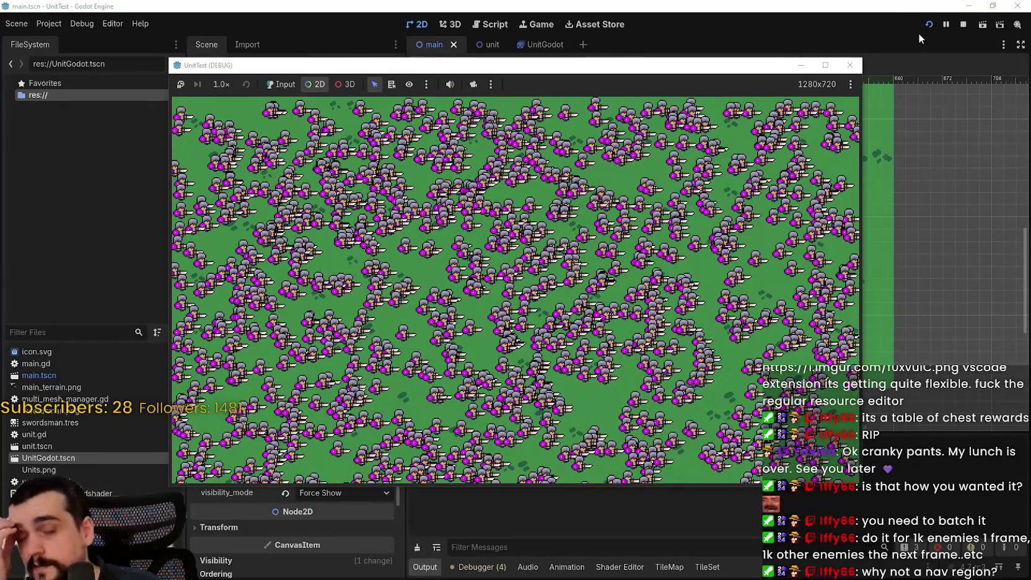
{"action": "left_click", "coordinate": [963, 24]}
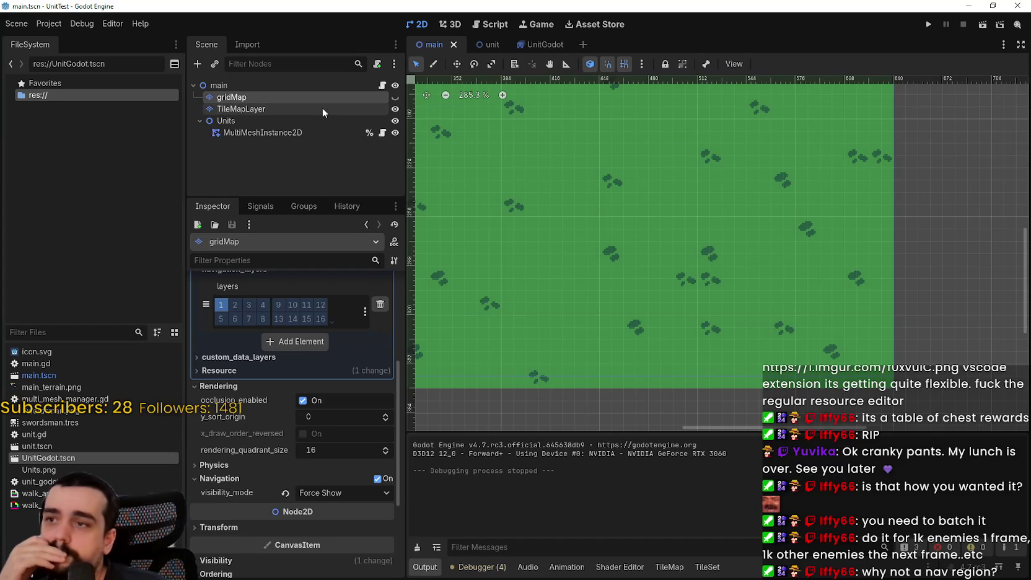
- Delete the gridMap node from the main scene and confirm the deletion
{"action": "right_click", "coordinate": [309, 99]}
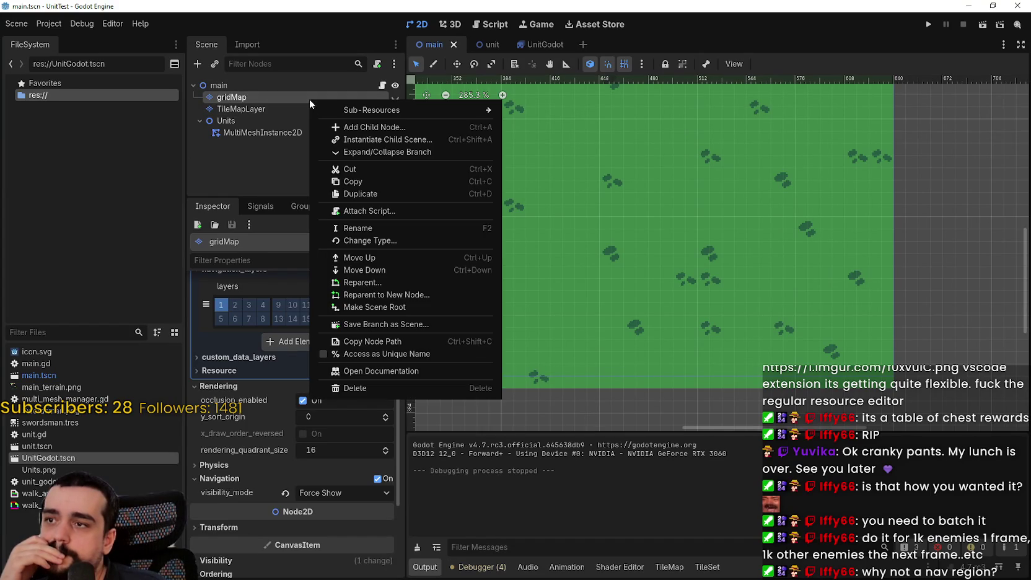
{"action": "left_click", "coordinate": [349, 385]}
{"action": "left_click", "coordinate": [481, 301]}
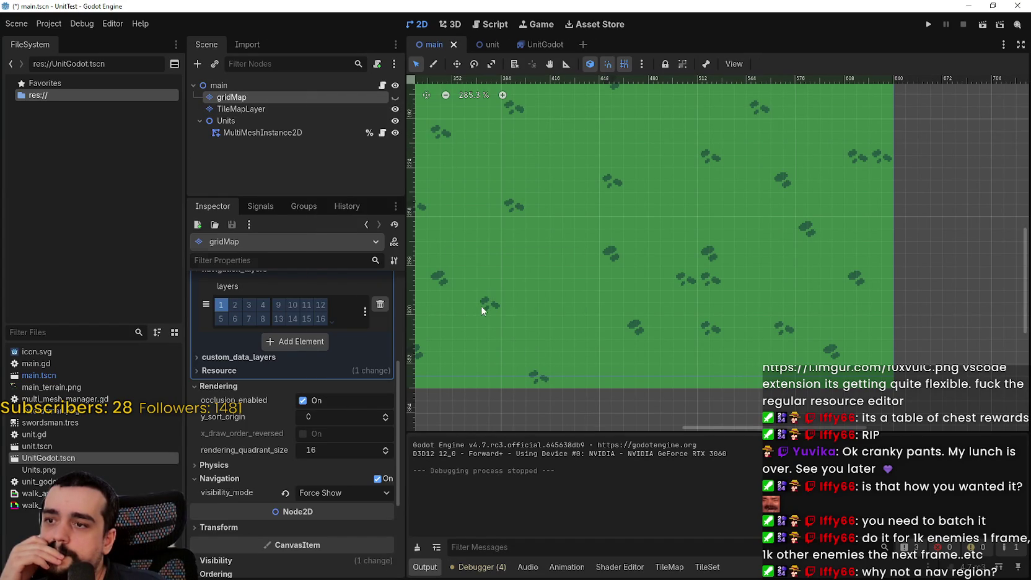
- Select the main node and check its node options without choosing anything
{"action": "left_click", "coordinate": [275, 86]}
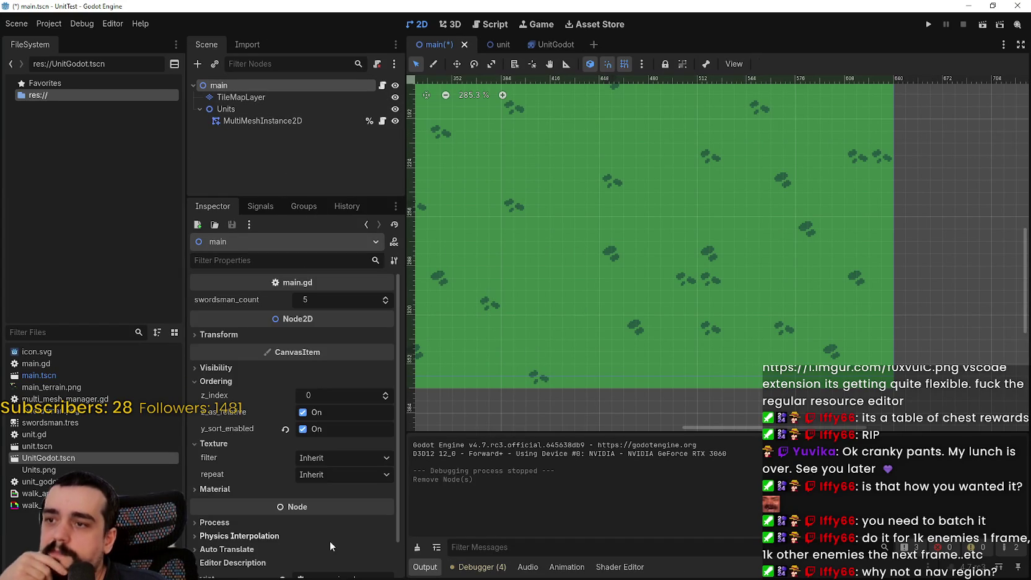
{"action": "right_click", "coordinate": [239, 83]}
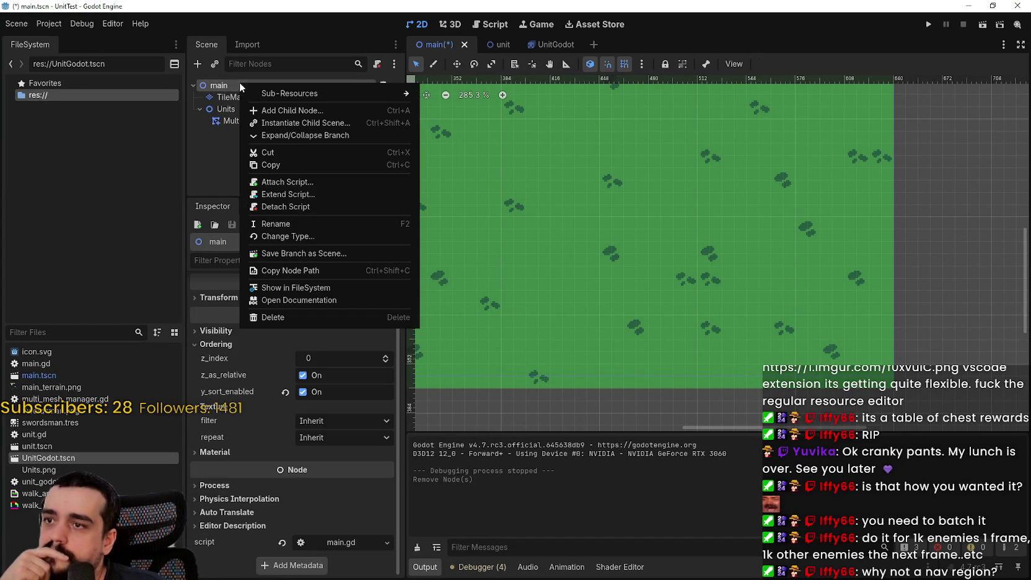
{"action": "key", "text": "Escape"}
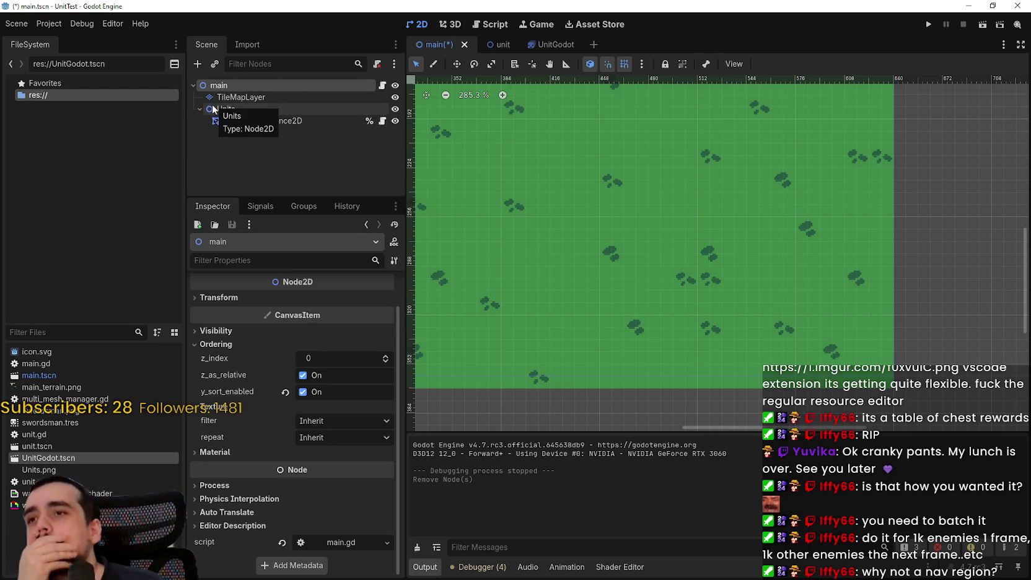
{"action": "right_click", "coordinate": [262, 86]}
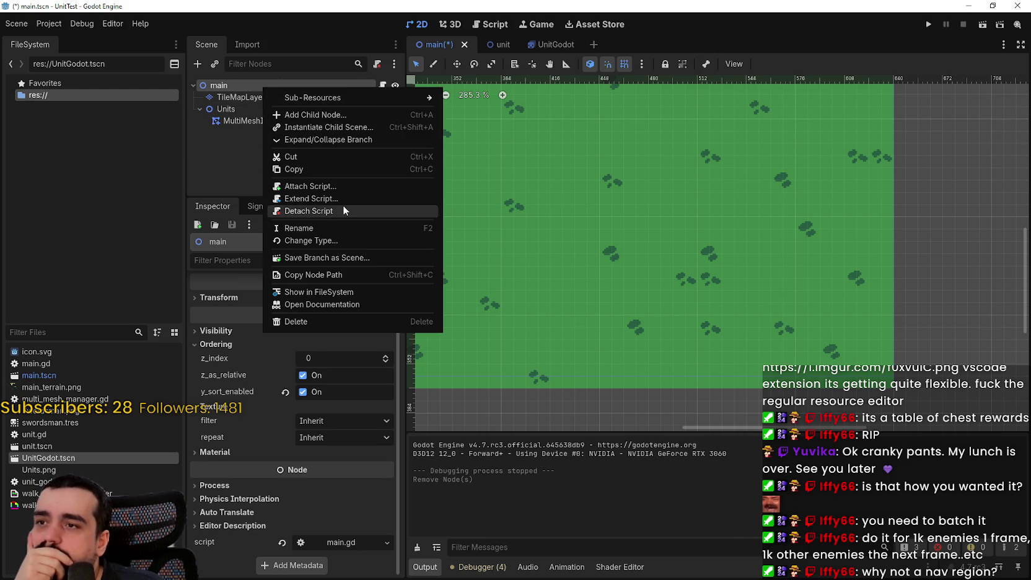
{"action": "key", "text": "Escape"}
- In the UnitGodot scene, set the NavigationAgent2D's path_postprocessing to Edgecentered
{"action": "left_click", "coordinate": [538, 46]}
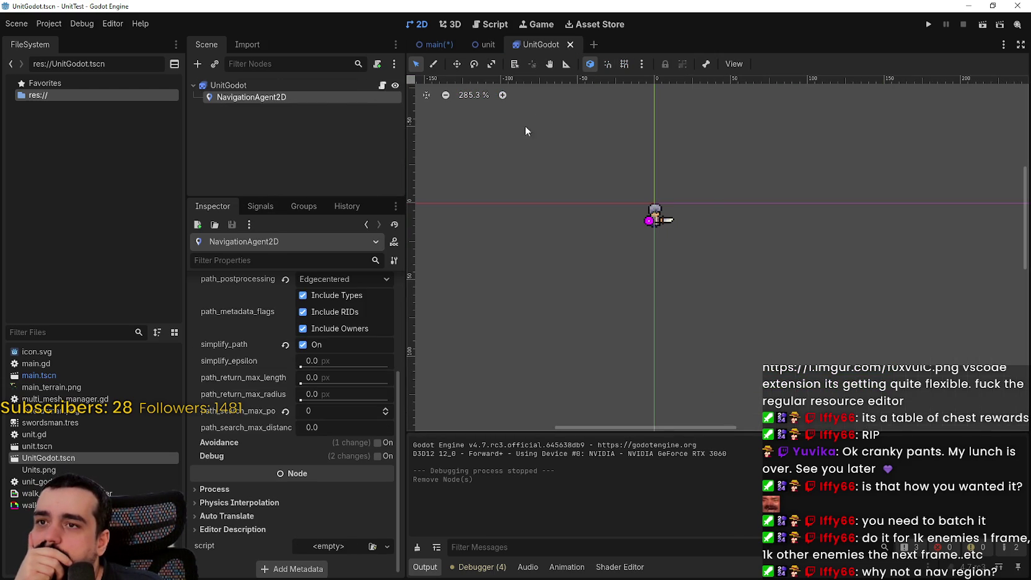
{"action": "scroll", "coordinate": [291, 372], "scroll_direction": "up", "scroll_amount": 3}
{"action": "left_click", "coordinate": [298, 392]}
{"action": "left_click", "coordinate": [335, 411]}
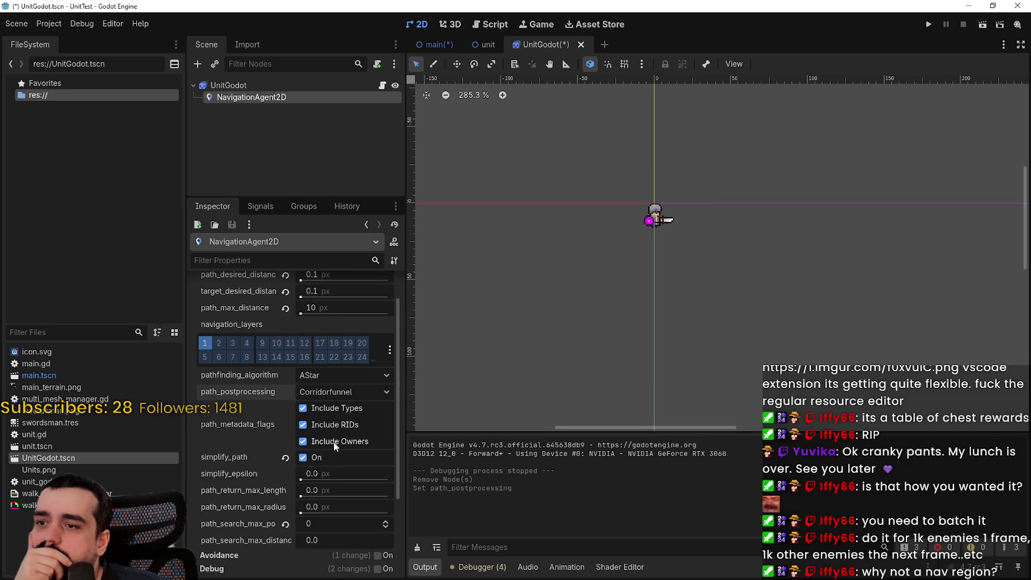
{"action": "left_click", "coordinate": [327, 393]}
{"action": "left_click", "coordinate": [332, 423]}
- Revert path_desired_distance to 20, target_desired_distance to 10 and path_max_distance to 100
{"action": "scroll", "coordinate": [334, 456], "scroll_direction": "up", "scroll_amount": 5}
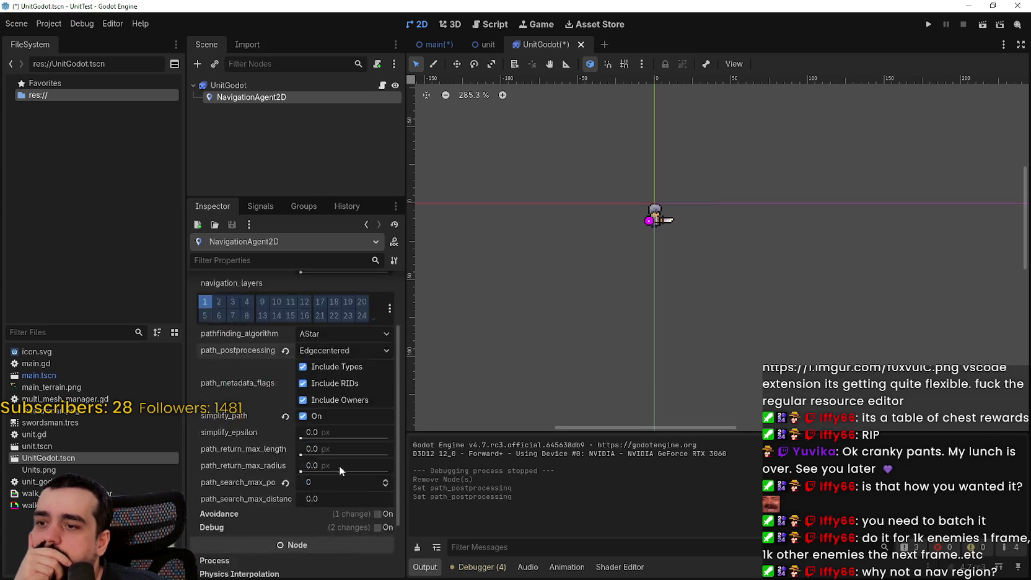
{"action": "left_click", "coordinate": [285, 312]}
{"action": "left_click", "coordinate": [285, 329]}
{"action": "left_click", "coordinate": [285, 346]}
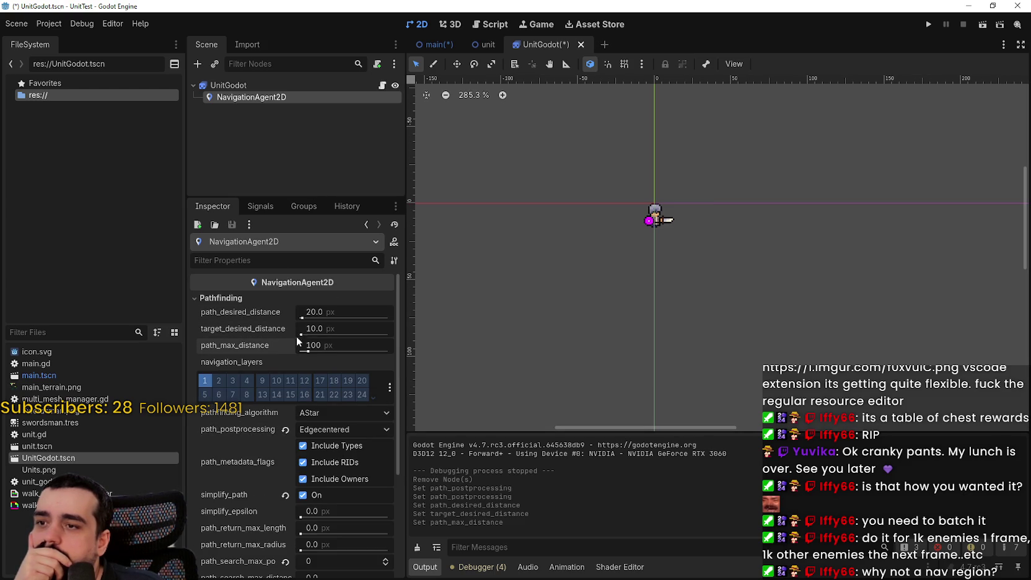
{"action": "key", "text": "ctrl+Tab"}
- Add a new TileMapLayer child node under the main node
{"action": "right_click", "coordinate": [285, 89]}
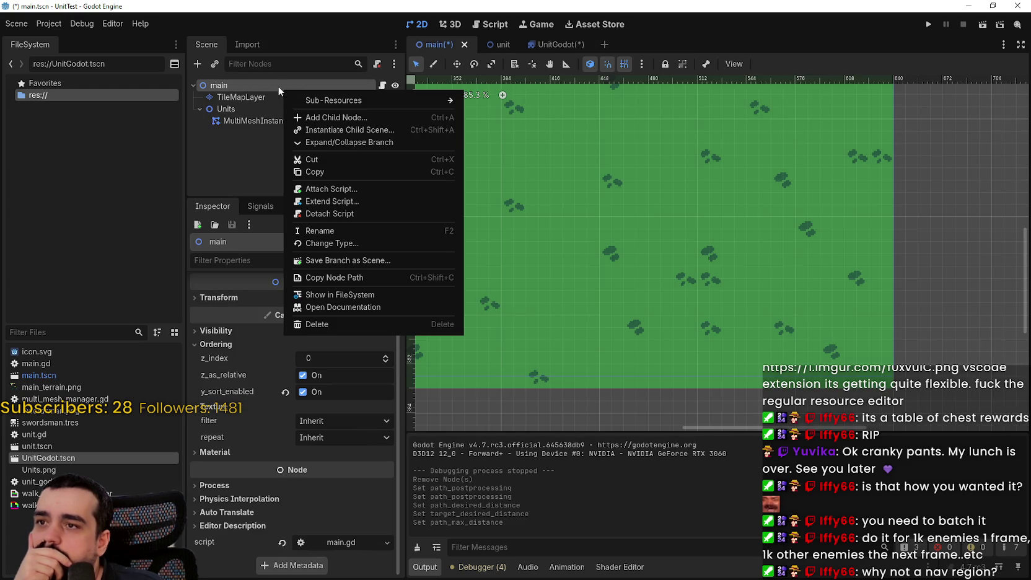
{"action": "left_click", "coordinate": [339, 118]}
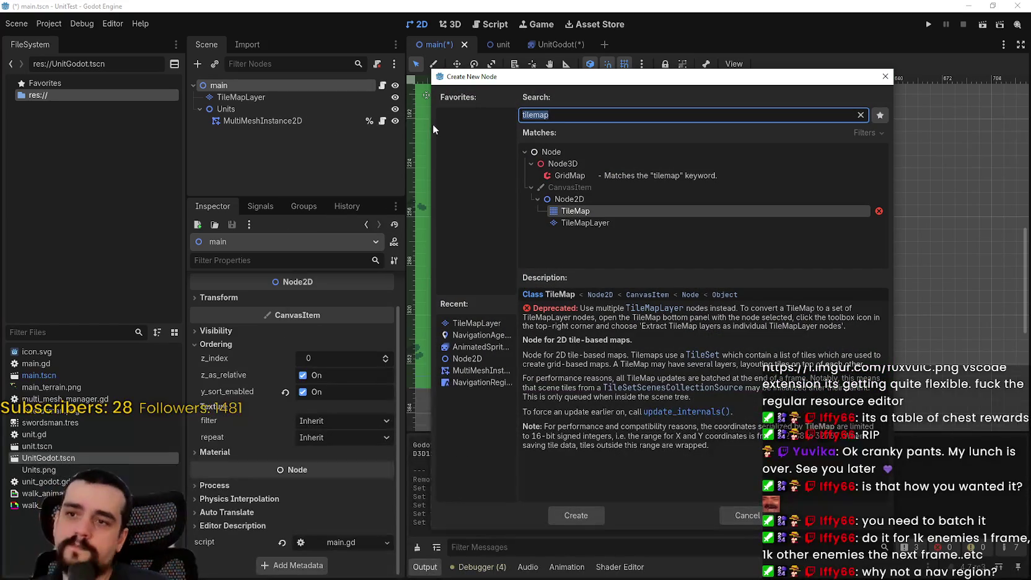
{"action": "key", "text": "Down"}
{"action": "key", "text": "Return"}
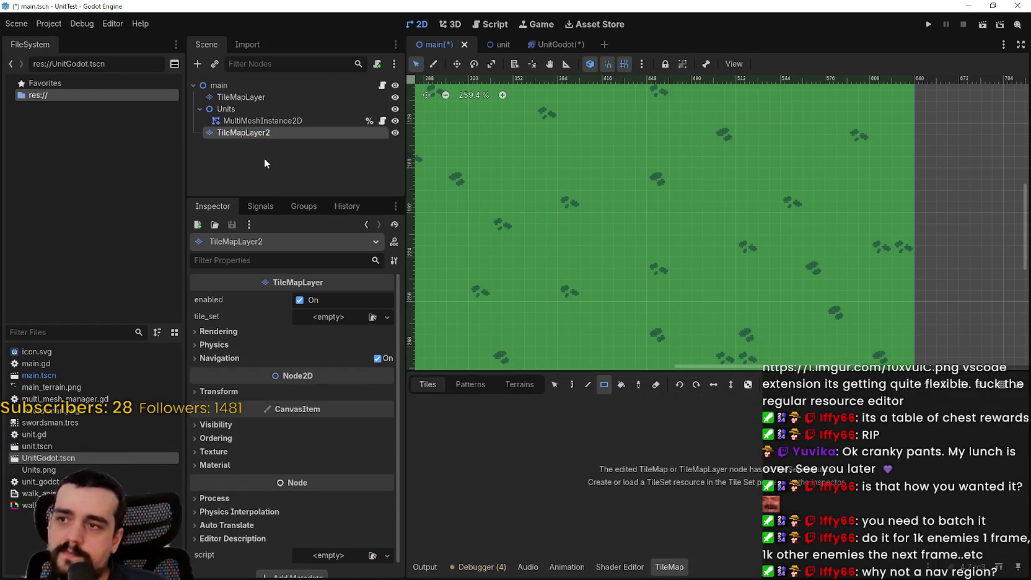
- Rename TileMapLayer2 to GridMap, nest it under TileMapLayer, and save the scene
{"action": "double_click", "coordinate": [265, 133]}
{"action": "type", "text": "GridMap"}
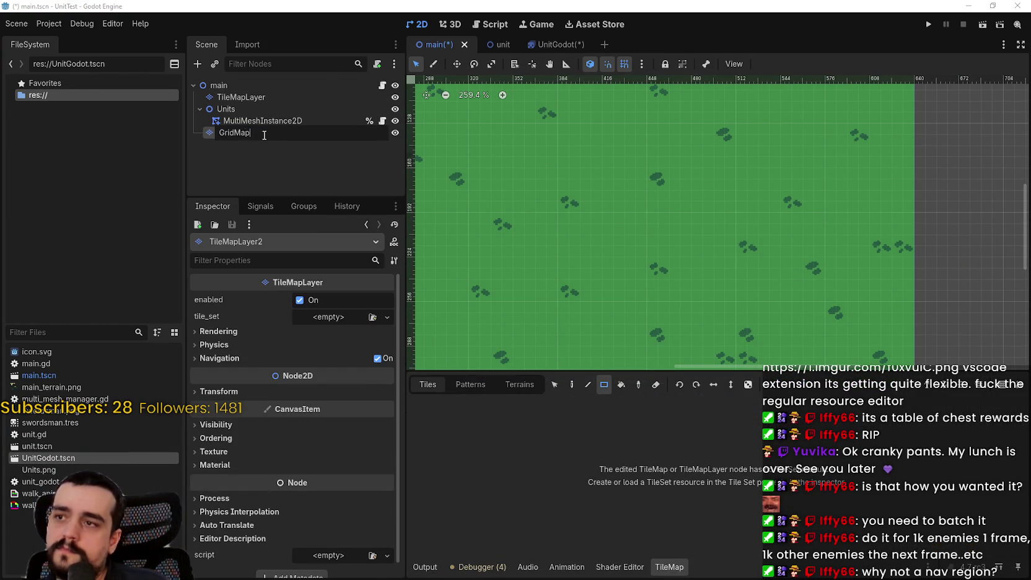
{"action": "key", "text": "Return"}
{"action": "left_click_drag", "start_coordinate": [263, 134], "coordinate": [276, 96]}
{"action": "key", "text": "ctrl+s"}
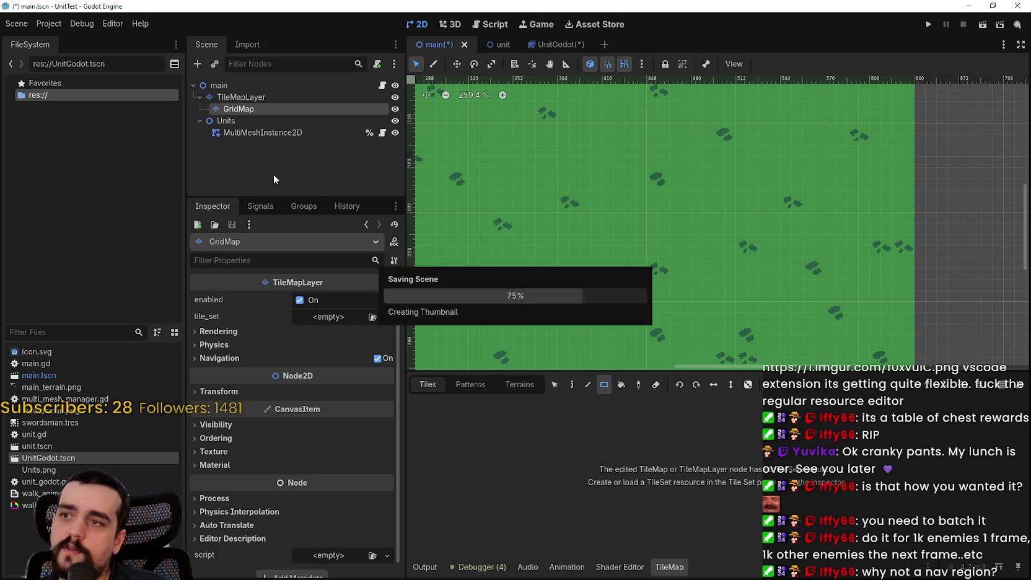
{"action": "scroll", "coordinate": [693, 261], "scroll_direction": "down", "scroll_amount": 2}
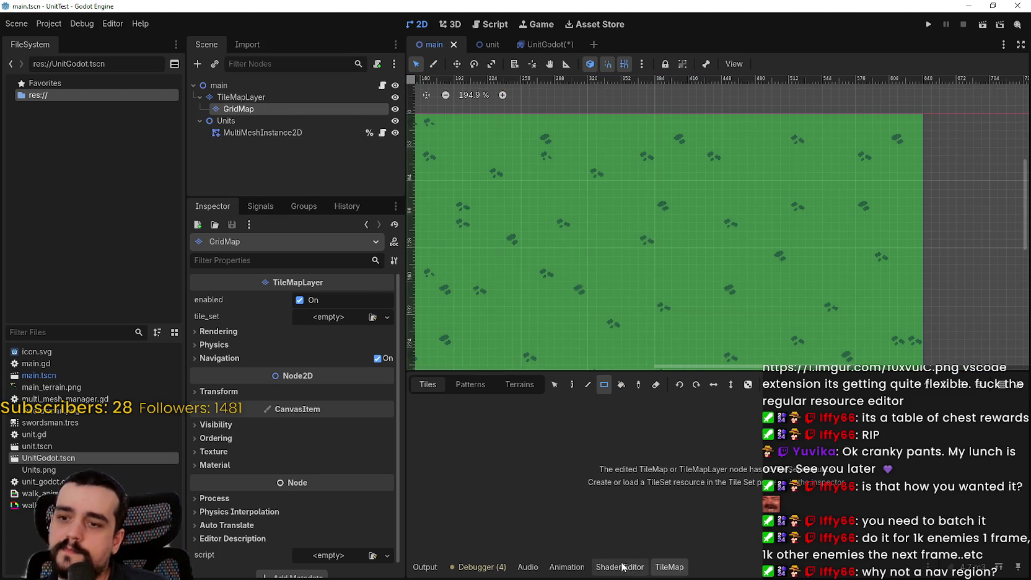
- Give GridMap a new TileSet with one navigation layer added, and save the scene
{"action": "left_click", "coordinate": [249, 357]}
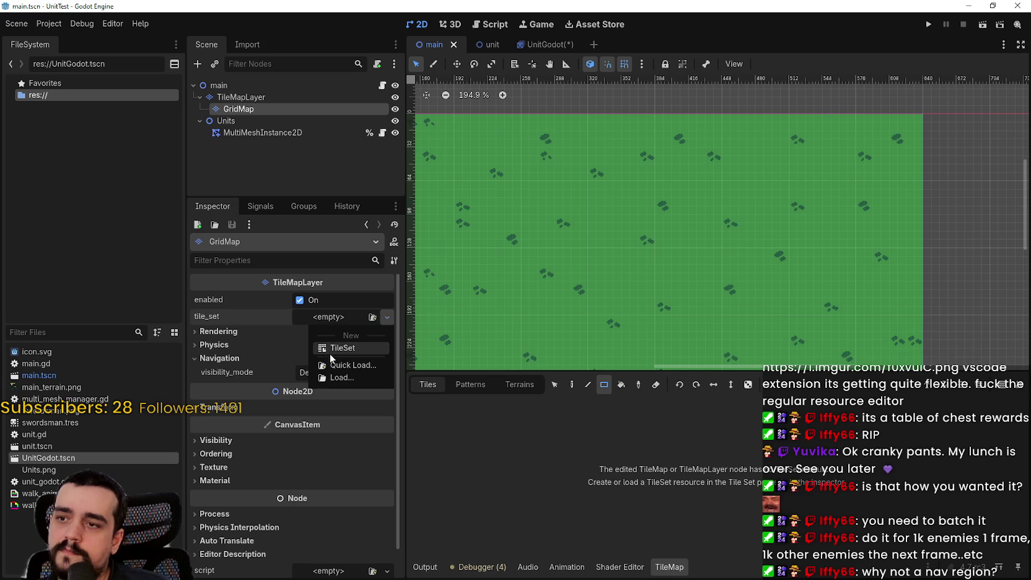
{"action": "left_click", "coordinate": [335, 348]}
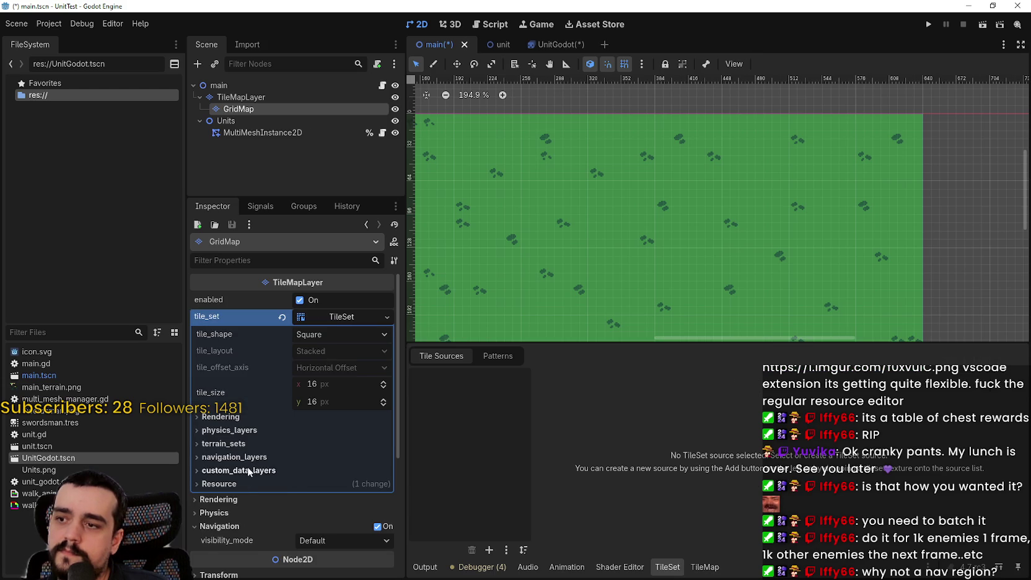
{"action": "scroll", "coordinate": [248, 472], "scroll_direction": "down", "scroll_amount": 2}
{"action": "left_click", "coordinate": [234, 419]}
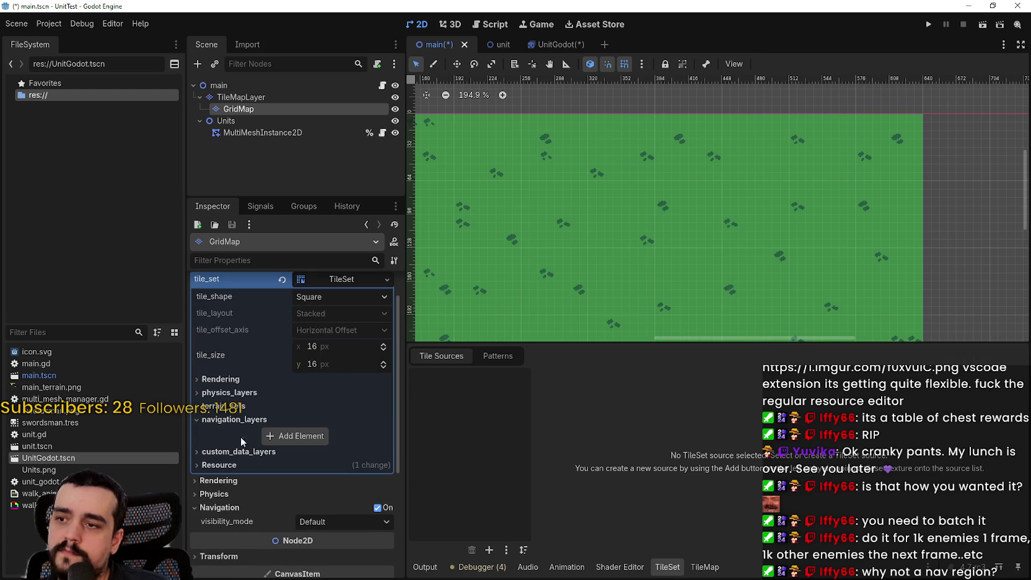
{"action": "left_click", "coordinate": [290, 437]}
{"action": "key", "text": "ctrl+s"}
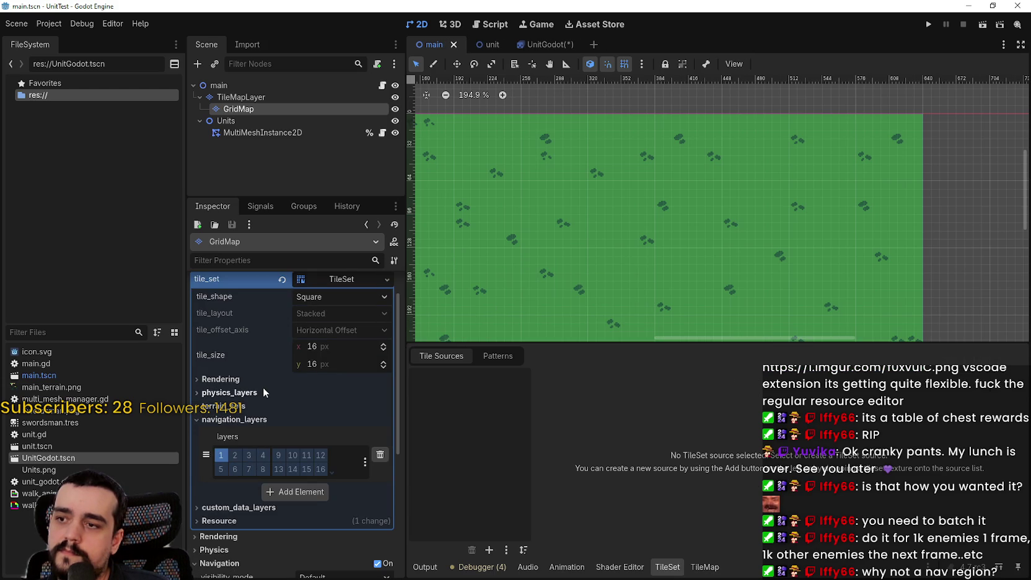
- Try adding an atlas tile source, cancel it, and bring up the file options for Swordsman.png
{"action": "left_click", "coordinate": [489, 550]}
{"action": "left_click", "coordinate": [496, 557]}
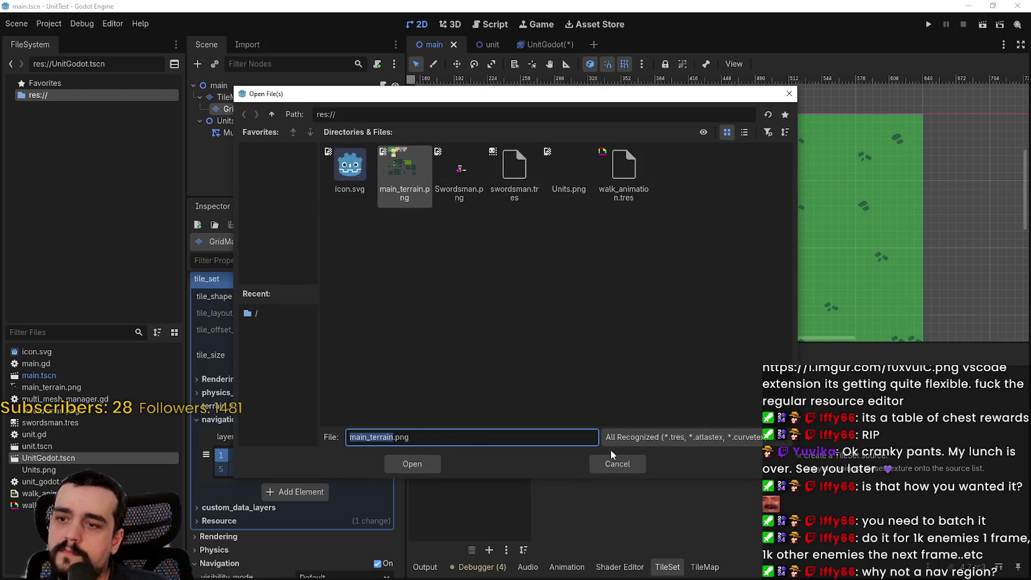
{"action": "left_click", "coordinate": [634, 469]}
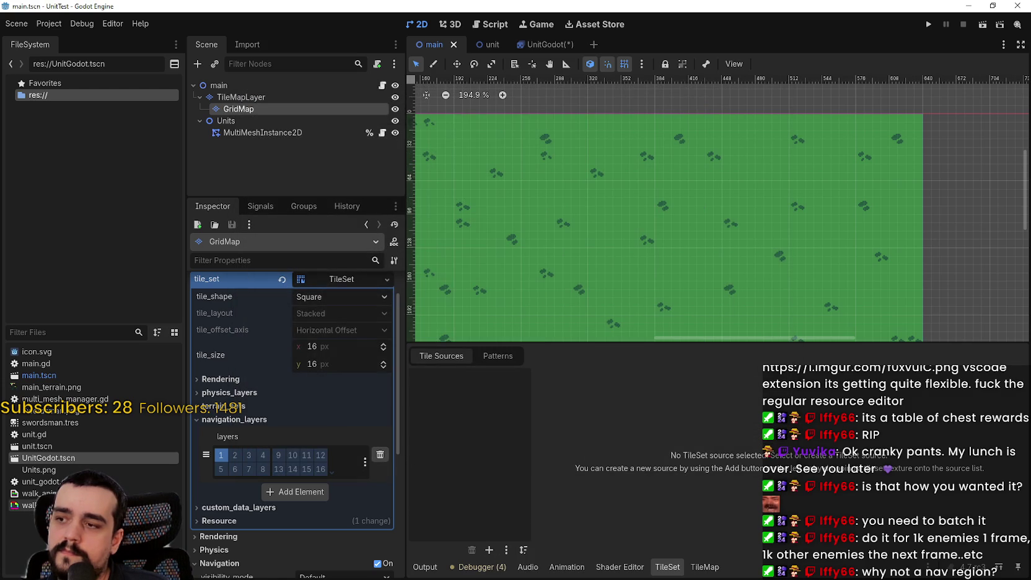
{"action": "right_click", "coordinate": [81, 481]}
{"action": "key", "text": "Escape"}
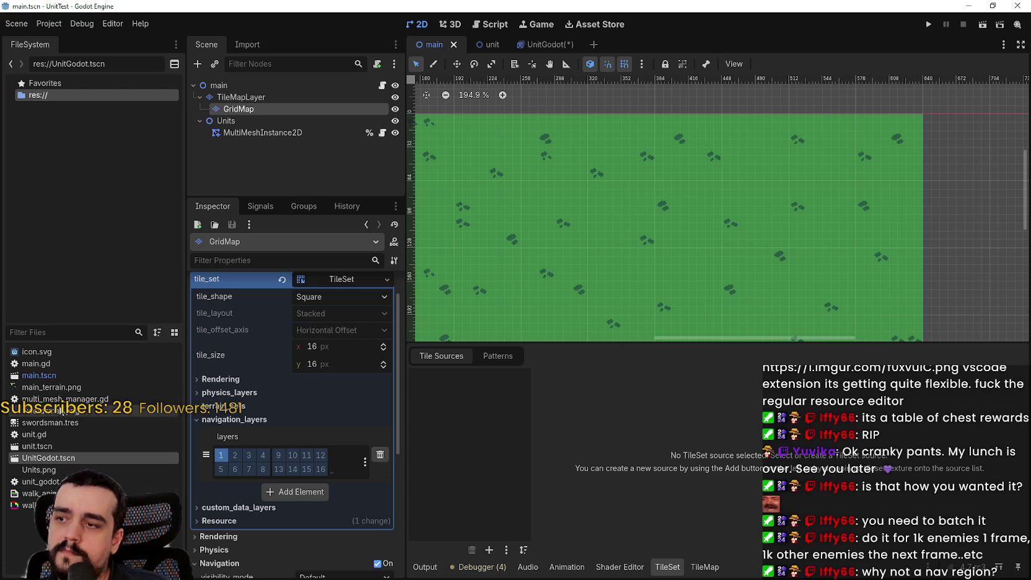
{"action": "right_click", "coordinate": [47, 411]}
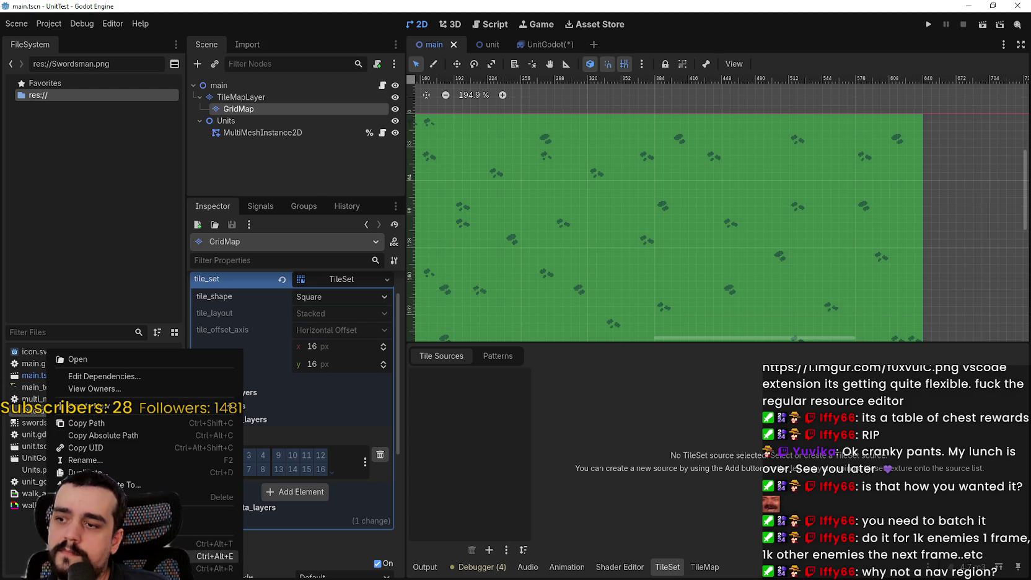
- Open Swordsman.png in Aseprite and create a new 16×16 sprite
{"action": "left_click", "coordinate": [205, 556]}
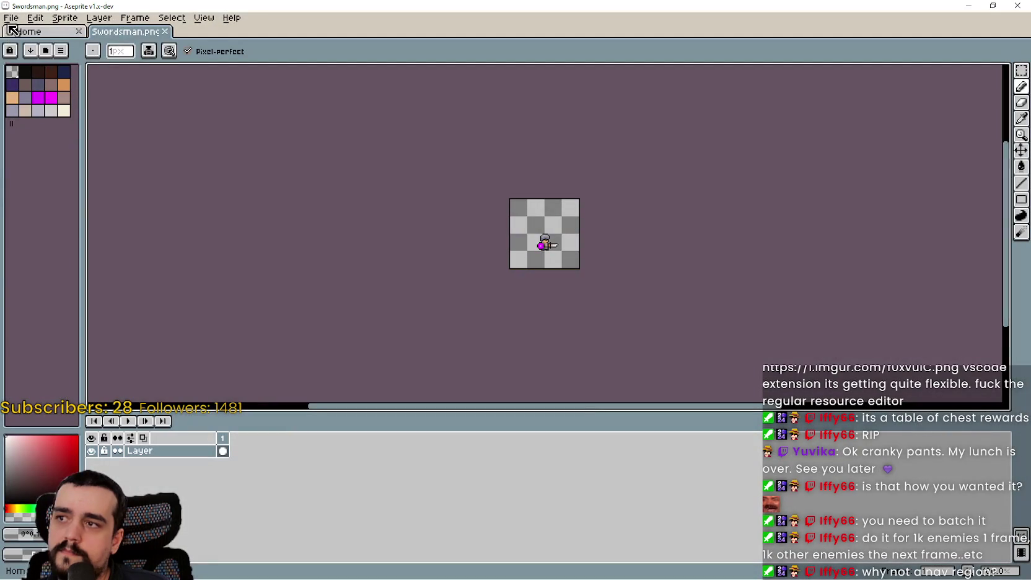
{"action": "left_click", "coordinate": [11, 17]}
{"action": "left_click", "coordinate": [13, 32]}
{"action": "type", "text": "16"}
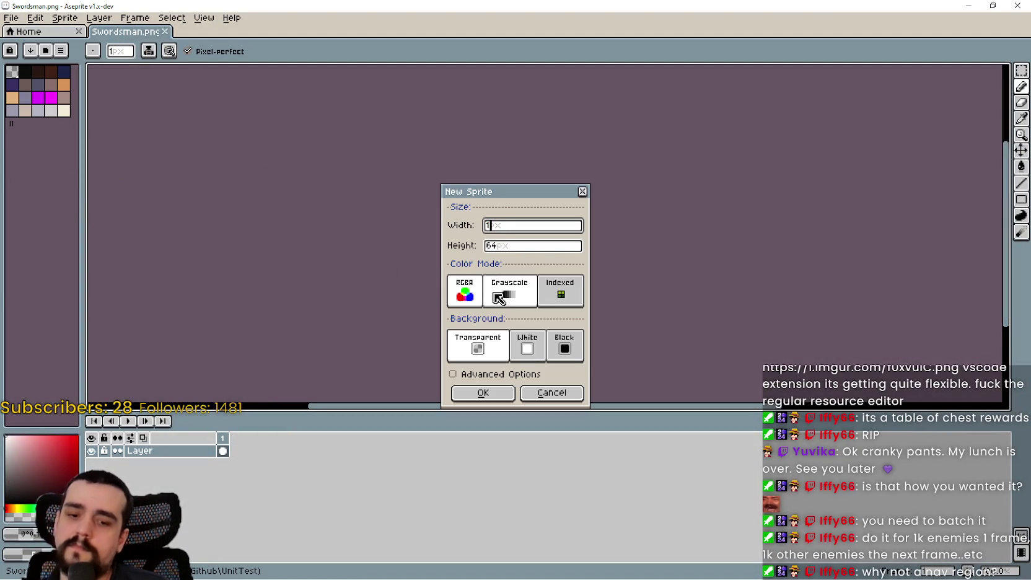
{"action": "key", "text": "Tab"}
{"action": "type", "text": "16"}
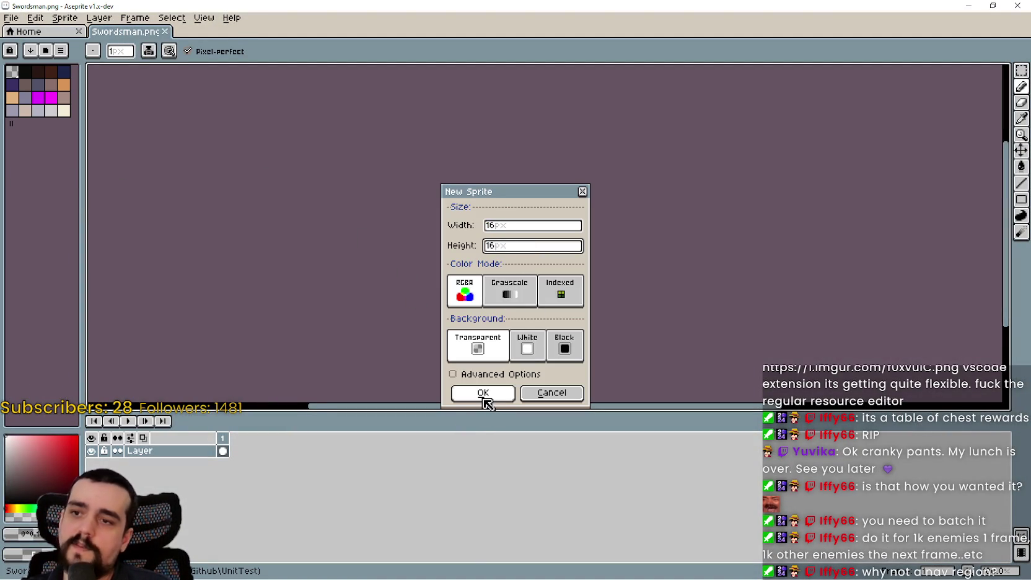
{"action": "left_click", "coordinate": [483, 392]}
- Save the sprite as a PNG named GridNavigation.png in the UnitTest folder
{"action": "left_click", "coordinate": [11, 18]}
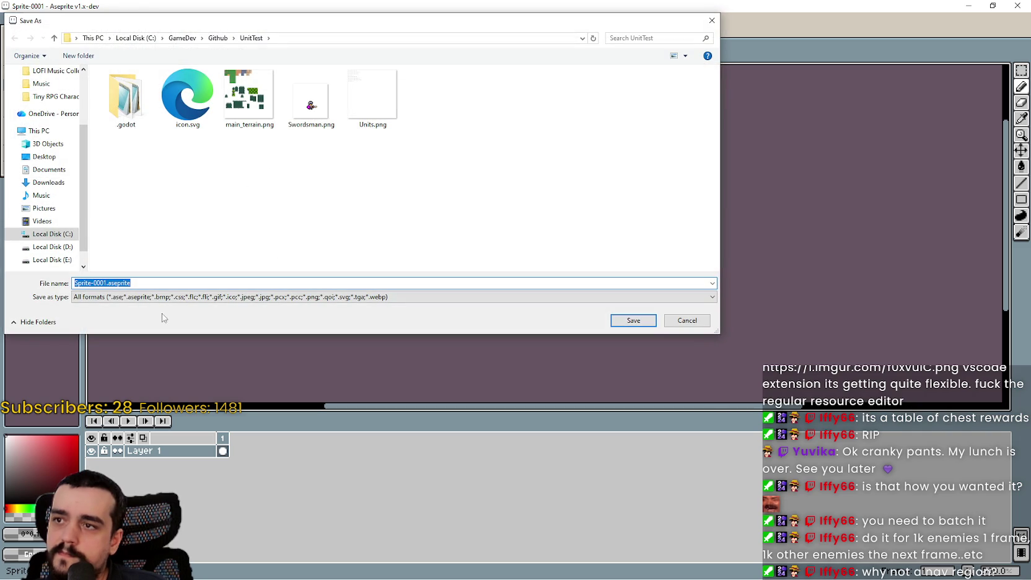
{"action": "left_click", "coordinate": [122, 298]}
{"action": "left_click", "coordinate": [102, 417]}
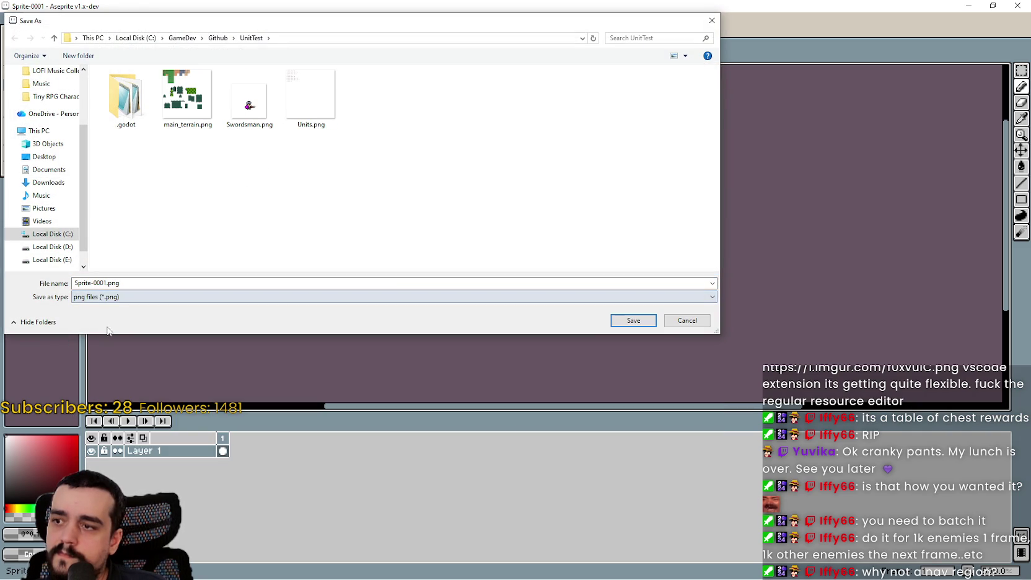
{"action": "double_click", "coordinate": [99, 283]}
{"action": "left_click_drag", "start_coordinate": [107, 283], "coordinate": [3, 277]}
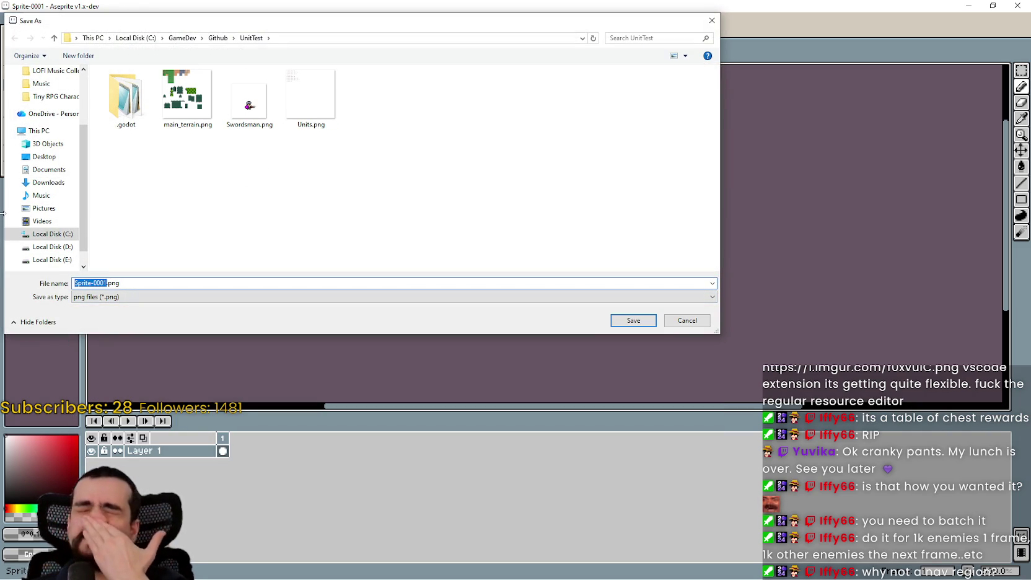
{"action": "type", "text": "Til"}
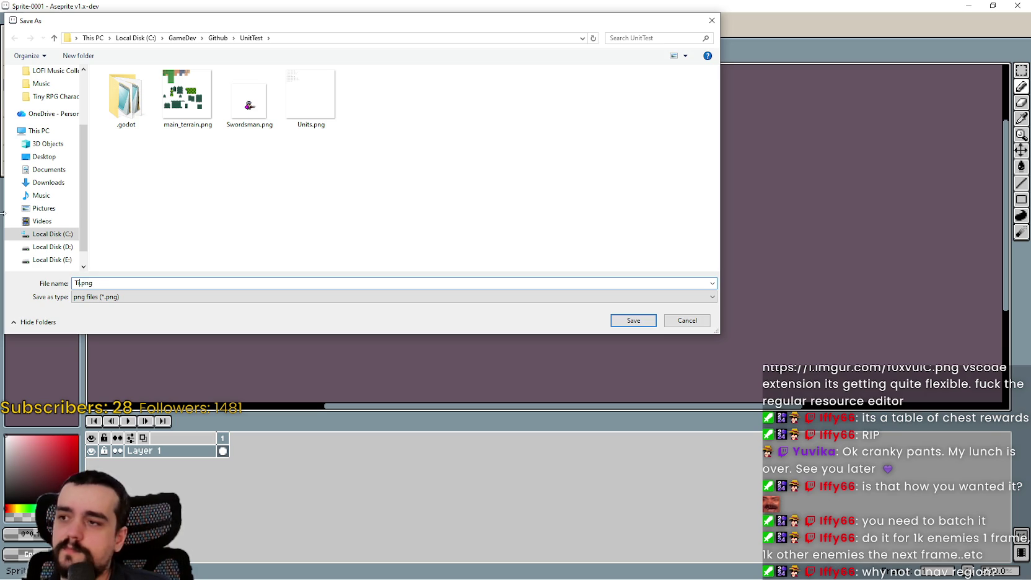
{"action": "key", "text": "BackSpace"}
{"action": "key", "text": "BackSpace"}
{"action": "type", "text": "Grid"}
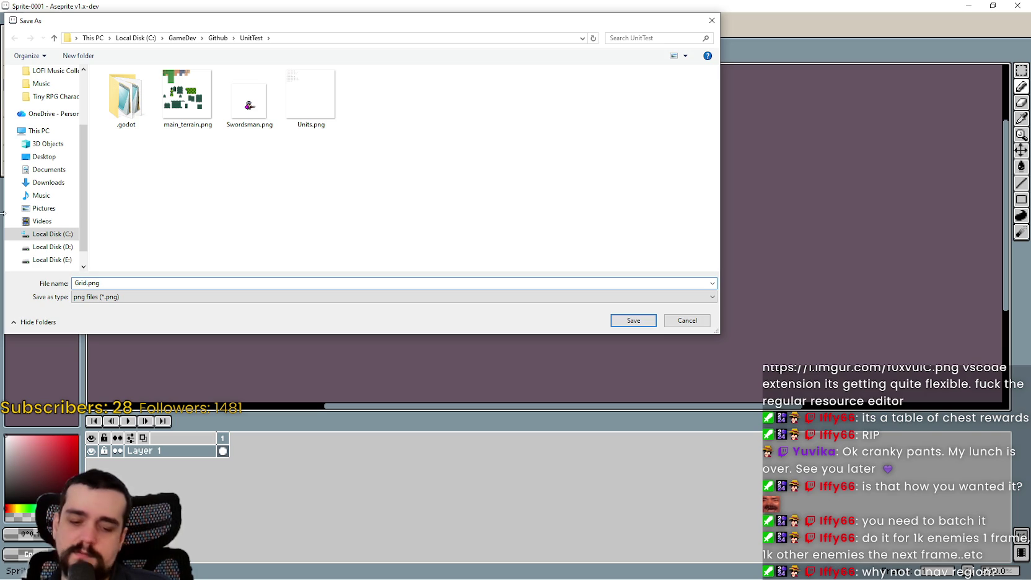
{"action": "type", "text": "Na"}
{"action": "type", "text": "ion"}
{"action": "key", "text": "Return"}
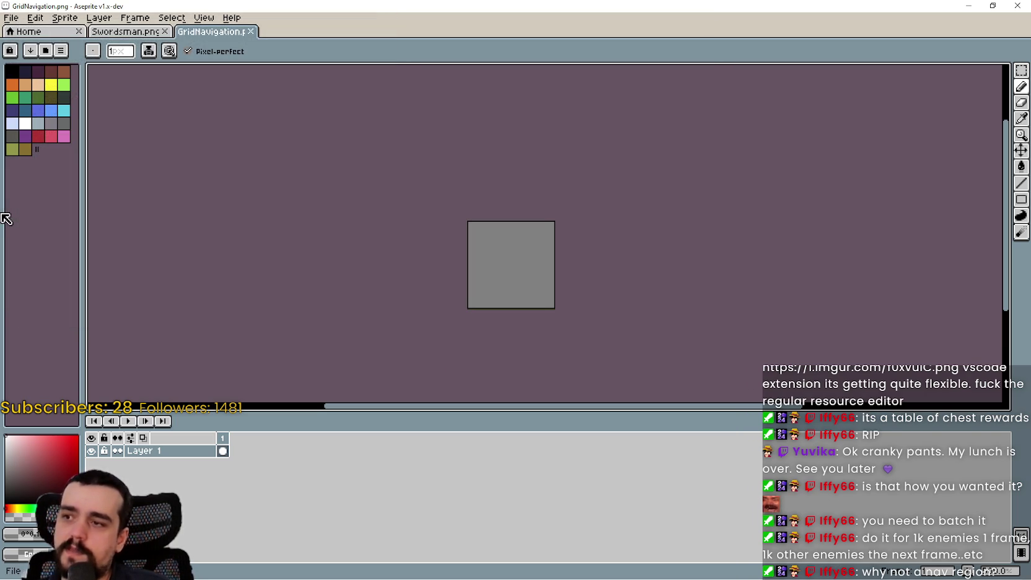
{"action": "left_click", "coordinate": [968, 6]}
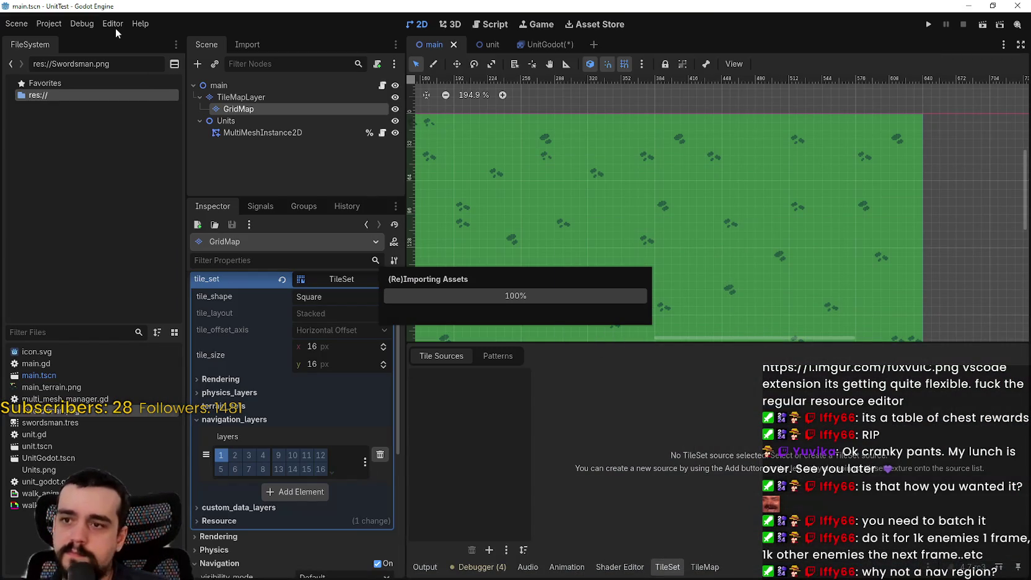
- Add GridNavigation.png to the TileSet as an atlas source and auto-create its tiles
{"action": "left_click", "coordinate": [82, 24]}
{"action": "left_click", "coordinate": [93, 24]}
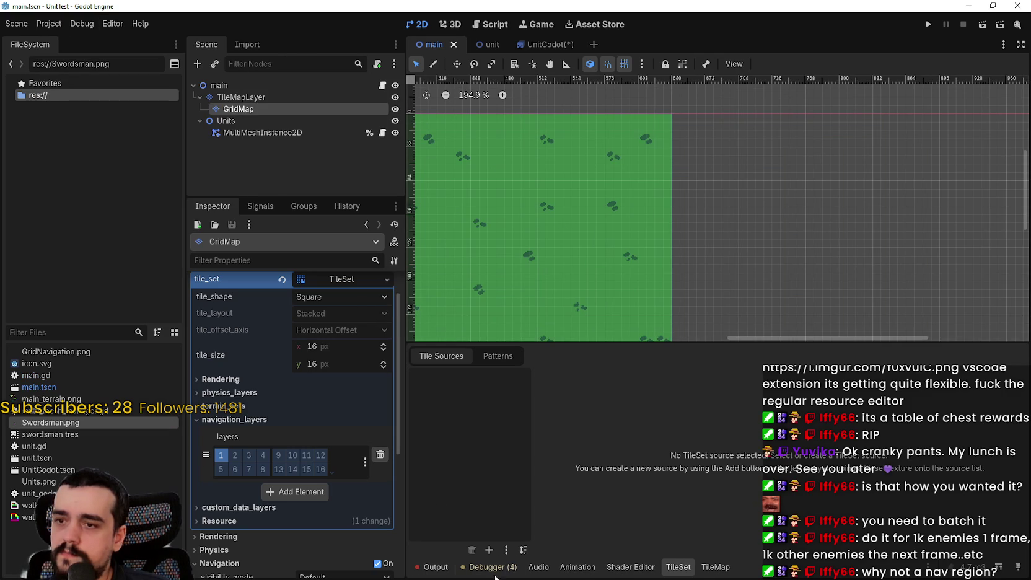
{"action": "left_click", "coordinate": [489, 550]}
{"action": "left_click", "coordinate": [496, 558]}
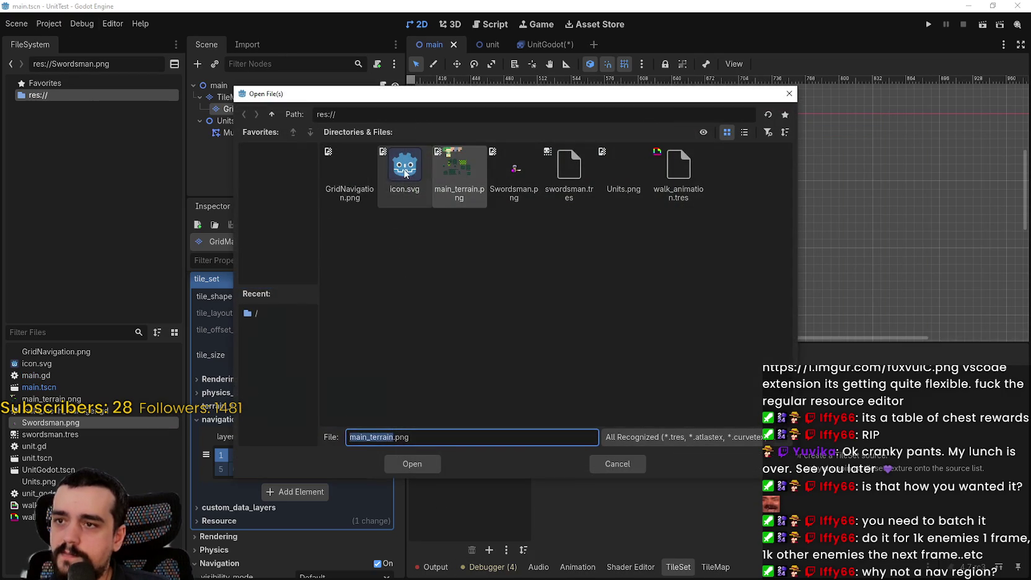
{"action": "double_click", "coordinate": [353, 176]}
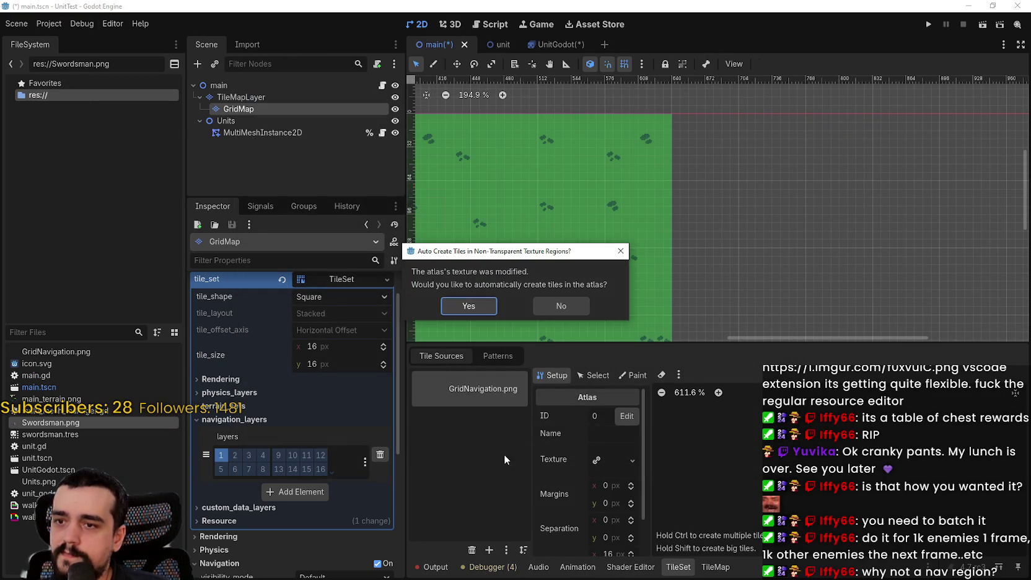
{"action": "left_click", "coordinate": [469, 305]}
{"action": "scroll", "coordinate": [608, 493], "scroll_direction": "down", "scroll_amount": 1}
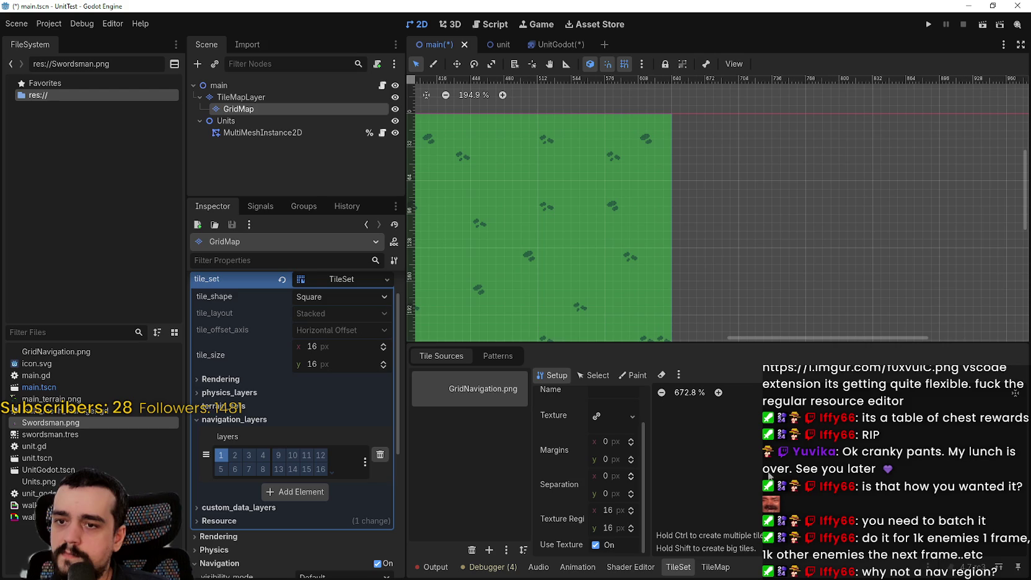
{"action": "scroll", "coordinate": [759, 462], "scroll_direction": "down", "scroll_amount": 5}
{"action": "scroll", "coordinate": [700, 437], "scroll_direction": "down", "scroll_amount": 5}
{"action": "scroll", "coordinate": [700, 434], "scroll_direction": "up", "scroll_amount": 10}
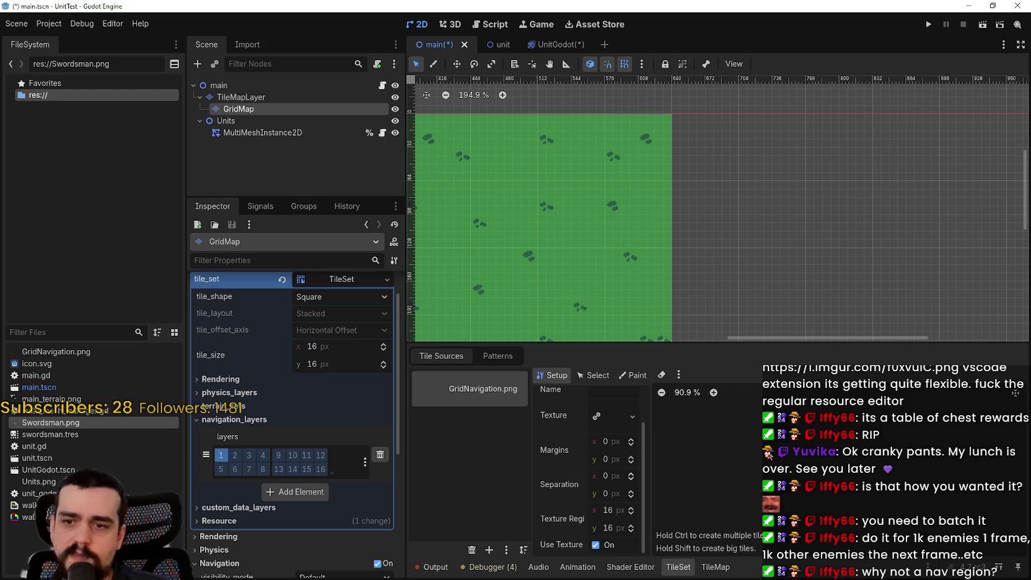
{"action": "scroll", "coordinate": [874, 449], "scroll_direction": "up", "scroll_amount": 12}
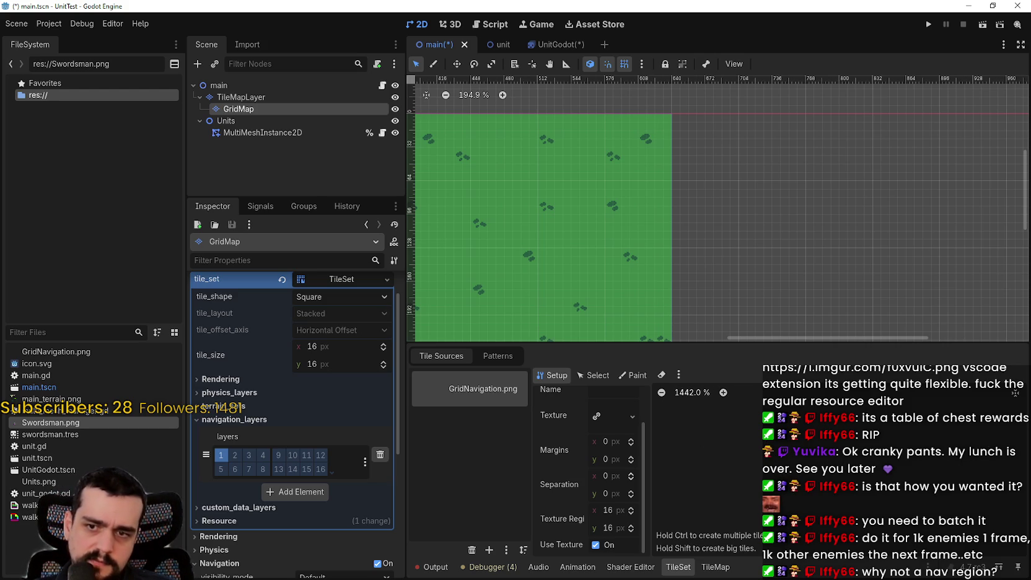
{"action": "scroll", "coordinate": [770, 492], "scroll_direction": "down", "scroll_amount": 3}
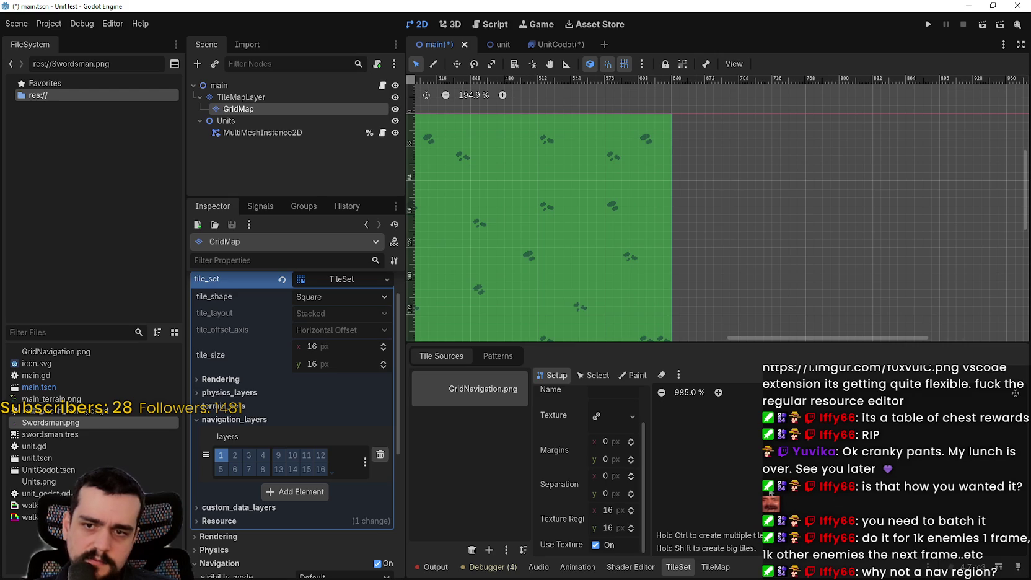
- Save the scene, switch the atlas to Select mode and enlarge the TileSet panel
{"action": "key", "text": "ctrl+s"}
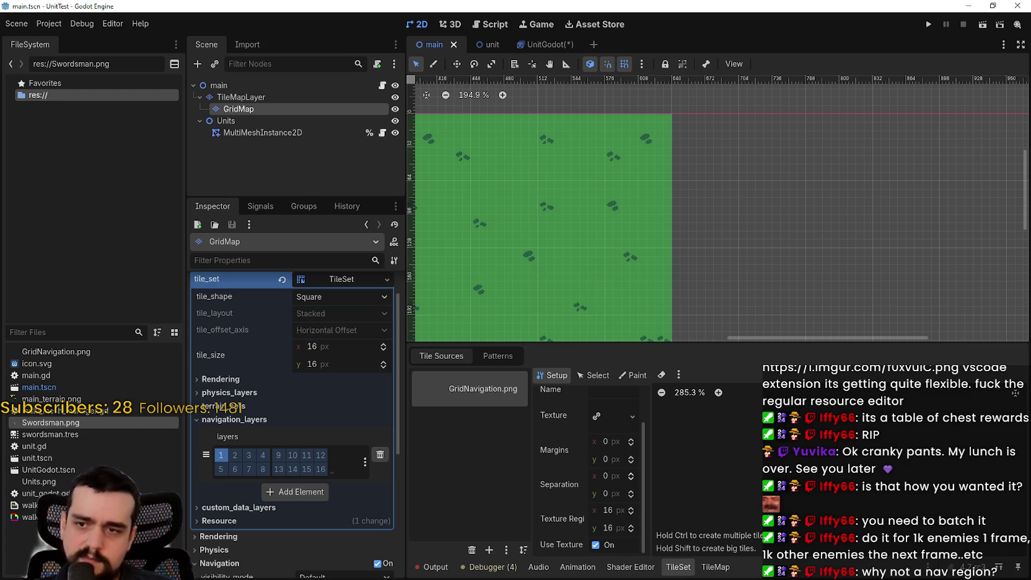
{"action": "left_click", "coordinate": [597, 376]}
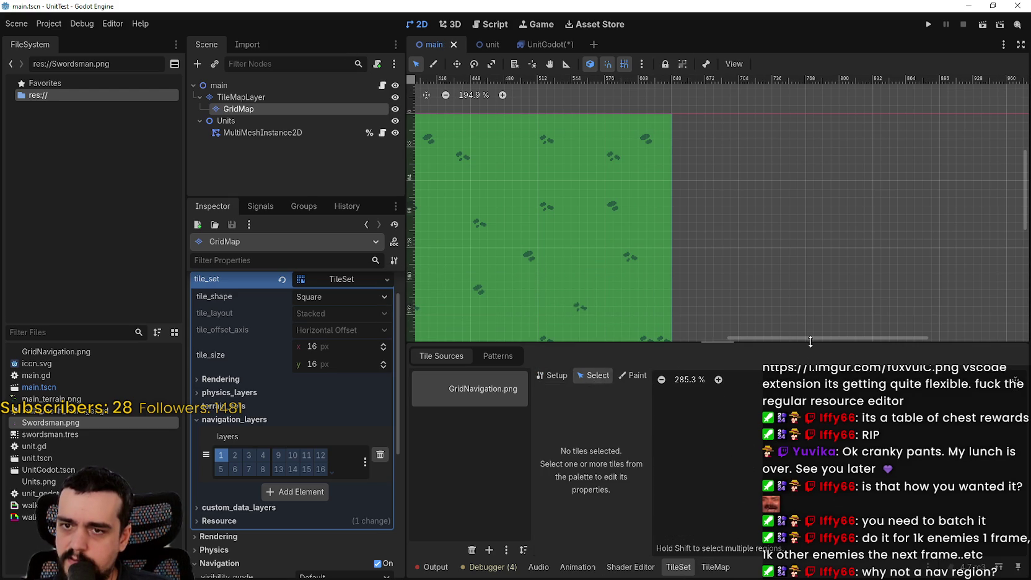
{"action": "mouse_move", "coordinate": [811, 342]}
{"action": "left_mouse_down"}
{"action": "mouse_move", "coordinate": [811, 142]}
{"action": "mouse_move", "coordinate": [811, 194]}
{"action": "left_mouse_up"}
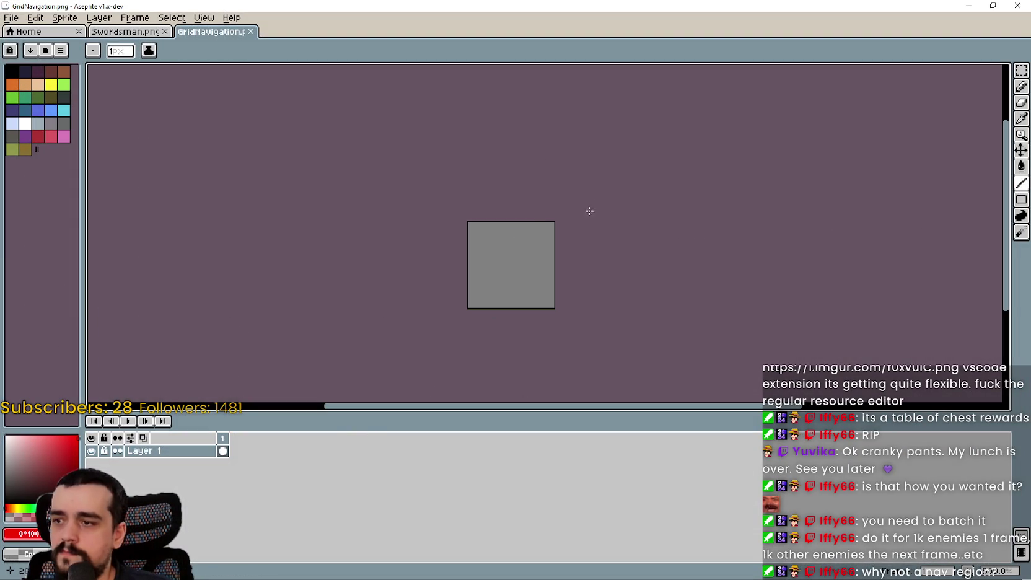
- Draw two red diagonals forming an X across the grey tile, save, and minimize Aseprite
{"action": "left_click_drag", "start_coordinate": [549, 222], "coordinate": [470, 305]}
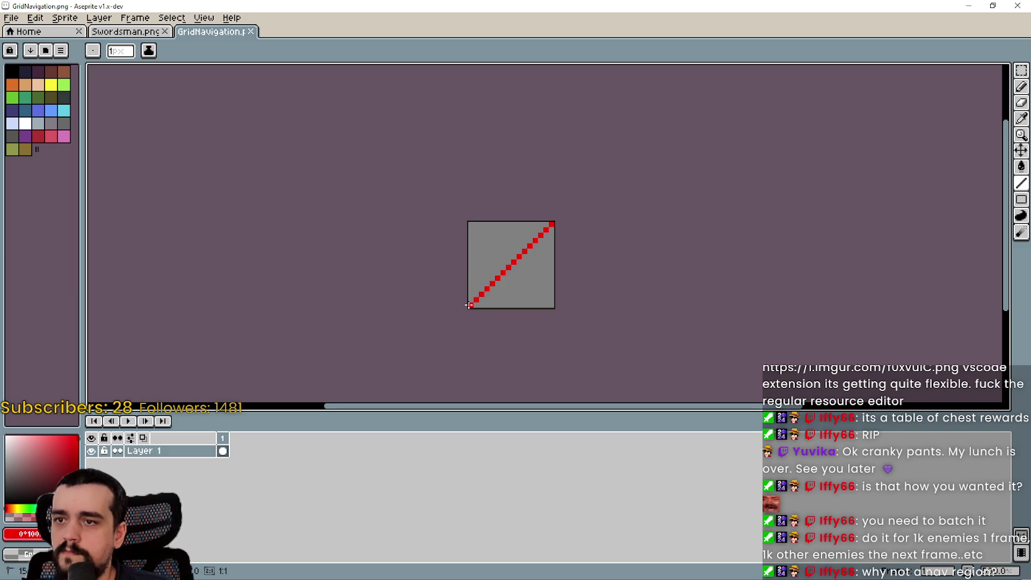
{"action": "left_click_drag", "start_coordinate": [470, 224], "coordinate": [550, 306]}
{"action": "key", "text": "ctrl+s"}
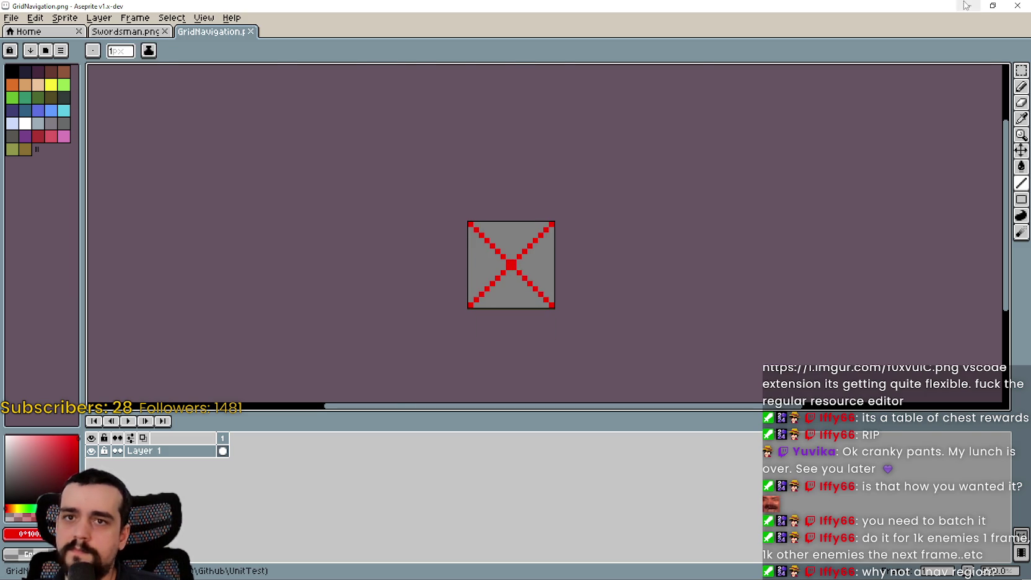
{"action": "left_click", "coordinate": [966, 6]}
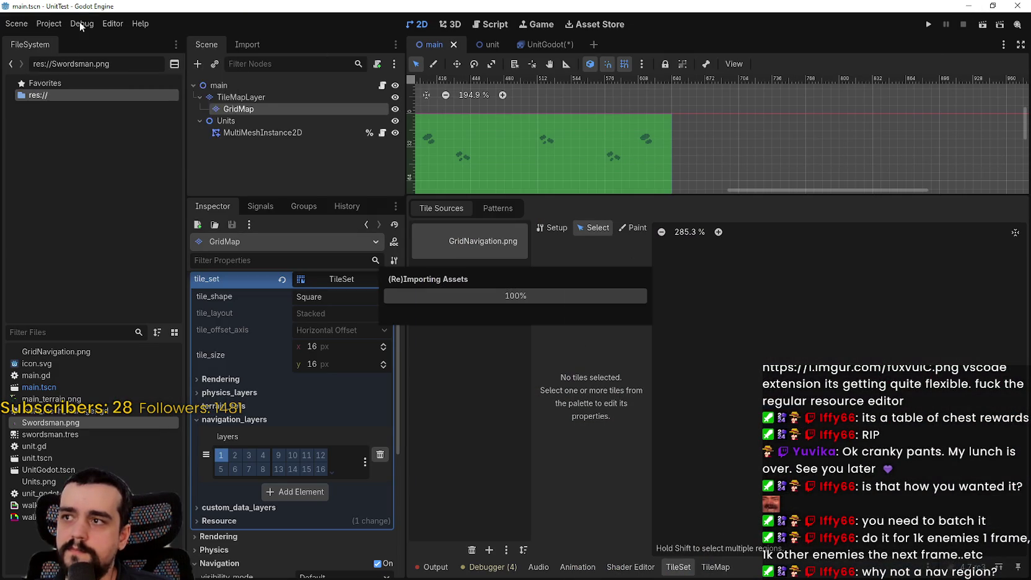
- Check the re-imported red-X GridNavigation.png atlas in TileSet Setup, then switch to Select mode
{"action": "left_click", "coordinate": [54, 25]}
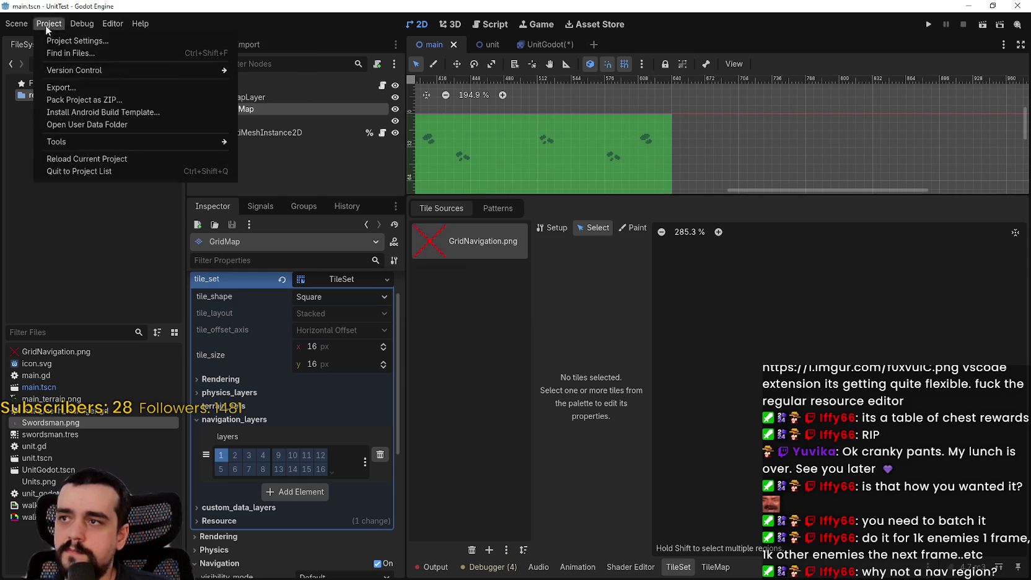
{"action": "left_click", "coordinate": [51, 26]}
{"action": "scroll", "coordinate": [710, 524], "scroll_direction": "up", "scroll_amount": 1}
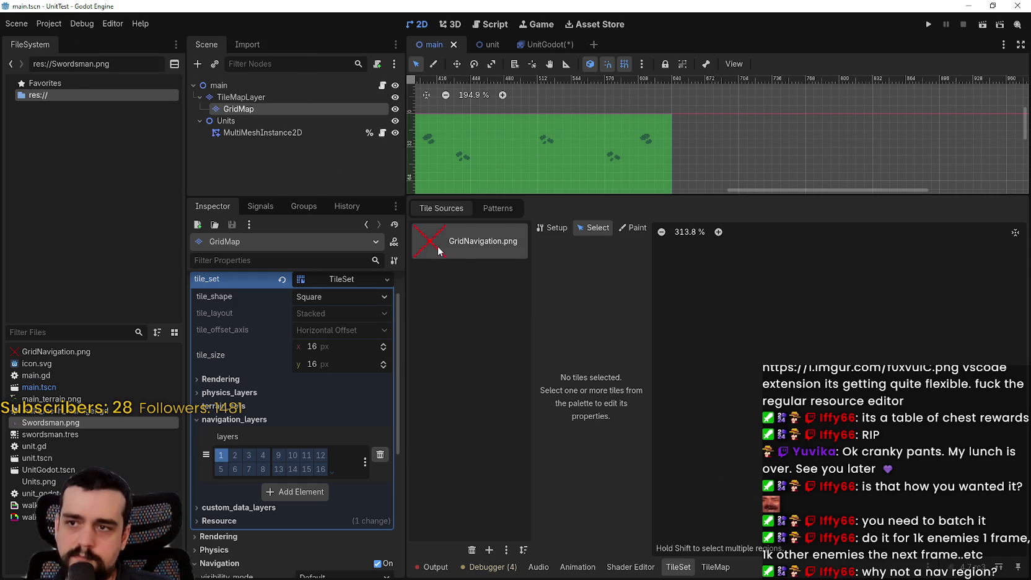
{"action": "left_click", "coordinate": [715, 567]}
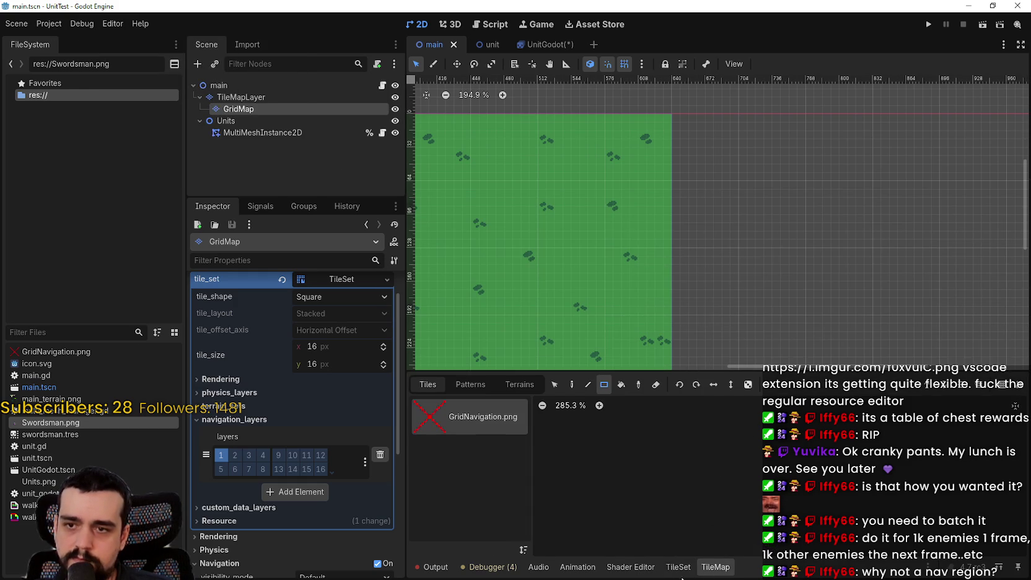
{"action": "left_click", "coordinate": [679, 567]}
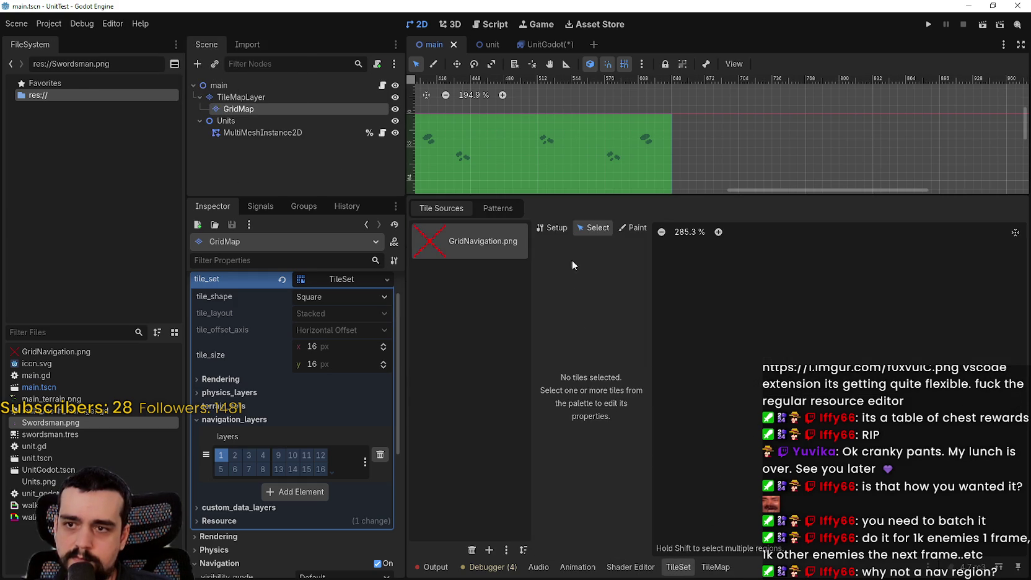
{"action": "left_click", "coordinate": [557, 228]}
{"action": "scroll", "coordinate": [808, 372], "scroll_direction": "down", "scroll_amount": 5}
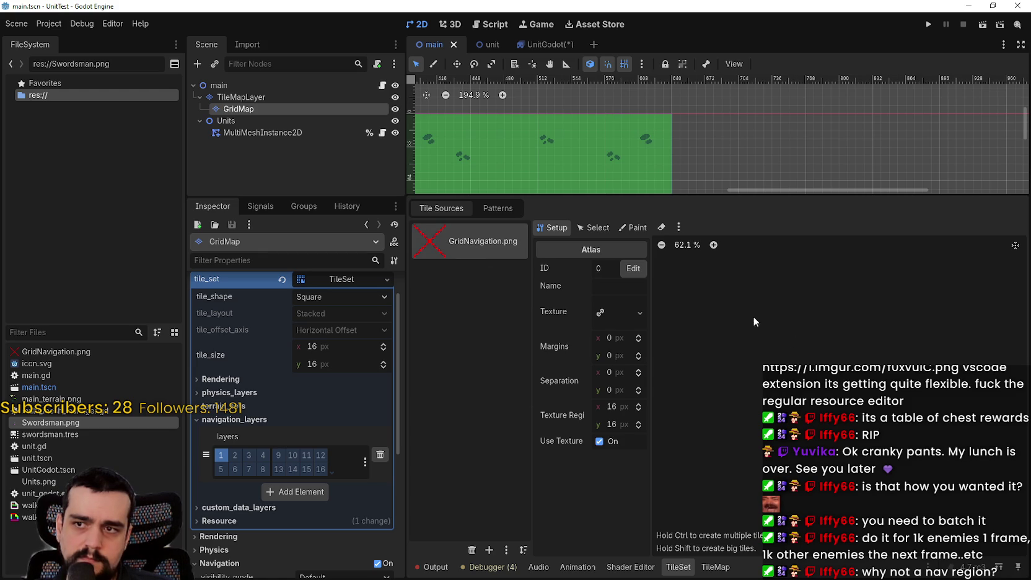
{"action": "scroll", "coordinate": [807, 372], "scroll_direction": "down", "scroll_amount": 2}
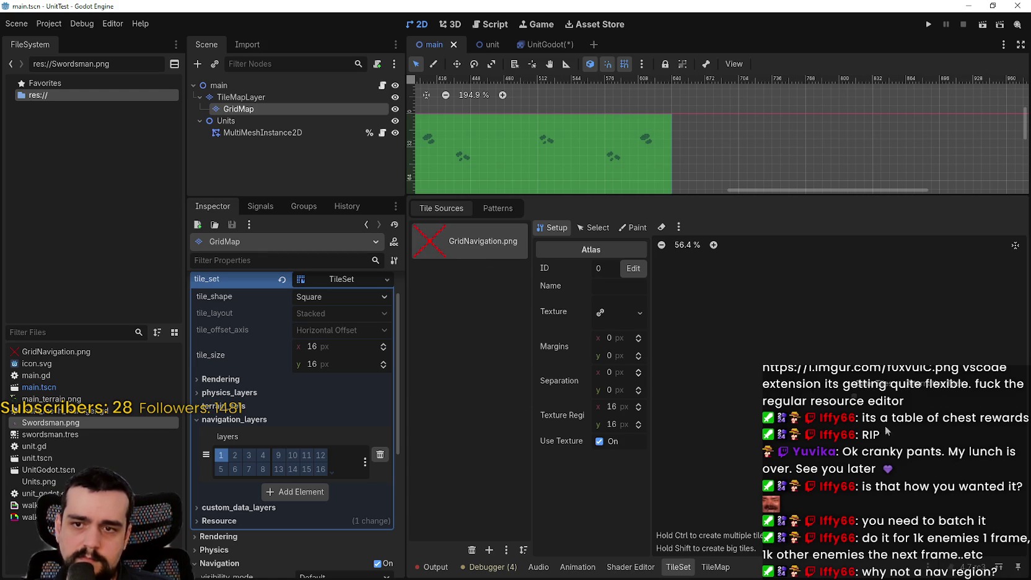
{"action": "scroll", "coordinate": [817, 409], "scroll_direction": "up", "scroll_amount": 6}
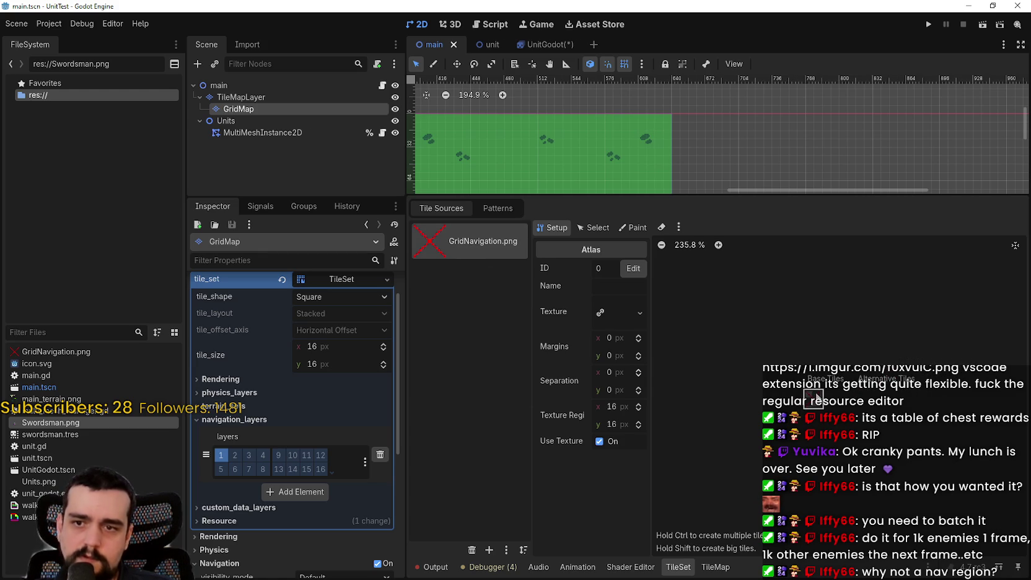
{"action": "left_click", "coordinate": [592, 228]}
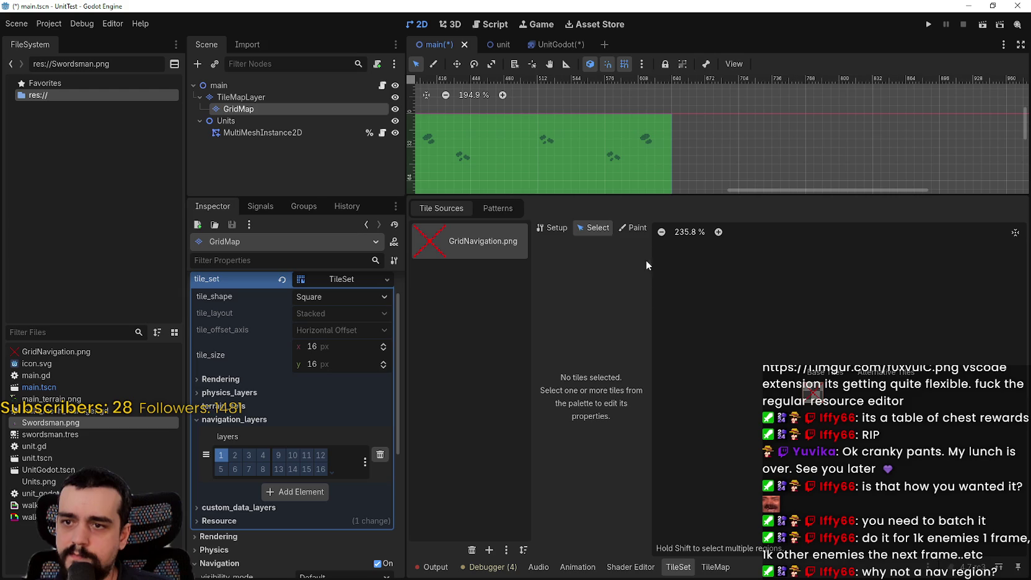
- Draw a full-tile navigation polygon for tile 0,0 on Navigation Layer 0, then save
{"action": "left_click", "coordinate": [816, 394]}
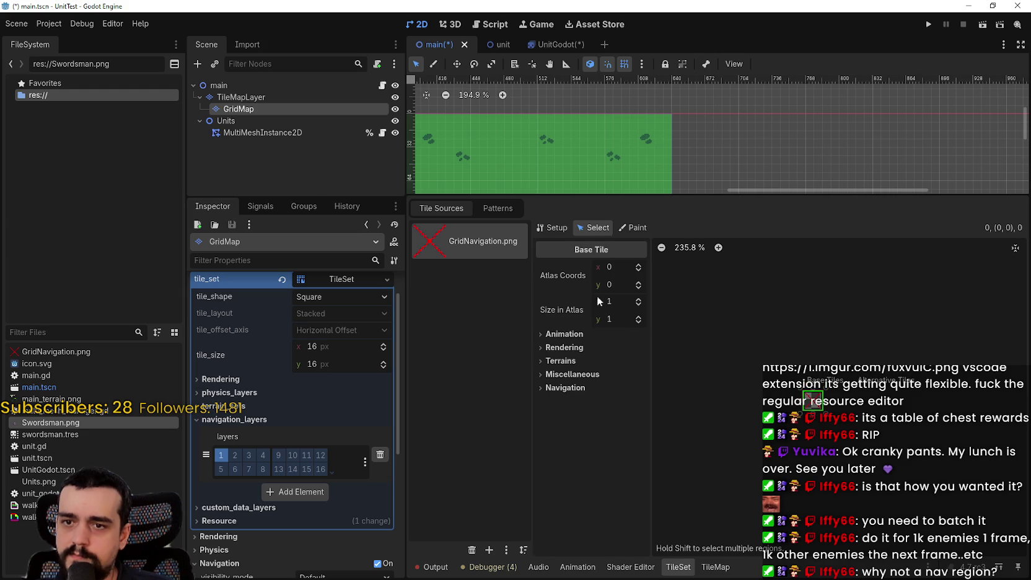
{"action": "left_click", "coordinate": [563, 388]}
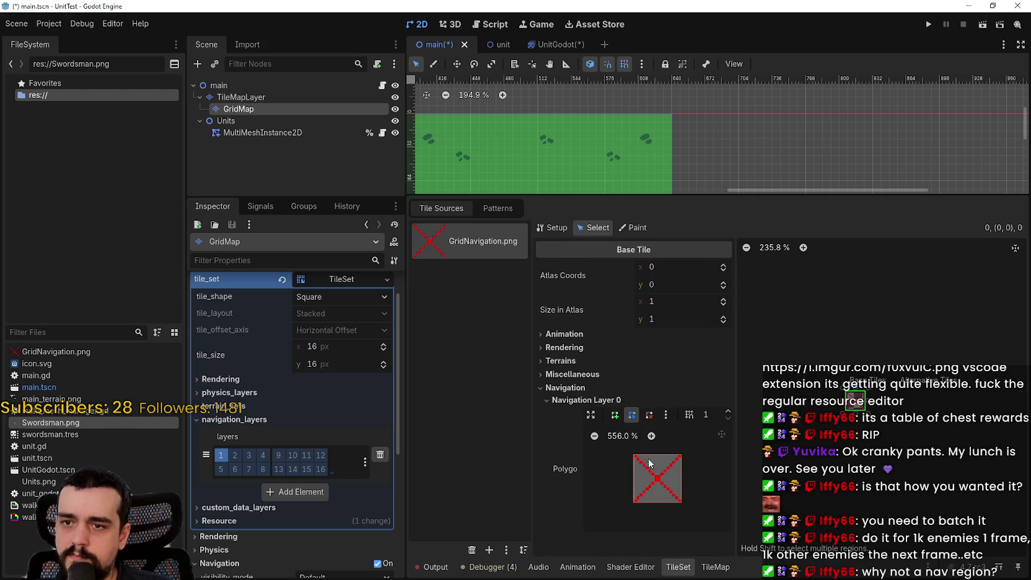
{"action": "left_click", "coordinate": [614, 415]}
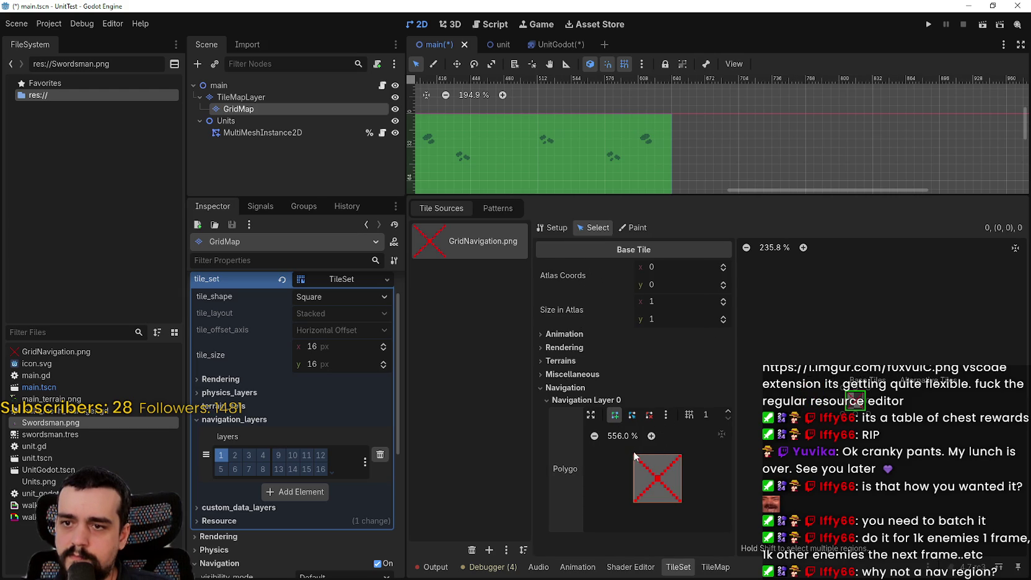
{"action": "left_click", "coordinate": [689, 414]}
{"action": "left_click", "coordinate": [695, 459]}
{"action": "left_click", "coordinate": [633, 455]}
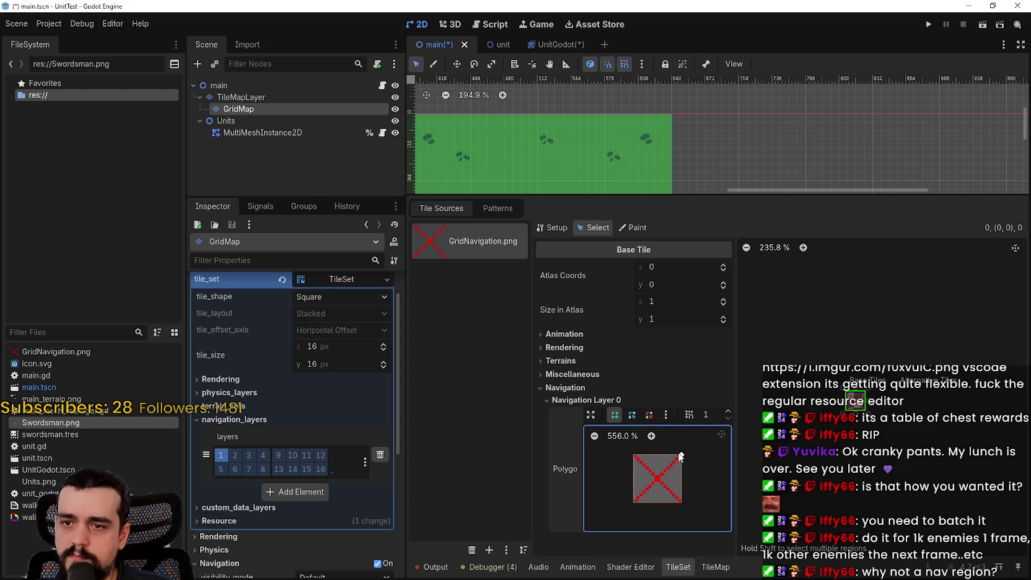
{"action": "left_click", "coordinate": [635, 503]}
{"action": "left_click", "coordinate": [681, 456]}
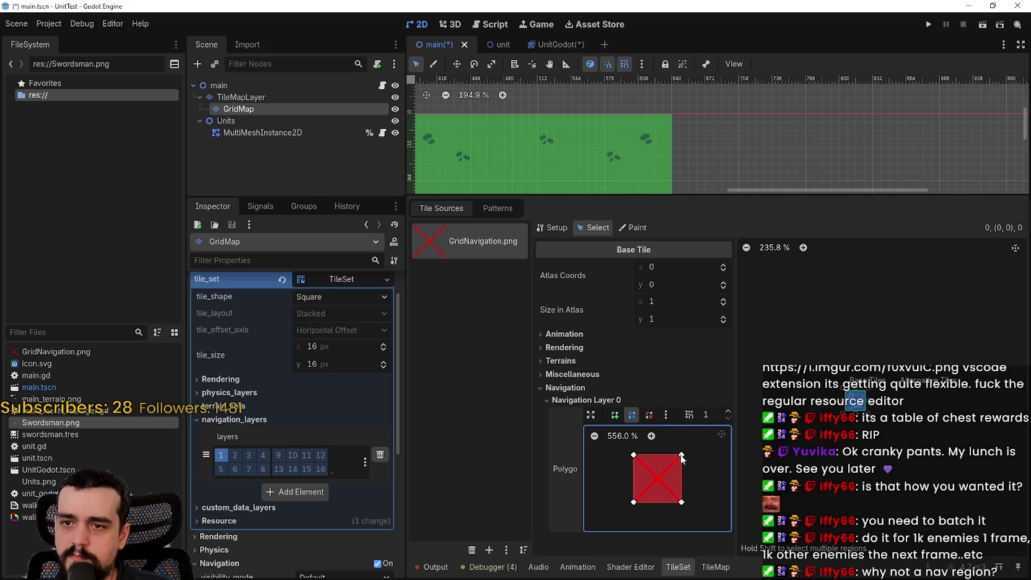
{"action": "key", "text": "ctrl+s"}
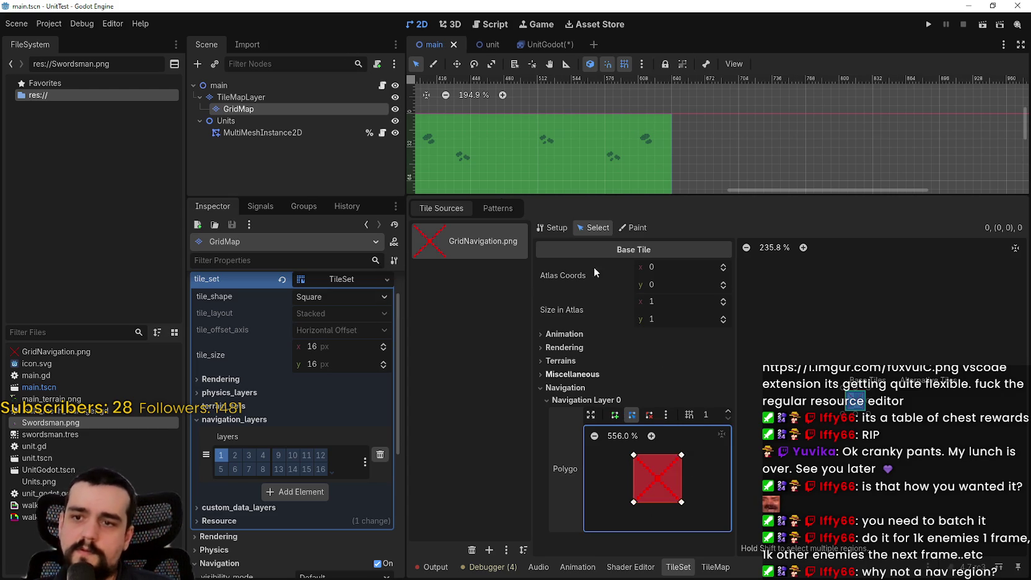
- Paint rectangles of the red-X navigation tile across the whole 40×23 terrain and save
{"action": "left_click_drag", "start_coordinate": [598, 197], "coordinate": [598, 445]}
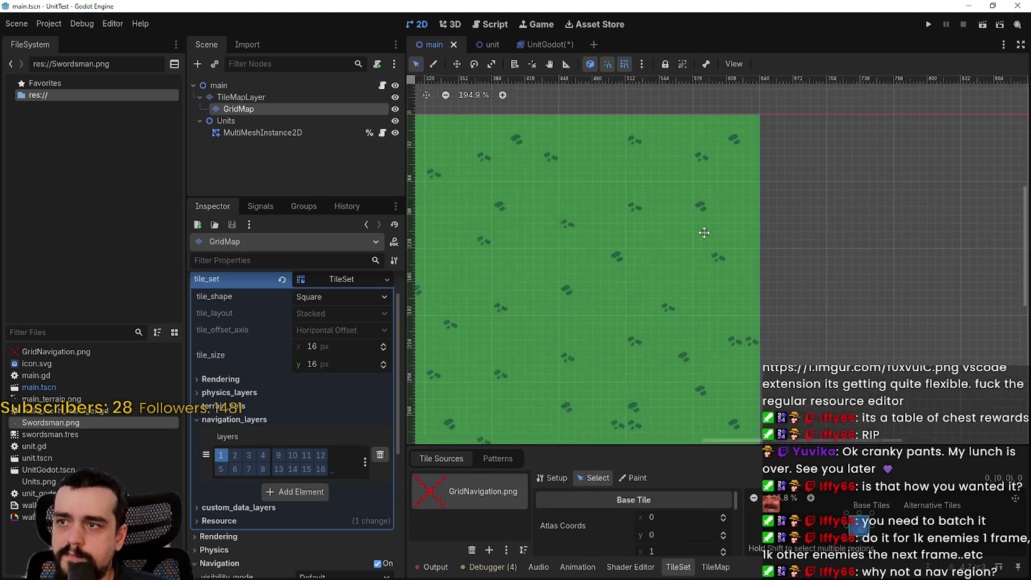
{"action": "scroll", "coordinate": [561, 256], "scroll_direction": "down", "scroll_amount": 2}
{"action": "scroll", "coordinate": [595, 341], "scroll_direction": "down", "scroll_amount": 2}
{"action": "left_click", "coordinate": [715, 566]}
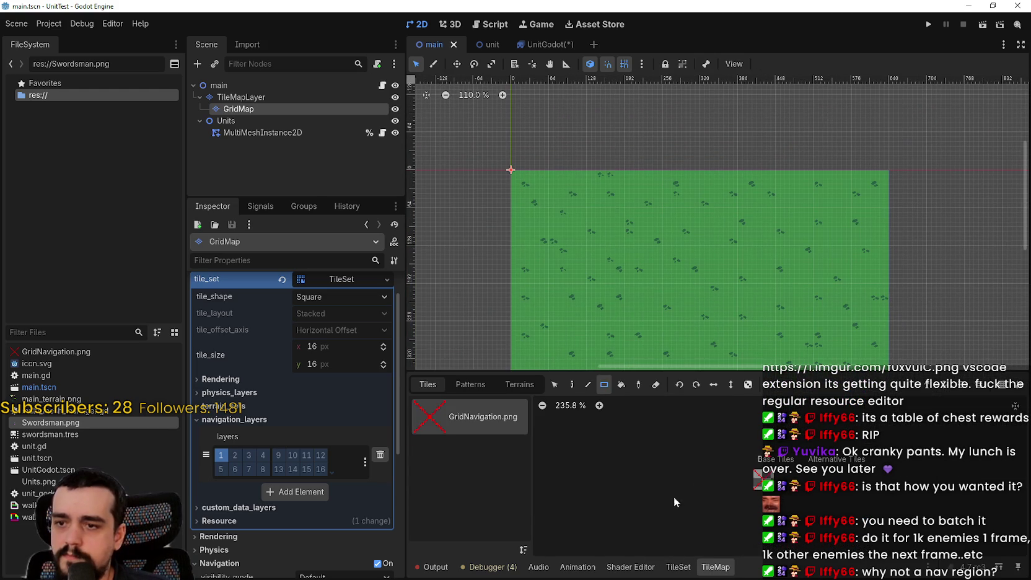
{"action": "scroll", "coordinate": [578, 187], "scroll_direction": "up", "scroll_amount": 4}
{"action": "left_click_drag", "start_coordinate": [487, 165], "coordinate": [545, 172]}
{"action": "scroll", "coordinate": [568, 173], "scroll_direction": "down", "scroll_amount": 3}
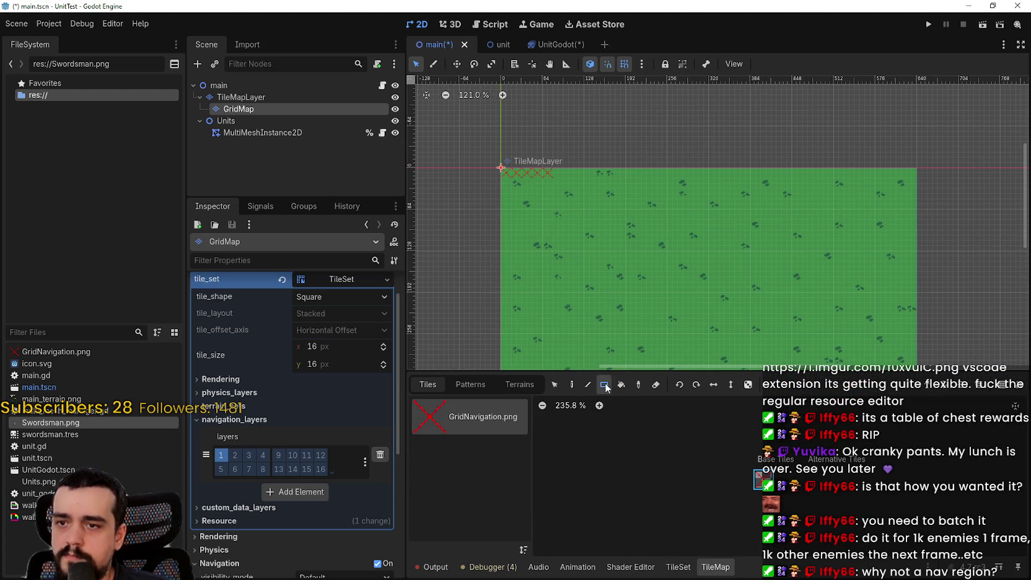
{"action": "mouse_move", "coordinate": [918, 168]}
{"action": "left_mouse_down"}
{"action": "mouse_move", "coordinate": [715, 263]}
{"action": "mouse_move", "coordinate": [579, 301]}
{"action": "left_mouse_up"}
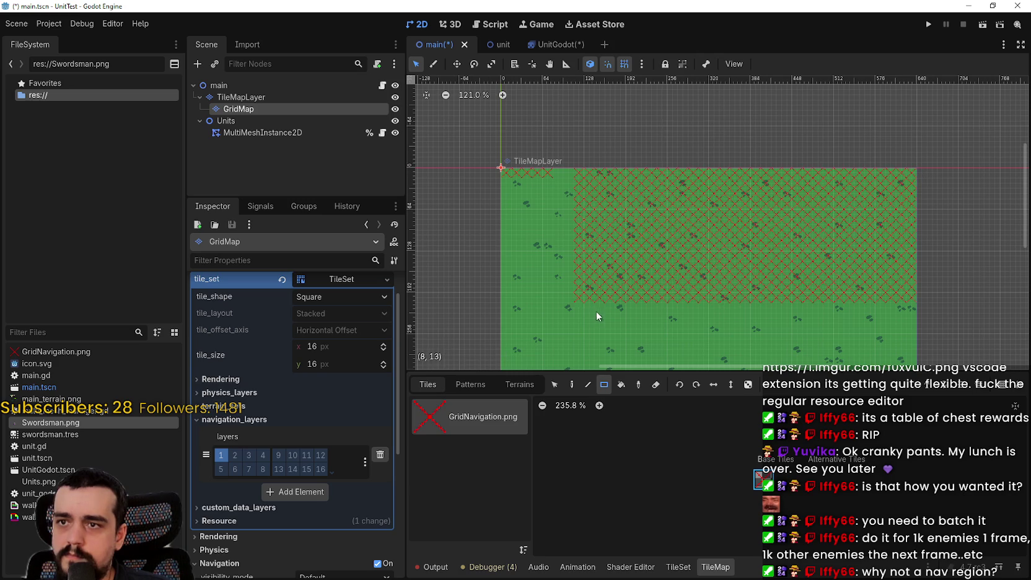
{"action": "scroll", "coordinate": [723, 181], "scroll_direction": "down", "scroll_amount": 2}
{"action": "left_click_drag", "start_coordinate": [846, 261], "coordinate": [514, 109]}
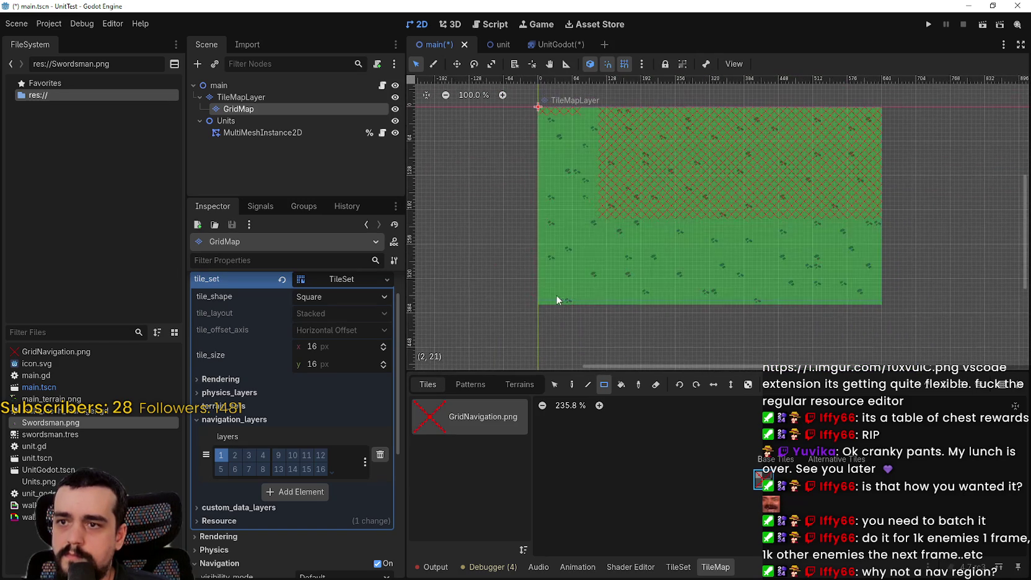
{"action": "mouse_move", "coordinate": [541, 299]}
{"action": "left_mouse_down"}
{"action": "mouse_move", "coordinate": [795, 147]}
{"action": "mouse_move", "coordinate": [877, 112]}
{"action": "left_mouse_up"}
{"action": "key", "text": "ctrl+s"}
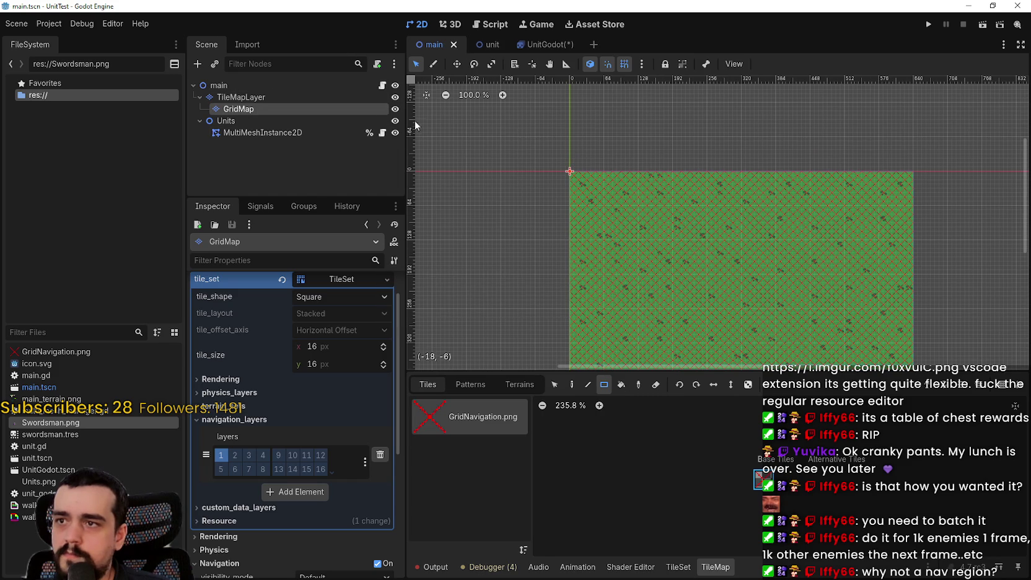
- Hide the GridMap layer and run the project to watch the swordsman units swarm
{"action": "left_click", "coordinate": [395, 109]}
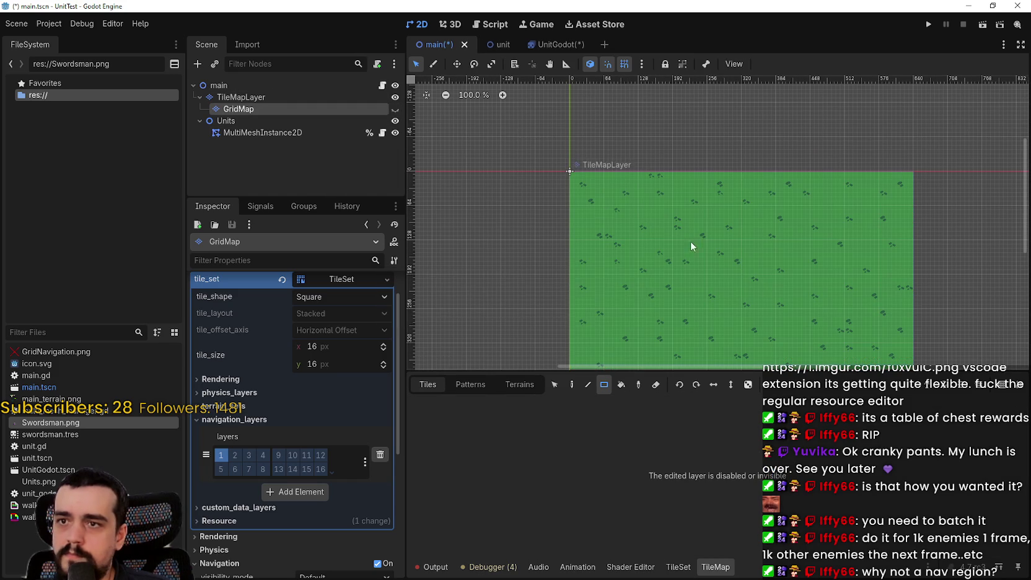
{"action": "left_click", "coordinate": [923, 27]}
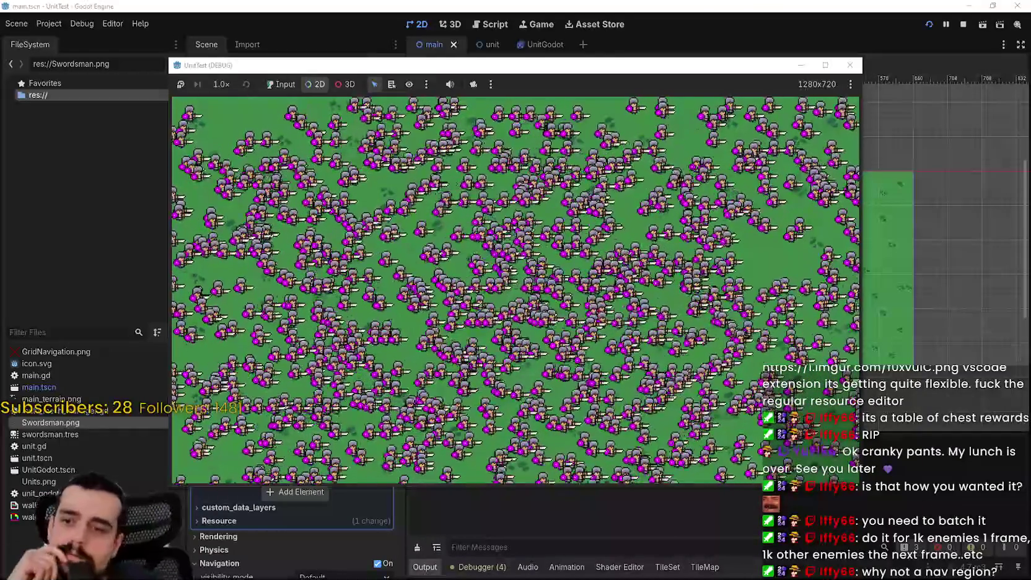
- Check the FPS monitors, move the game window aside, then stop the UnitTest run
{"action": "left_click", "coordinate": [479, 568]}
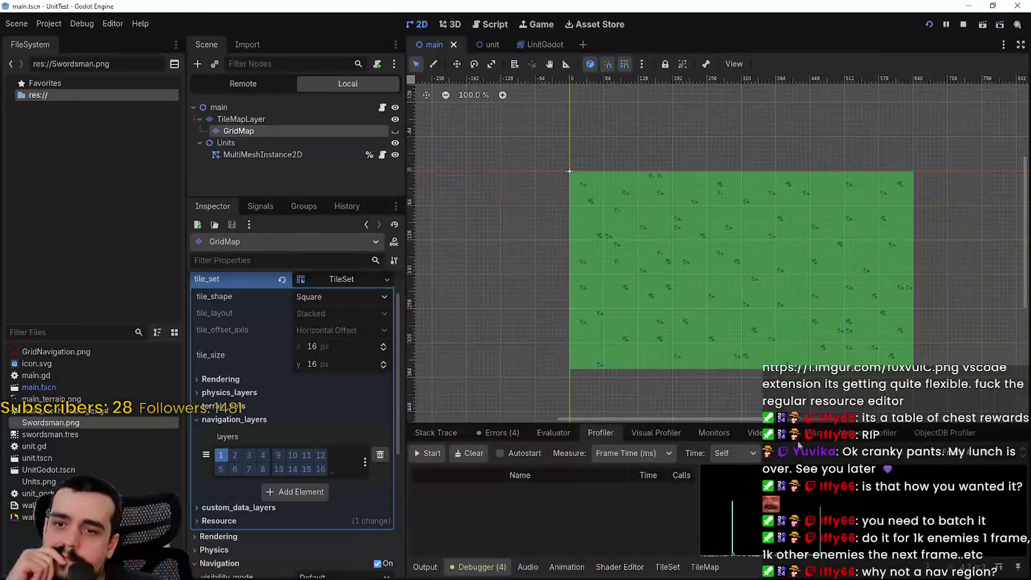
{"action": "left_click", "coordinate": [710, 432]}
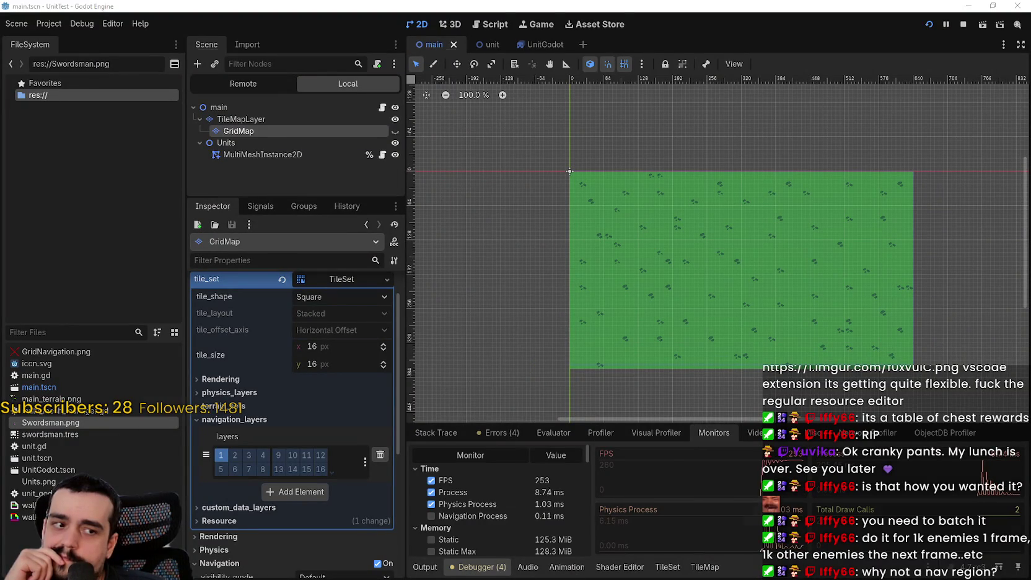
{"action": "key", "text": "alt+Tab"}
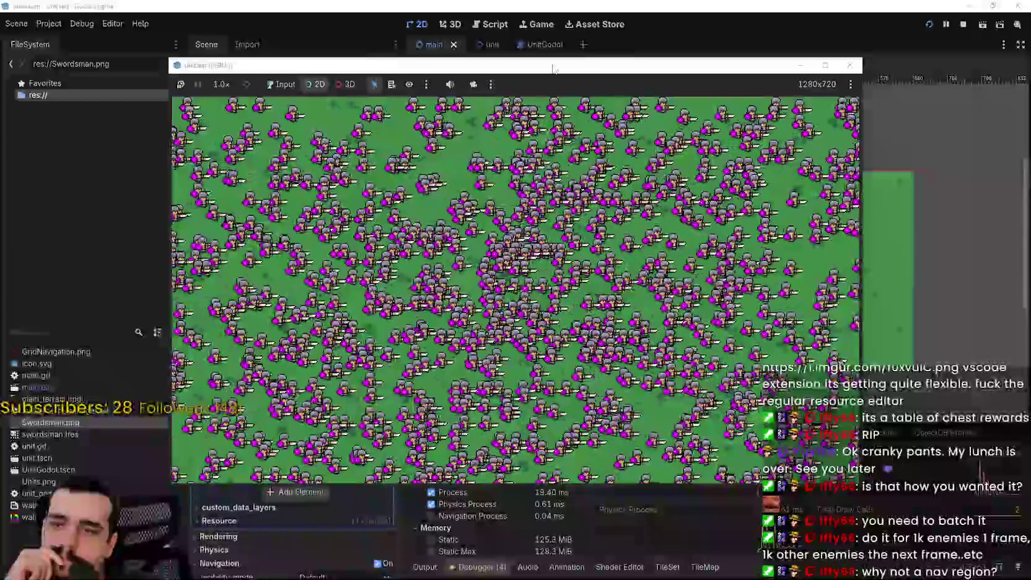
{"action": "left_click_drag", "start_coordinate": [548, 65], "coordinate": [535, 13]}
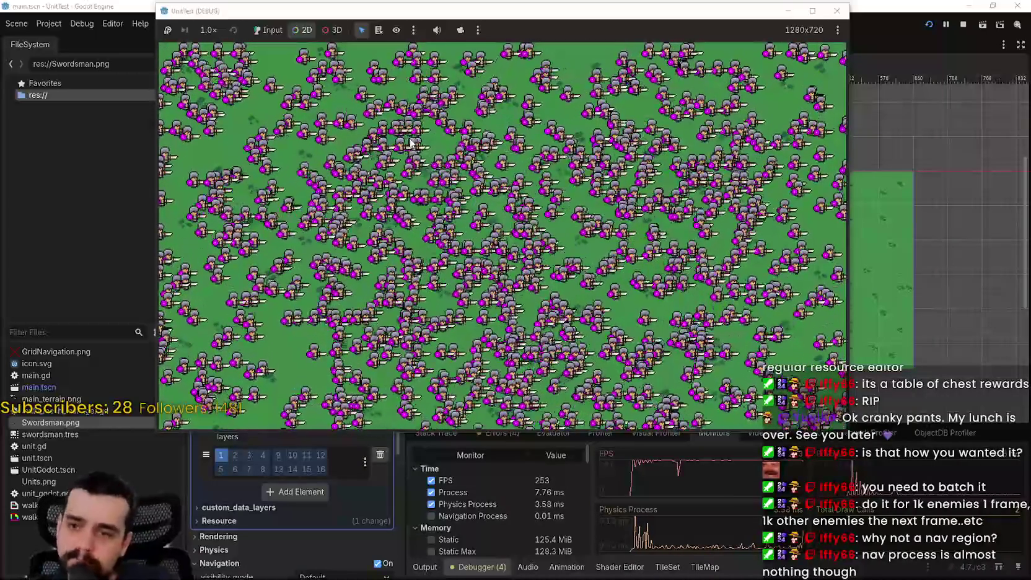
{"action": "left_click", "coordinate": [965, 25]}
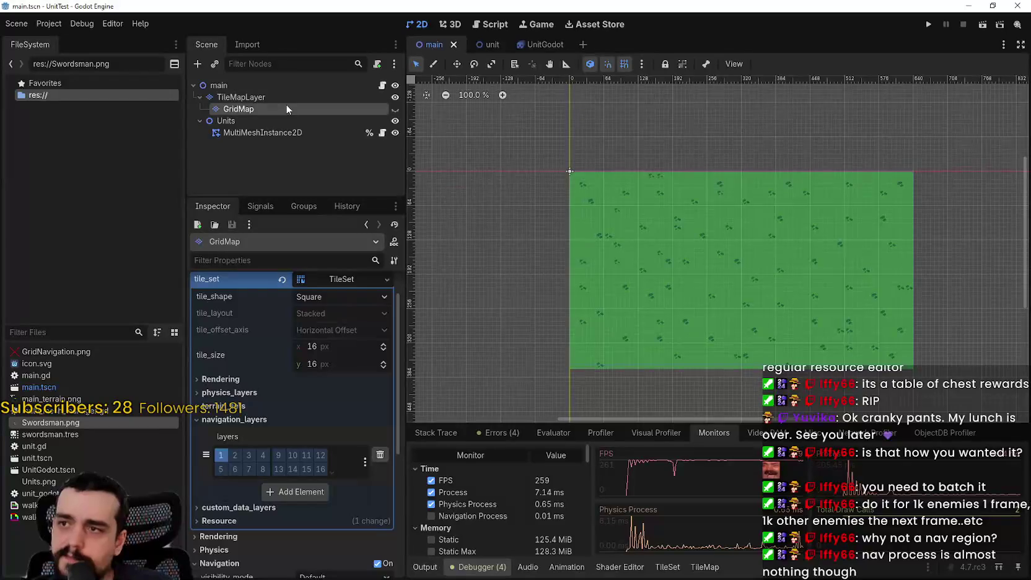
- Add a NavigationRegion2D child node under TileMapLayer
{"action": "right_click", "coordinate": [250, 99]}
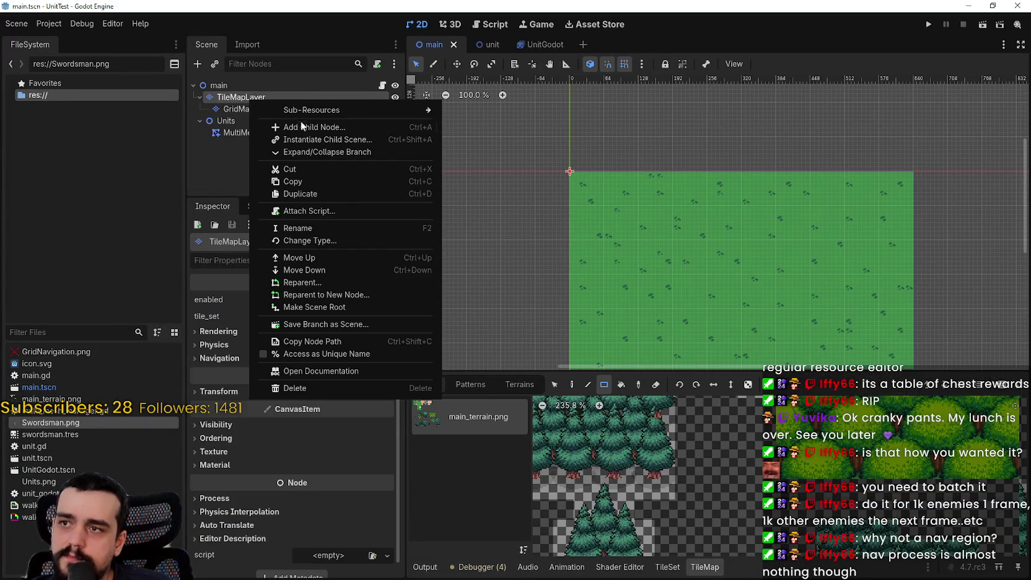
{"action": "left_click", "coordinate": [323, 127]}
{"action": "type", "text": "reg"}
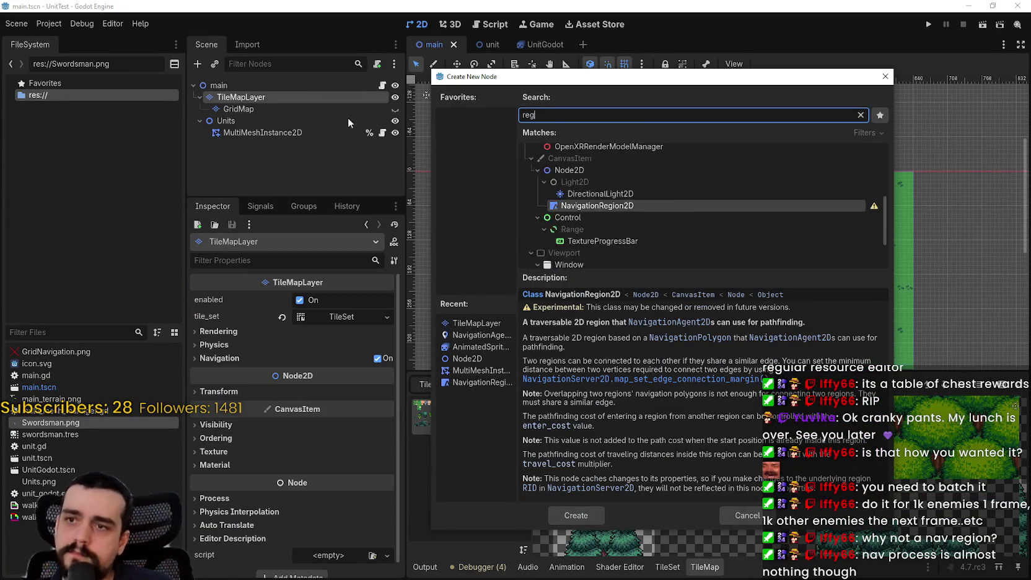
{"action": "type", "text": "ion"}
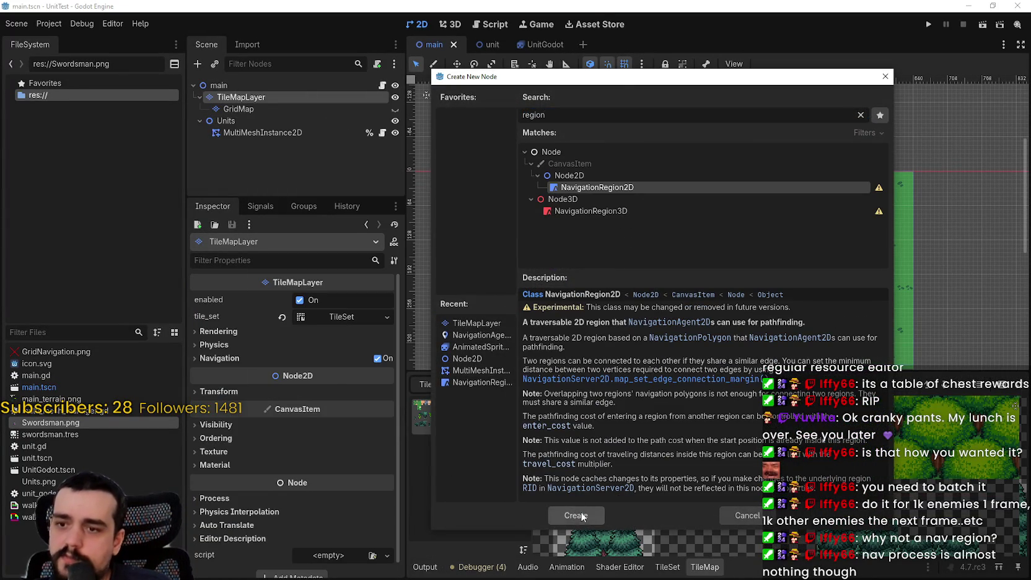
{"action": "left_click", "coordinate": [582, 516]}
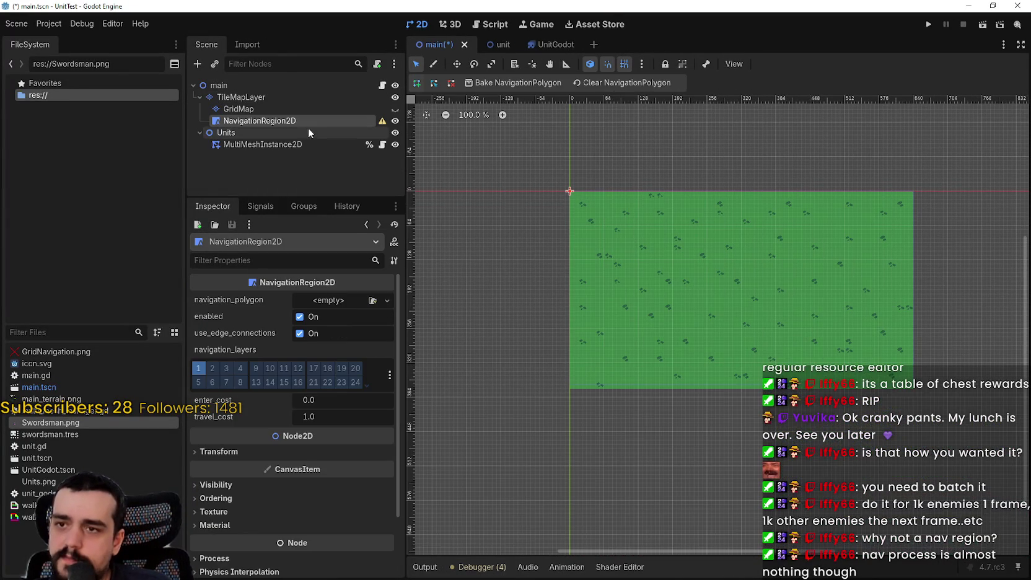
- Give it a new NavigationPolygon drawn as a rectangle over the grass map, and save
{"action": "left_click", "coordinate": [328, 300]}
{"action": "left_click", "coordinate": [341, 325]}
{"action": "left_click", "coordinate": [340, 303]}
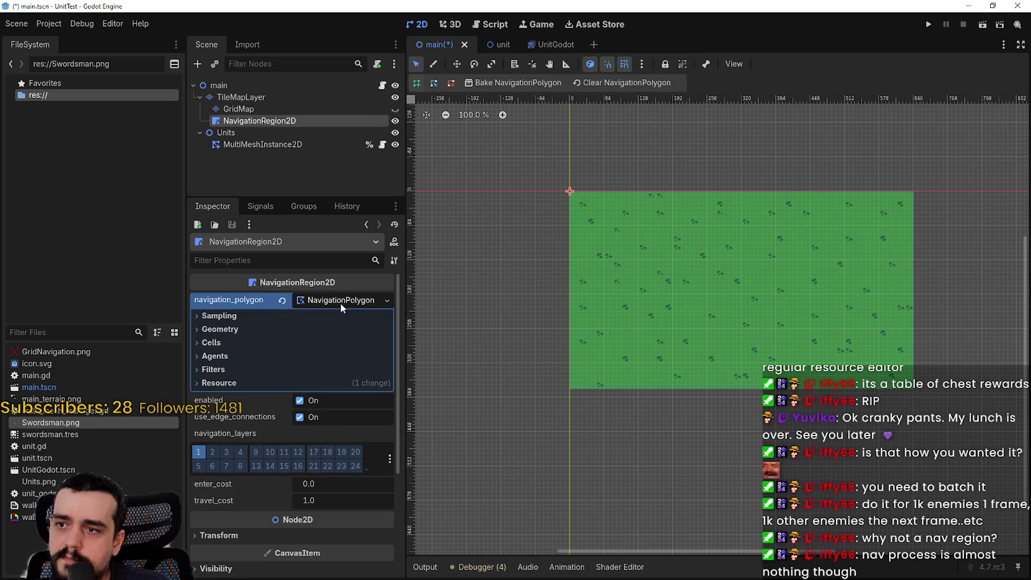
{"action": "scroll", "coordinate": [653, 259], "scroll_direction": "up", "scroll_amount": 1}
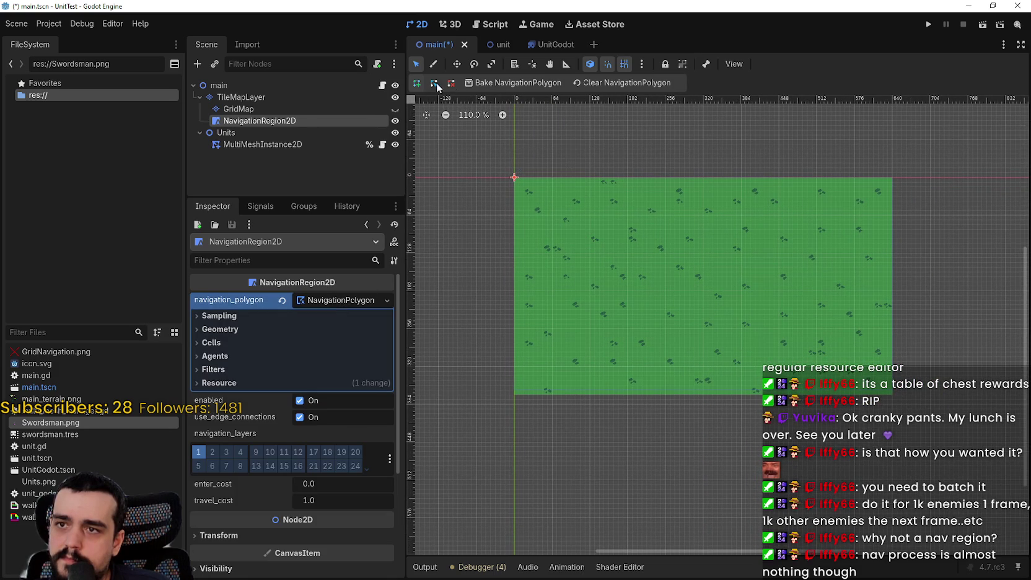
{"action": "scroll", "coordinate": [527, 191], "scroll_direction": "up", "scroll_amount": 3}
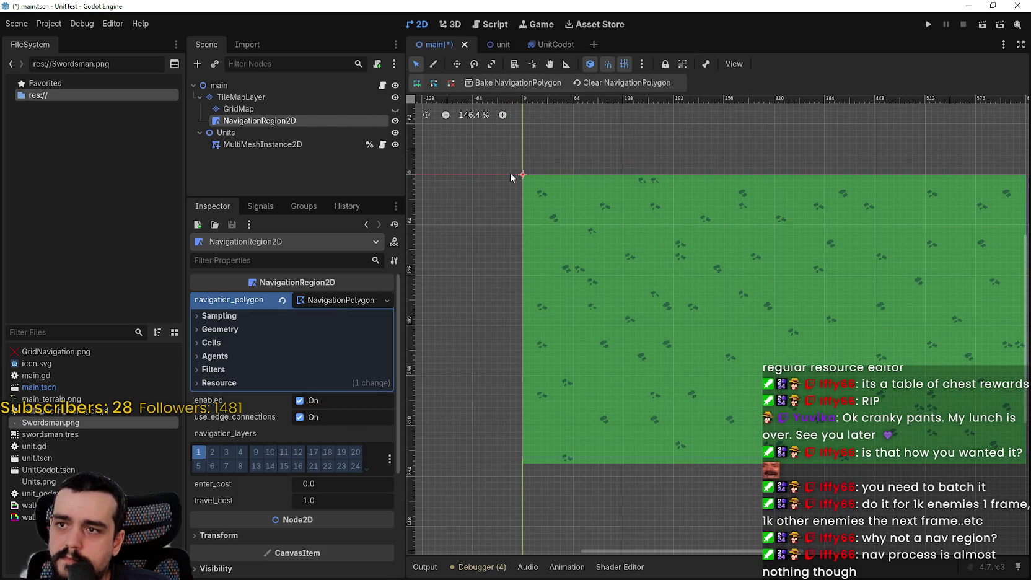
{"action": "left_click", "coordinate": [504, 482]}
{"action": "scroll", "coordinate": [705, 478], "scroll_direction": "down", "scroll_amount": 3}
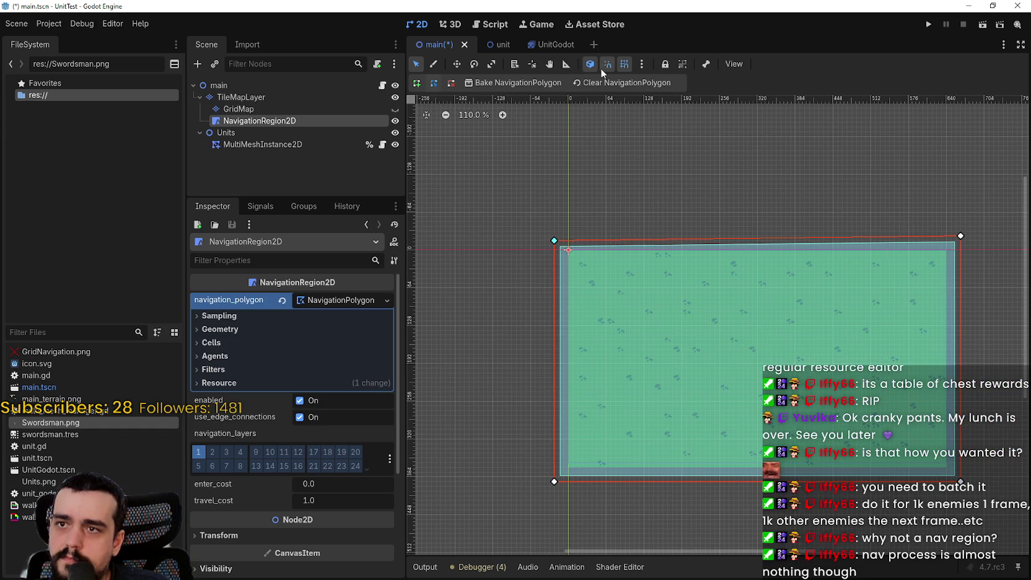
{"action": "scroll", "coordinate": [560, 277], "scroll_direction": "up", "scroll_amount": 1}
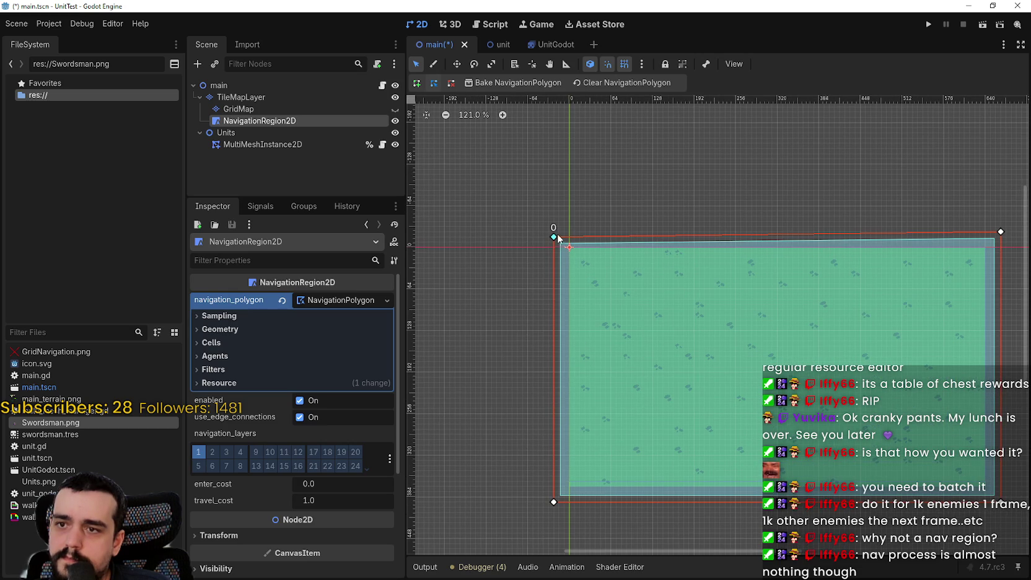
{"action": "left_click_drag", "start_coordinate": [557, 238], "coordinate": [555, 233]}
{"action": "scroll", "coordinate": [613, 291], "scroll_direction": "down", "scroll_amount": 3}
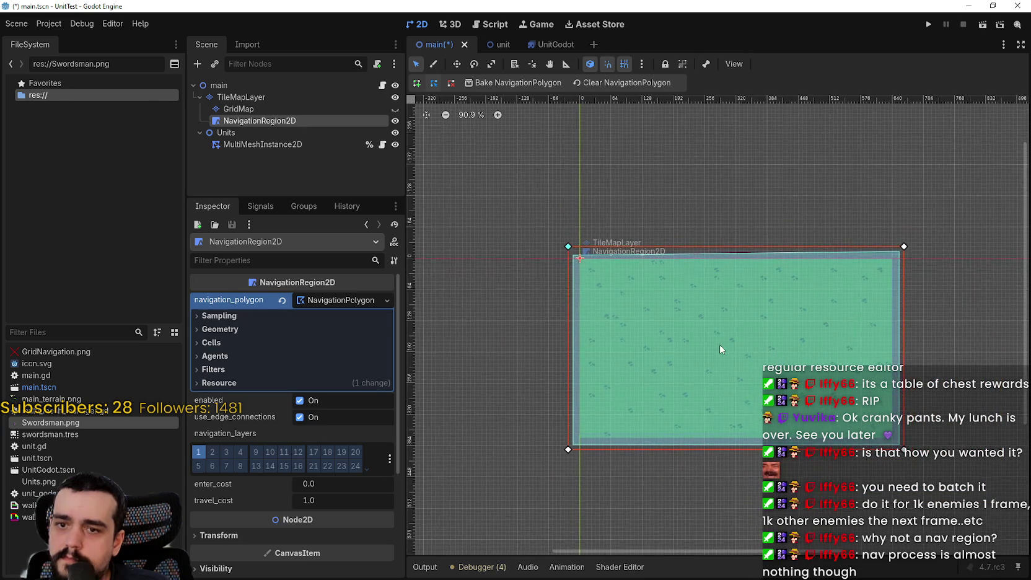
{"action": "key", "text": "ctrl+s"}
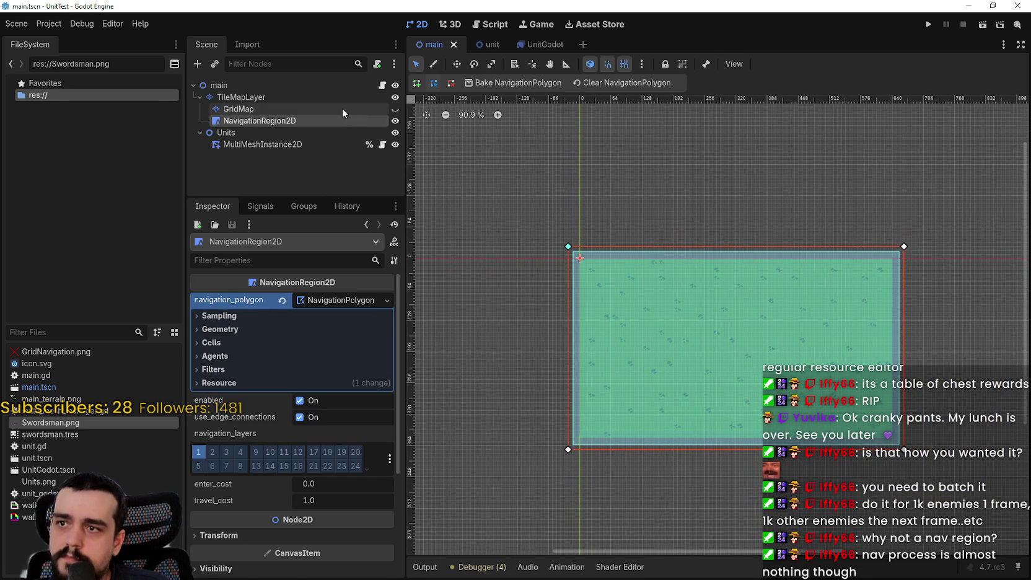
- Hide the NavigationRegion2D in the editor and select the GridMap layer
{"action": "left_click", "coordinate": [342, 109]}
{"action": "left_click", "coordinate": [395, 121]}
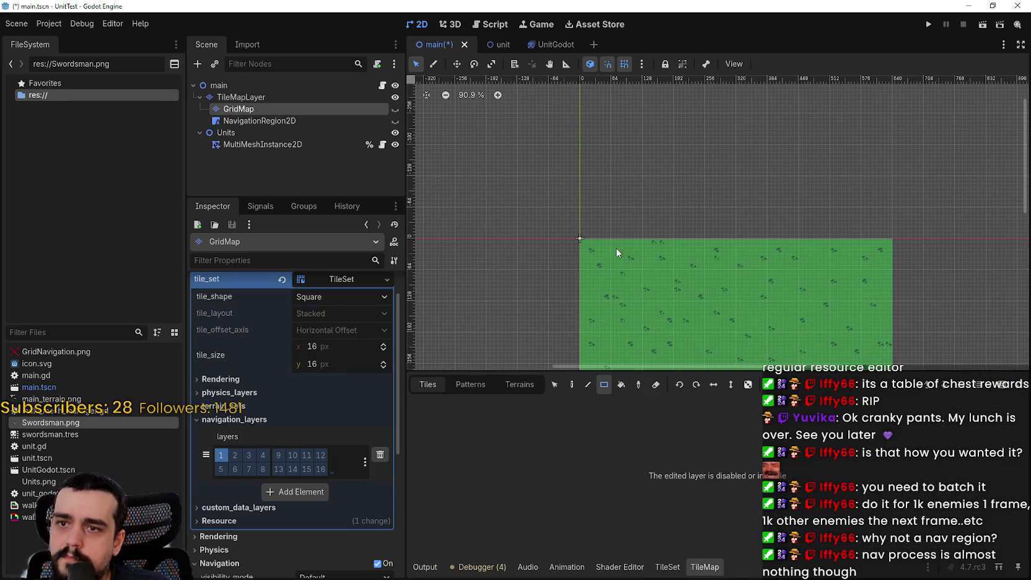
{"action": "scroll", "coordinate": [620, 248], "scroll_direction": "down", "scroll_amount": 2}
{"action": "key", "text": "ctrl+s"}
- Disable GridMap and its Navigation, save, and reselect NavigationRegion2D
{"action": "scroll", "coordinate": [644, 274], "scroll_direction": "down", "scroll_amount": 2}
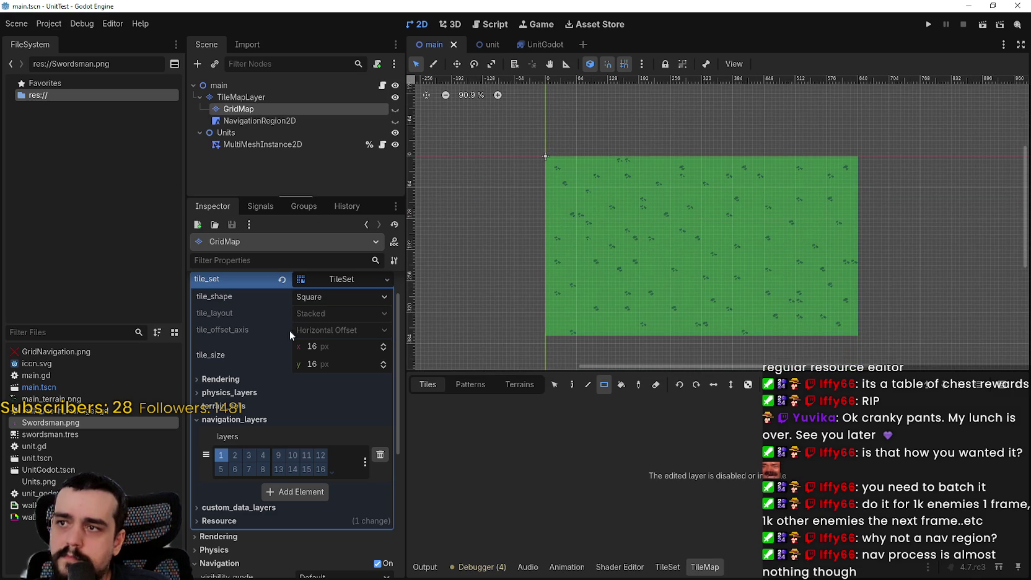
{"action": "scroll", "coordinate": [335, 344], "scroll_direction": "up", "scroll_amount": 2}
{"action": "left_click", "coordinate": [319, 317]}
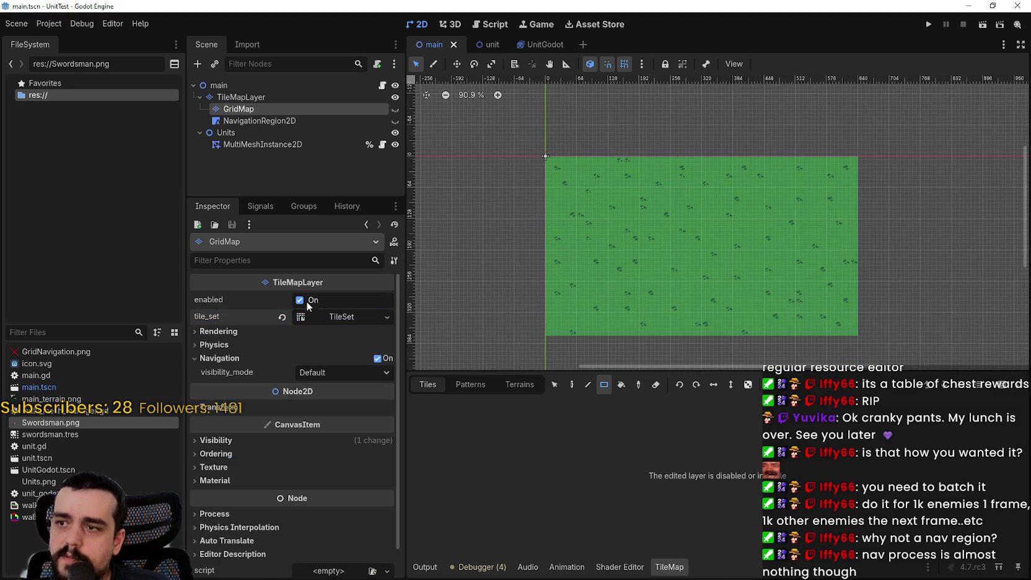
{"action": "left_click", "coordinate": [300, 300]}
{"action": "scroll", "coordinate": [705, 193], "scroll_direction": "down", "scroll_amount": 2}
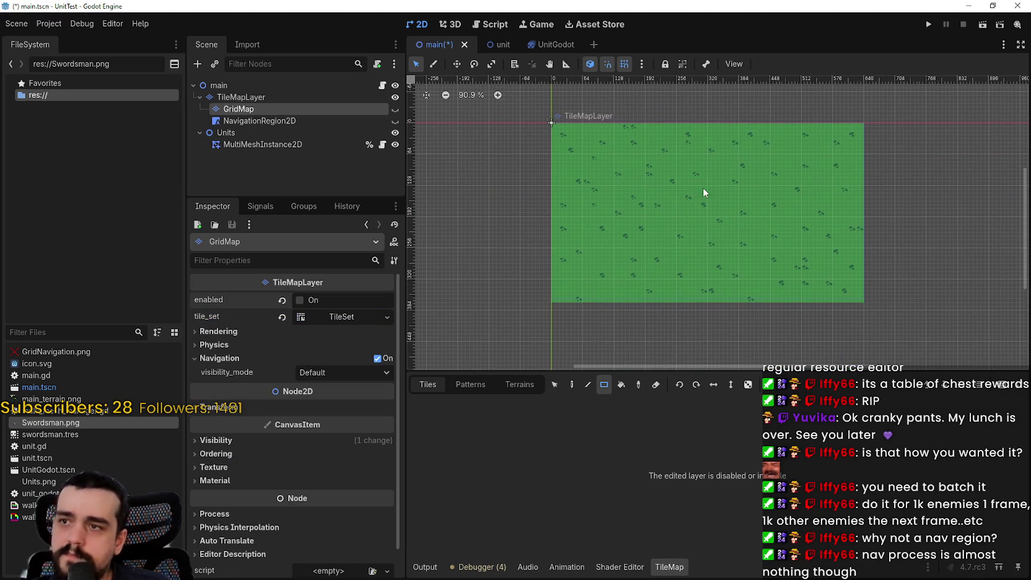
{"action": "left_click", "coordinate": [382, 360]}
{"action": "key", "text": "ctrl+s"}
{"action": "scroll", "coordinate": [769, 241], "scroll_direction": "down", "scroll_amount": 1}
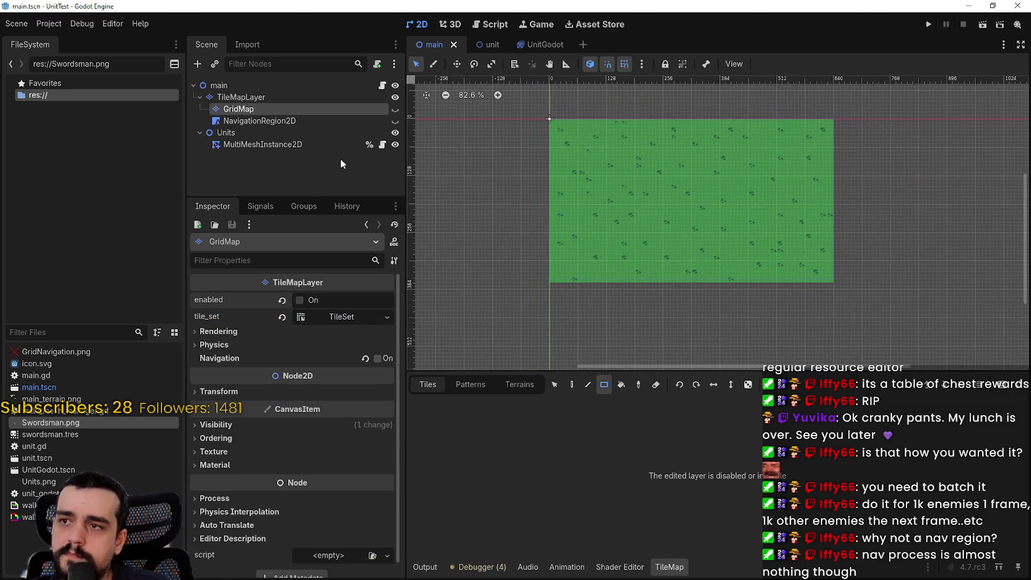
{"action": "left_click", "coordinate": [272, 120]}
{"action": "scroll", "coordinate": [868, 132], "scroll_direction": "up", "scroll_amount": 1}
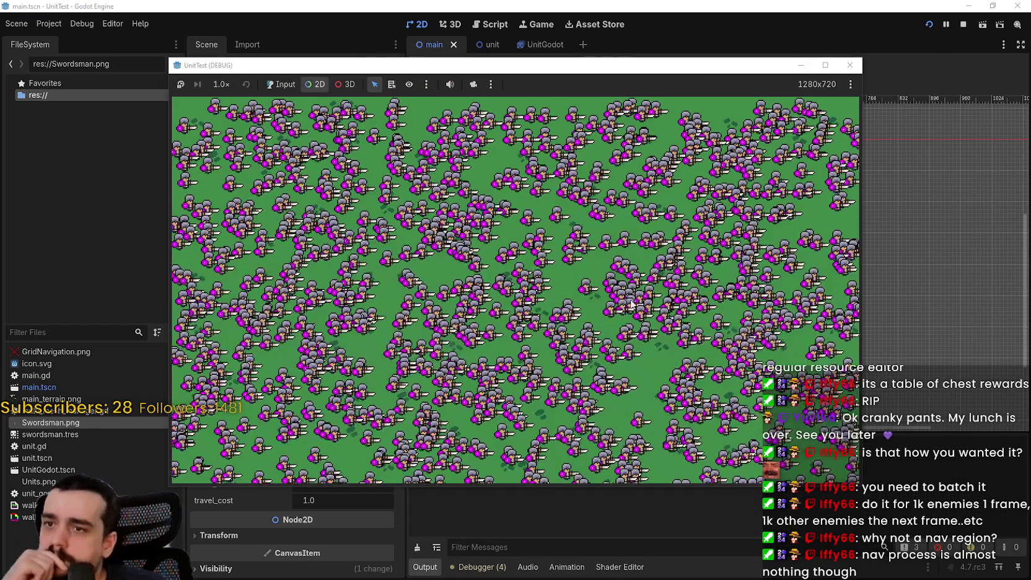
- Check the Debugger Monitors (about 260 FPS), move the game window up, then stop the run
{"action": "left_click", "coordinate": [490, 571]}
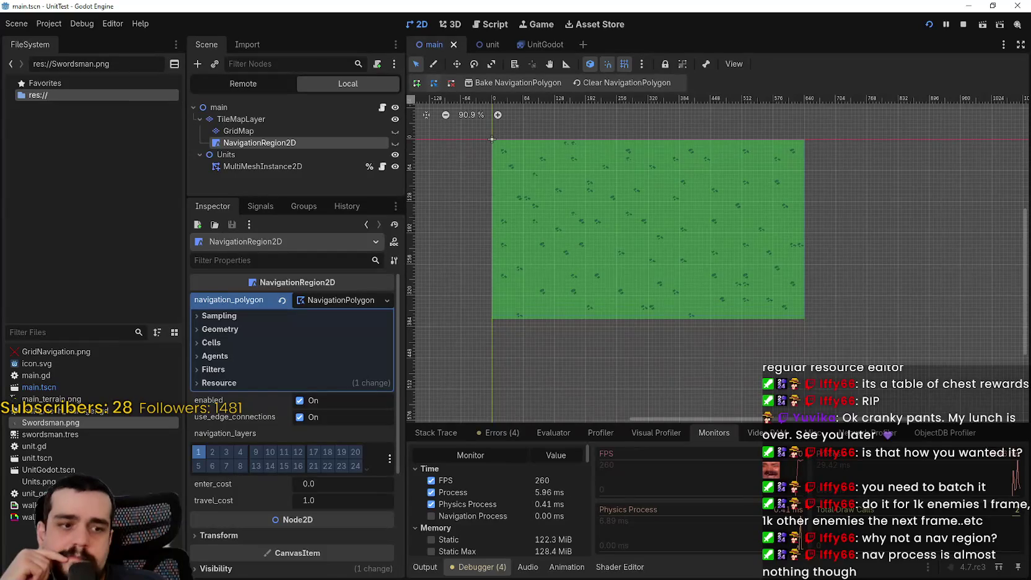
{"action": "key", "text": "alt+Tab"}
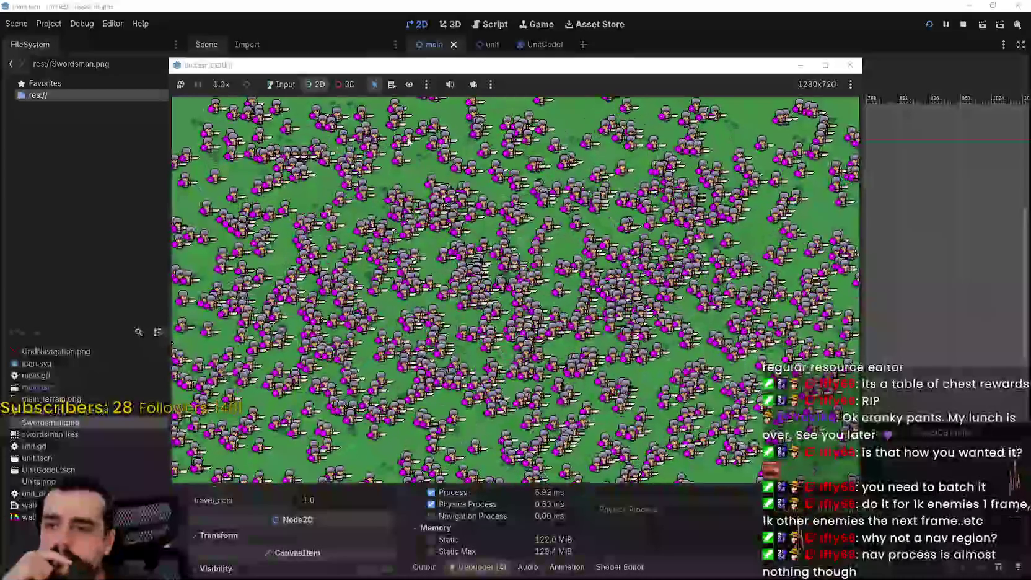
{"action": "left_click_drag", "start_coordinate": [407, 67], "coordinate": [469, 4]}
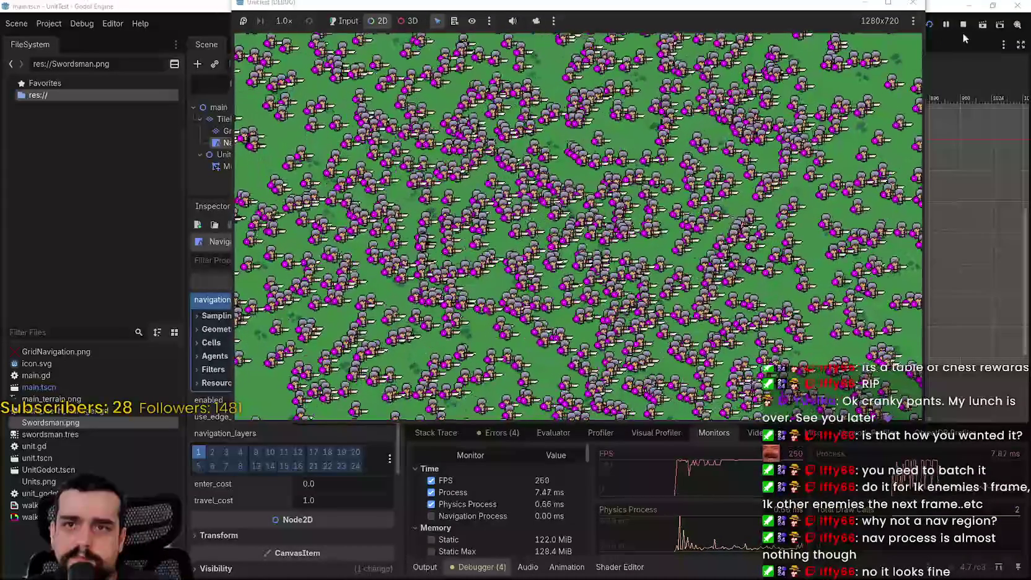
{"action": "left_click", "coordinate": [964, 25]}
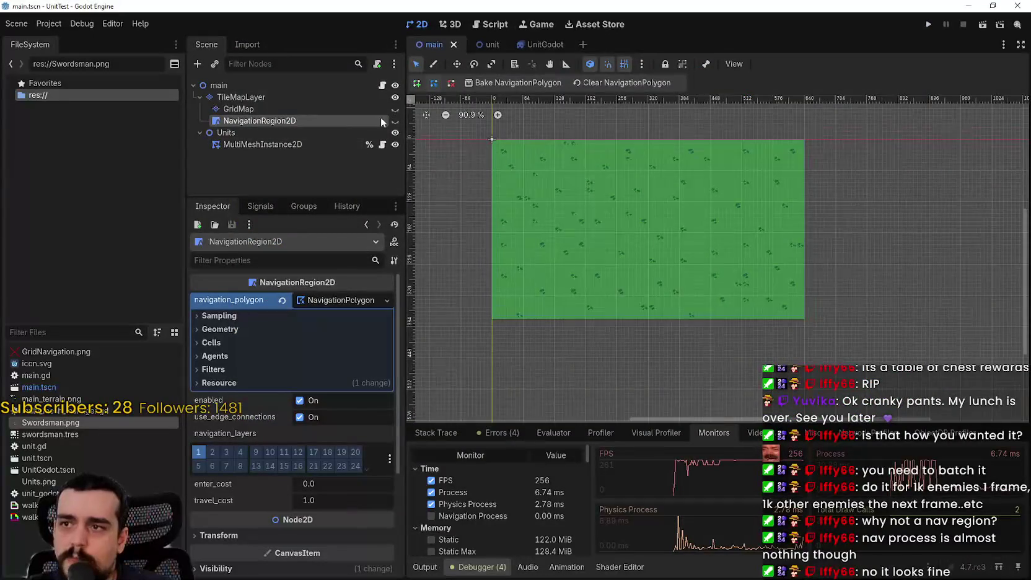
- Show the GridMap layer again and re-enable it with its navigation turned on
{"action": "left_click", "coordinate": [393, 109]}
{"action": "left_click", "coordinate": [363, 110]}
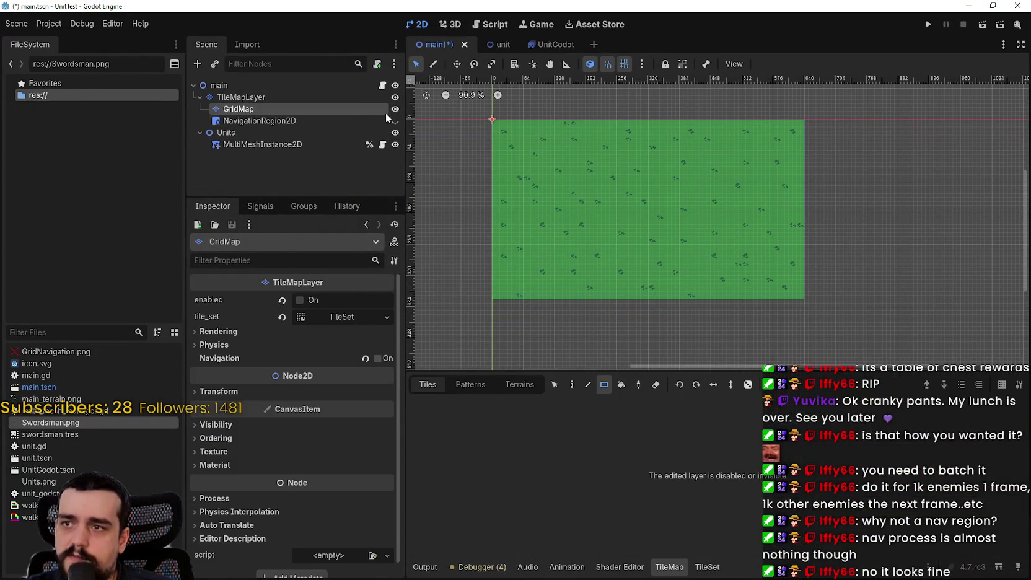
{"action": "left_click", "coordinate": [377, 359]}
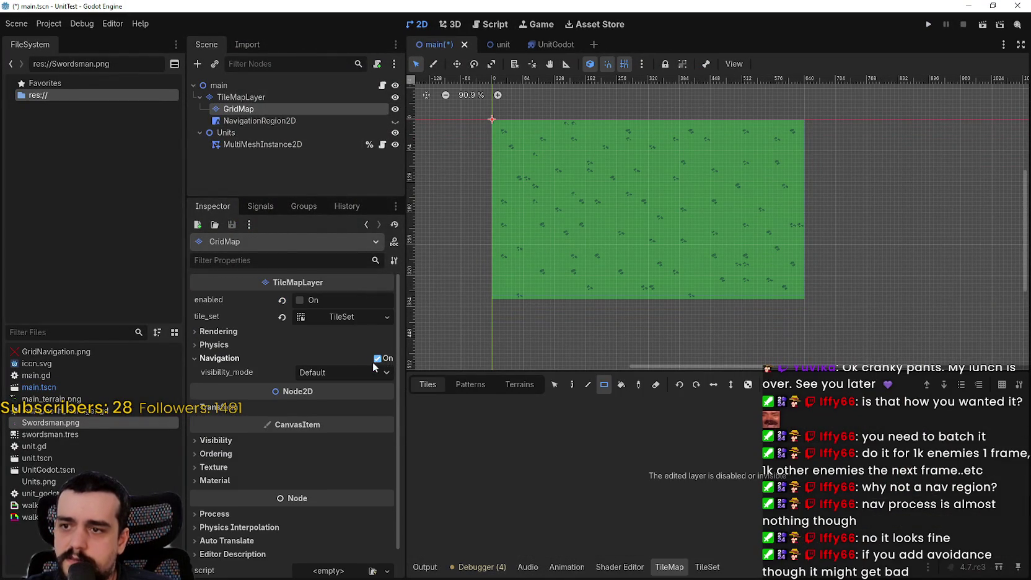
{"action": "left_click", "coordinate": [319, 301]}
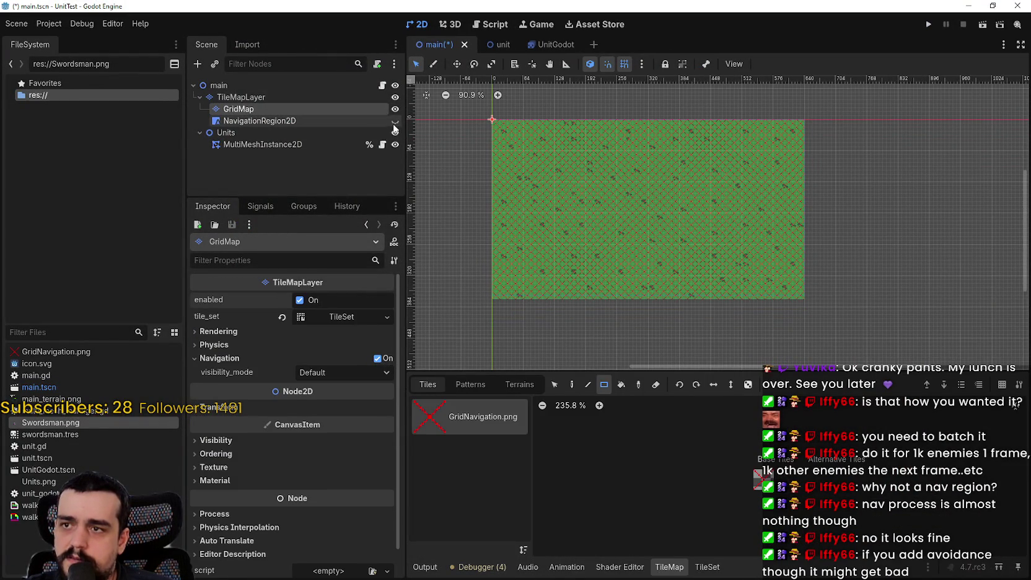
- Disable the NavigationRegion2D's enabled property and run the game again
{"action": "left_click", "coordinate": [379, 119]}
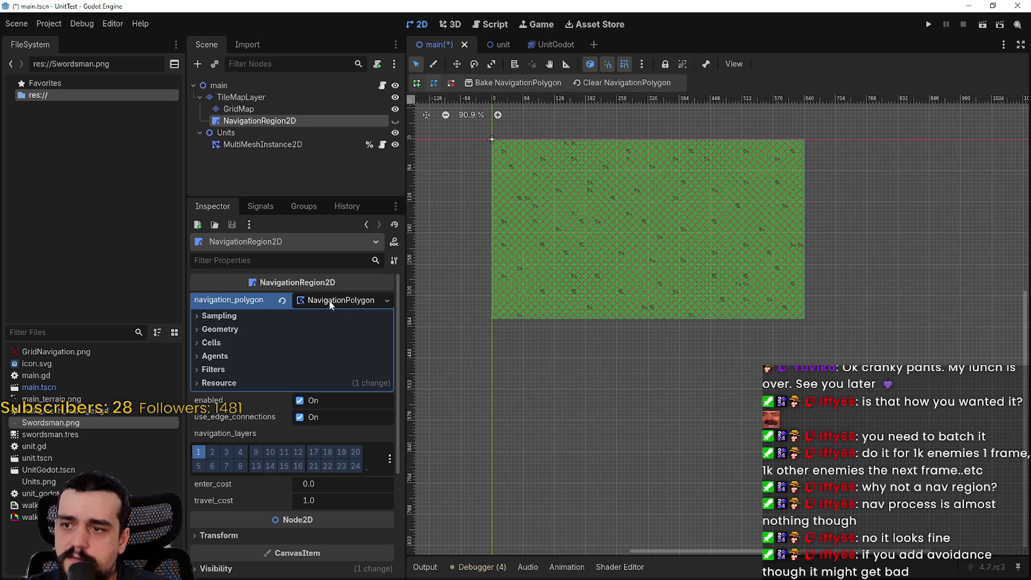
{"action": "left_click", "coordinate": [340, 301]}
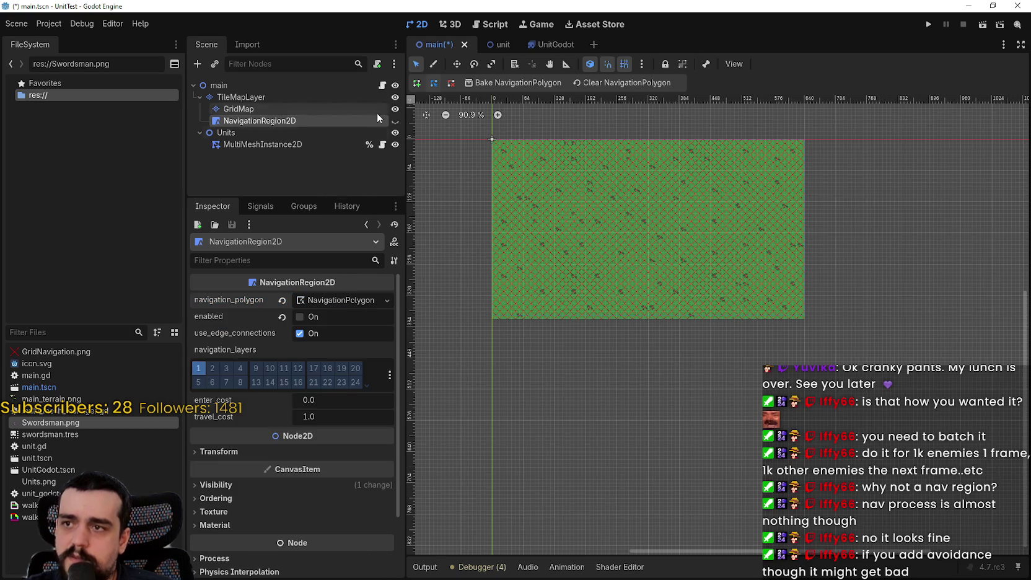
{"action": "left_click", "coordinate": [928, 25]}
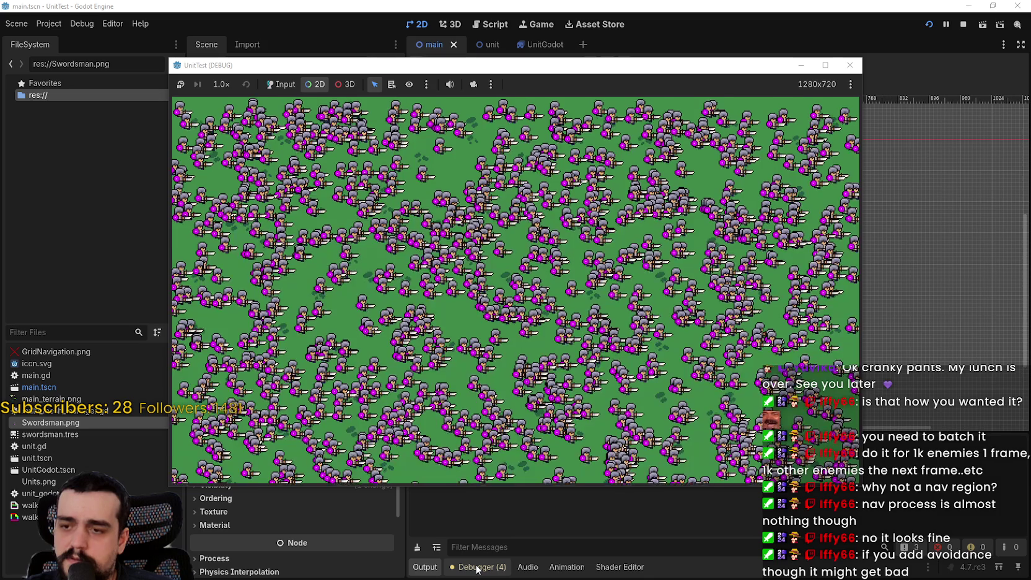
- Show the Debugger's Monitors panel and bring the running UnitTest game back in front
{"action": "left_click", "coordinate": [492, 566]}
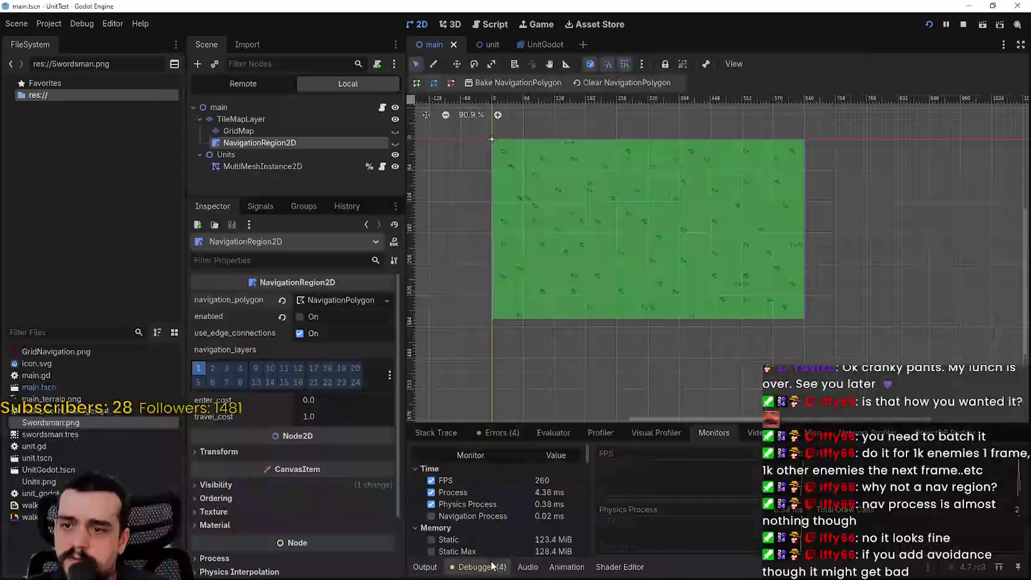
{"action": "key", "text": "F5"}
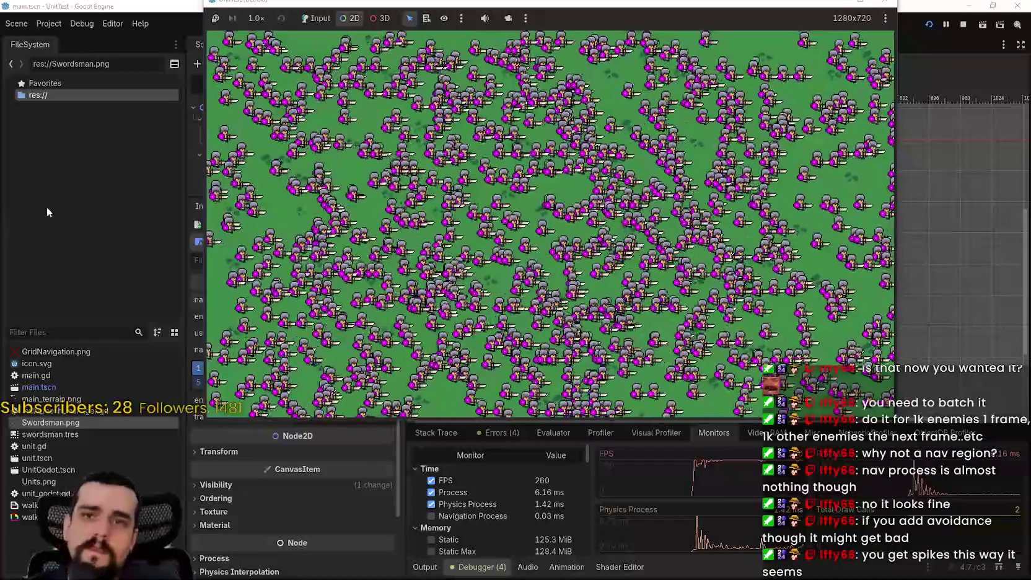
- Stop the game, uncheck GridMap's Navigation, select NavigationRegion2D and relaunch the game
{"action": "left_click", "coordinate": [963, 24]}
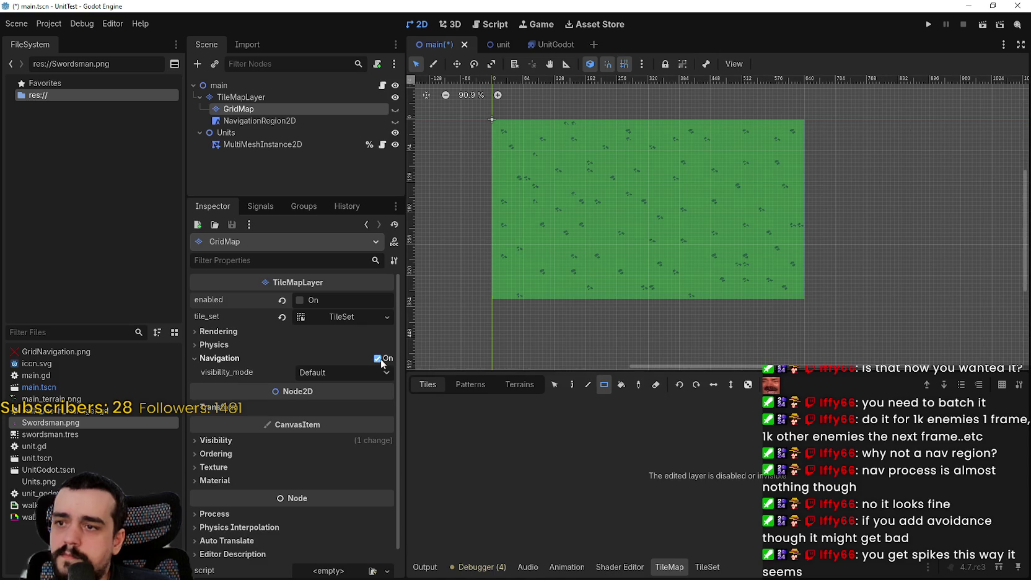
{"action": "left_click", "coordinate": [378, 359]}
{"action": "left_click", "coordinate": [326, 120]}
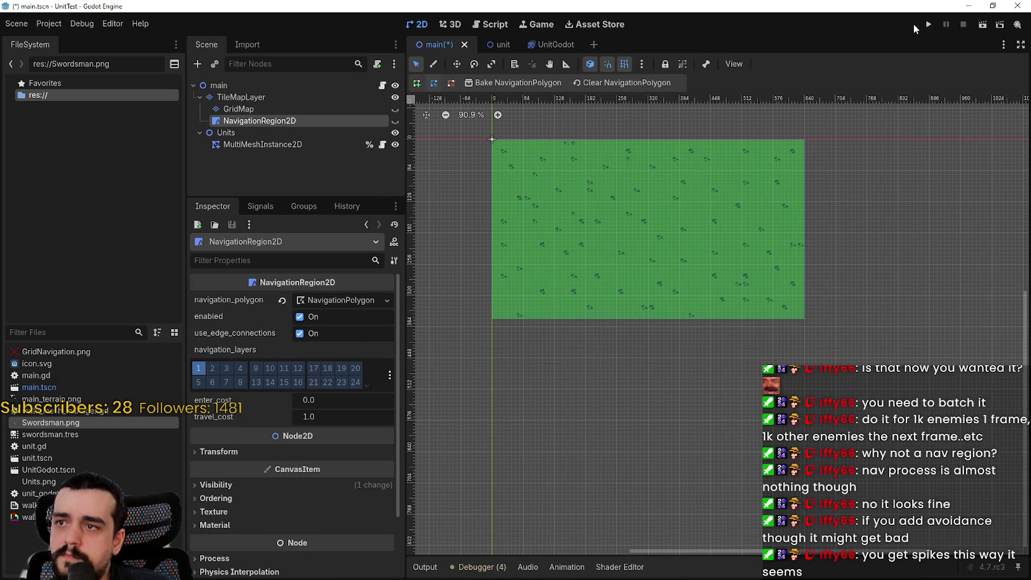
{"action": "left_click", "coordinate": [928, 26]}
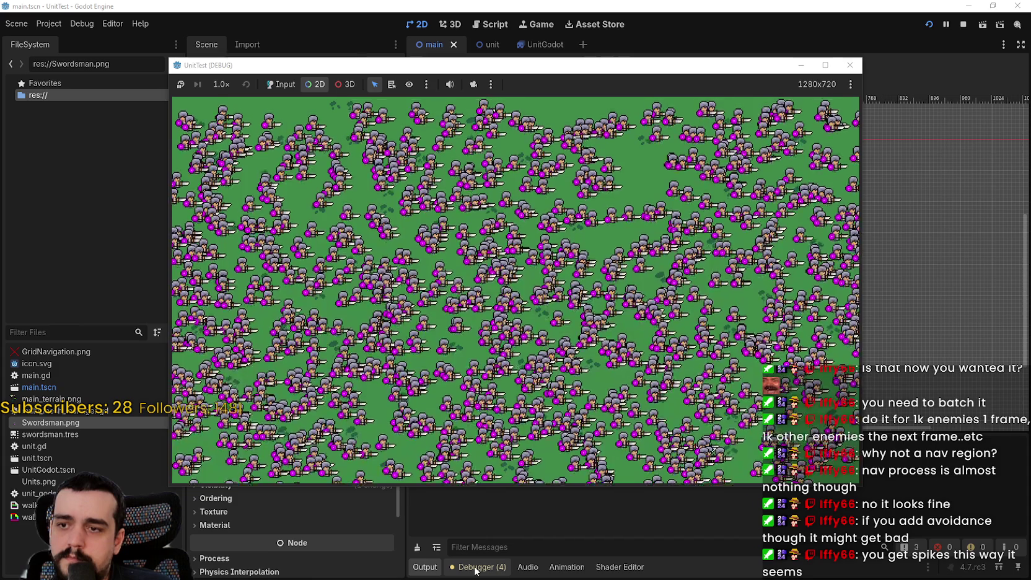
- Show the Monitors panel and move the game window up to the top of the screen
{"action": "left_click", "coordinate": [475, 567]}
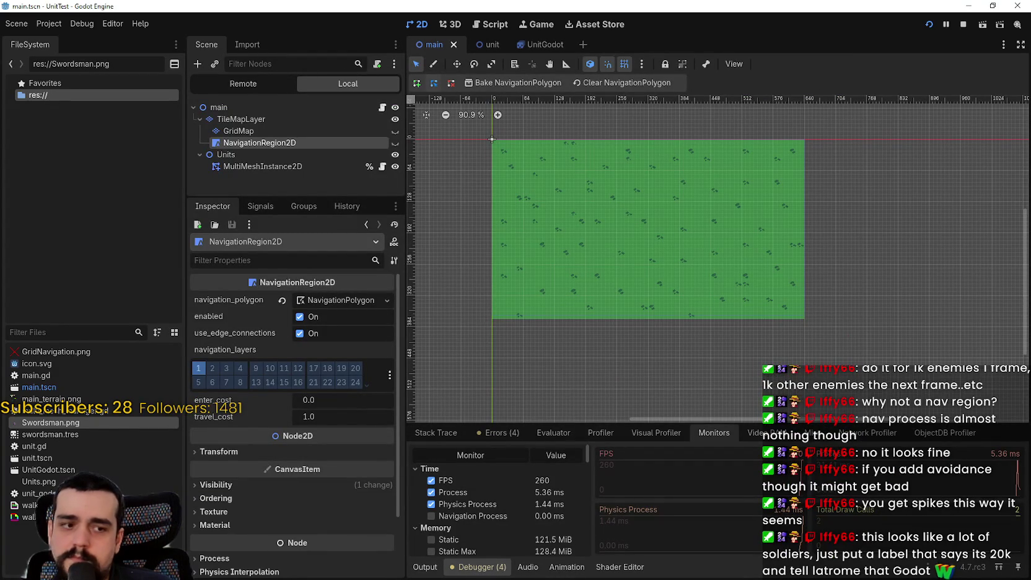
{"action": "key", "text": "alt+Tab"}
{"action": "left_click_drag", "start_coordinate": [566, 68], "coordinate": [545, 8]}
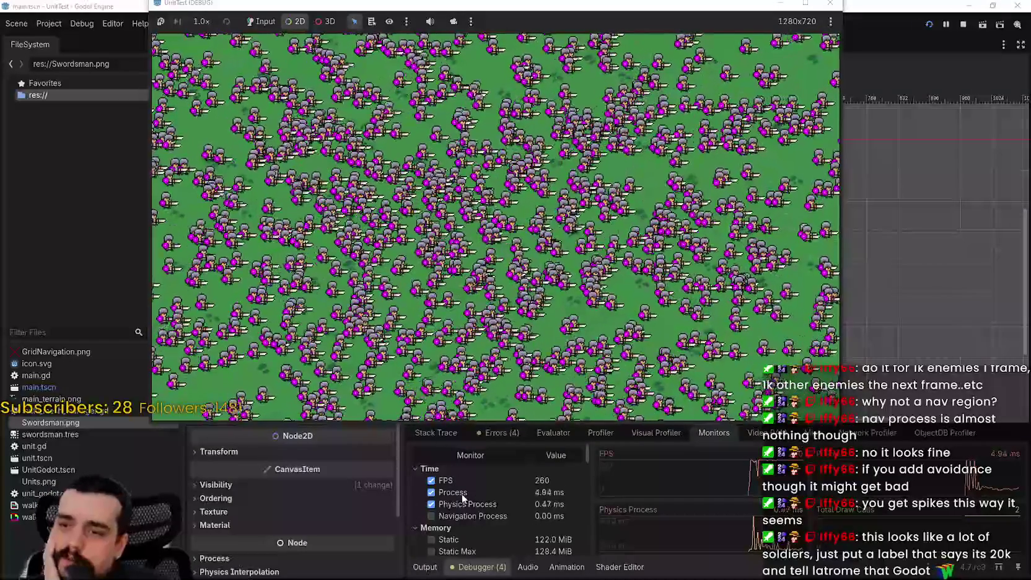
- Scroll the Monitors list to the Navigation stats showing 1000 agents and back, then stop the game
{"action": "scroll", "coordinate": [465, 506], "scroll_direction": "down", "scroll_amount": 3}
{"action": "scroll", "coordinate": [546, 539], "scroll_direction": "down", "scroll_amount": 4}
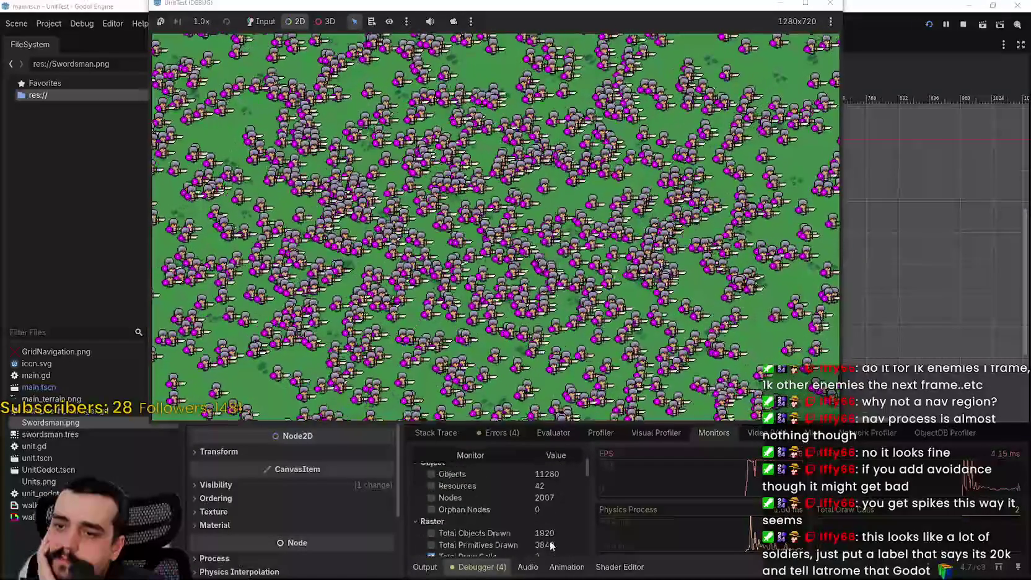
{"action": "scroll", "coordinate": [546, 533], "scroll_direction": "down", "scroll_amount": 2}
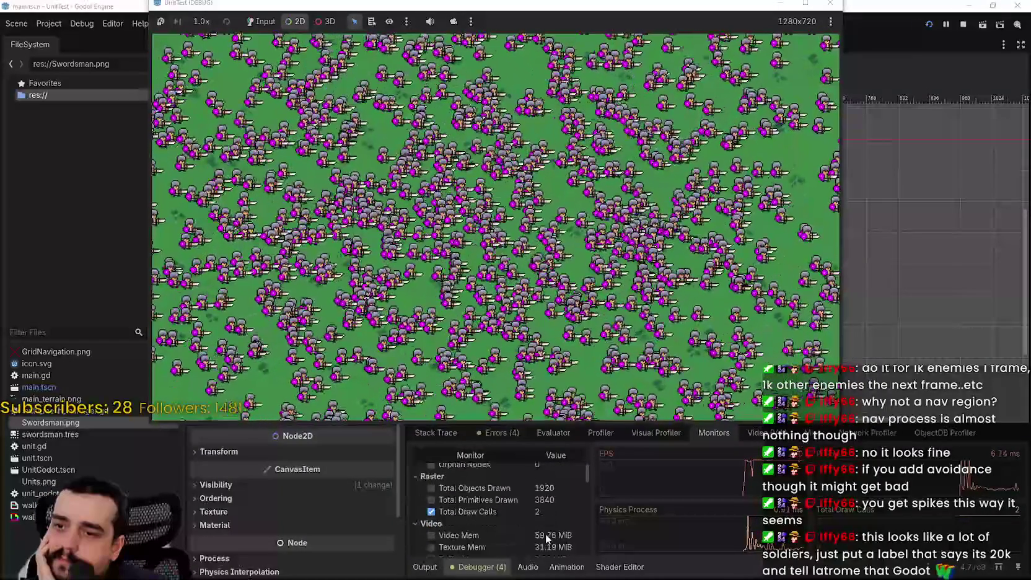
{"action": "scroll", "coordinate": [546, 534], "scroll_direction": "down", "scroll_amount": 3}
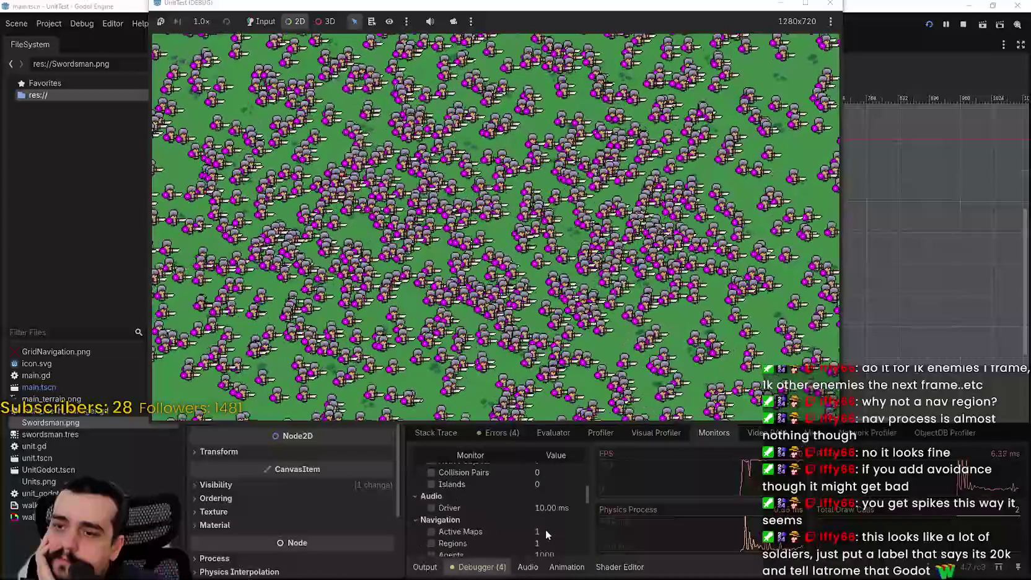
{"action": "scroll", "coordinate": [546, 529], "scroll_direction": "down", "scroll_amount": 3}
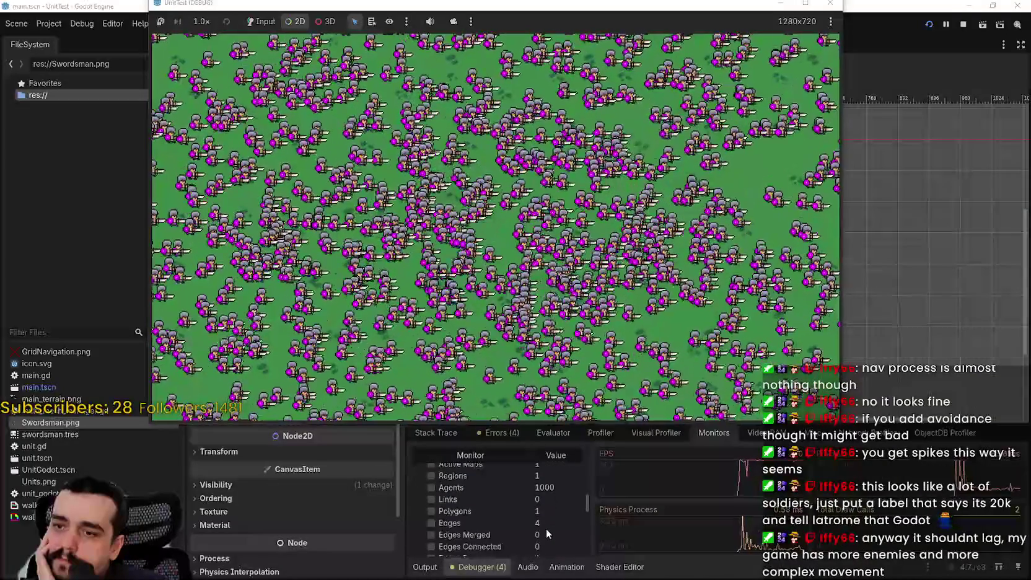
{"action": "scroll", "coordinate": [545, 529], "scroll_direction": "down", "scroll_amount": 2}
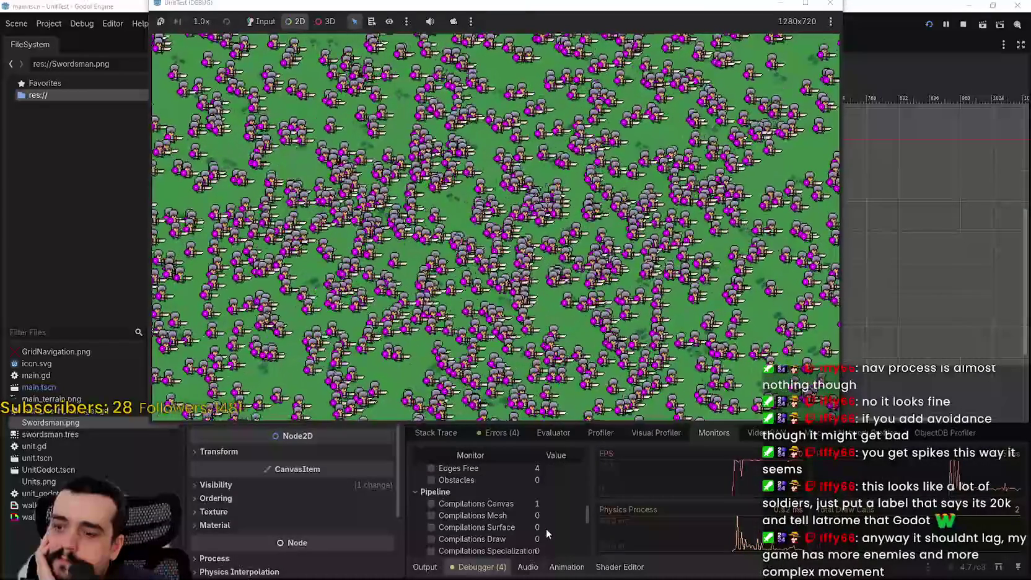
{"action": "scroll", "coordinate": [546, 528], "scroll_direction": "up", "scroll_amount": 1}
{"action": "scroll", "coordinate": [546, 529], "scroll_direction": "up", "scroll_amount": 5}
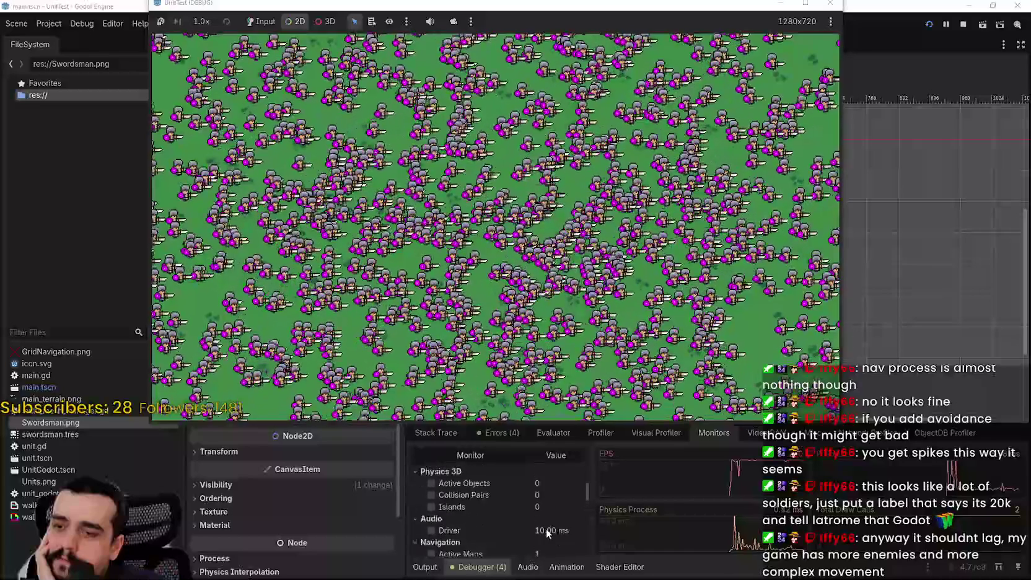
{"action": "scroll", "coordinate": [546, 528], "scroll_direction": "up", "scroll_amount": 8}
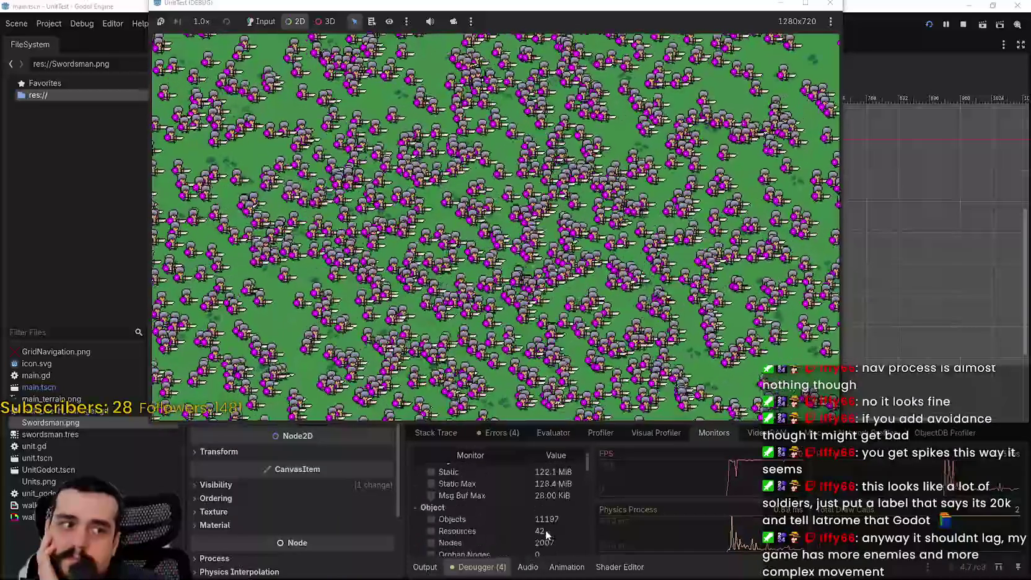
{"action": "scroll", "coordinate": [545, 530], "scroll_direction": "up", "scroll_amount": 3}
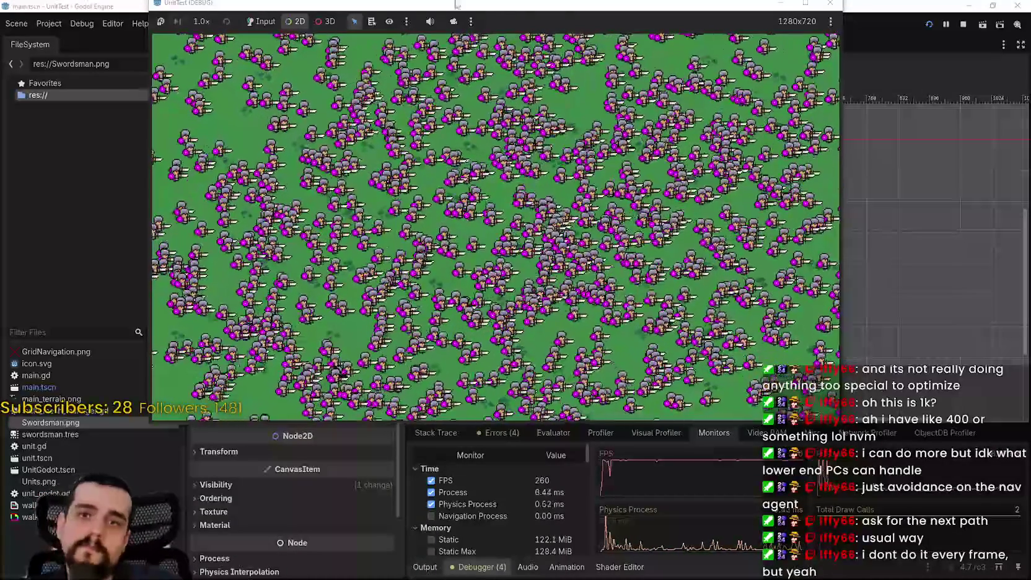
{"action": "left_click", "coordinate": [963, 25]}
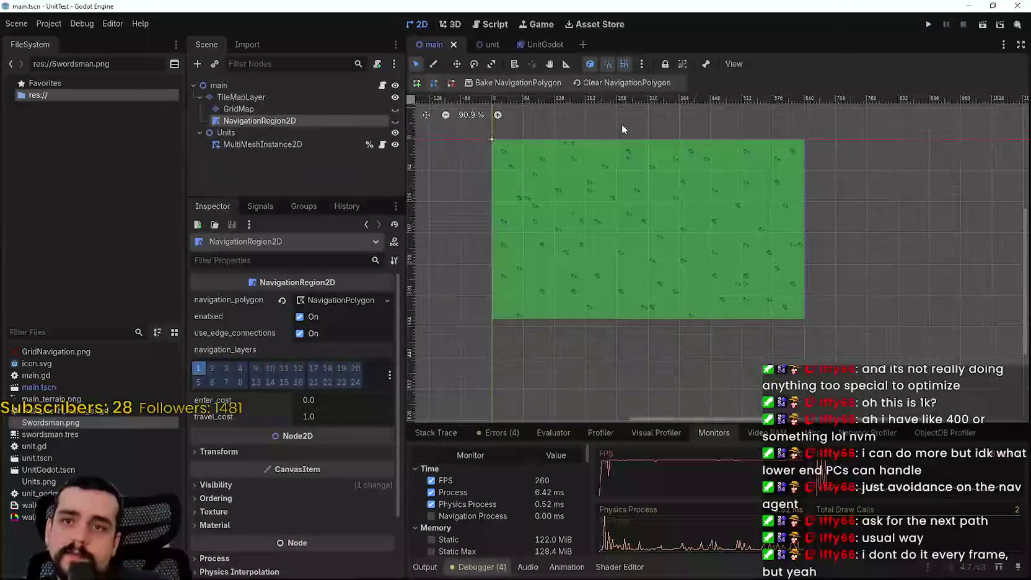
- Switch to the UnitGodot scene and open its unit_godot.gd script
{"action": "left_click", "coordinate": [539, 45]}
{"action": "left_click", "coordinate": [382, 85]}
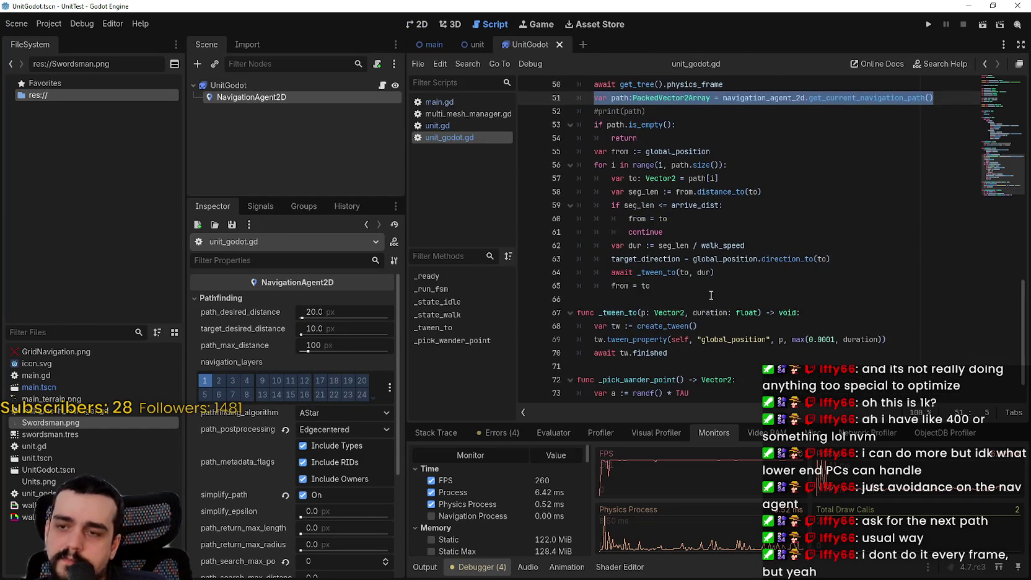
{"action": "scroll", "coordinate": [712, 310], "scroll_direction": "up", "scroll_amount": 2}
{"action": "scroll", "coordinate": [705, 300], "scroll_direction": "up", "scroll_amount": 1}
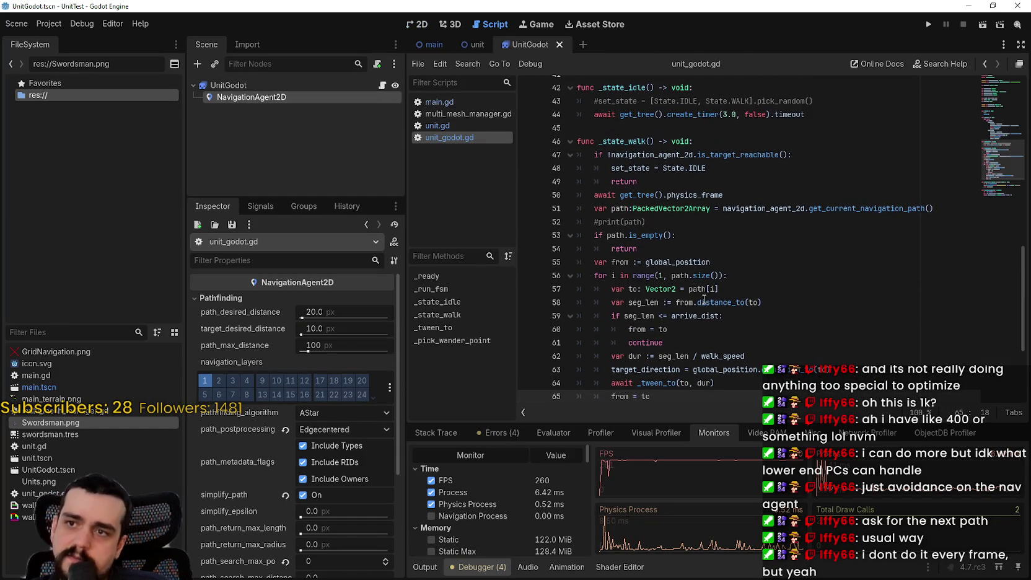
{"action": "scroll", "coordinate": [670, 183], "scroll_direction": "down", "scroll_amount": 1}
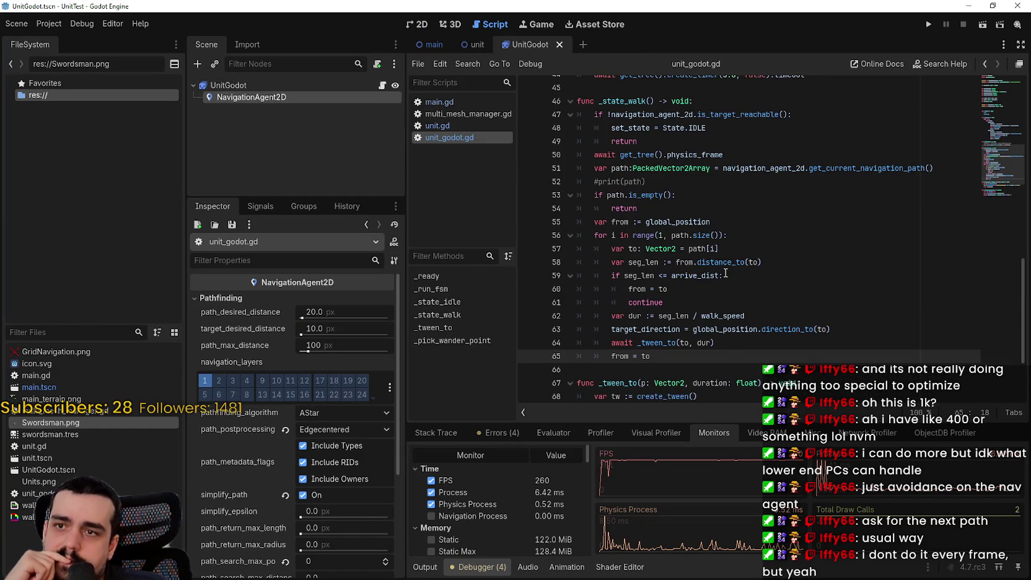
{"action": "scroll", "coordinate": [674, 315], "scroll_direction": "down", "scroll_amount": 1}
{"action": "scroll", "coordinate": [673, 315], "scroll_direction": "up", "scroll_amount": 1}
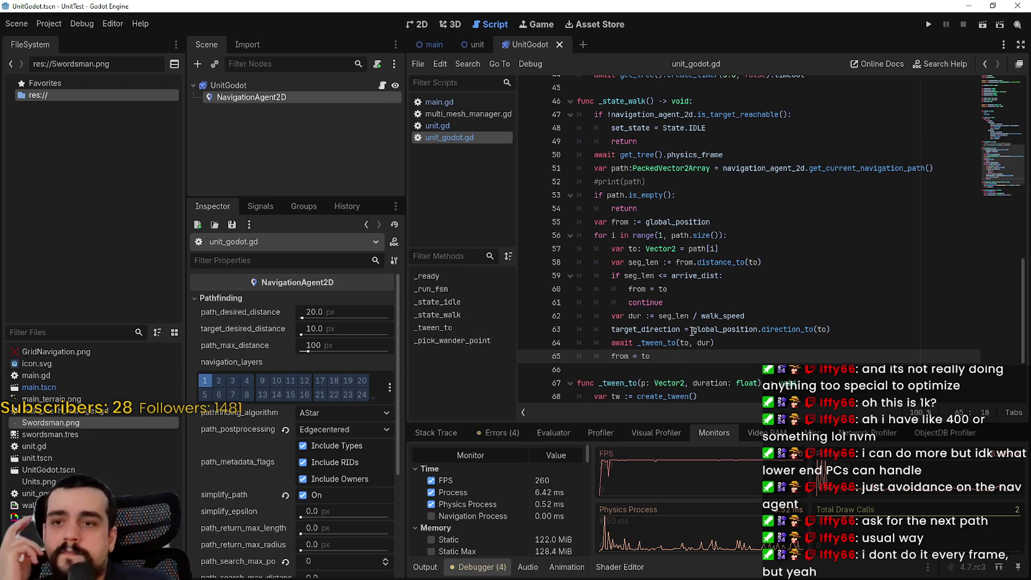
- Highlight the path fetch on line 51, the loop on lines 53–65 and target_direction on 63, then open Search Help
{"action": "left_click_drag", "start_coordinate": [612, 168], "coordinate": [939, 174]}
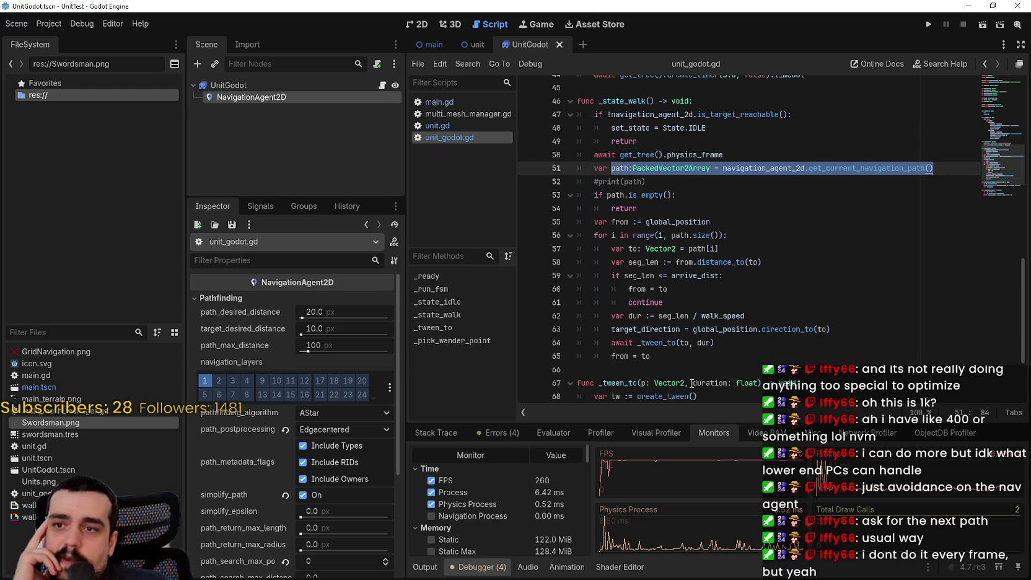
{"action": "left_click", "coordinate": [651, 385]}
{"action": "mouse_move", "coordinate": [650, 356]}
{"action": "left_mouse_down"}
{"action": "mouse_move", "coordinate": [580, 221]}
{"action": "mouse_move", "coordinate": [577, 195]}
{"action": "left_mouse_up"}
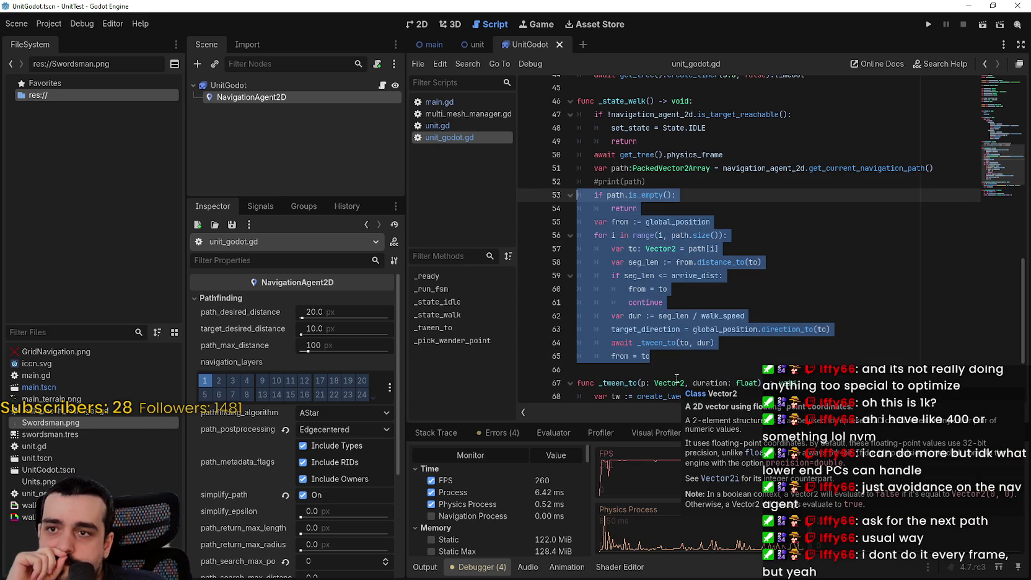
{"action": "scroll", "coordinate": [652, 320], "scroll_direction": "down", "scroll_amount": 2}
{"action": "scroll", "coordinate": [653, 320], "scroll_direction": "up", "scroll_amount": 2}
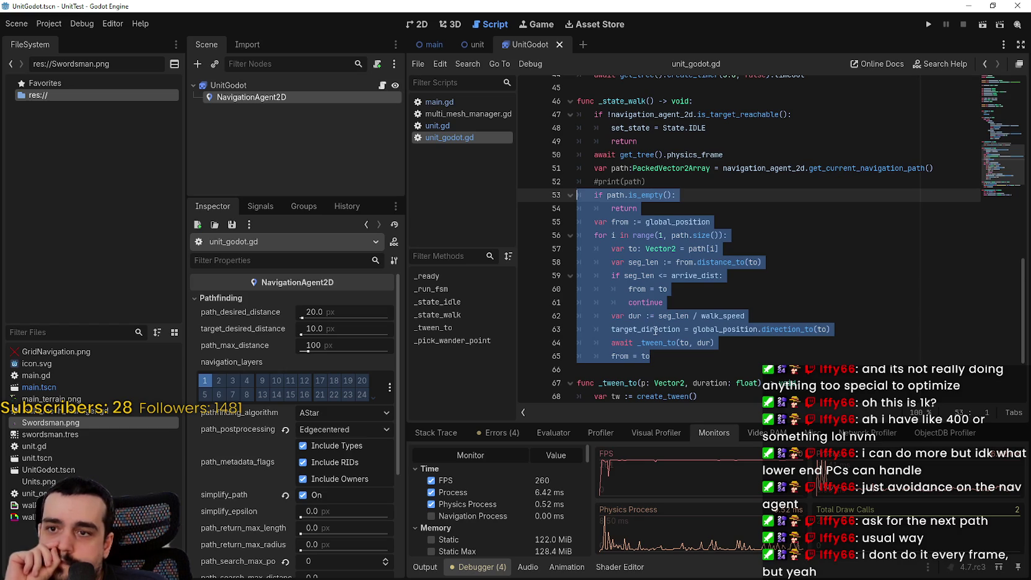
{"action": "left_click_drag", "start_coordinate": [612, 329], "coordinate": [830, 329]}
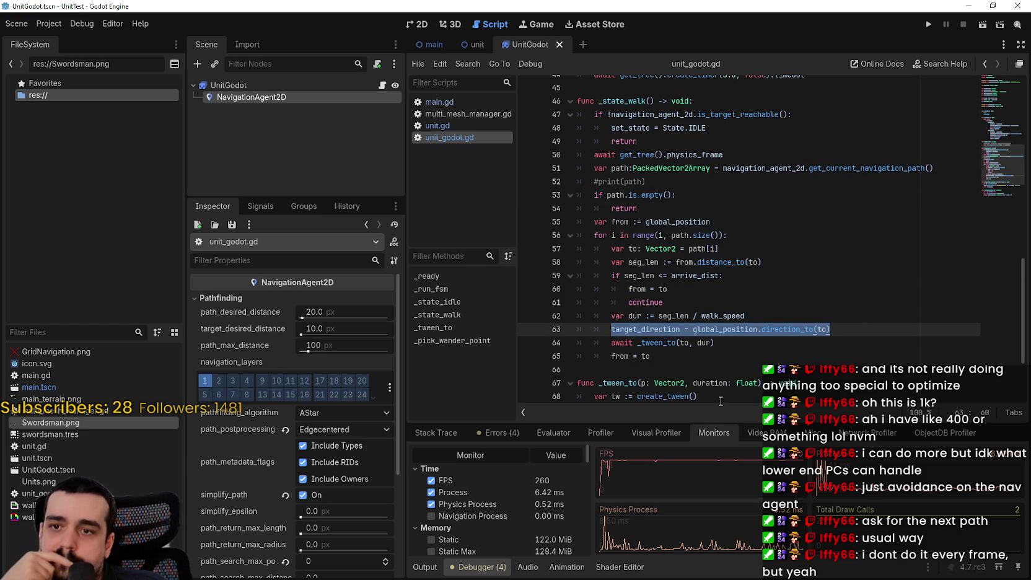
{"action": "left_click", "coordinate": [701, 369]}
{"action": "left_click", "coordinate": [695, 355]}
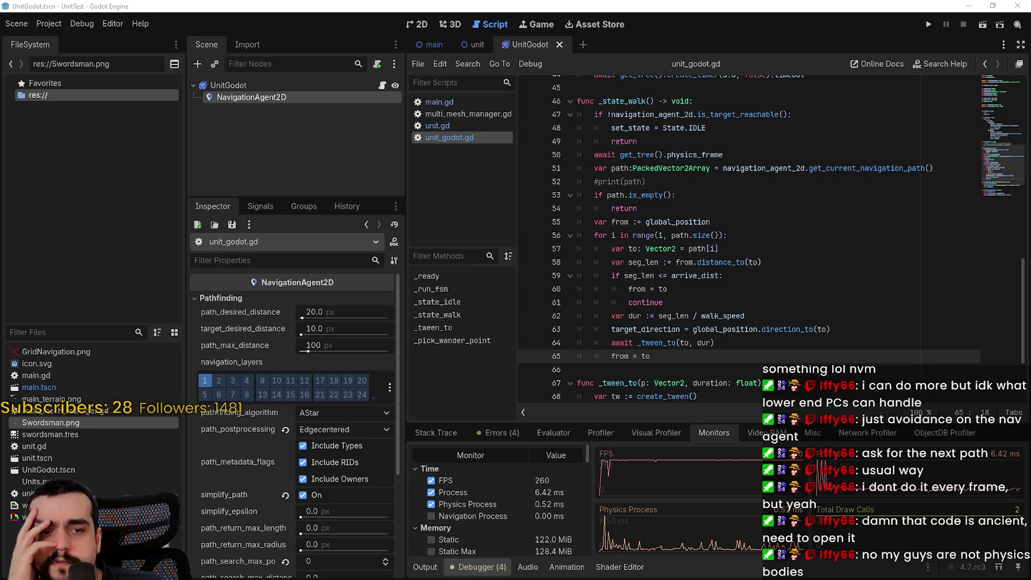
{"action": "left_click", "coordinate": [749, 351]}
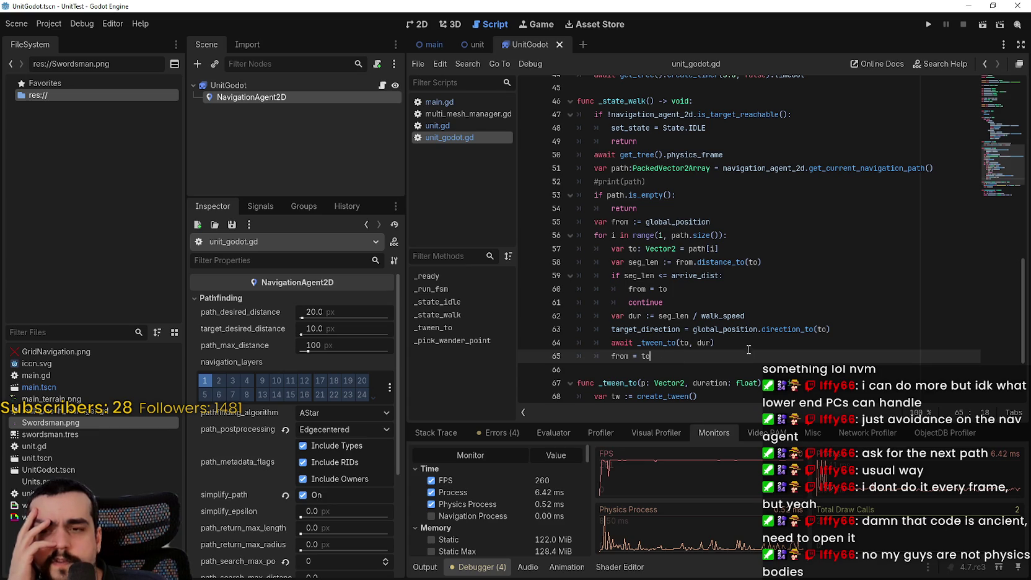
{"action": "left_click", "coordinate": [140, 23]}
{"action": "left_click", "coordinate": [144, 40]}
{"action": "type", "text": "m"}
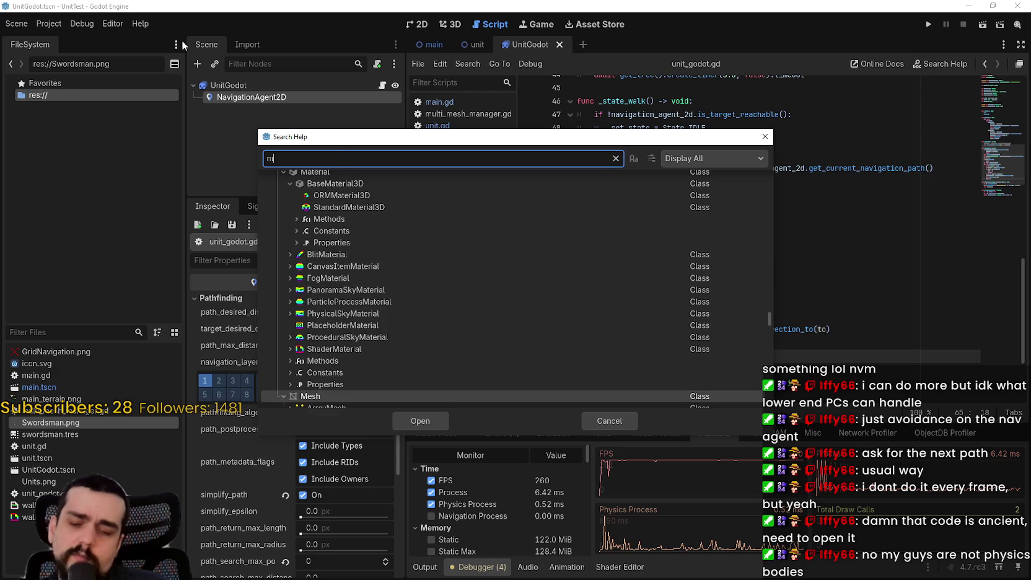
{"action": "type", "text": "ove_to"}
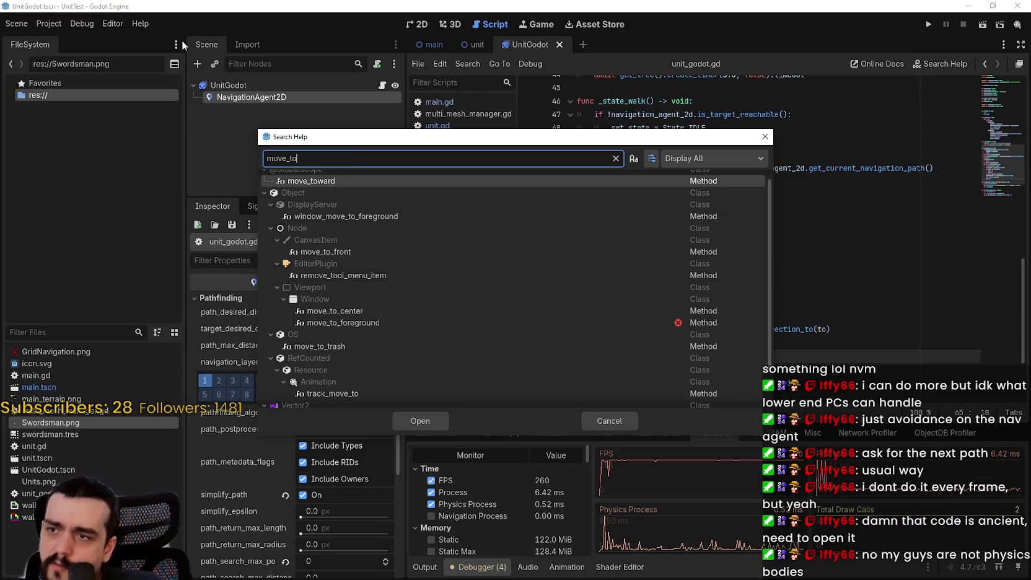
{"action": "type", "text": "war"}
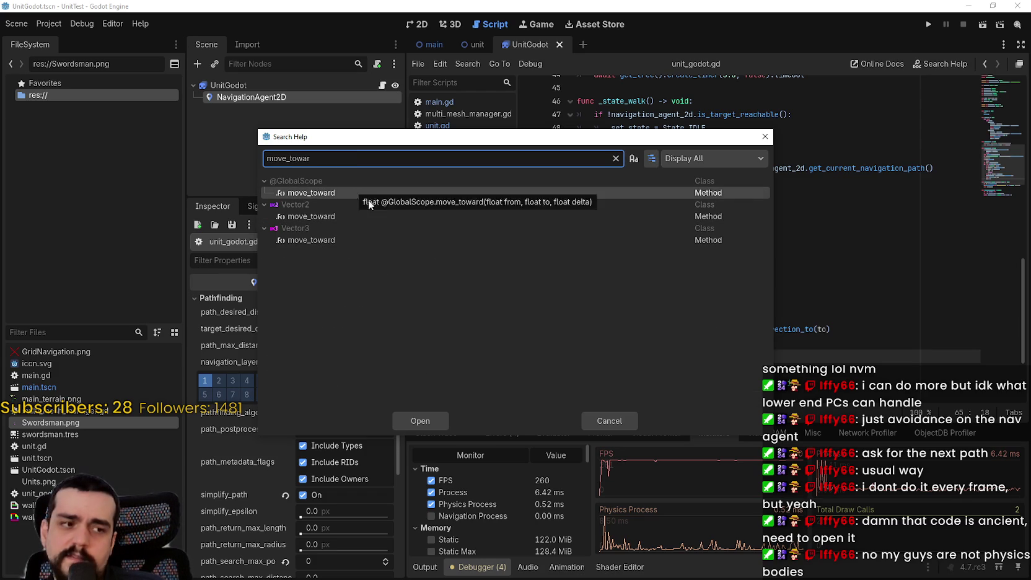
{"action": "left_click_drag", "start_coordinate": [601, 431], "coordinate": [555, 374]}
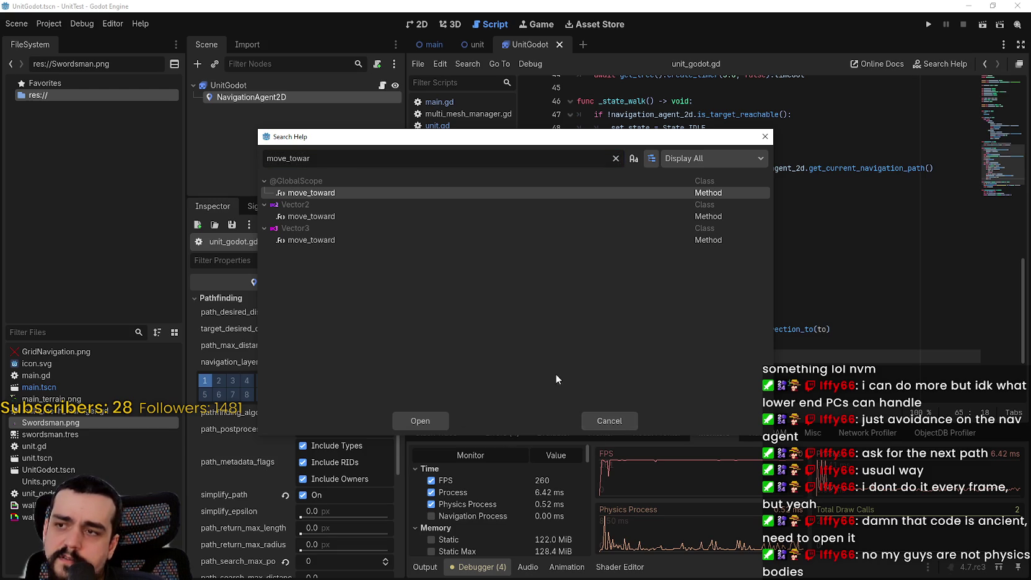
{"action": "left_click", "coordinate": [435, 423]}
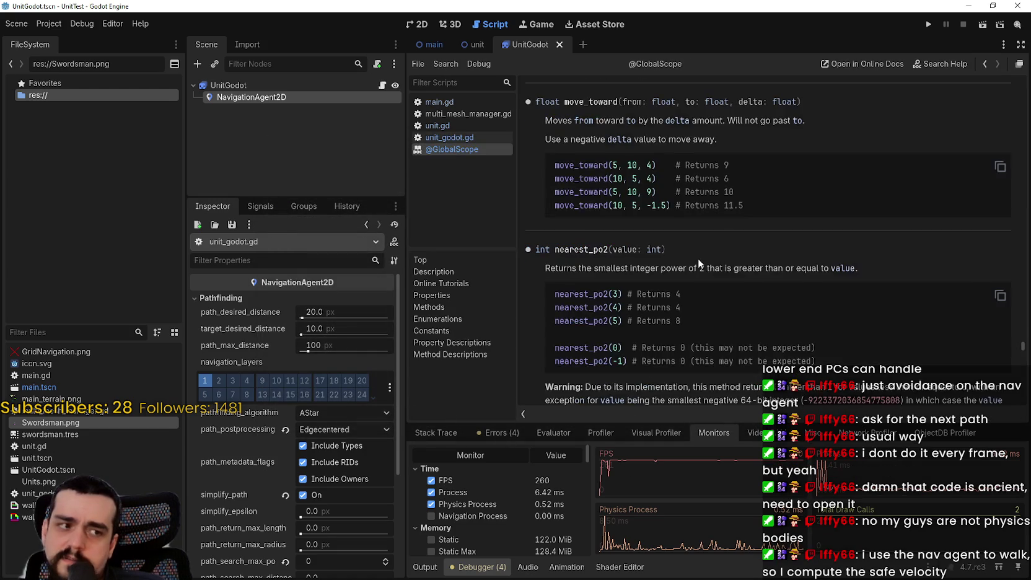
{"action": "scroll", "coordinate": [697, 258], "scroll_direction": "down", "scroll_amount": 3}
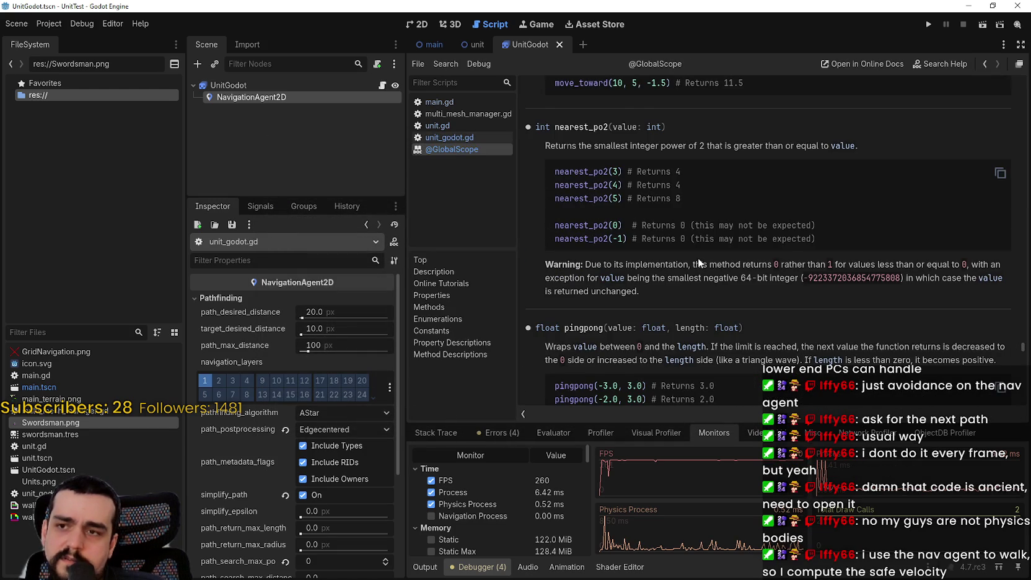
{"action": "scroll", "coordinate": [698, 258], "scroll_direction": "down", "scroll_amount": 1}
{"action": "scroll", "coordinate": [699, 247], "scroll_direction": "up", "scroll_amount": 3}
{"action": "scroll", "coordinate": [743, 297], "scroll_direction": "up", "scroll_amount": 3}
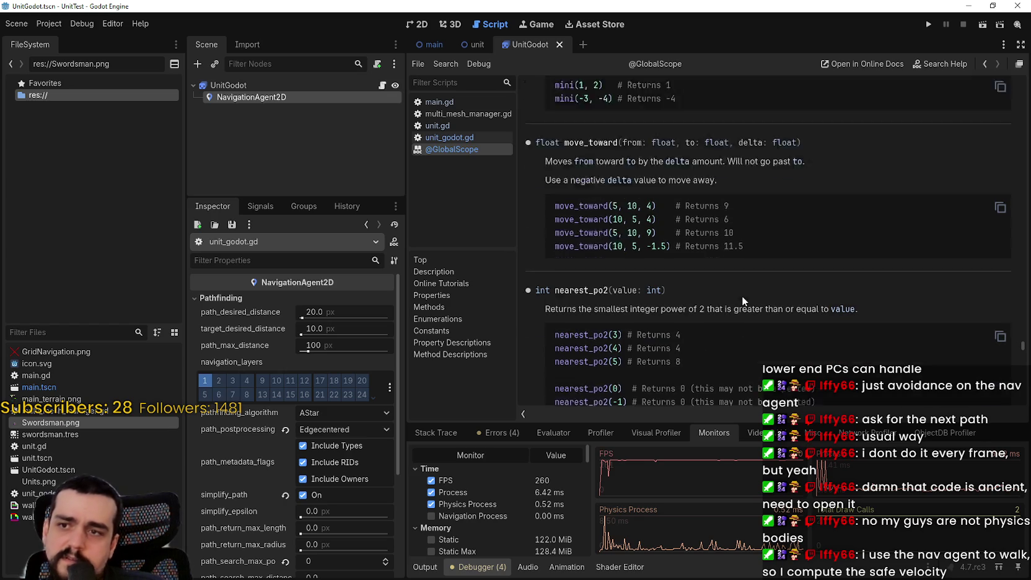
{"action": "scroll", "coordinate": [803, 315], "scroll_direction": "down", "scroll_amount": 1}
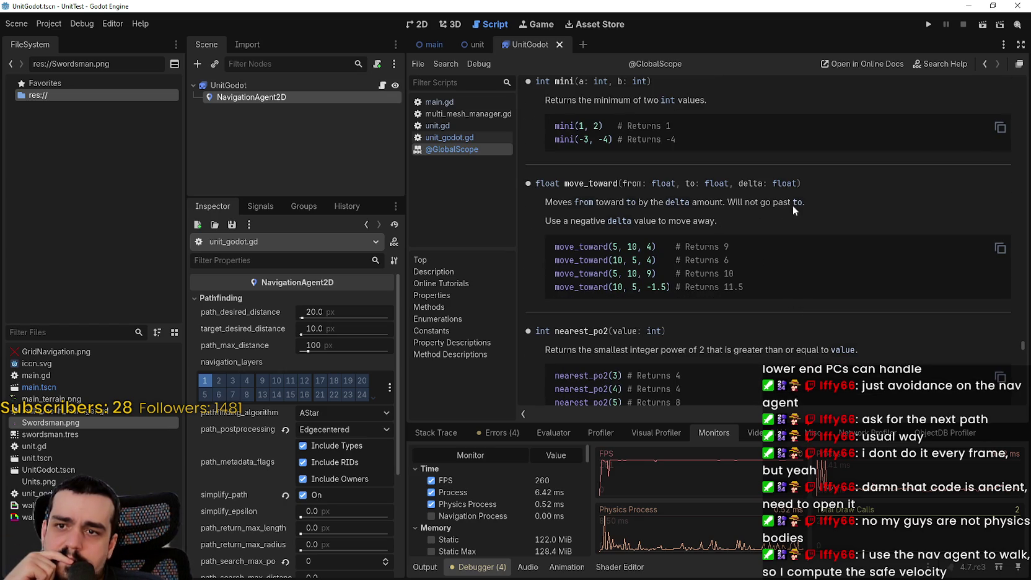
{"action": "left_click", "coordinate": [381, 85]}
{"action": "left_click", "coordinate": [695, 193]}
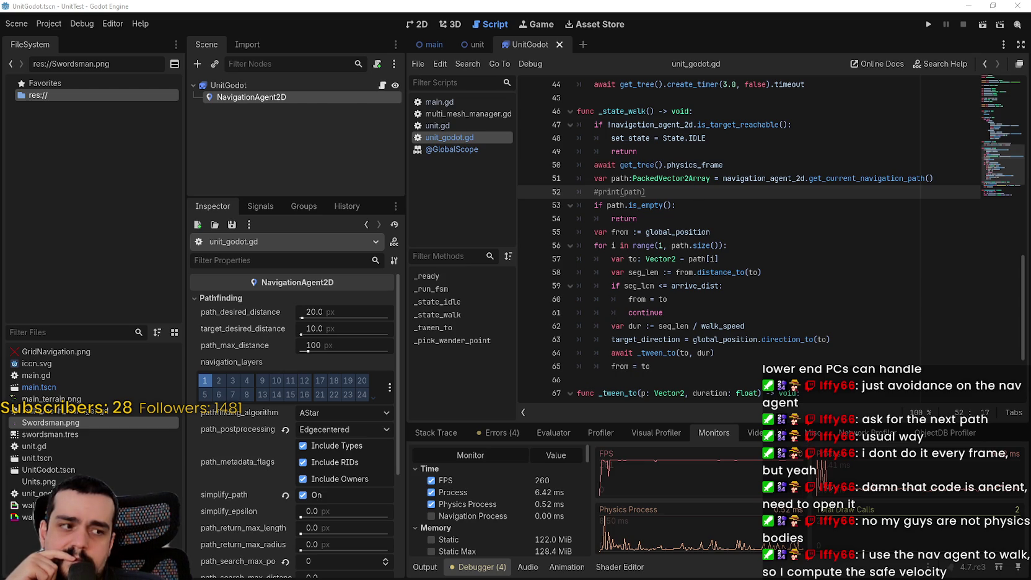
- Copy the navigation_agent.velocity_computed.connect(_on_velocity_computed) line from the GitHub issue's sample code
{"action": "scroll", "coordinate": [446, 433], "scroll_direction": "up", "scroll_amount": 2}
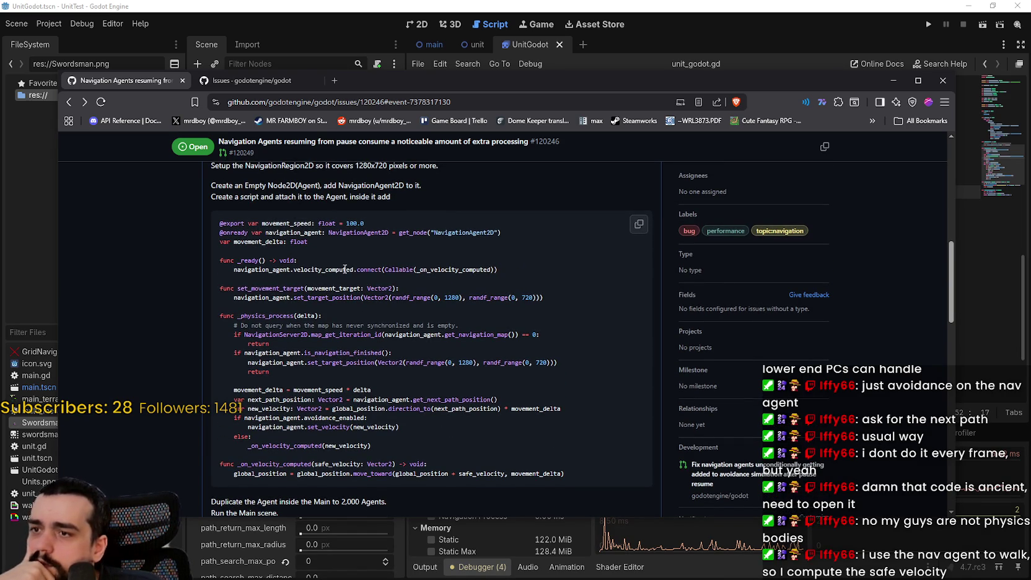
{"action": "double_click", "coordinate": [321, 268]}
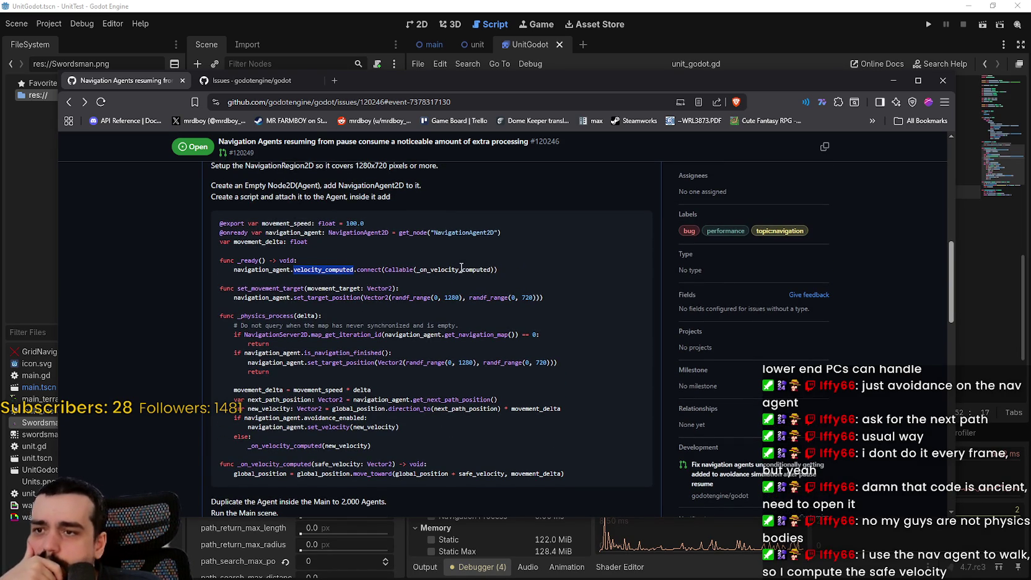
{"action": "double_click", "coordinate": [461, 269]}
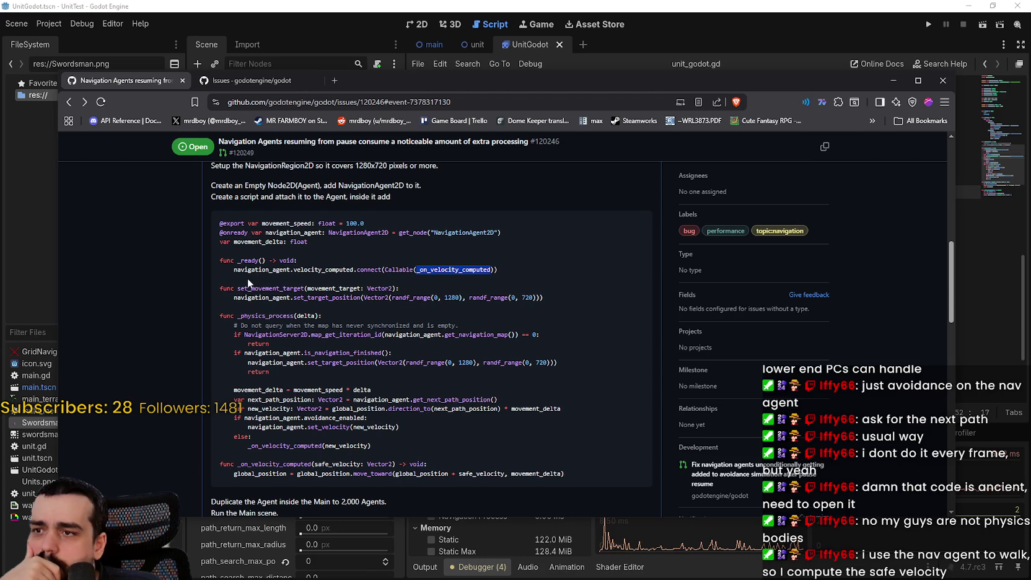
{"action": "left_click_drag", "start_coordinate": [248, 271], "coordinate": [324, 267]}
{"action": "mouse_move", "coordinate": [399, 269]}
{"action": "left_mouse_down"}
{"action": "mouse_move", "coordinate": [522, 267]}
{"action": "mouse_move", "coordinate": [501, 271]}
{"action": "left_mouse_up"}
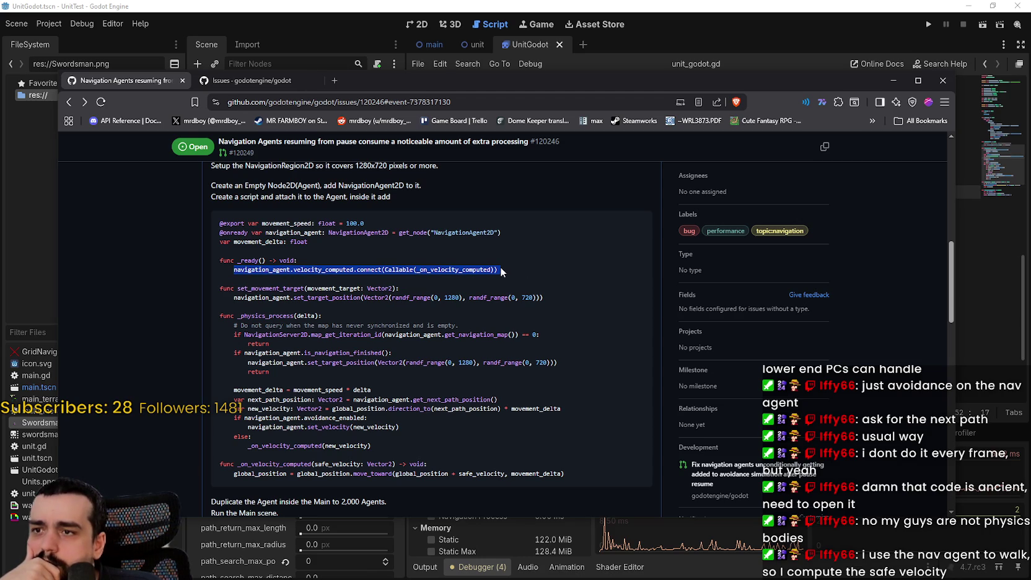
{"action": "right_click", "coordinate": [468, 272]}
{"action": "left_click", "coordinate": [483, 290]}
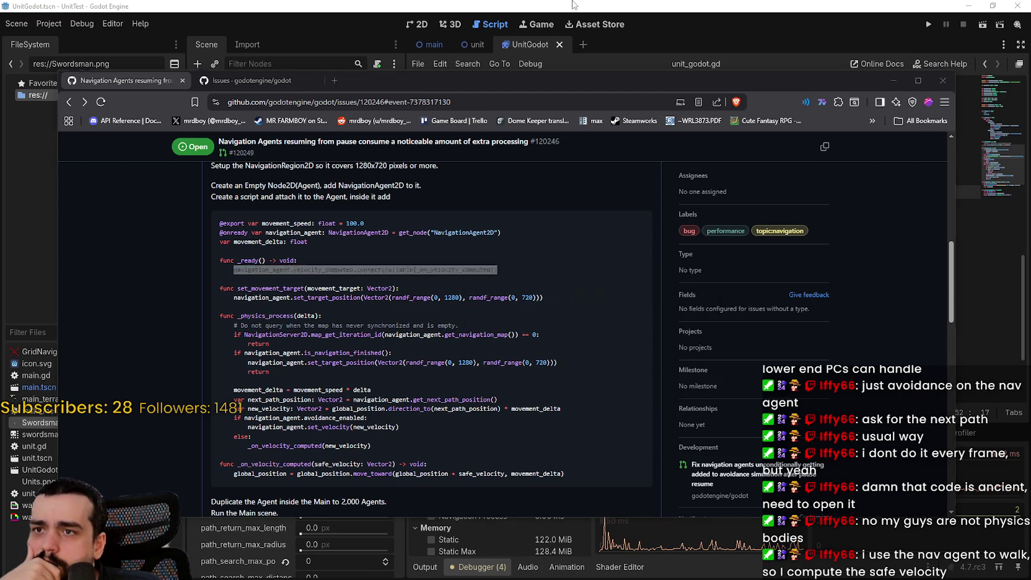
{"action": "key", "text": "alt+Tab"}
- Paste the velocity_computed connect line on a new line under #pass in _ready
{"action": "scroll", "coordinate": [677, 282], "scroll_direction": "up", "scroll_amount": 9}
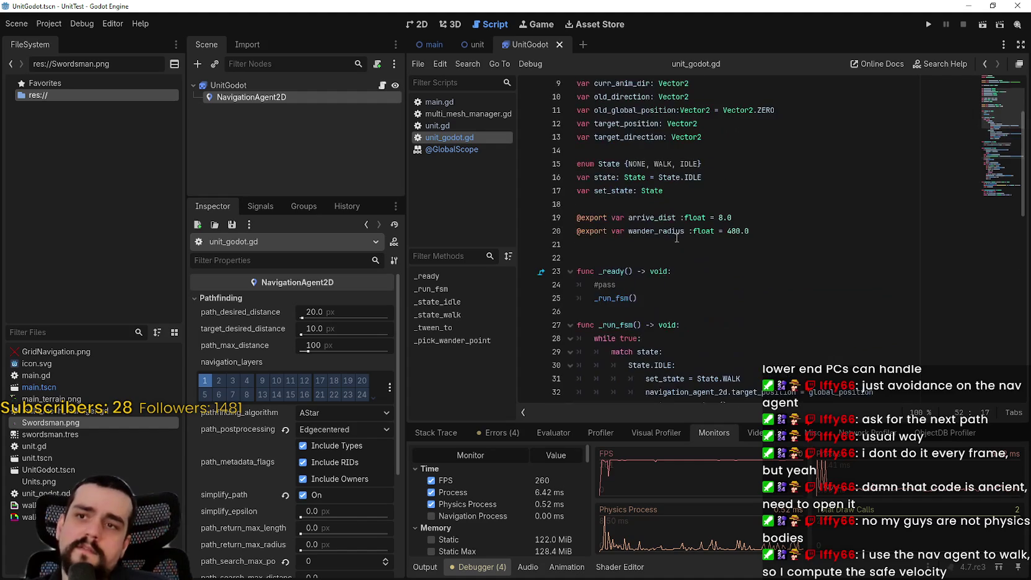
{"action": "left_click", "coordinate": [690, 287]}
{"action": "key", "text": "Return"}
{"action": "type", "text": "navigation_agent.velocity_computed.connect(Callable(_on_velocity_computed))"}
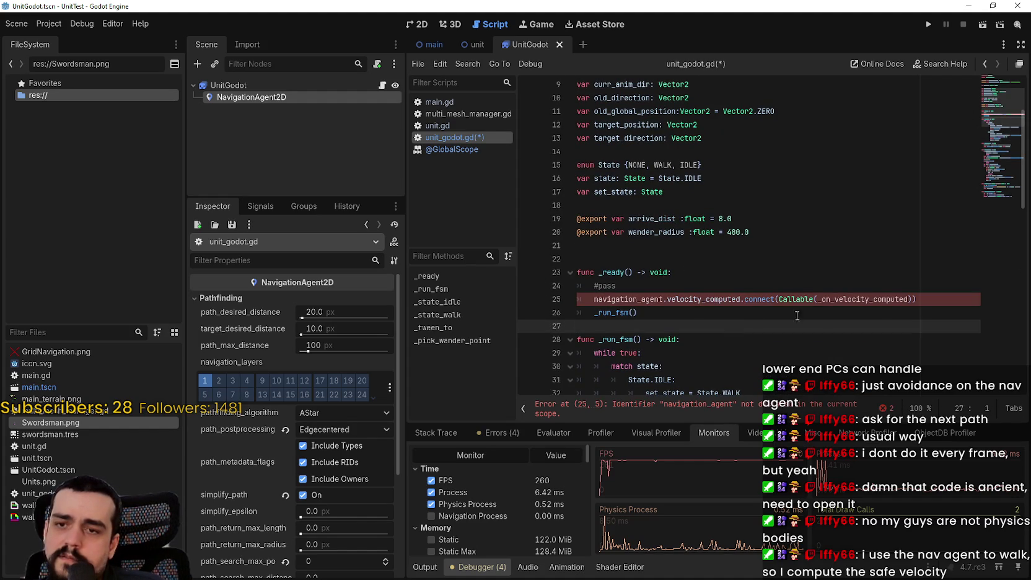
{"action": "double_click", "coordinate": [861, 299]}
- In the GitHub issue, select the avoidance check and _on_velocity_computed function code
{"action": "key", "text": "alt+Tab"}
{"action": "scroll", "coordinate": [383, 391], "scroll_direction": "down", "scroll_amount": 2}
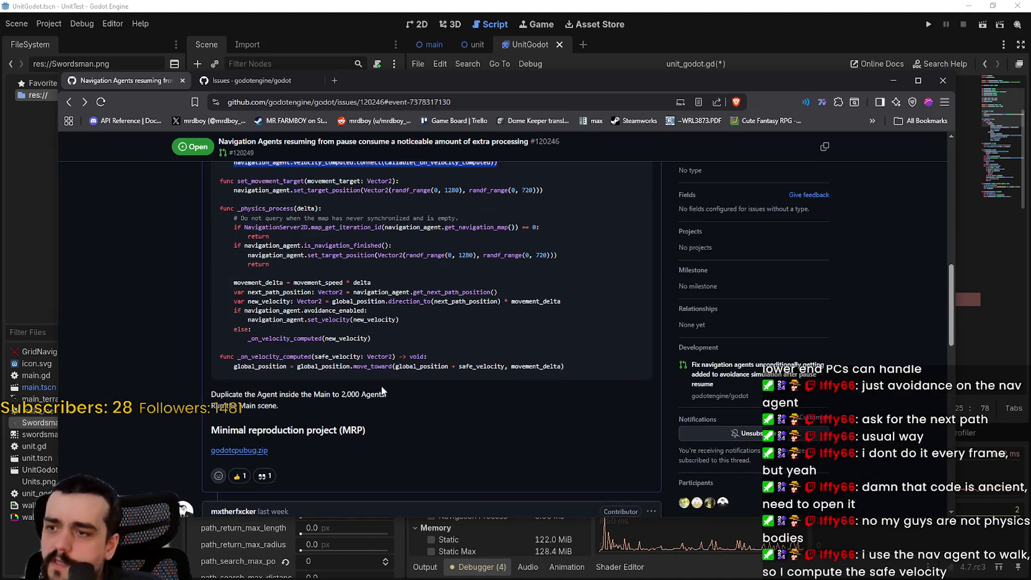
{"action": "double_click", "coordinate": [334, 365]}
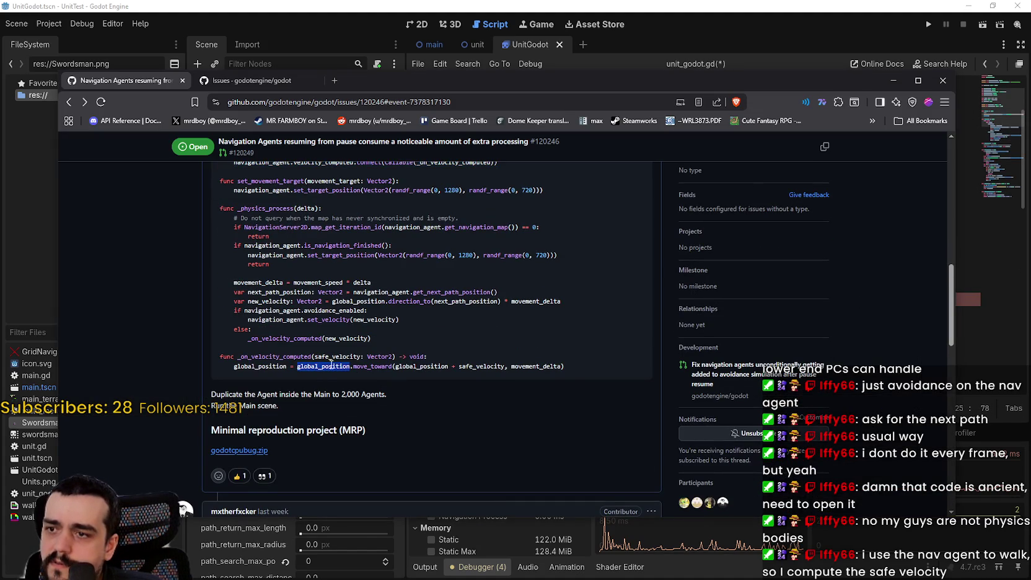
{"action": "double_click", "coordinate": [361, 367]}
{"action": "left_click_drag", "start_coordinate": [565, 368], "coordinate": [222, 355]}
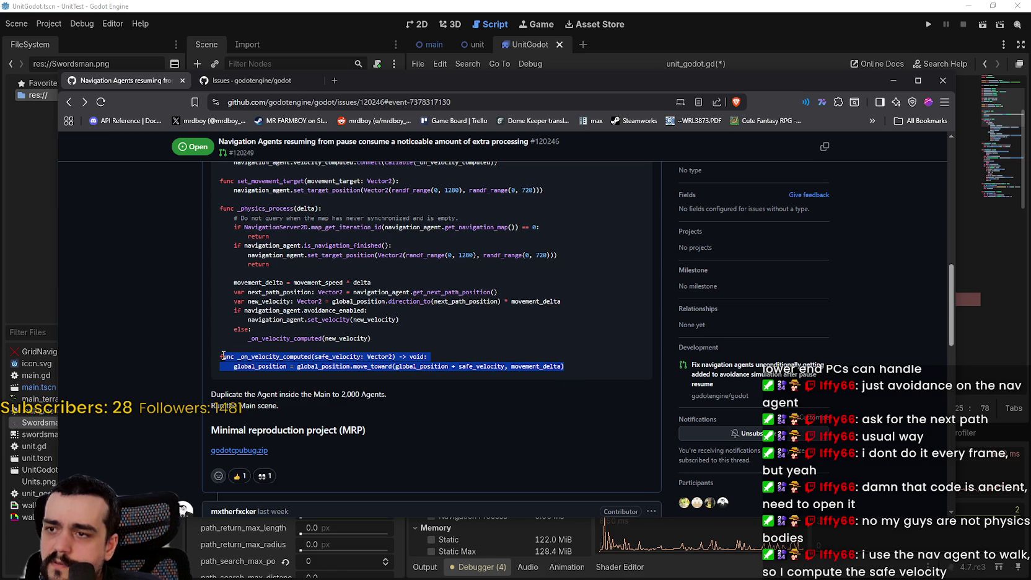
{"action": "left_click_drag", "start_coordinate": [222, 356], "coordinate": [208, 294]}
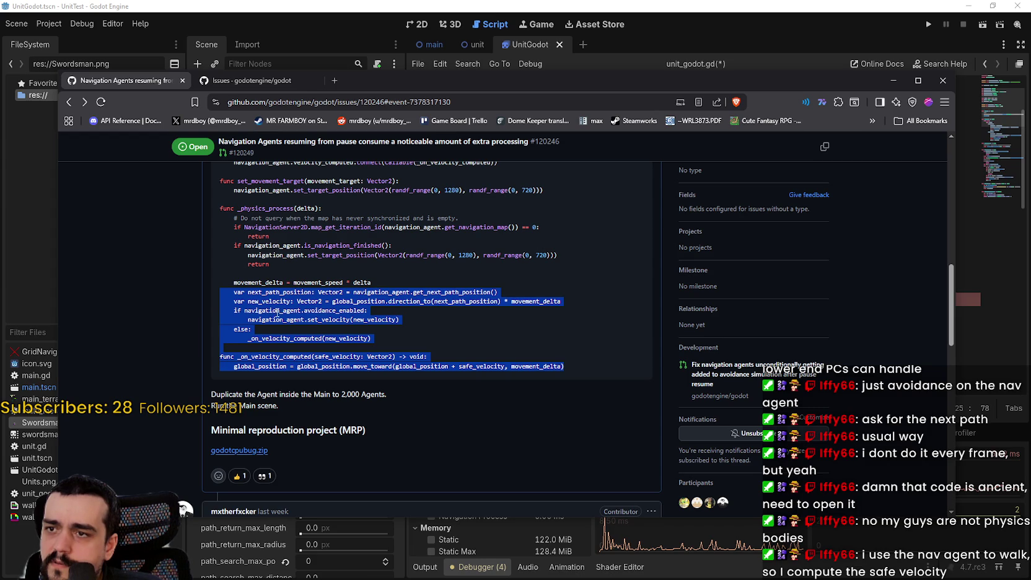
- Copy the issue's avoidance movement code and paste it after the walk loop in _state_walk
{"action": "right_click", "coordinate": [259, 301]}
{"action": "left_click", "coordinate": [311, 310]}
{"action": "left_click", "coordinate": [523, 5]}
{"action": "scroll", "coordinate": [716, 310], "scroll_direction": "down", "scroll_amount": 7}
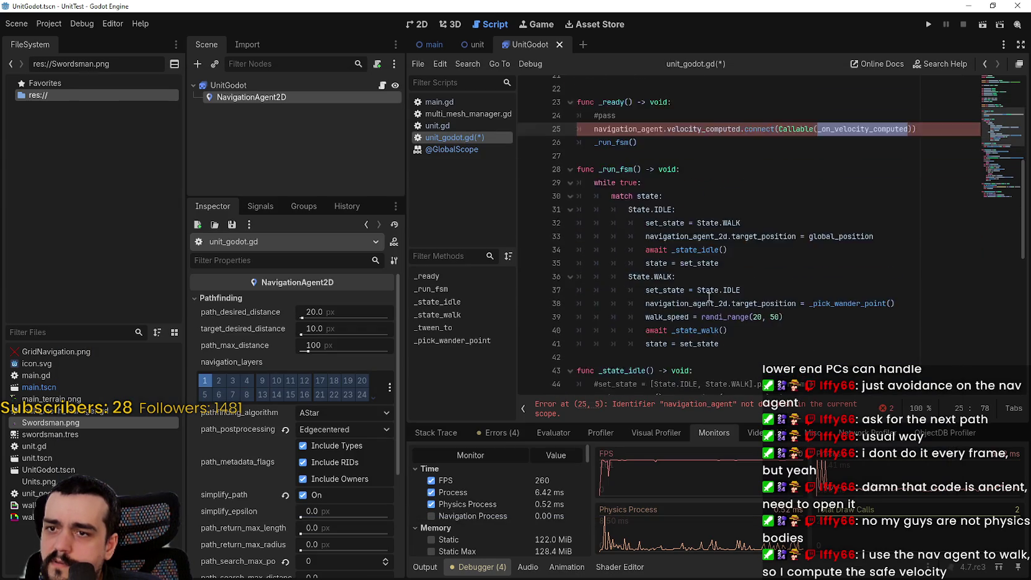
{"action": "key", "text": "alt+Tab"}
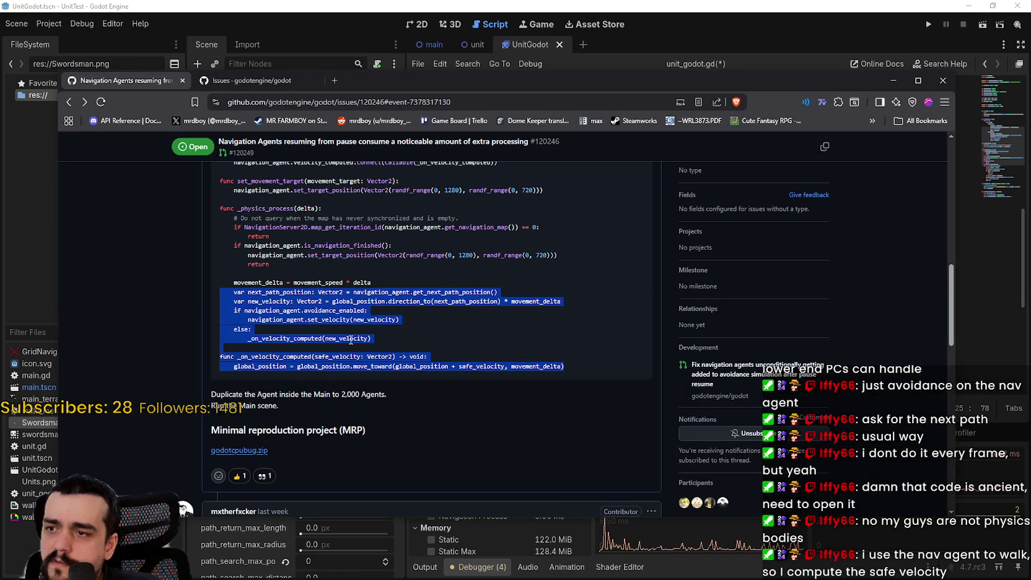
{"action": "left_click", "coordinate": [419, 329]}
{"action": "key", "text": "alt+Tab"}
{"action": "scroll", "coordinate": [729, 221], "scroll_direction": "down", "scroll_amount": 6}
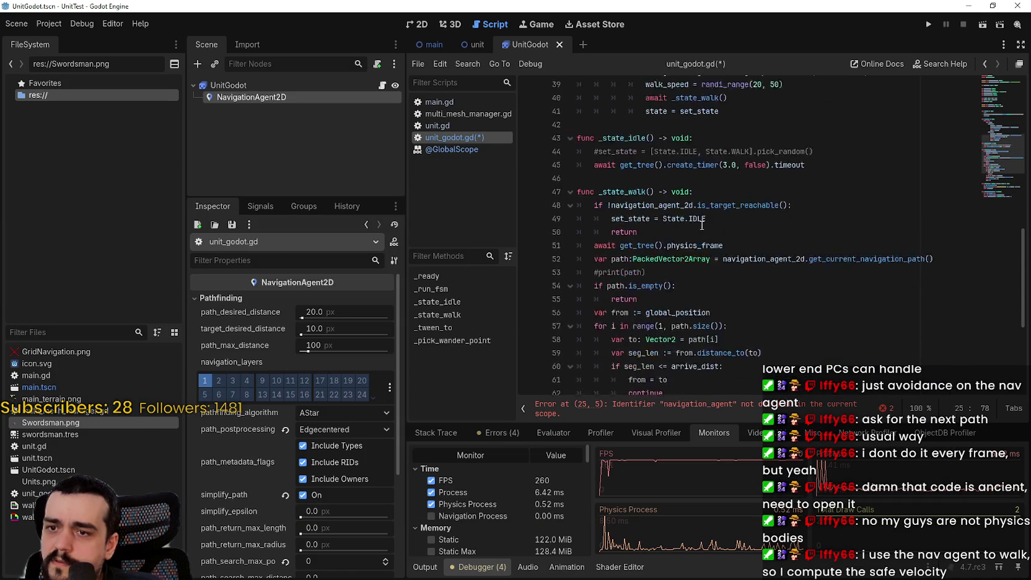
{"action": "left_click", "coordinate": [685, 278]}
{"action": "key", "text": "ctrl+v"}
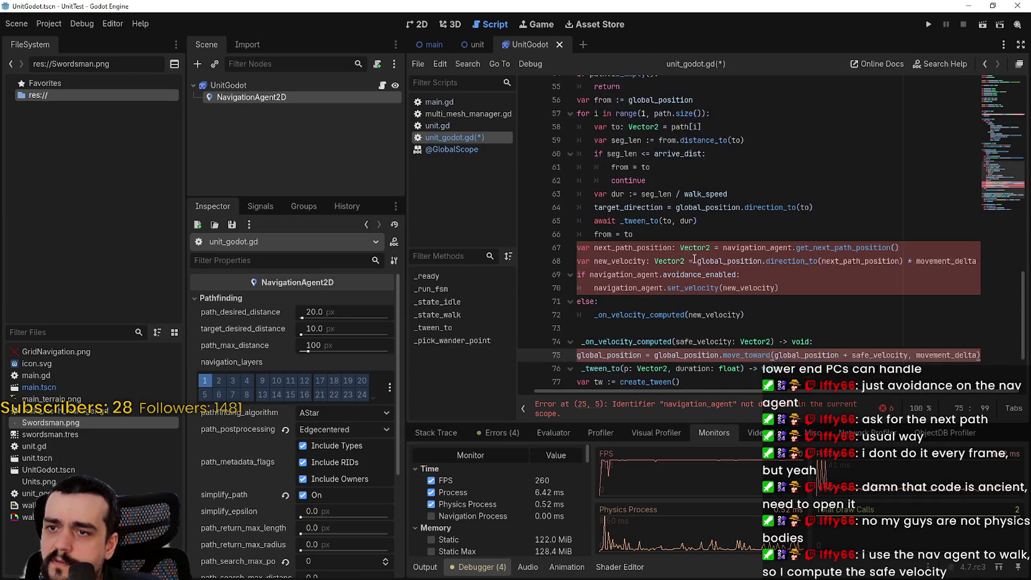
{"action": "scroll", "coordinate": [808, 329], "scroll_direction": "down", "scroll_amount": 1}
{"action": "key", "text": "Return"}
{"action": "key", "text": "BackSpace"}
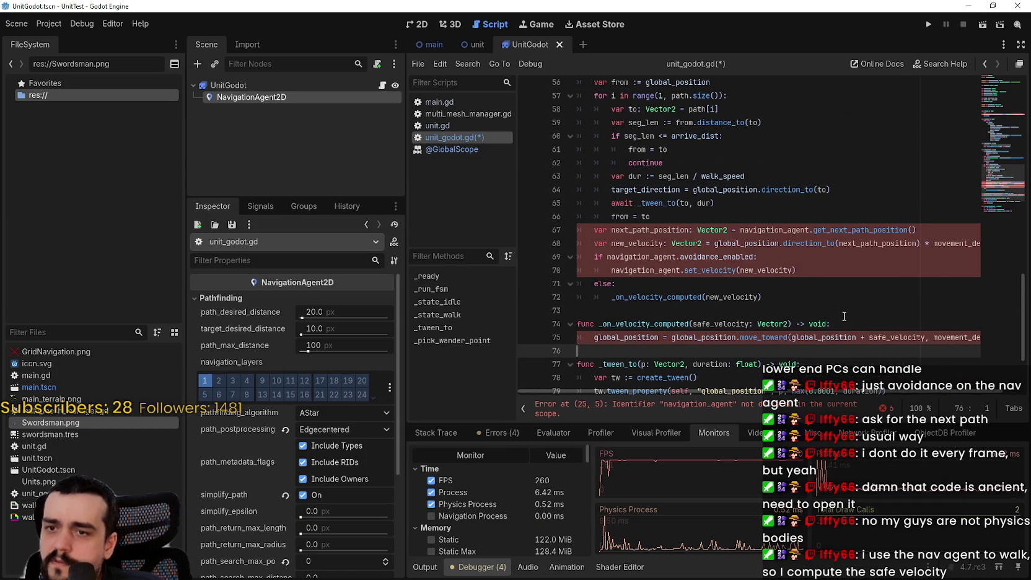
- Comment out the velocity_computed connect line and delete the pasted _on_velocity_computed function
{"action": "double_click", "coordinate": [768, 338]}
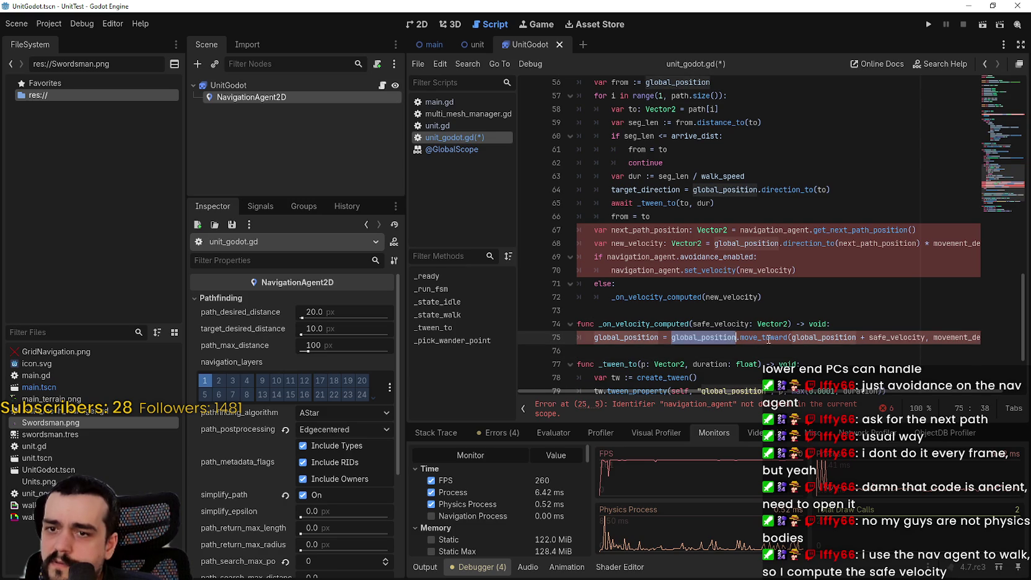
{"action": "double_click", "coordinate": [636, 324]}
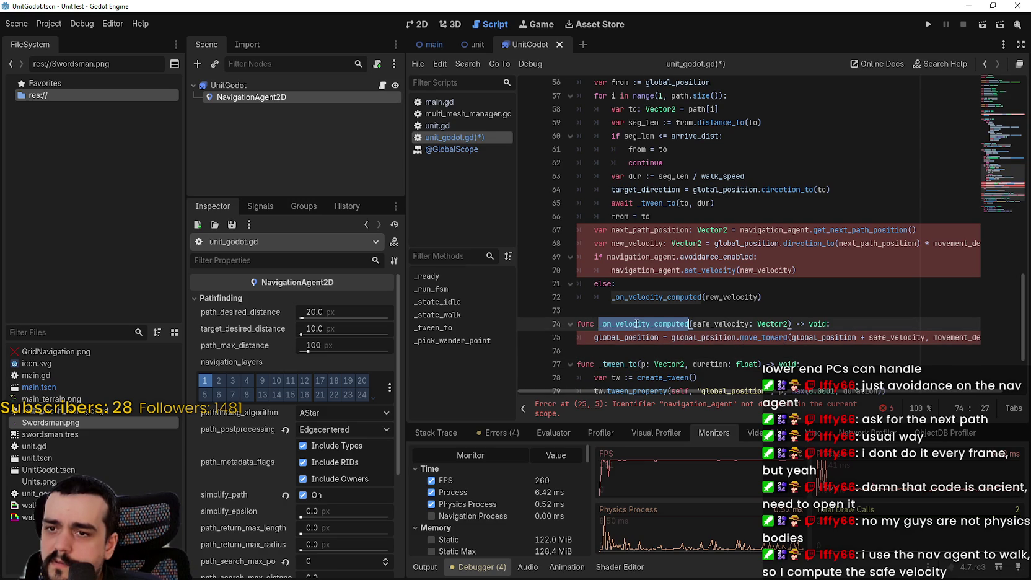
{"action": "scroll", "coordinate": [739, 365], "scroll_direction": "up", "scroll_amount": 10}
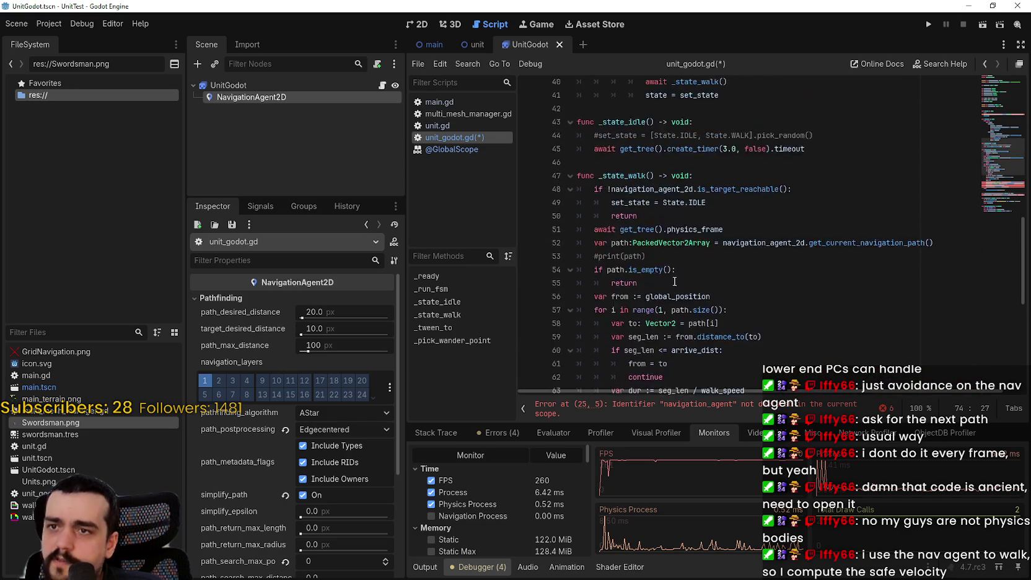
{"action": "left_click", "coordinate": [620, 404]}
{"action": "key", "text": "ctrl+k"}
{"action": "scroll", "coordinate": [619, 261], "scroll_direction": "down", "scroll_amount": 6}
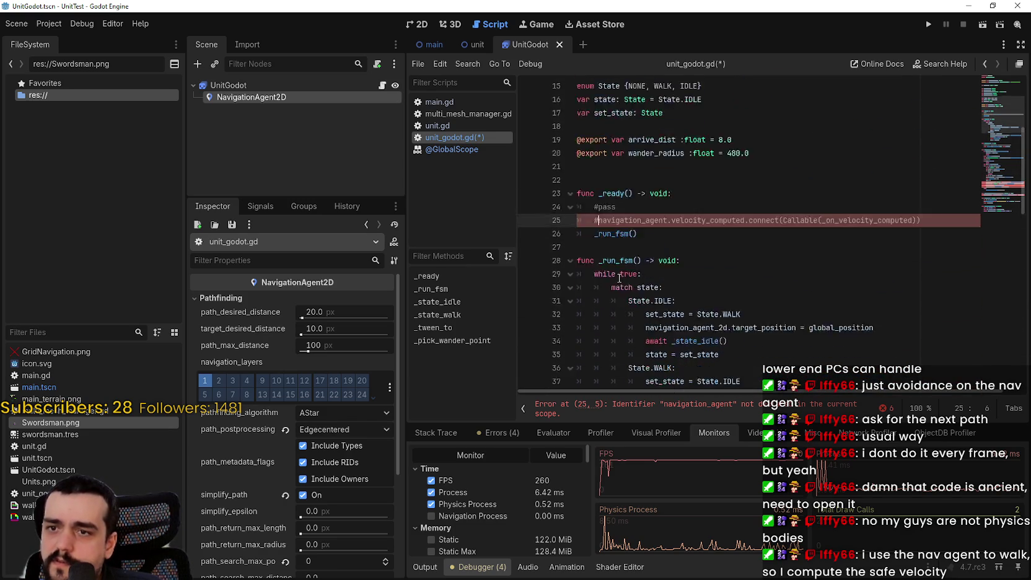
{"action": "scroll", "coordinate": [620, 261], "scroll_direction": "down", "scroll_amount": 10}
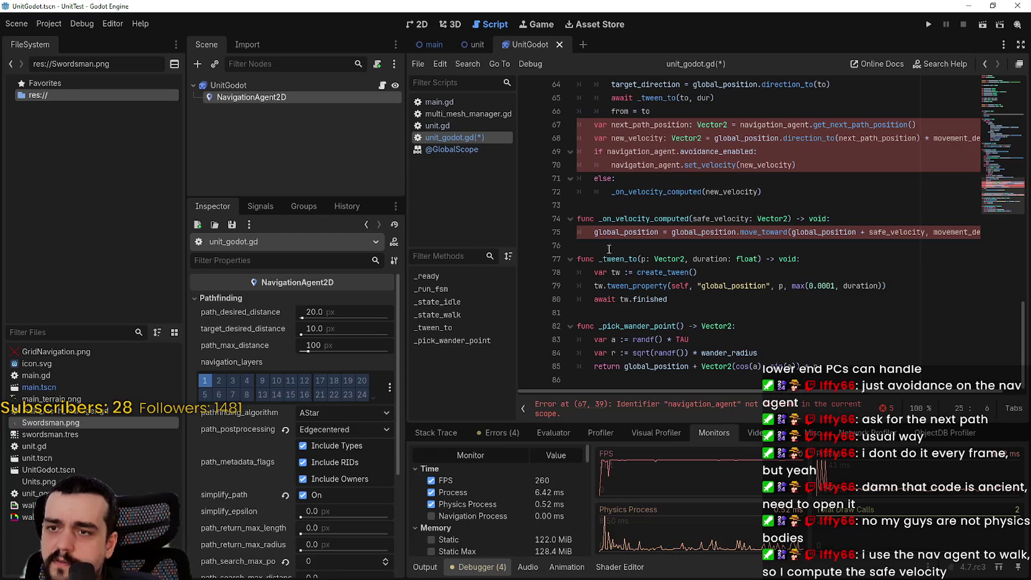
{"action": "left_click_drag", "start_coordinate": [609, 249], "coordinate": [548, 203]}
{"action": "key", "text": "BackSpace"}
- Compare target_direction on line 64 with next_path_position and the get_next_path_position call
{"action": "scroll", "coordinate": [548, 203], "scroll_direction": "up", "scroll_amount": 4}
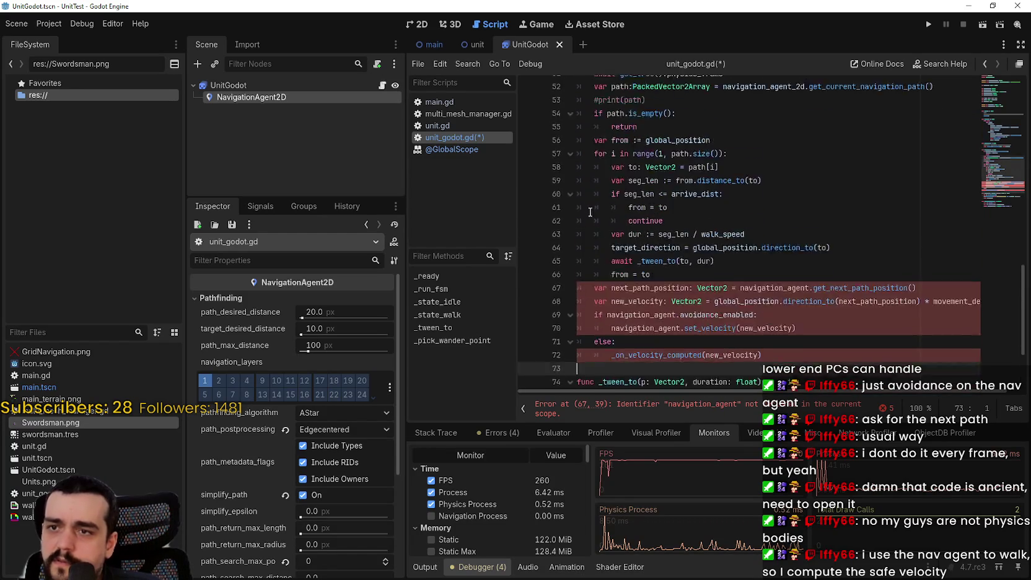
{"action": "scroll", "coordinate": [589, 212], "scroll_direction": "down", "scroll_amount": 3}
{"action": "scroll", "coordinate": [639, 254], "scroll_direction": "up", "scroll_amount": 2}
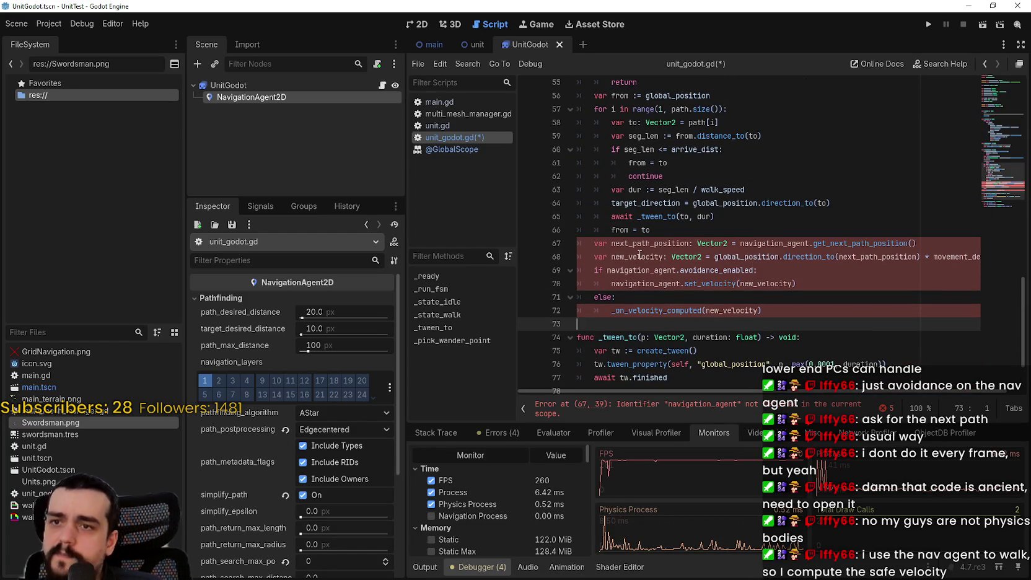
{"action": "double_click", "coordinate": [642, 203]}
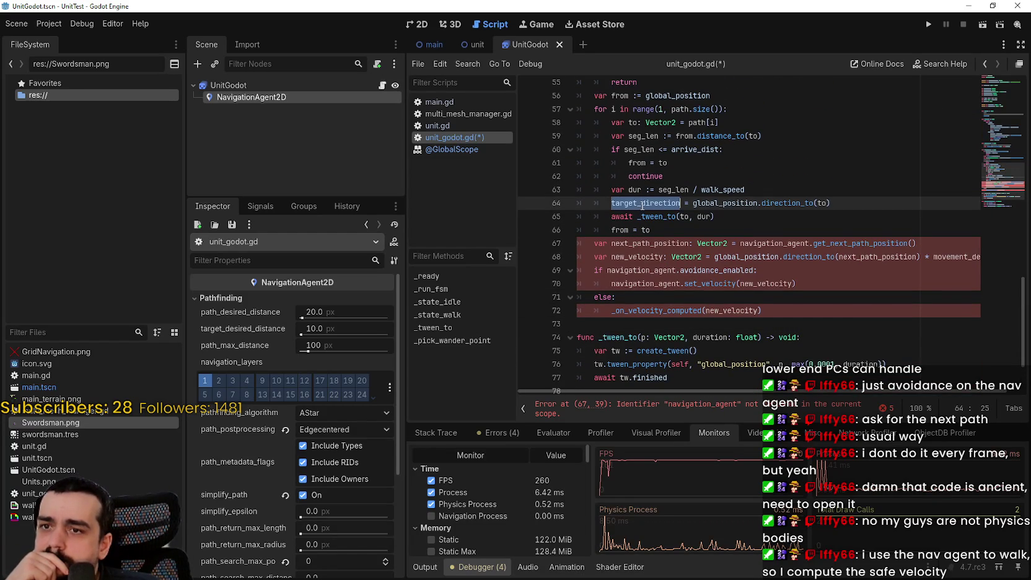
{"action": "double_click", "coordinate": [649, 243]}
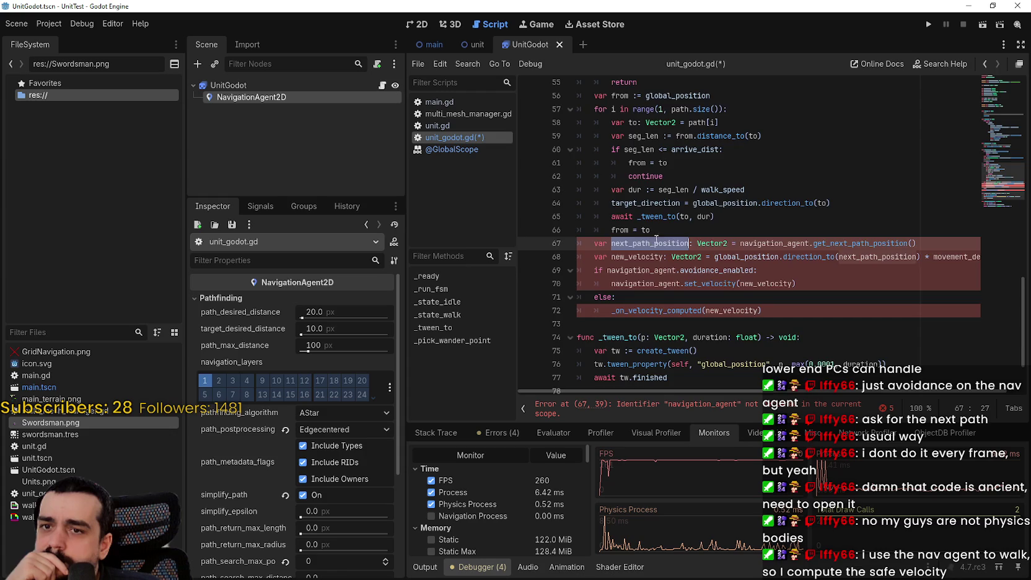
{"action": "scroll", "coordinate": [931, 279], "scroll_direction": "up", "scroll_amount": 3}
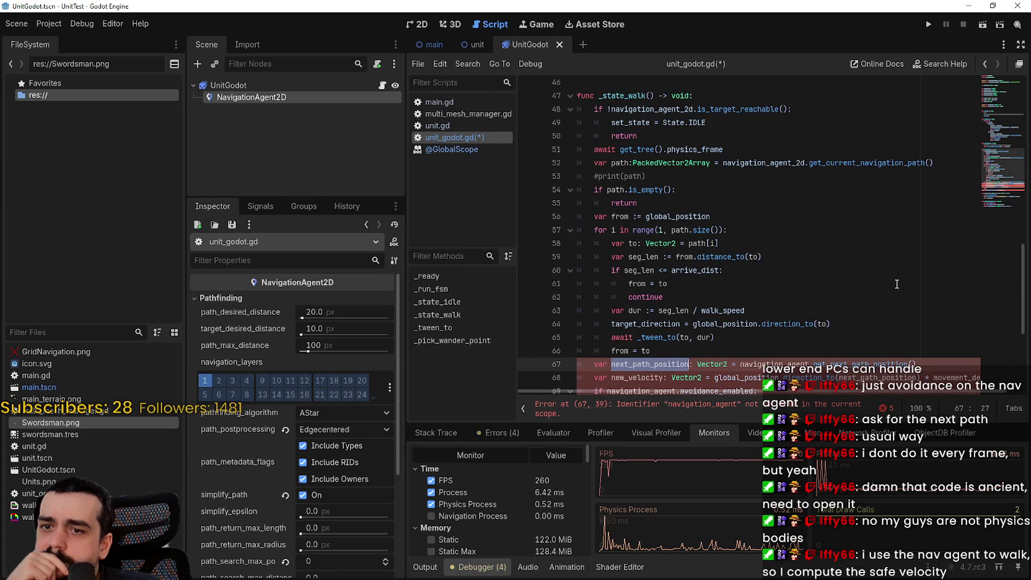
{"action": "double_click", "coordinate": [832, 363]}
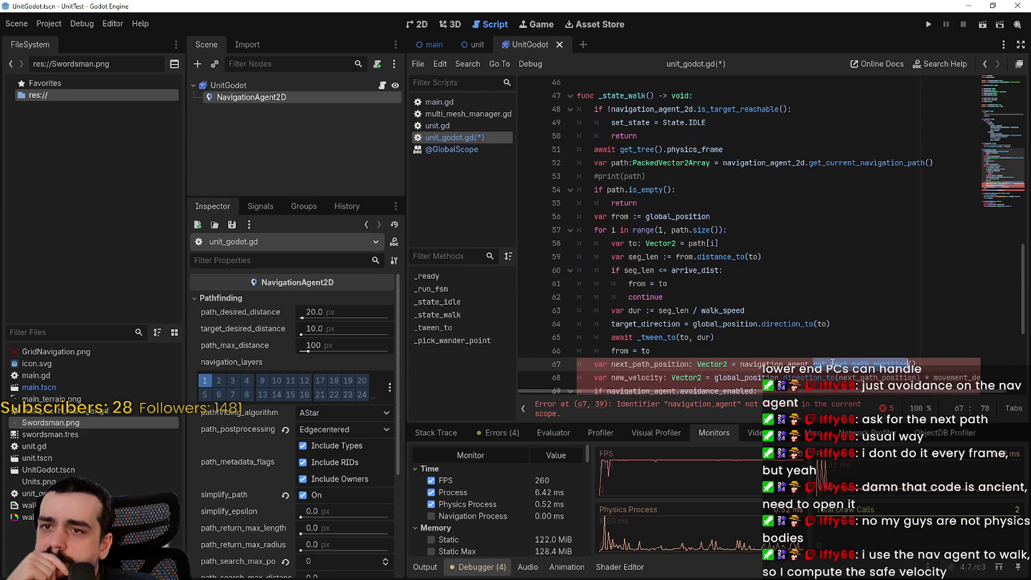
{"action": "scroll", "coordinate": [831, 343], "scroll_direction": "up", "scroll_amount": 3}
{"action": "scroll", "coordinate": [822, 332], "scroll_direction": "down", "scroll_amount": 4}
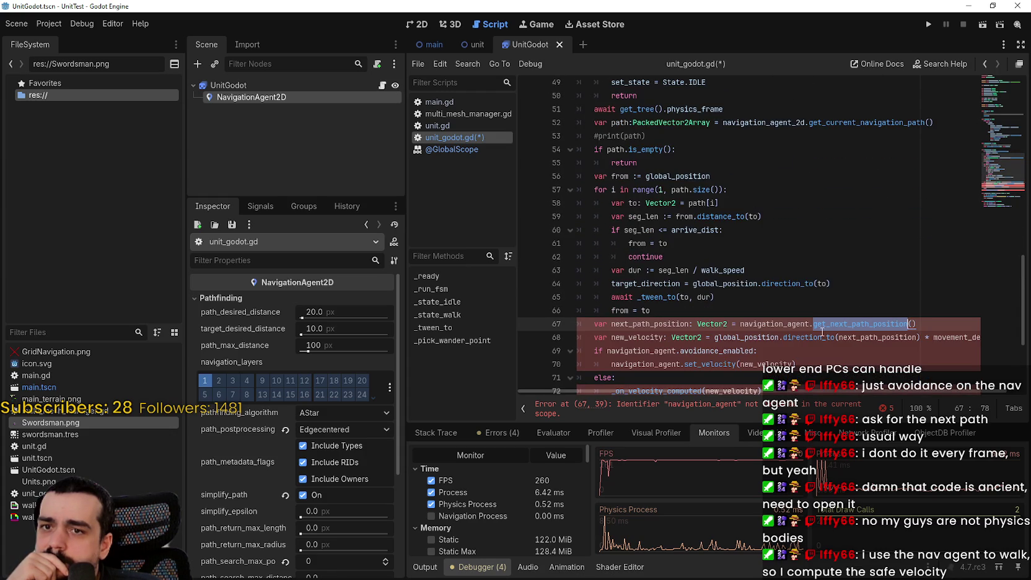
- Select line 67 and the set_velocity(new_velocity) block to review the pasted velocity code
{"action": "key", "text": "End"}
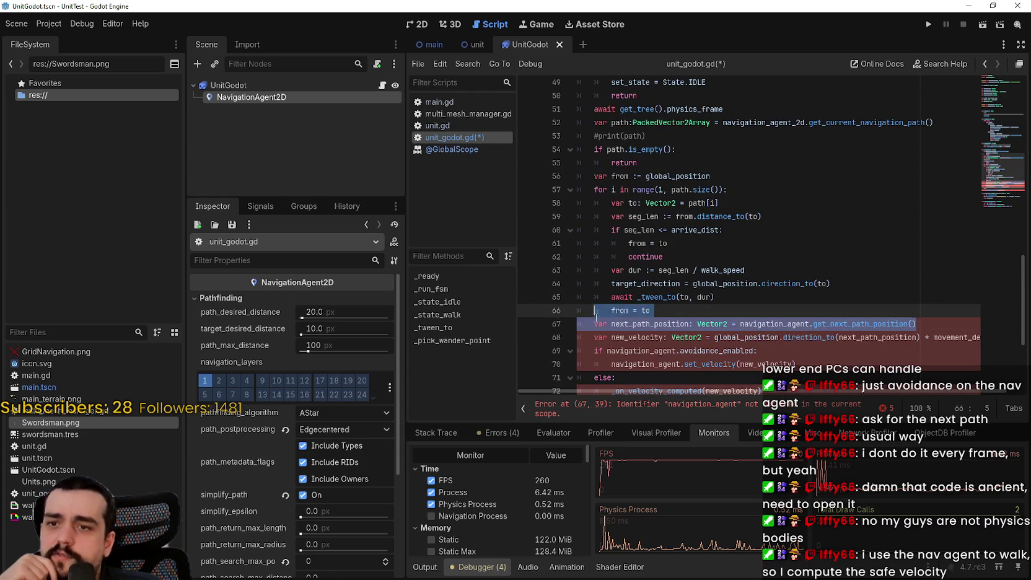
{"action": "key", "text": "shift+Home"}
{"action": "scroll", "coordinate": [743, 371], "scroll_direction": "right", "scroll_amount": 1}
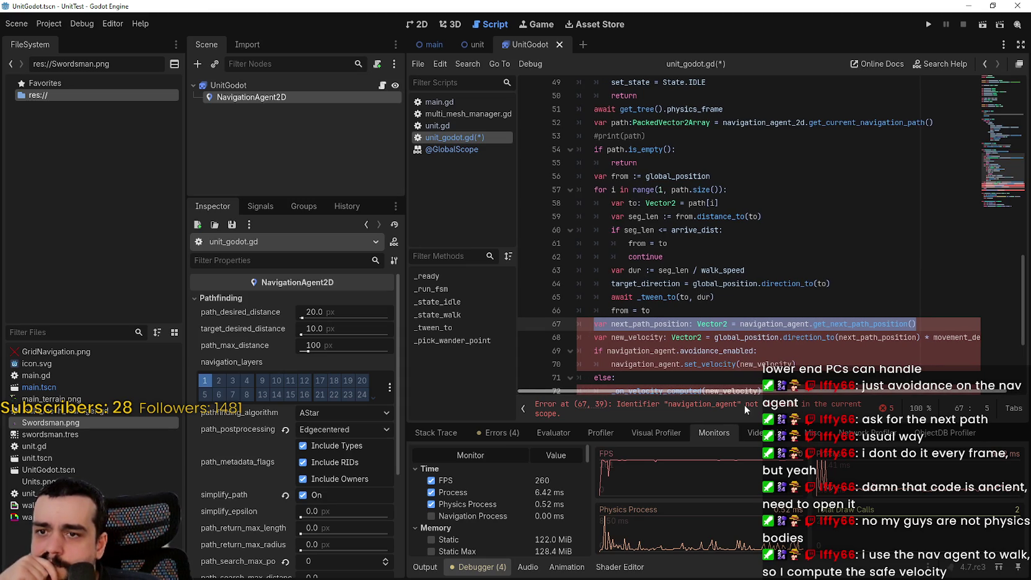
{"action": "scroll", "coordinate": [744, 396], "scroll_direction": "left", "scroll_amount": 1}
{"action": "scroll", "coordinate": [718, 368], "scroll_direction": "down", "scroll_amount": 1}
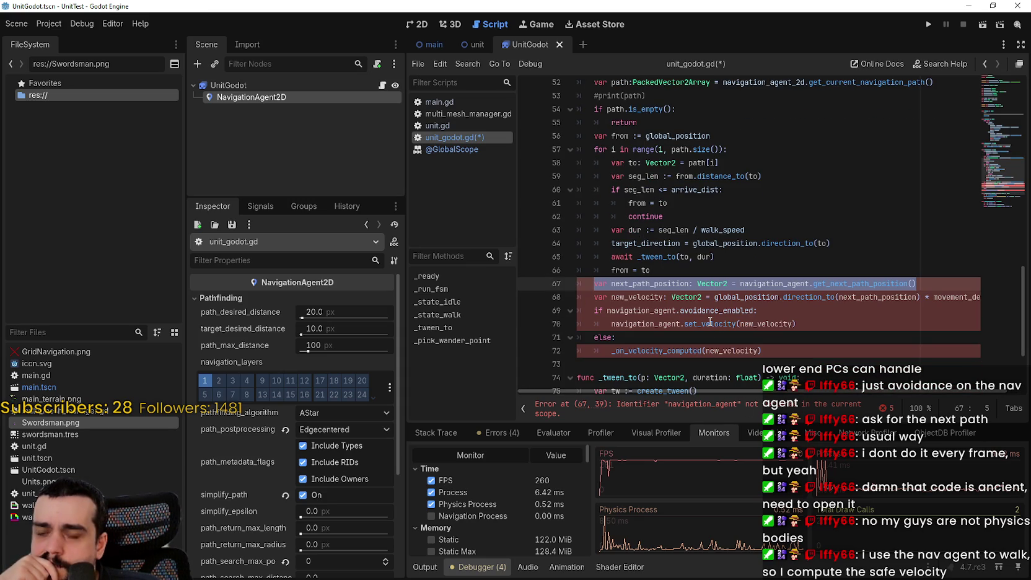
{"action": "double_click", "coordinate": [771, 324]}
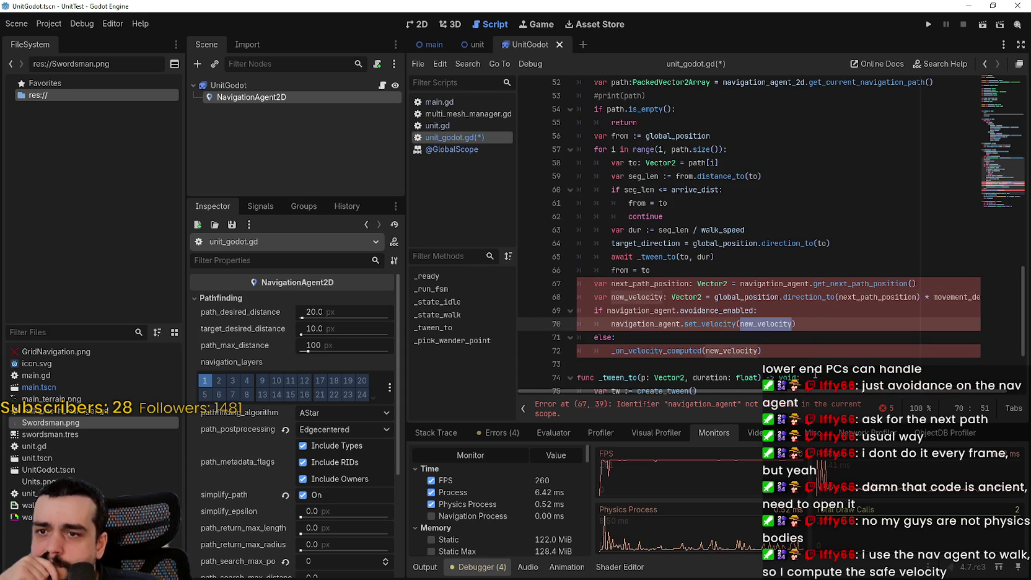
{"action": "scroll", "coordinate": [812, 392], "scroll_direction": "right", "scroll_amount": 1}
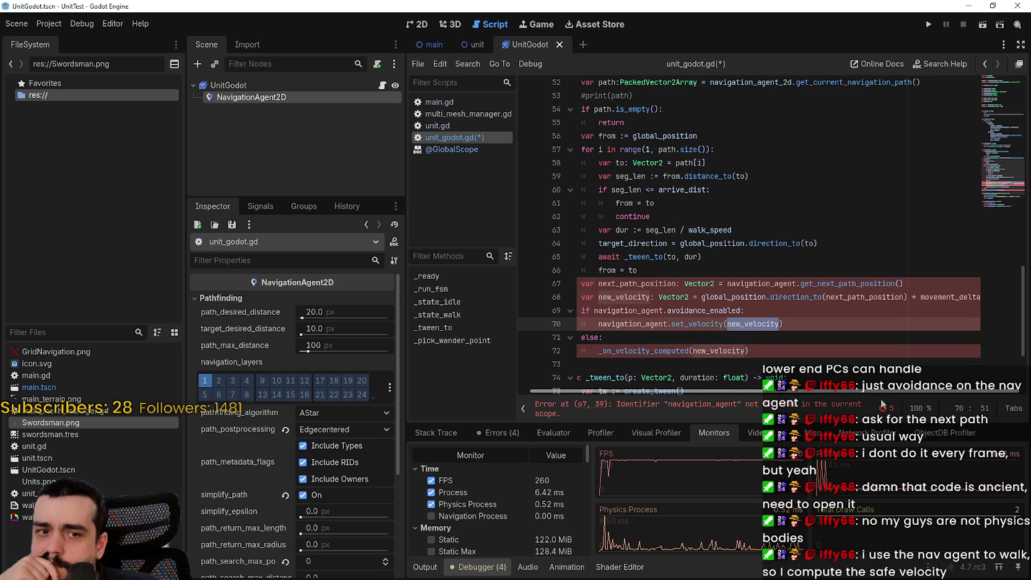
{"action": "scroll", "coordinate": [687, 377], "scroll_direction": "left", "scroll_amount": 1}
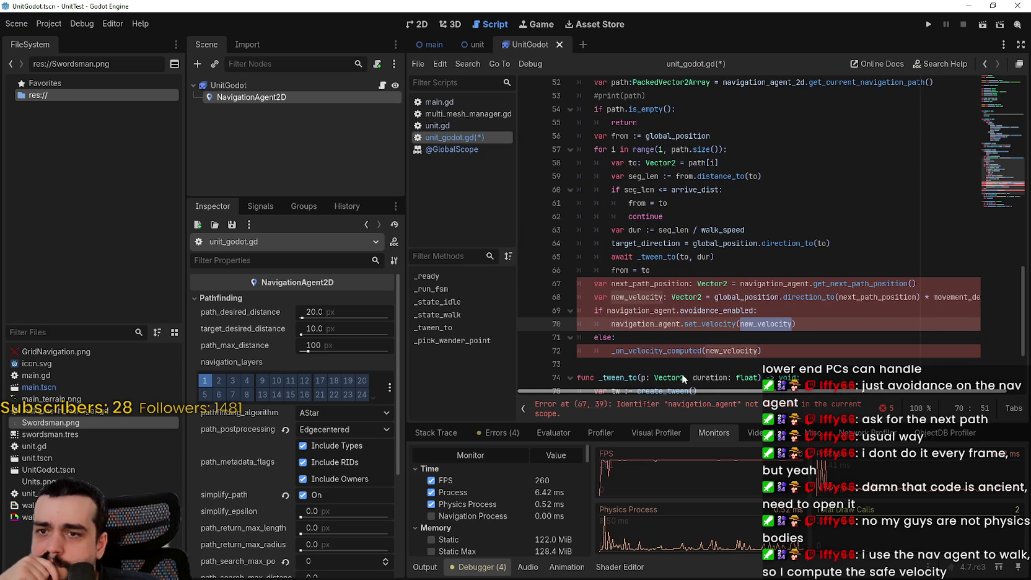
{"action": "mouse_move", "coordinate": [796, 324]}
{"action": "left_mouse_down"}
{"action": "mouse_move", "coordinate": [620, 311]}
{"action": "mouse_move", "coordinate": [556, 283]}
{"action": "left_mouse_up"}
{"action": "key", "text": "ctrl+c"}
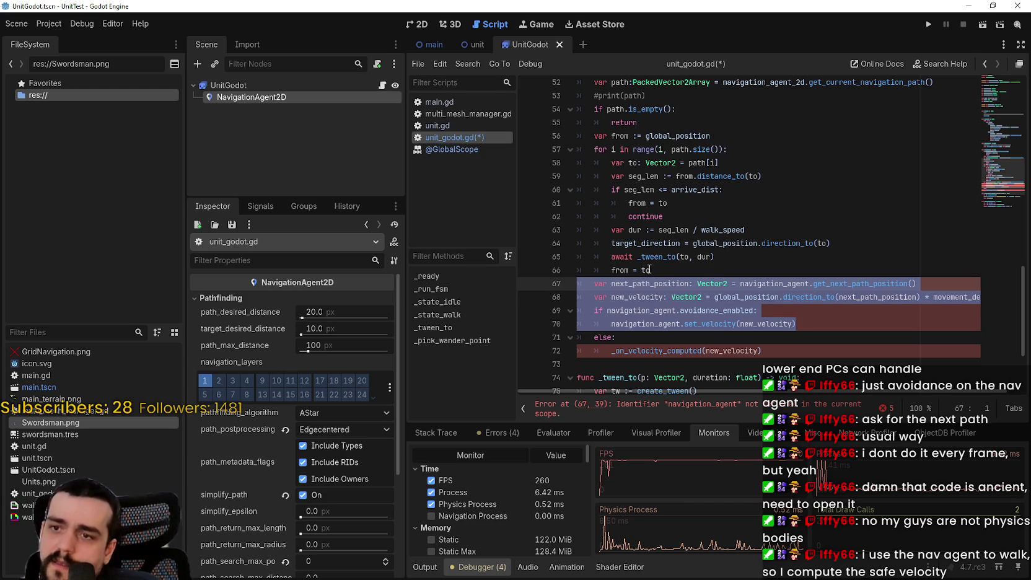
- Insert an indented blank line right after the target_direction assignment on line 64
{"action": "left_click", "coordinate": [728, 269]}
{"action": "left_click", "coordinate": [837, 246]}
{"action": "left_click", "coordinate": [834, 234]}
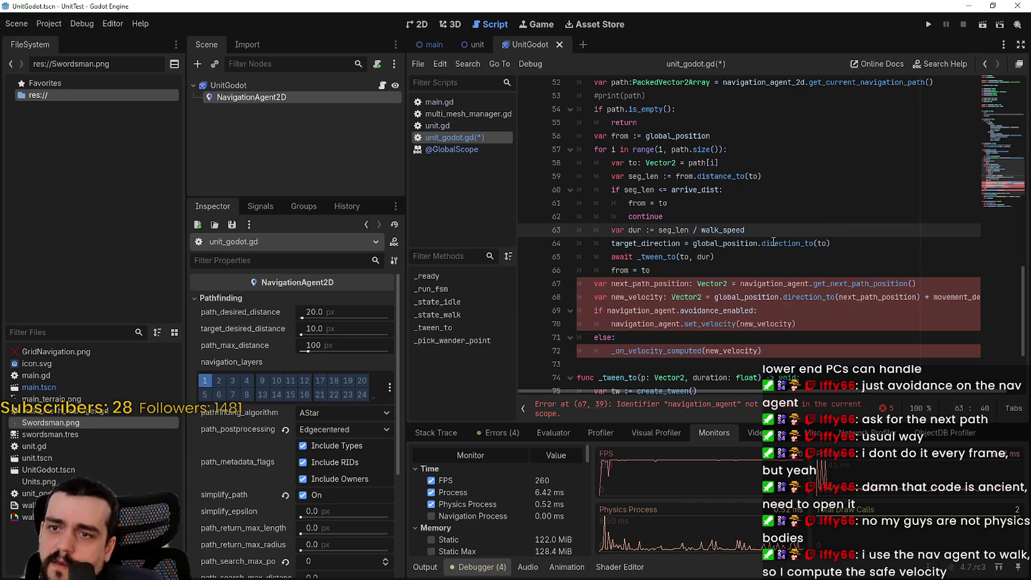
{"action": "left_click", "coordinate": [729, 247]}
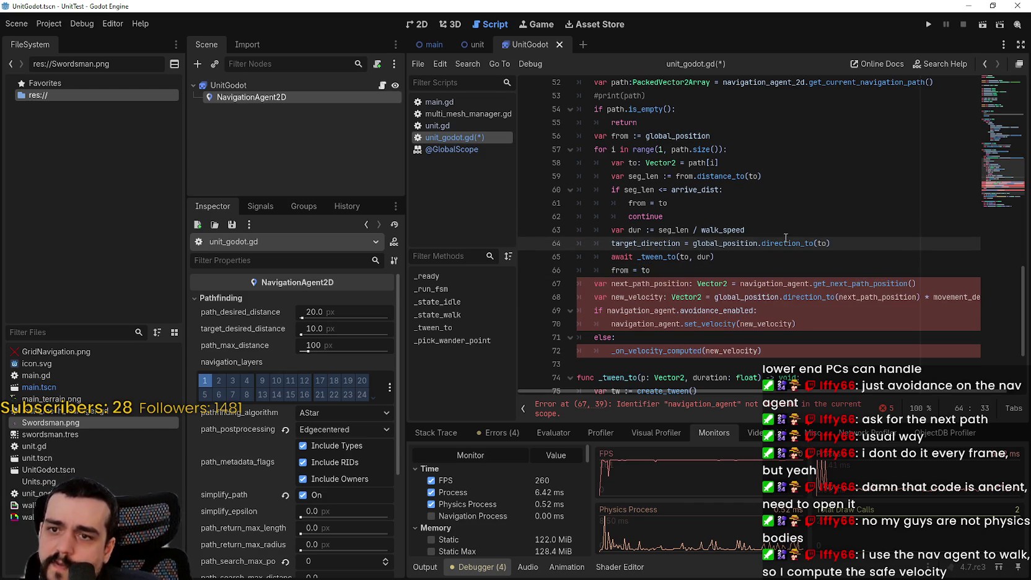
{"action": "mouse_move", "coordinate": [786, 241]}
{"action": "left_click", "coordinate": [862, 246]}
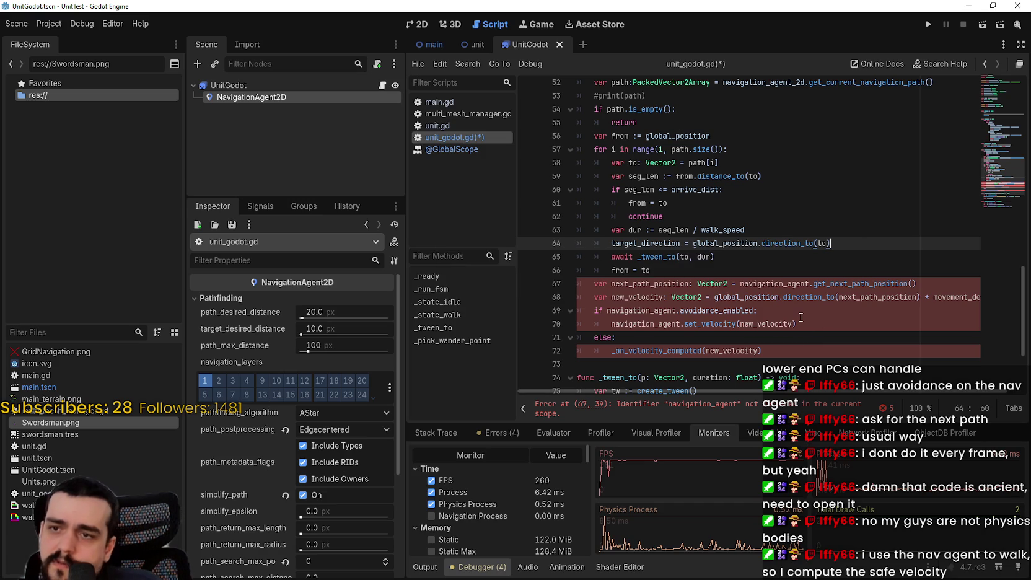
{"action": "key", "text": "Return"}
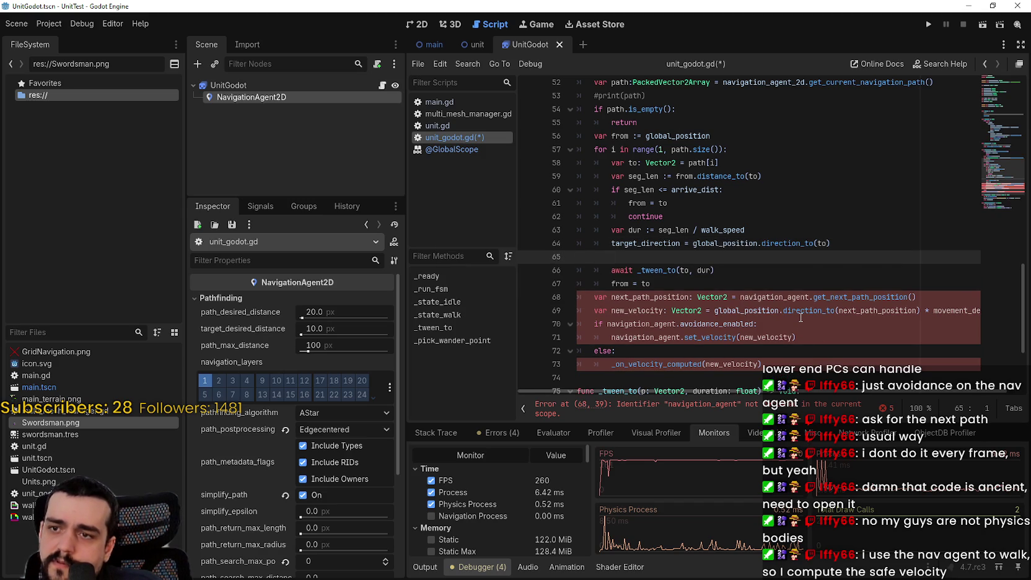
- Paste the four velocity lines into the _state_walk loop and indent them one level
{"action": "key", "text": "ctrl+v"}
{"action": "left_click_drag", "start_coordinate": [824, 299], "coordinate": [606, 283]}
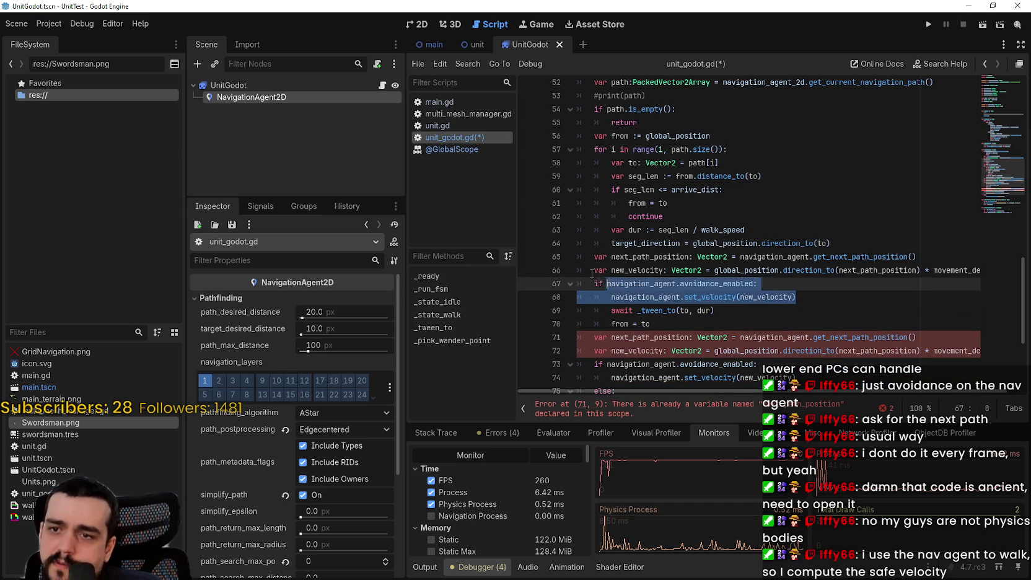
{"action": "left_click", "coordinate": [592, 256], "text": "shift"}
{"action": "key", "text": "Tab"}
- Inspect the navigation_agent and next_path_position references on line 65
{"action": "double_click", "coordinate": [782, 256]}
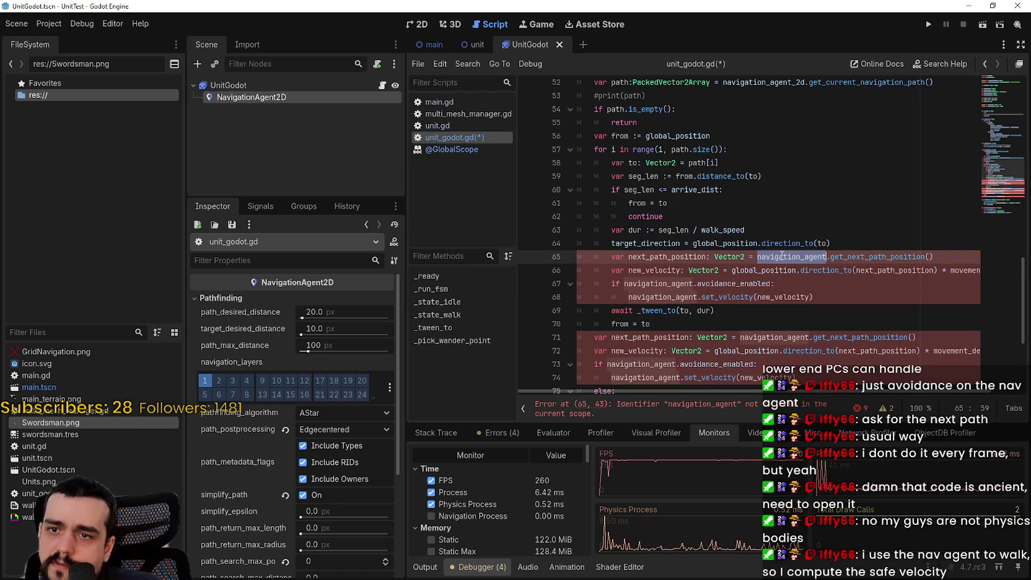
{"action": "scroll", "coordinate": [782, 256], "scroll_direction": "down", "scroll_amount": 1}
{"action": "scroll", "coordinate": [659, 142], "scroll_direction": "up", "scroll_amount": 2}
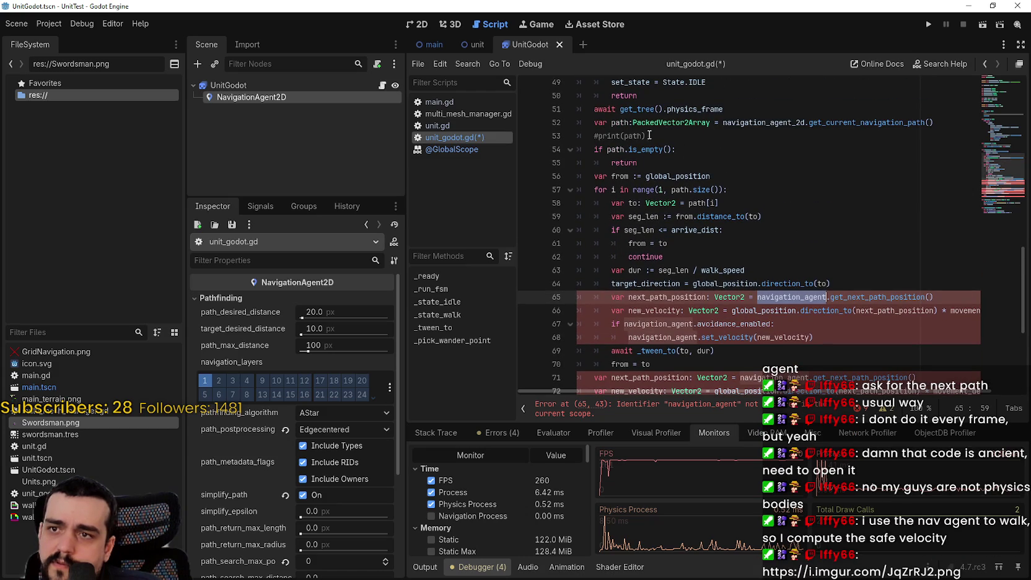
{"action": "left_click", "coordinate": [842, 297]}
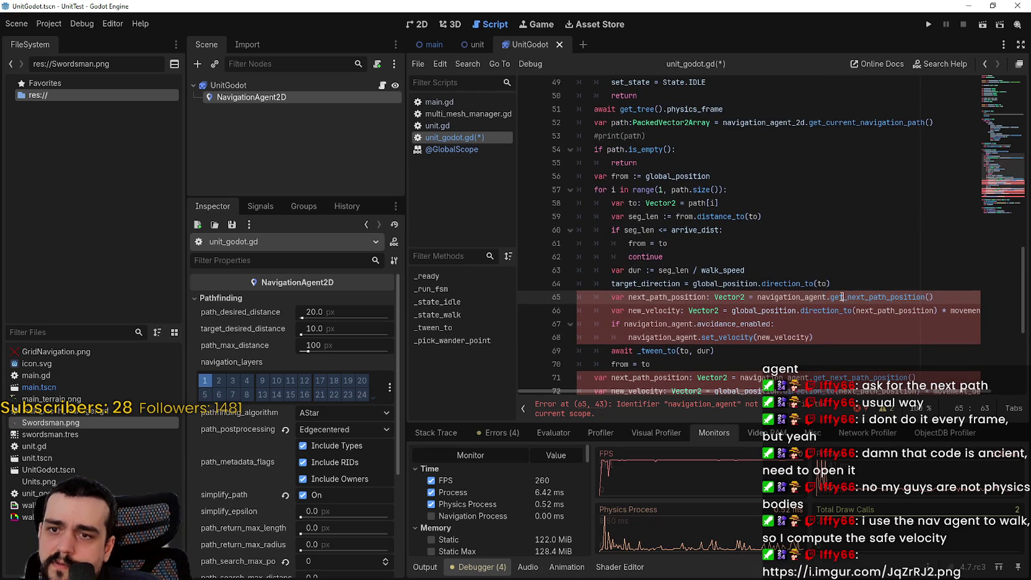
{"action": "double_click", "coordinate": [770, 295]}
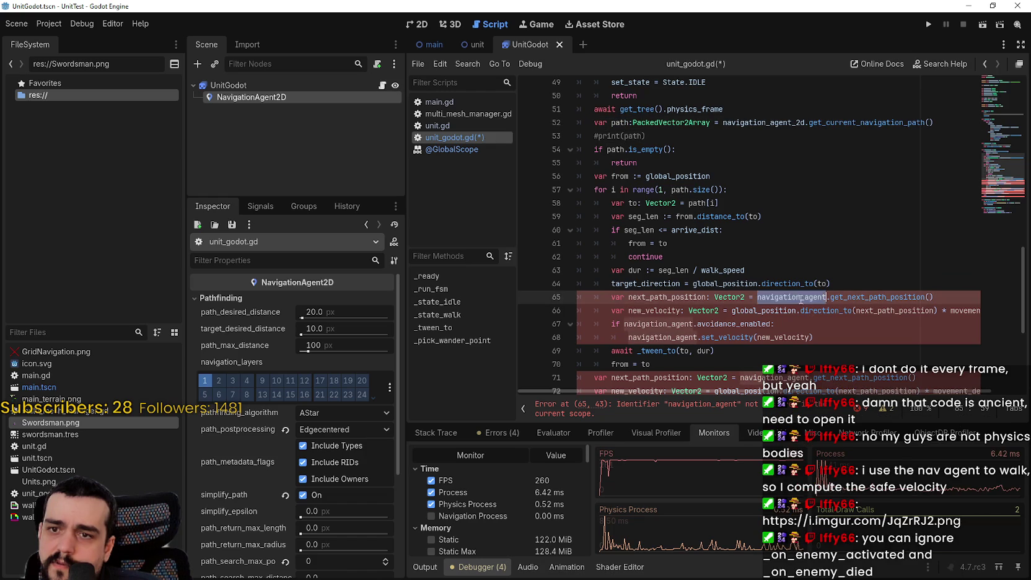
{"action": "double_click", "coordinate": [686, 295]}
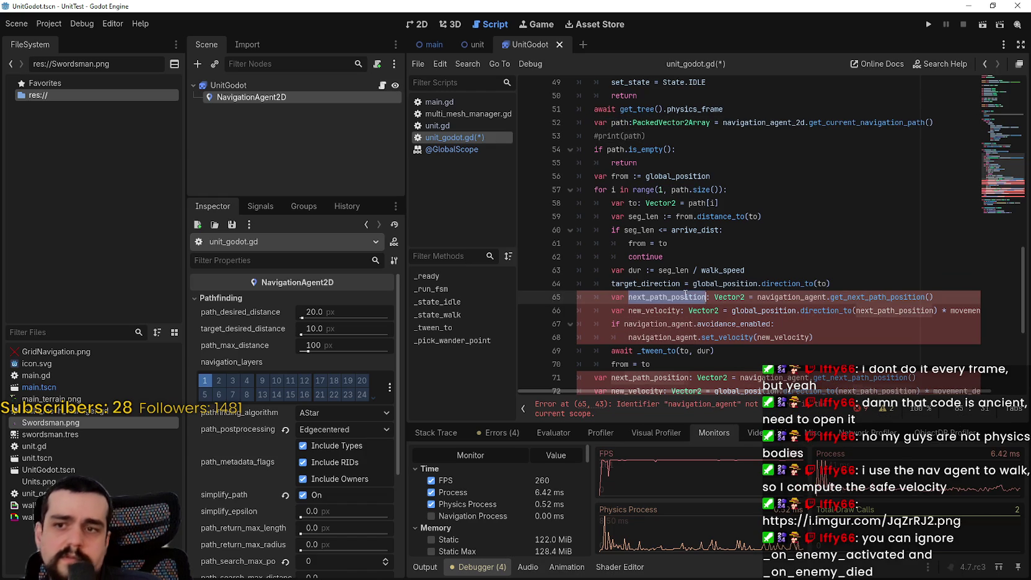
{"action": "key", "text": "ctrl+z"}
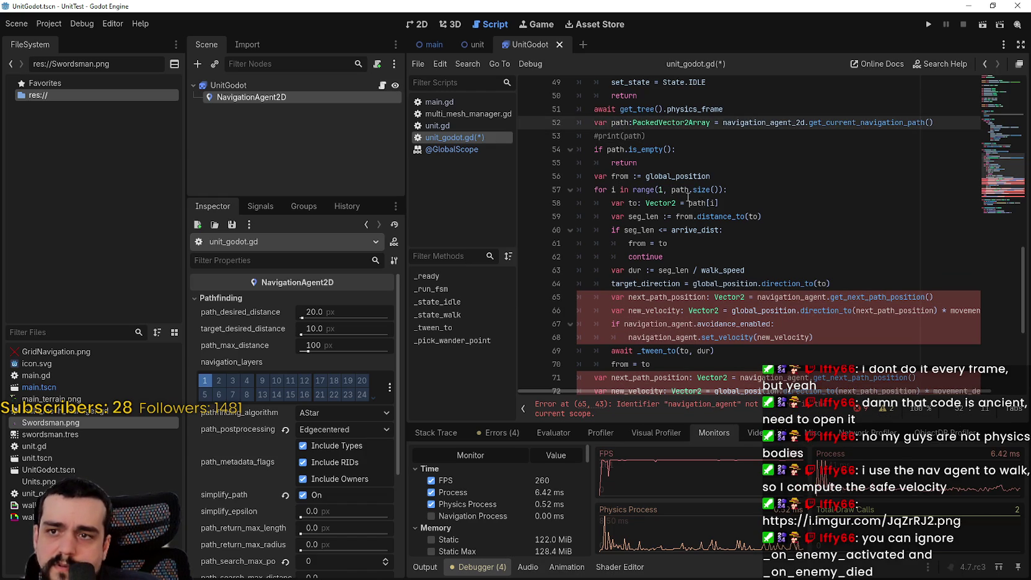
- Replace next_path_position with the loop target 'to' in the new_velocity line
{"action": "double_click", "coordinate": [613, 189]}
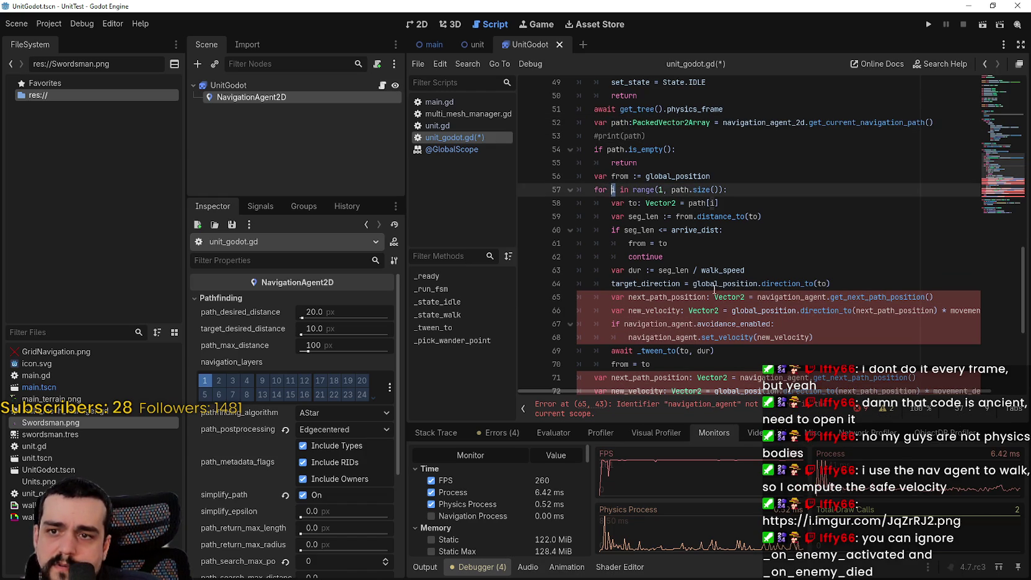
{"action": "left_click", "coordinate": [808, 296]}
{"action": "double_click", "coordinate": [656, 297]}
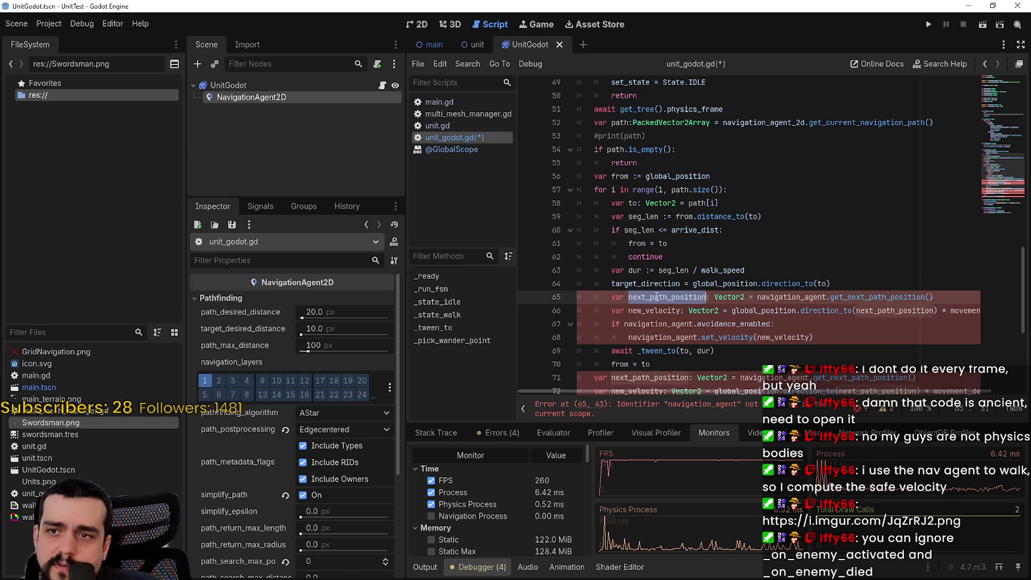
{"action": "left_click", "coordinate": [609, 190]}
{"action": "double_click", "coordinate": [632, 204]}
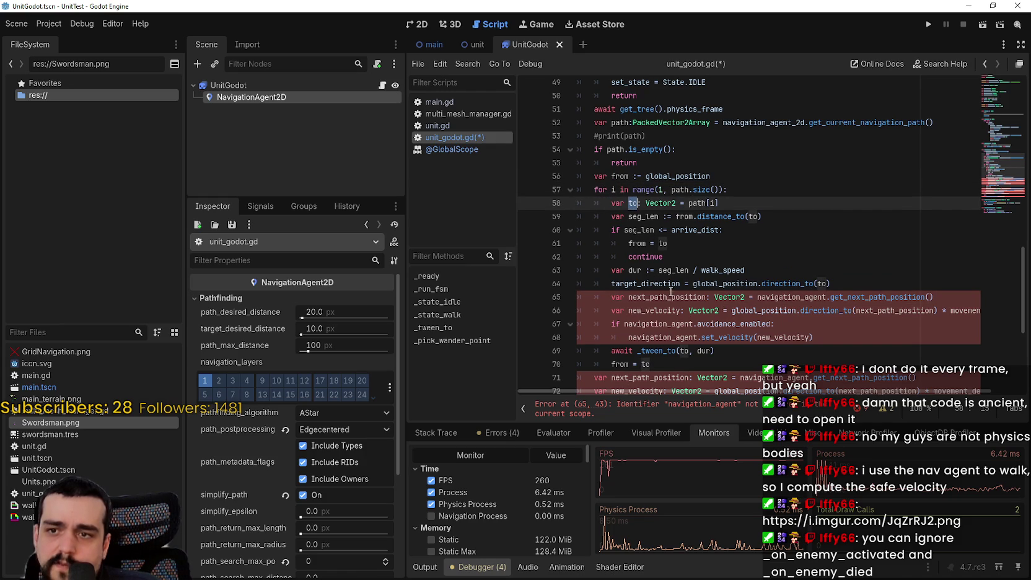
{"action": "left_click_drag", "start_coordinate": [734, 396], "coordinate": [763, 397]}
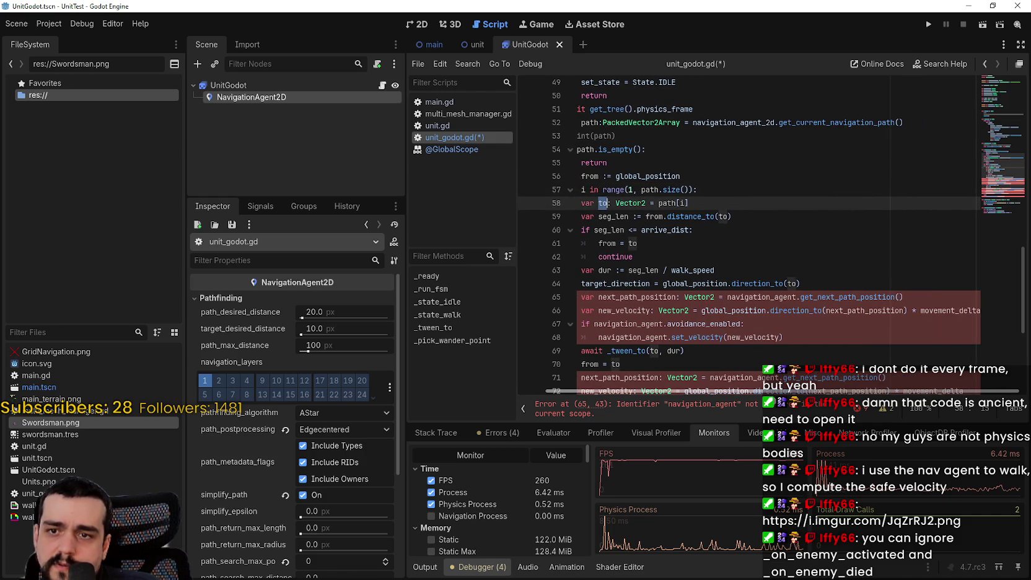
{"action": "double_click", "coordinate": [865, 310]}
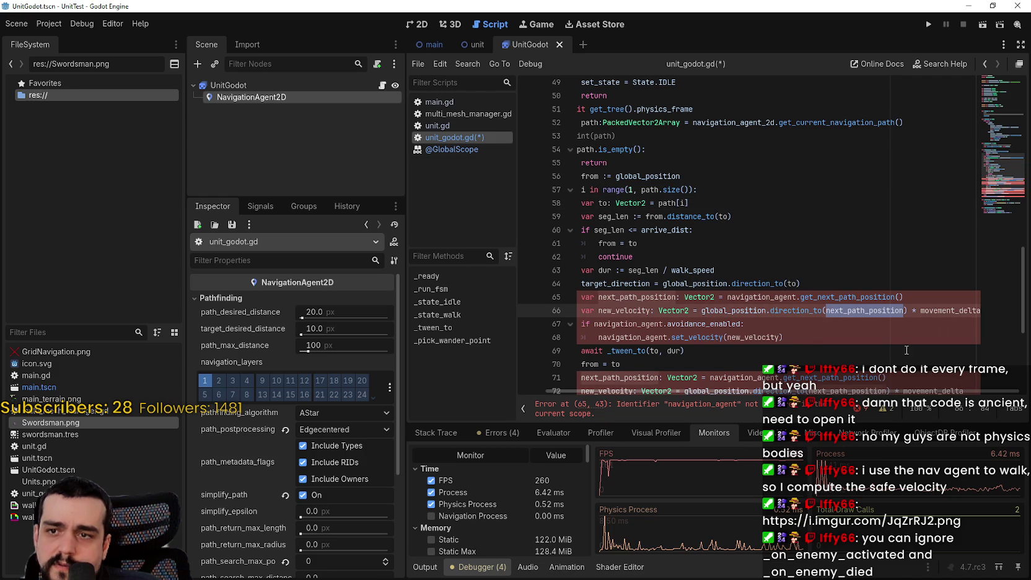
{"action": "type", "text": "to"}
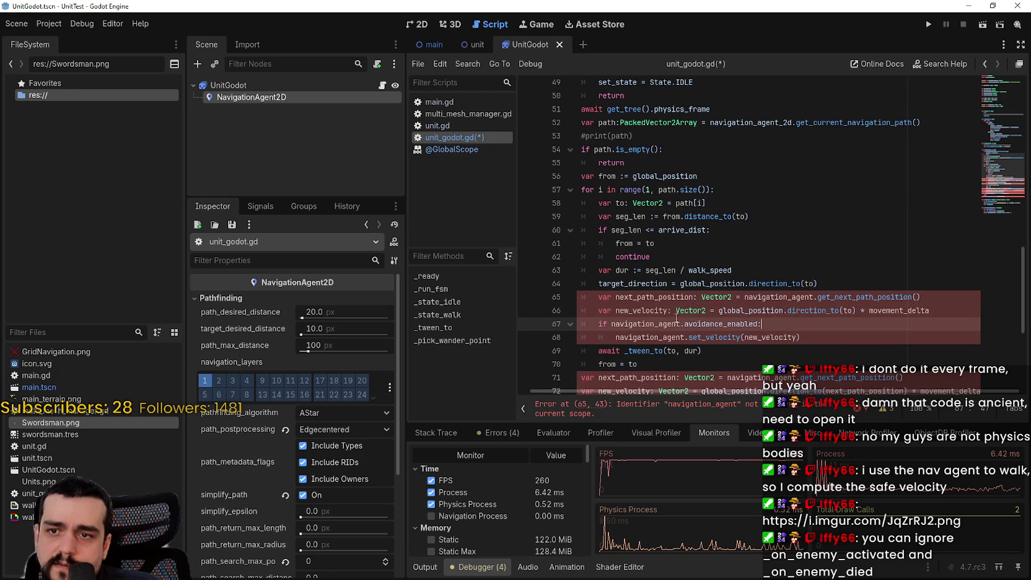
- Replace navigation_agent on line 67 with navigation_agent_2d copied from line 52
{"action": "double_click", "coordinate": [637, 310]}
{"action": "double_click", "coordinate": [661, 326]}
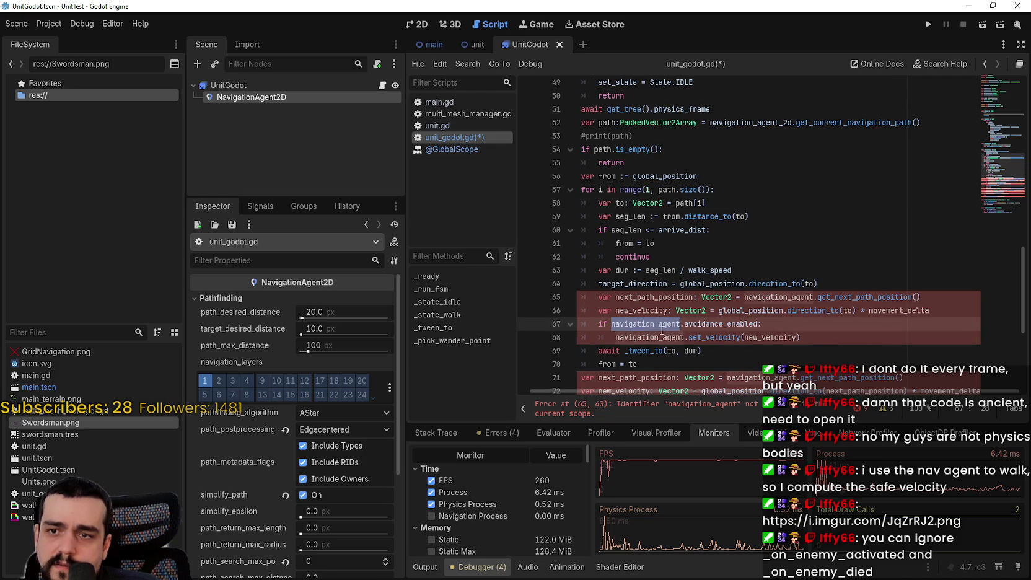
{"action": "double_click", "coordinate": [743, 123]}
{"action": "key", "text": "ctrl+c"}
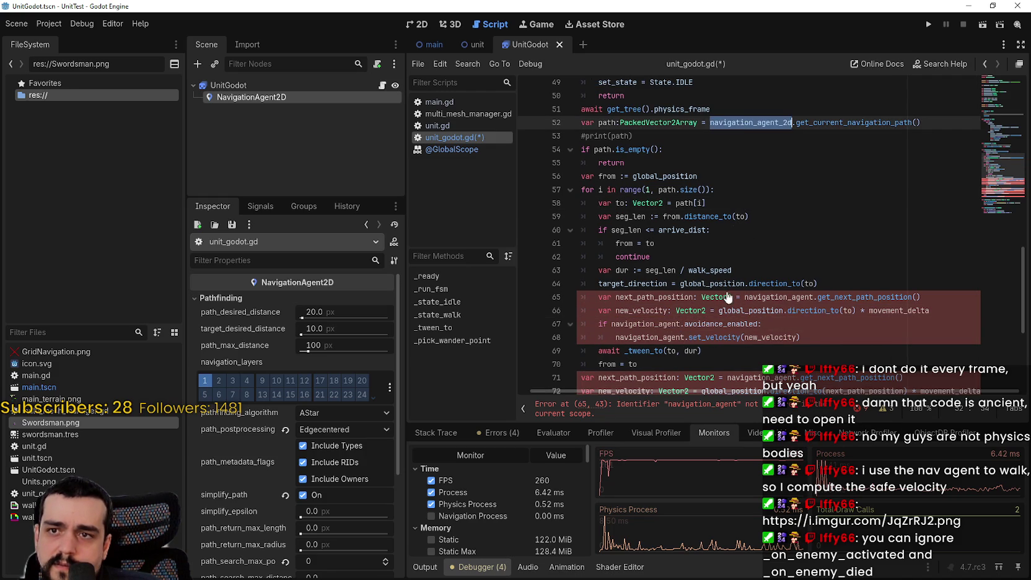
{"action": "double_click", "coordinate": [650, 322]}
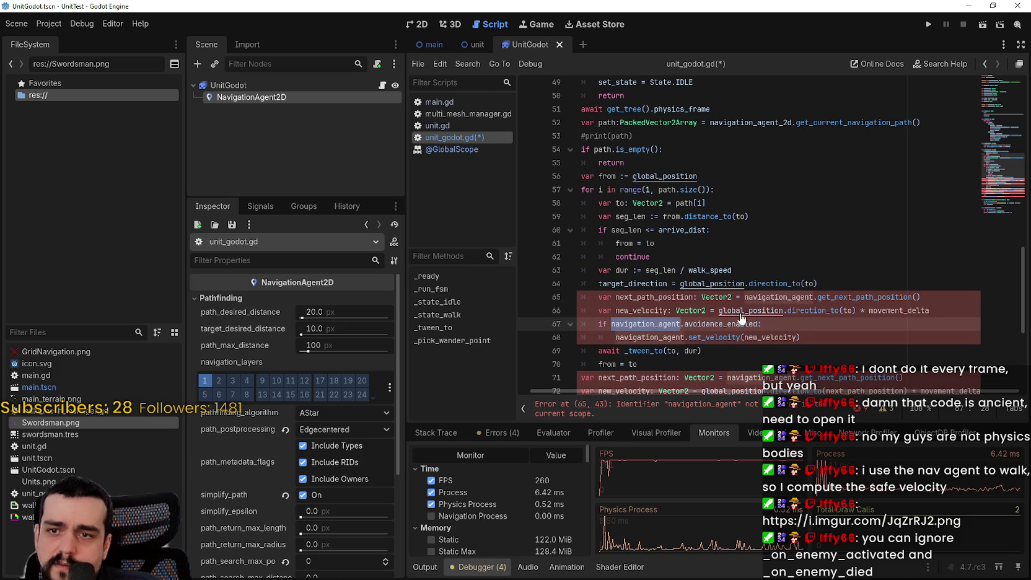
{"action": "key", "text": "ctrl+v"}
{"action": "left_click_drag", "start_coordinate": [749, 323], "coordinate": [576, 298]}
{"action": "left_click", "coordinate": [719, 322]}
- Comment out the next_path_position line 65 with #
{"action": "scroll", "coordinate": [835, 319], "scroll_direction": "down", "scroll_amount": 1}
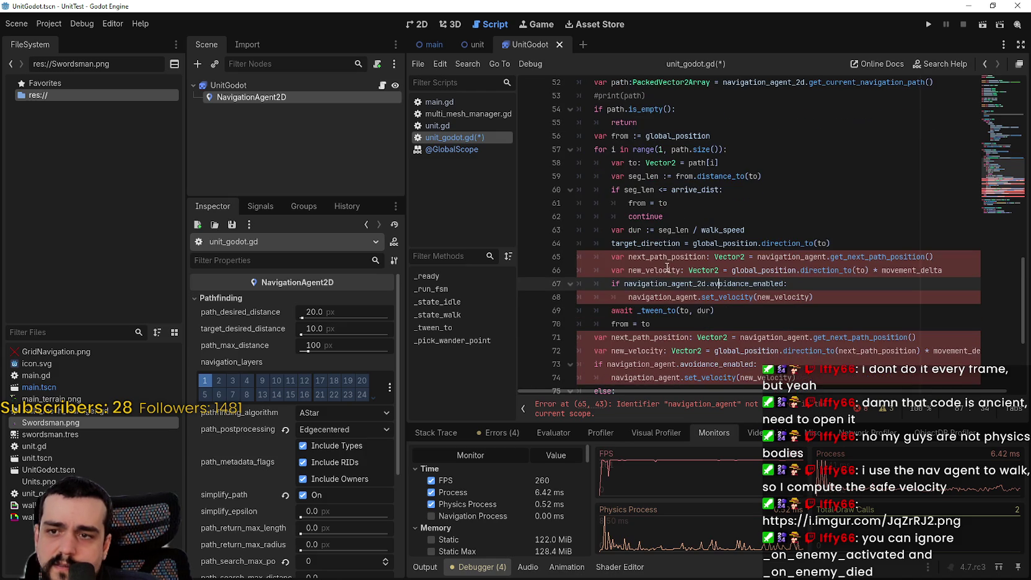
{"action": "left_click", "coordinate": [611, 256]}
{"action": "type", "text": "#"}
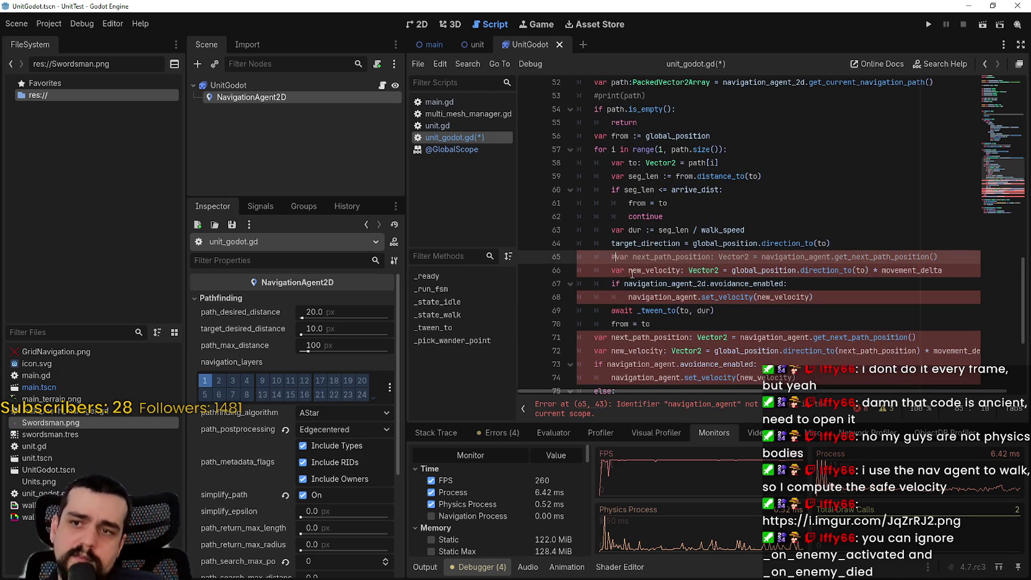
{"action": "left_click", "coordinate": [629, 282]}
- Call set_velocity on navigation_agent_2d by appending _2d on line 68
{"action": "double_click", "coordinate": [679, 297]}
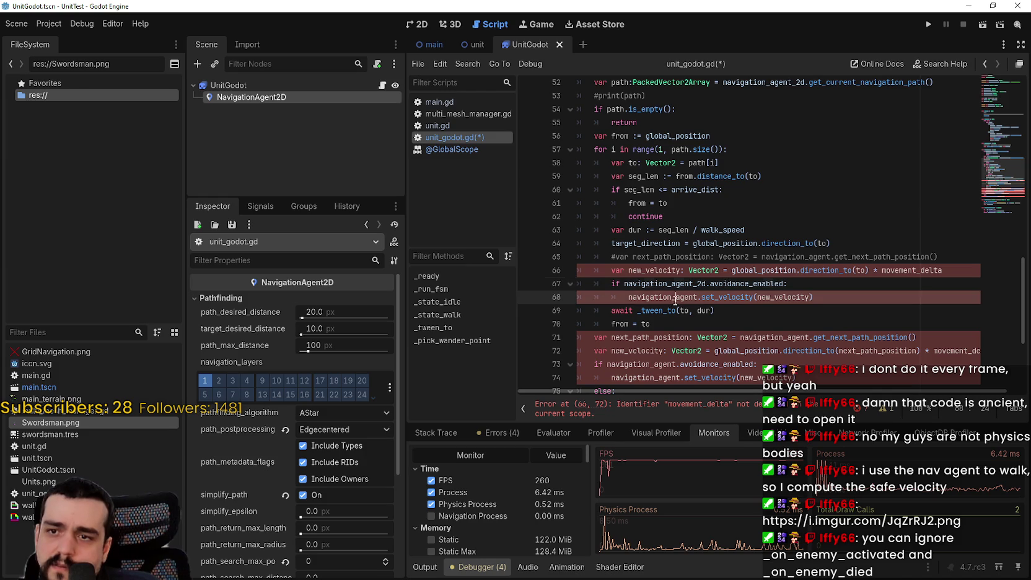
{"action": "key", "text": "Right"}
{"action": "type", "text": "_2d"}
{"action": "double_click", "coordinate": [792, 297]}
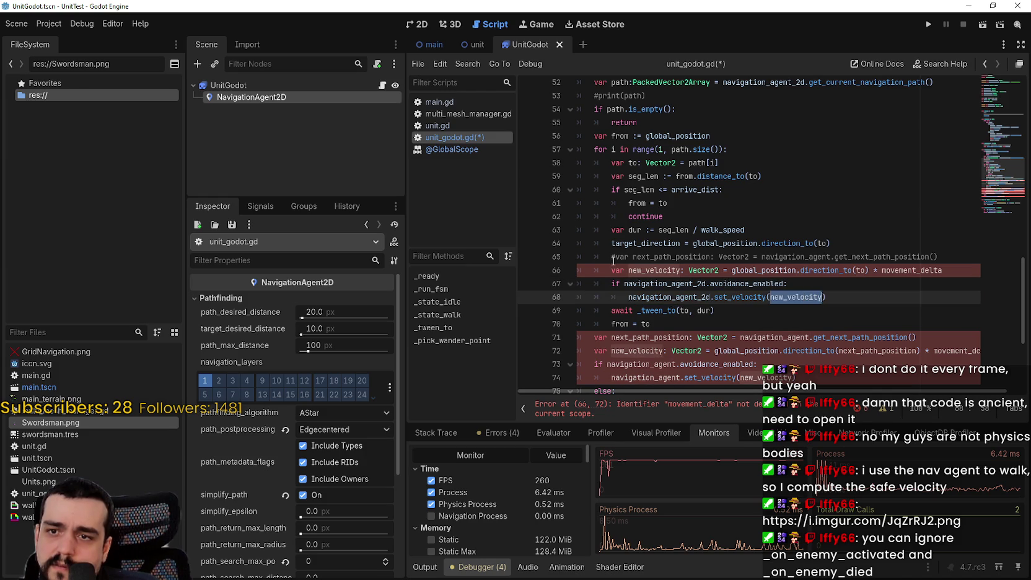
{"action": "left_click", "coordinate": [656, 319]}
{"action": "scroll", "coordinate": [789, 246], "scroll_direction": "down", "scroll_amount": 4}
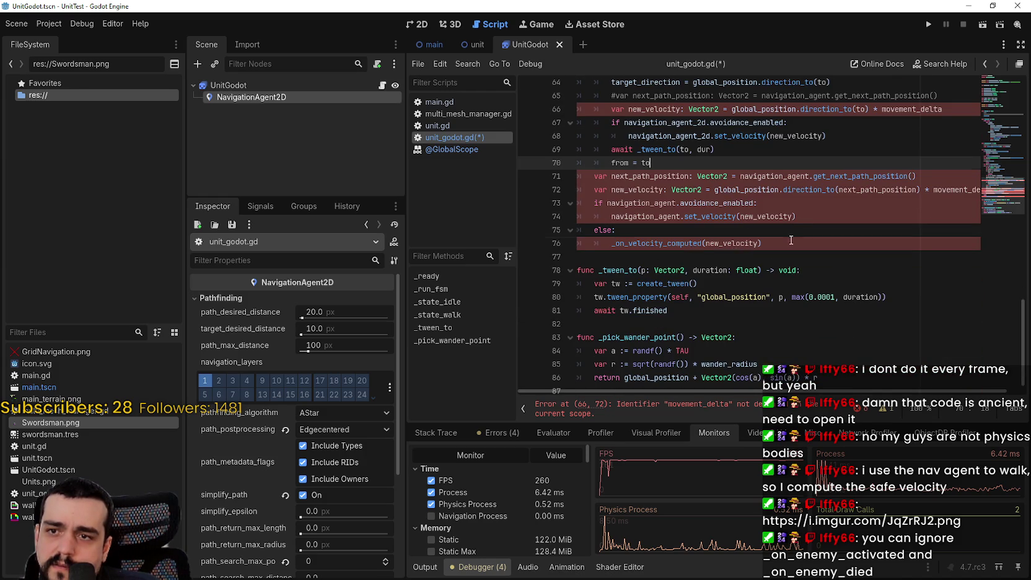
{"action": "left_click", "coordinate": [790, 240], "text": "shift"}
- Delete the leftover old velocity lines 71–76
{"action": "key", "text": "BackSpace"}
{"action": "scroll", "coordinate": [645, 318], "scroll_direction": "up", "scroll_amount": 6}
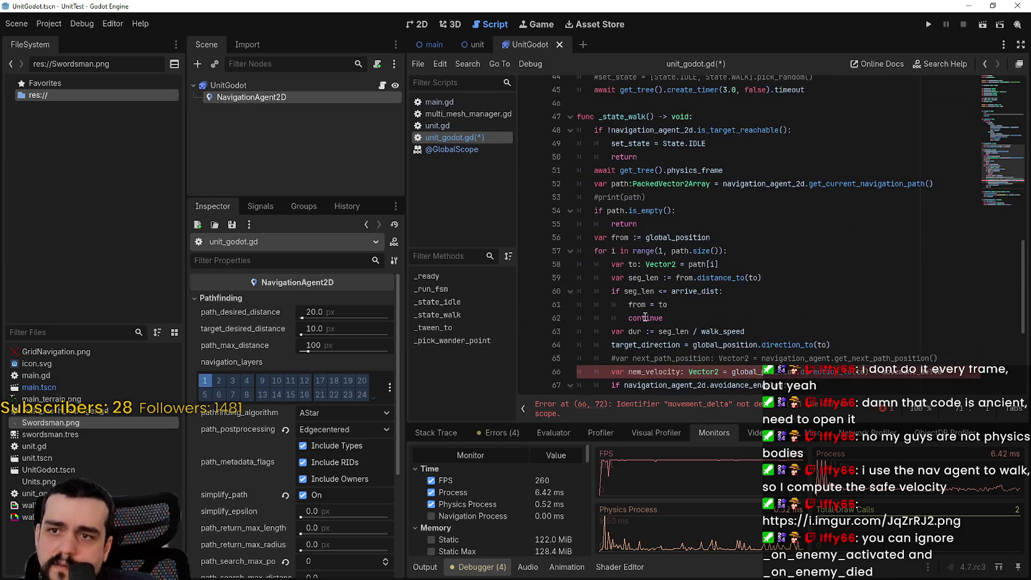
{"action": "scroll", "coordinate": [645, 317], "scroll_direction": "down", "scroll_amount": 2}
{"action": "double_click", "coordinate": [704, 290]}
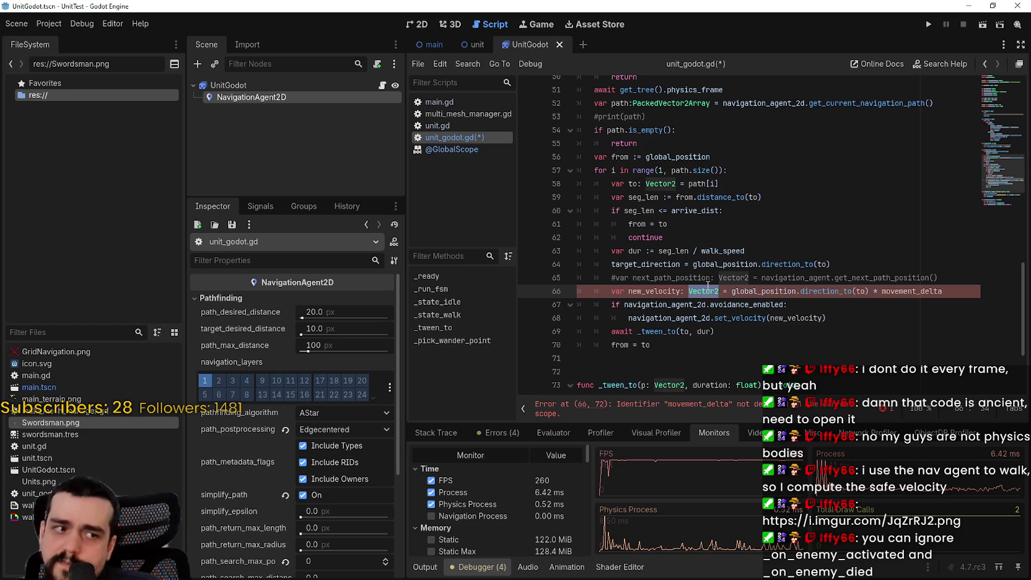
{"action": "left_click", "coordinate": [684, 277]}
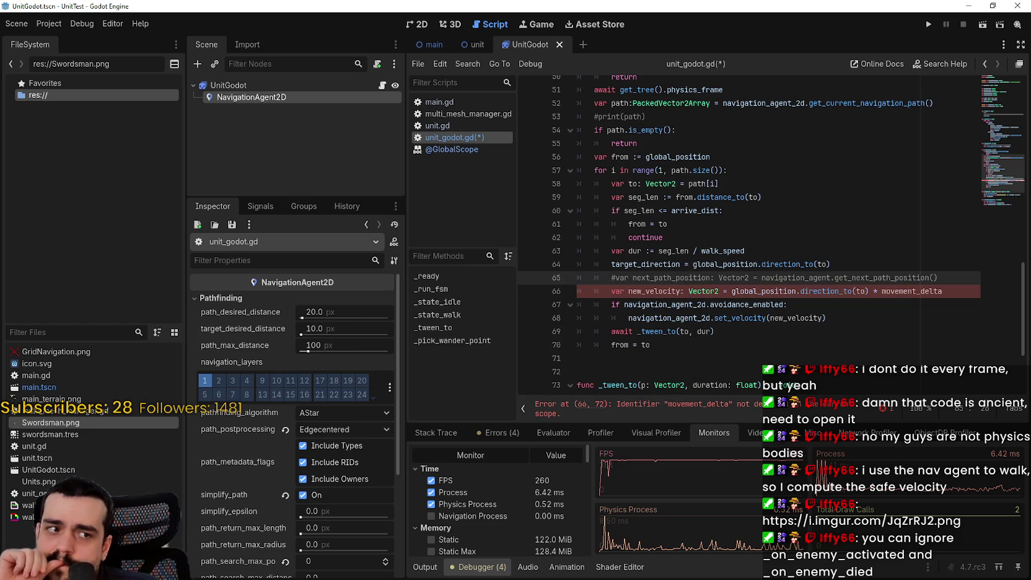
- Replace movement_delta with walk_speed in the new_velocity line and save the script
{"action": "double_click", "coordinate": [911, 291]}
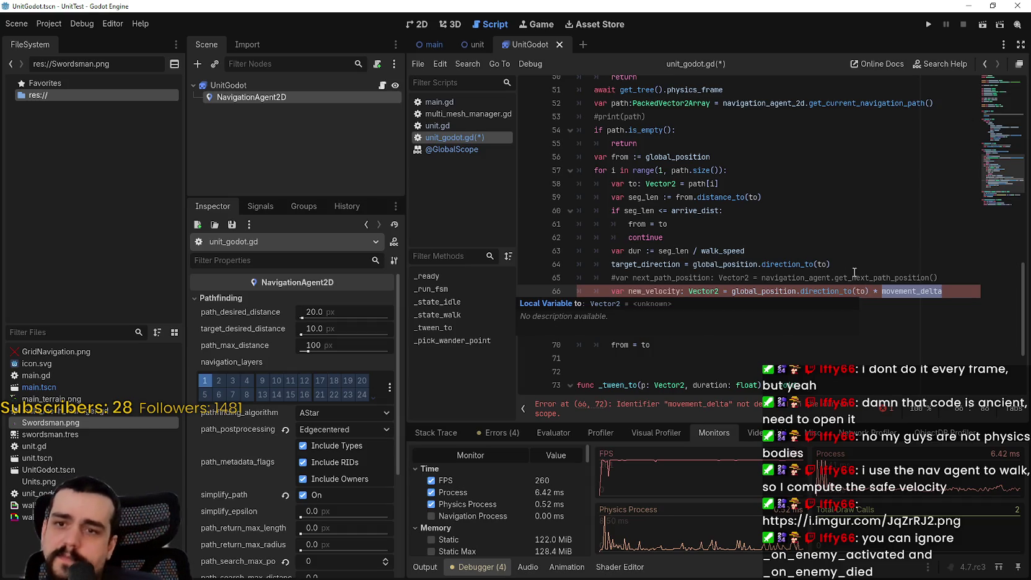
{"action": "type", "text": "m"}
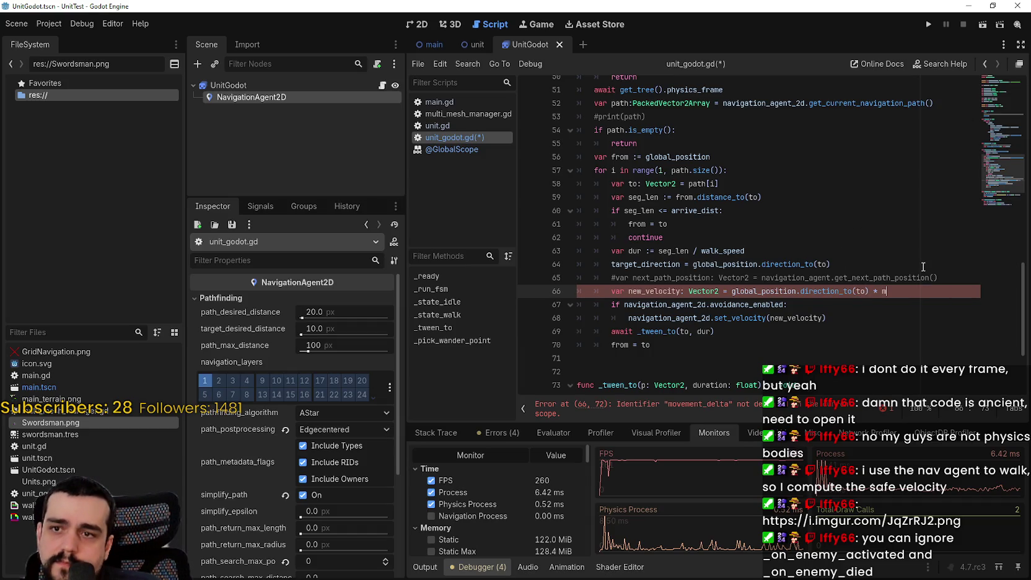
{"action": "key", "text": "BackSpace"}
{"action": "type", "text": "wal"}
{"action": "key", "text": "Return"}
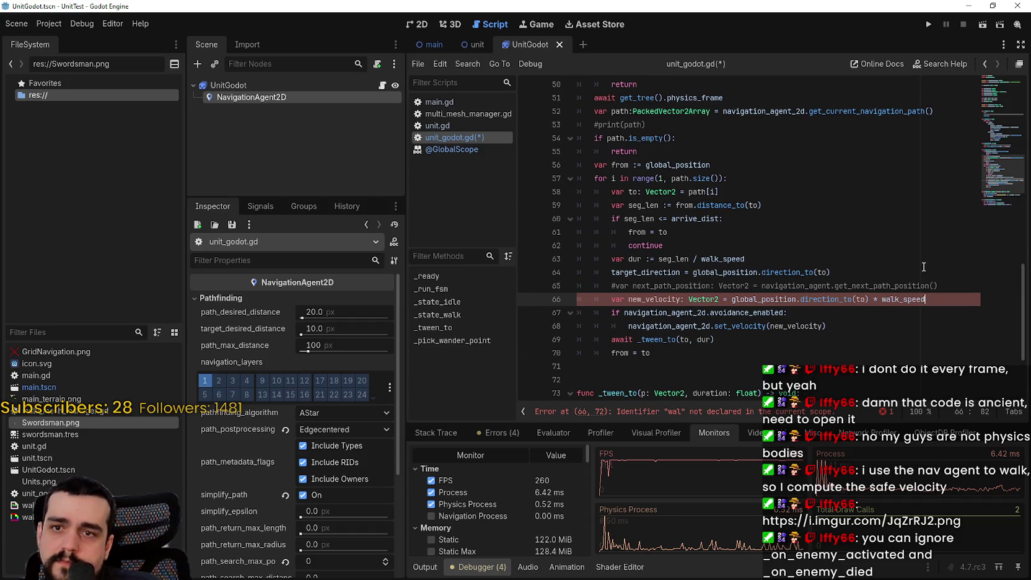
{"action": "left_click", "coordinate": [827, 313]}
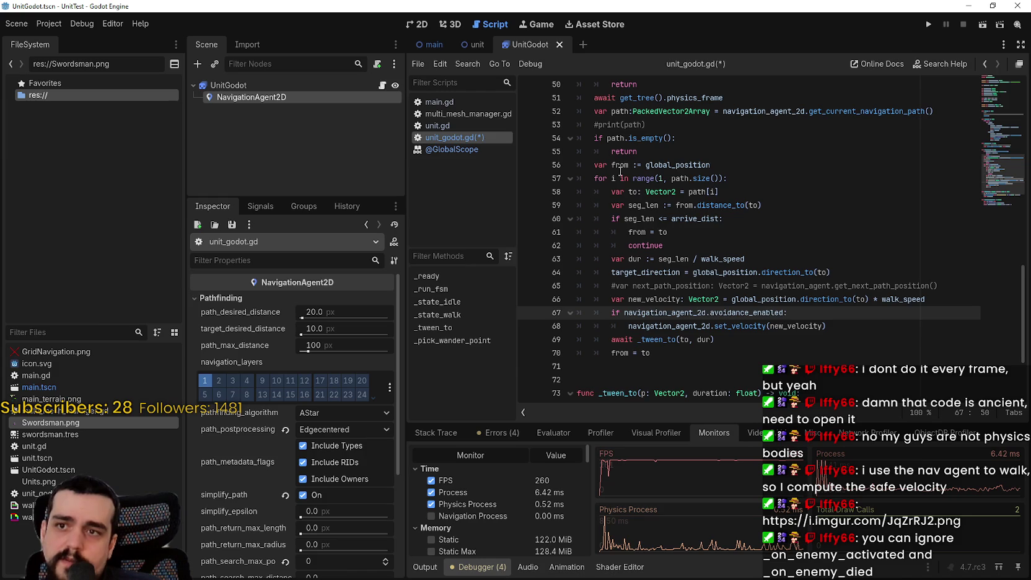
{"action": "left_click", "coordinate": [886, 327]}
{"action": "key", "text": "ctrl+s"}
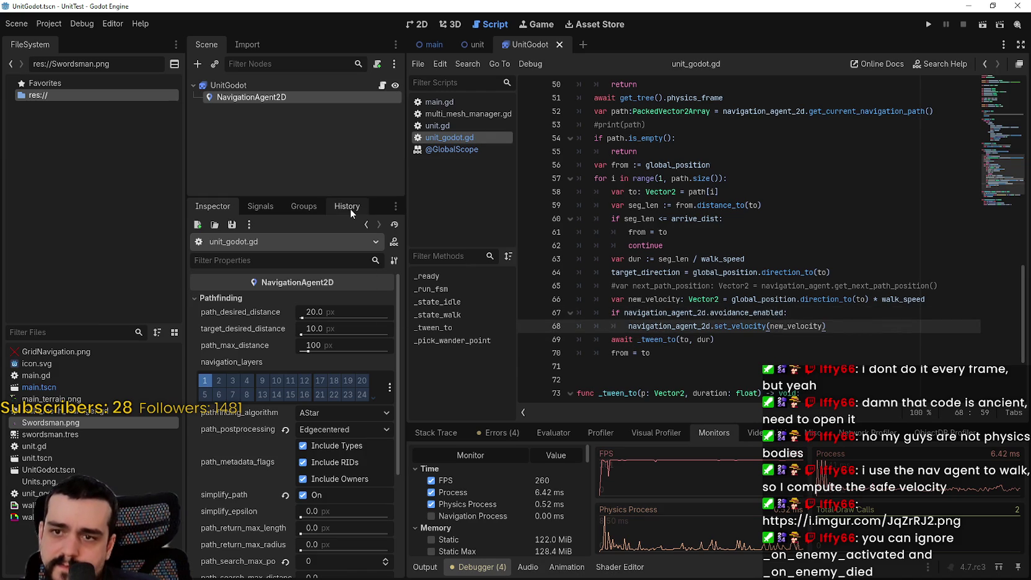
- Insert a blank line after line 68
{"action": "double_click", "coordinate": [646, 294]}
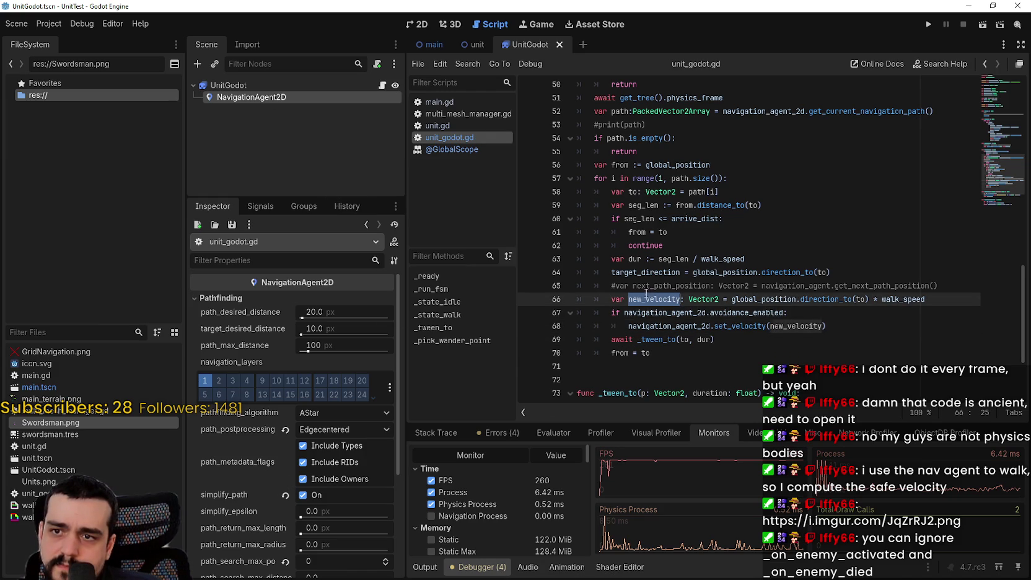
{"action": "left_click", "coordinate": [814, 325]}
{"action": "left_click", "coordinate": [847, 328]}
{"action": "key", "text": "Return"}
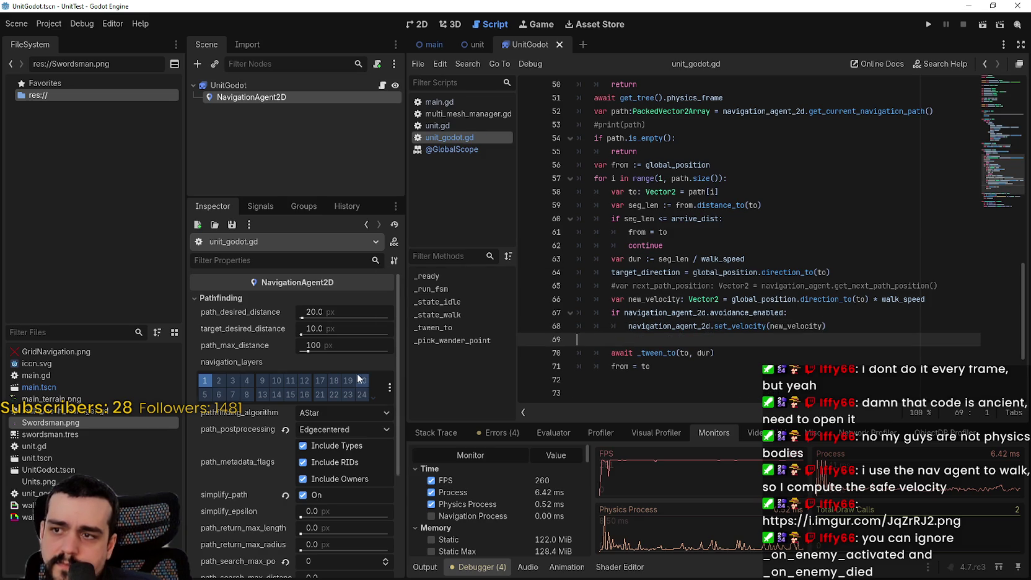
{"action": "scroll", "coordinate": [358, 384], "scroll_direction": "down", "scroll_amount": 3}
- Enable NavigationAgent2D avoidance and reset its radius to 10
{"action": "left_click", "coordinate": [377, 439]}
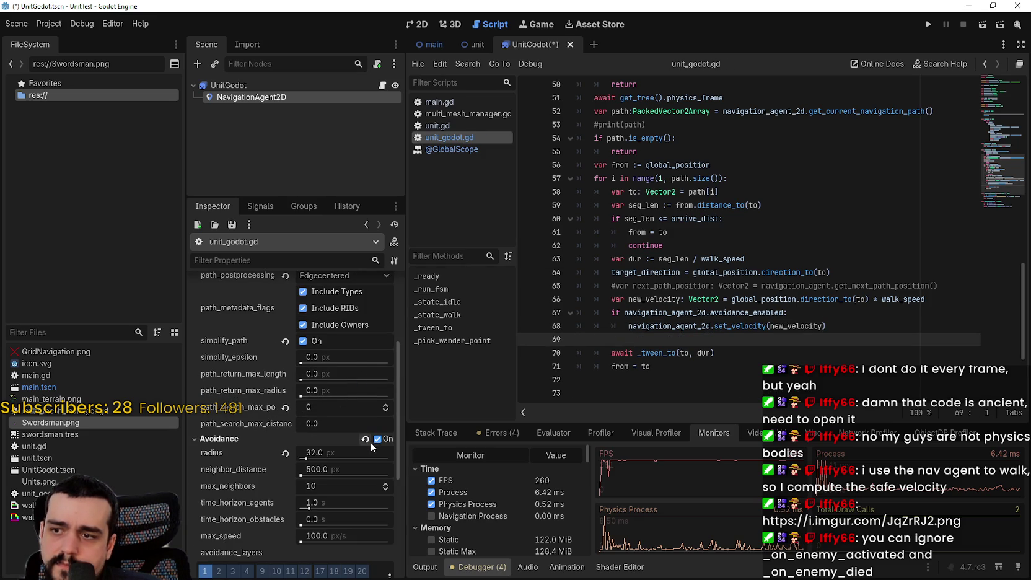
{"action": "left_click", "coordinate": [285, 453]}
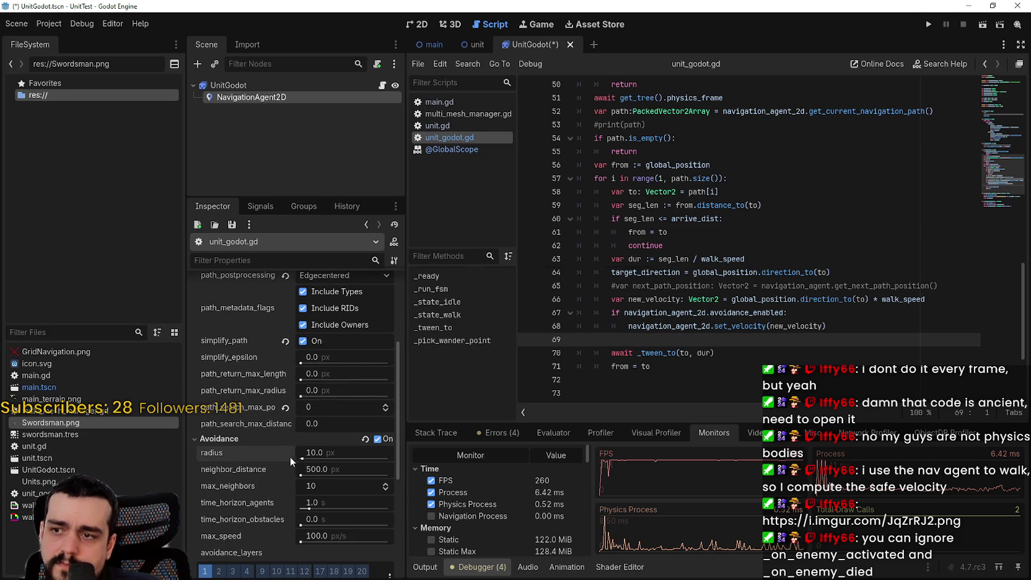
{"action": "left_click", "coordinate": [761, 348]}
- Run the game, add a breakpoint on line 68's set_velocity call, then stop it
{"action": "left_click", "coordinate": [929, 24]}
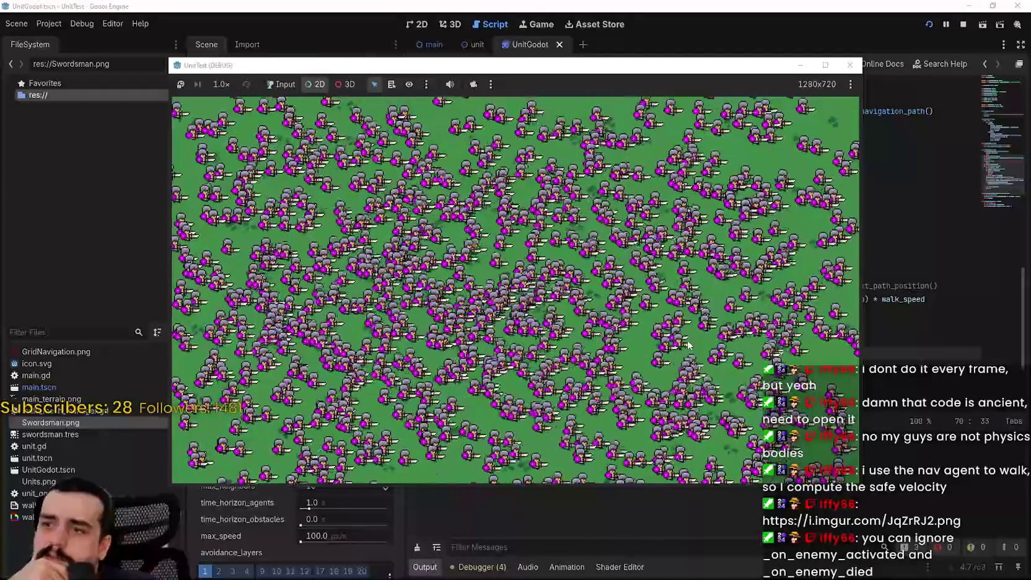
{"action": "left_click", "coordinate": [899, 285]}
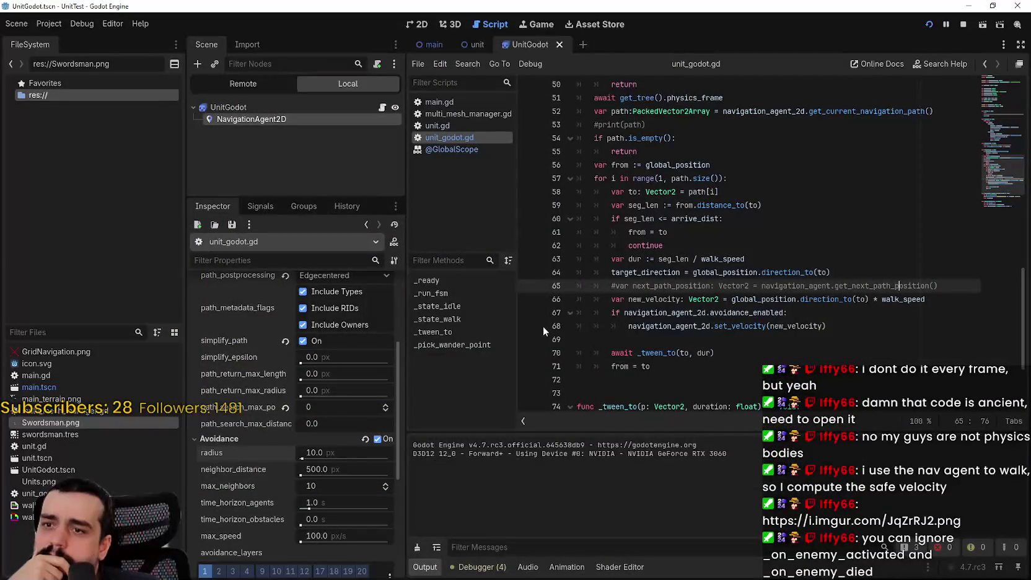
{"action": "left_click", "coordinate": [527, 326]}
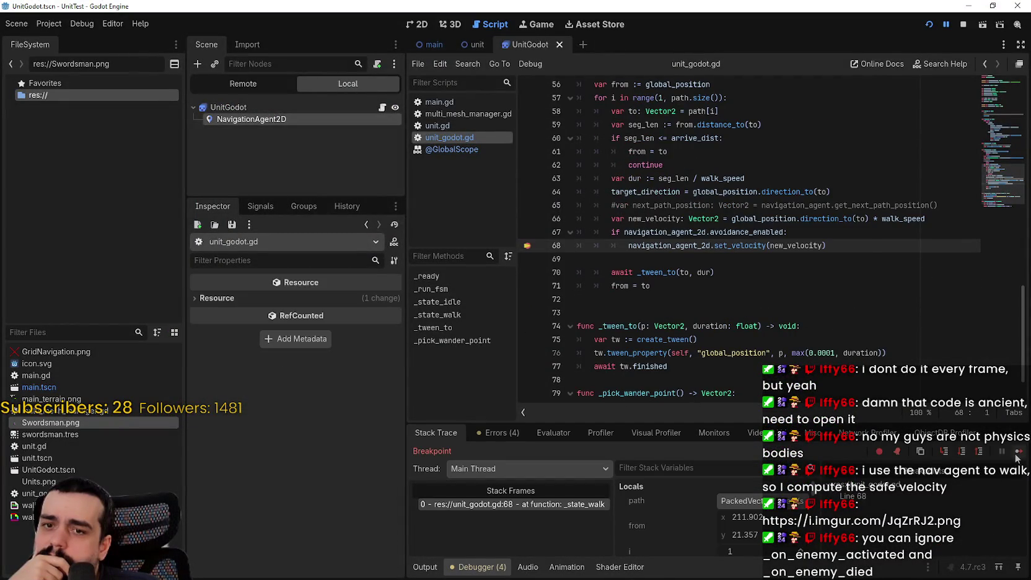
{"action": "left_click", "coordinate": [964, 25]}
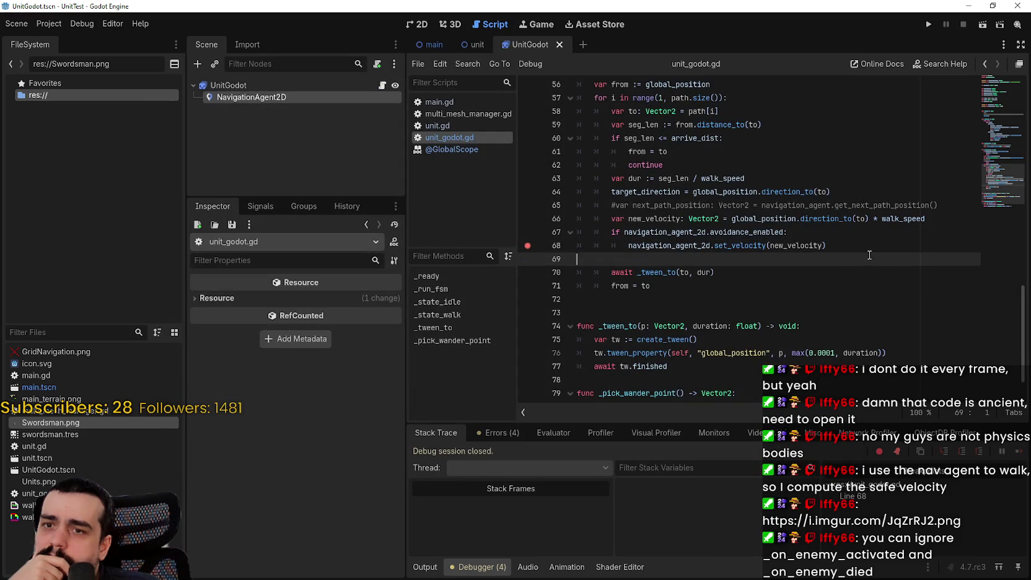
{"action": "scroll", "coordinate": [842, 302], "scroll_direction": "up", "scroll_amount": 4}
{"action": "scroll", "coordinate": [833, 306], "scroll_direction": "down", "scroll_amount": 2}
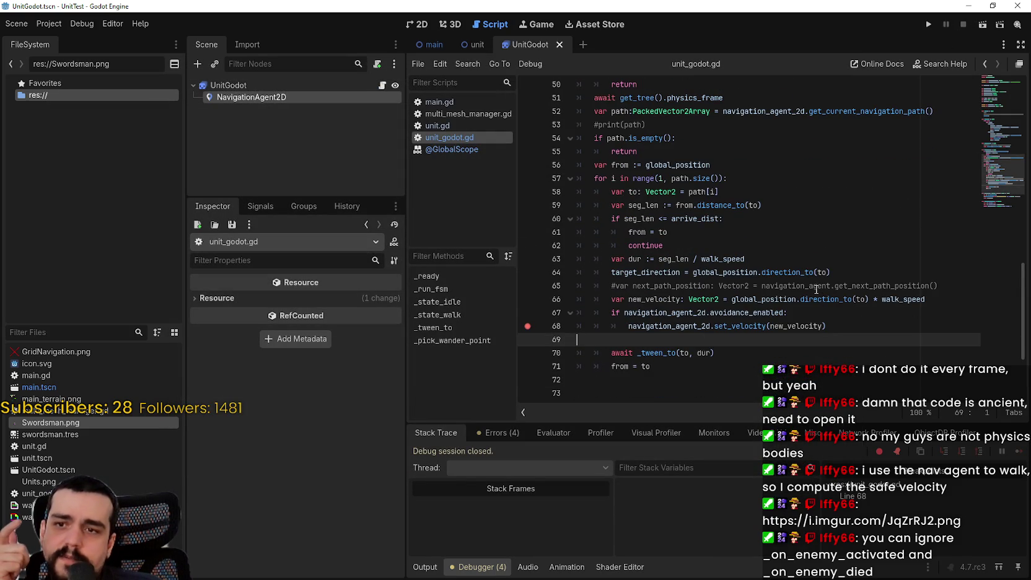
{"action": "scroll", "coordinate": [816, 289], "scroll_direction": "up", "scroll_amount": 2}
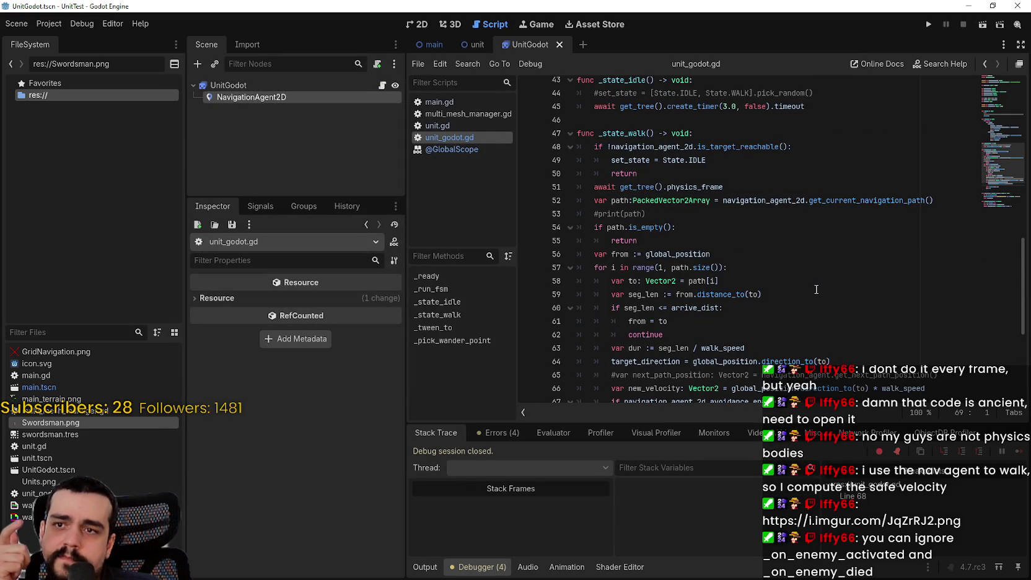
{"action": "scroll", "coordinate": [816, 289], "scroll_direction": "down", "scroll_amount": 1}
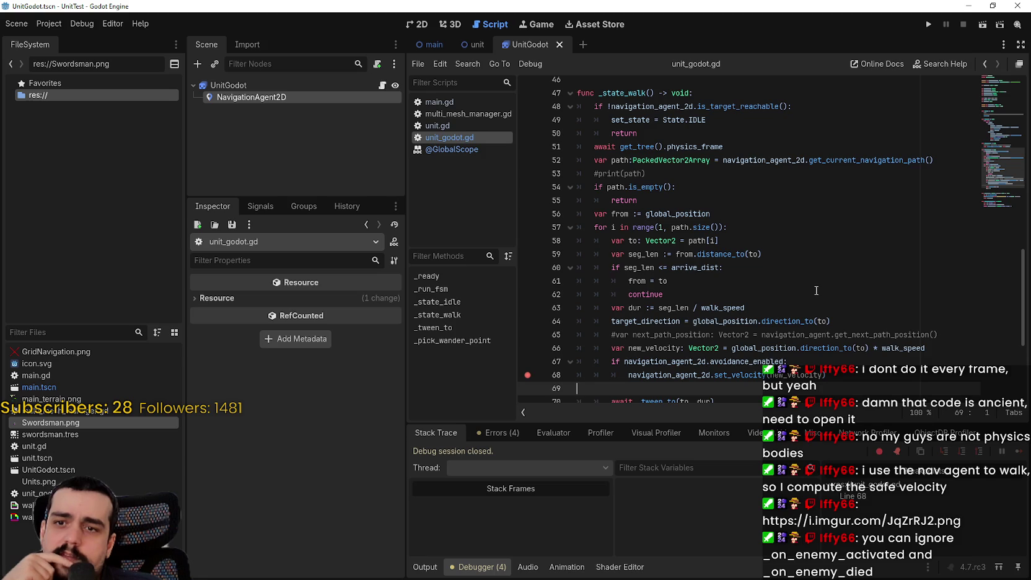
{"action": "scroll", "coordinate": [816, 290], "scroll_direction": "down", "scroll_amount": 2}
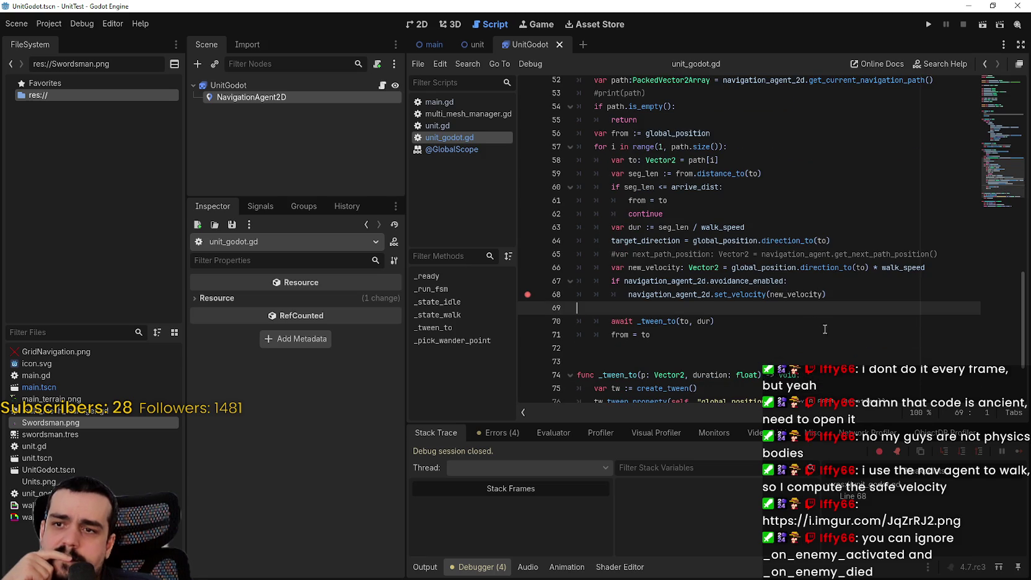
{"action": "double_click", "coordinate": [636, 243]}
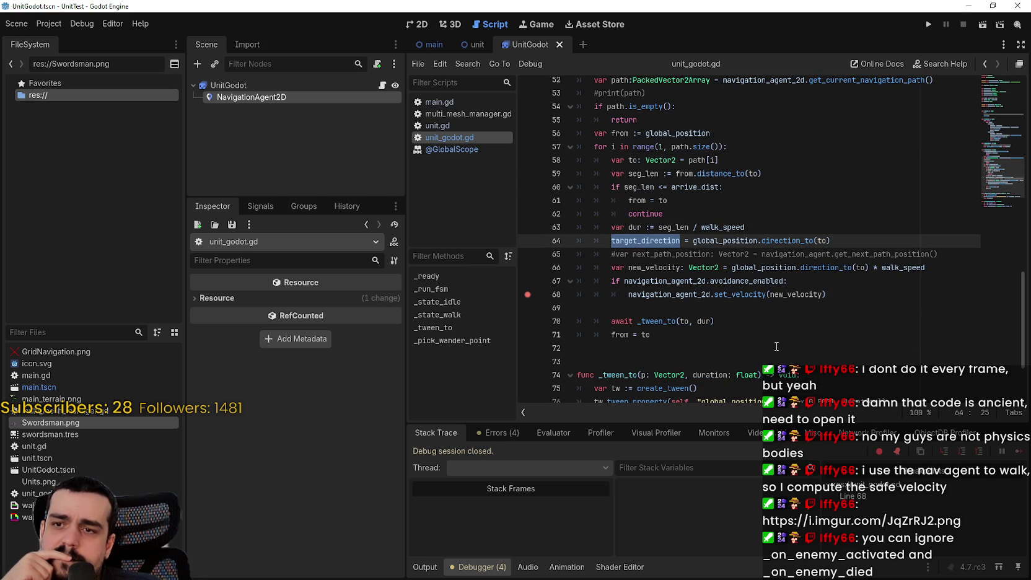
{"action": "scroll", "coordinate": [774, 342], "scroll_direction": "down", "scroll_amount": 2}
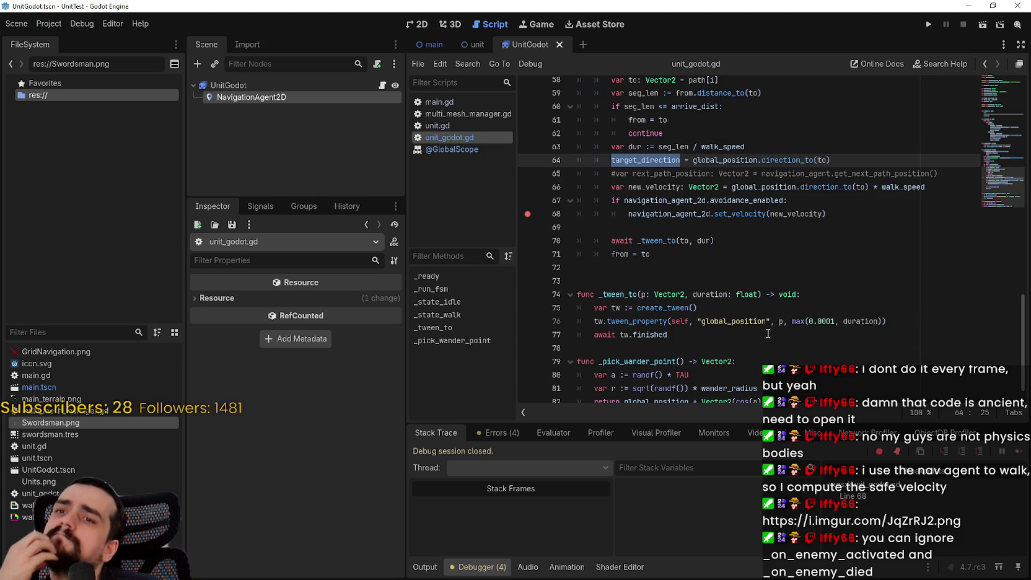
{"action": "scroll", "coordinate": [764, 328], "scroll_direction": "up", "scroll_amount": 2}
{"action": "mouse_move", "coordinate": [738, 292]}
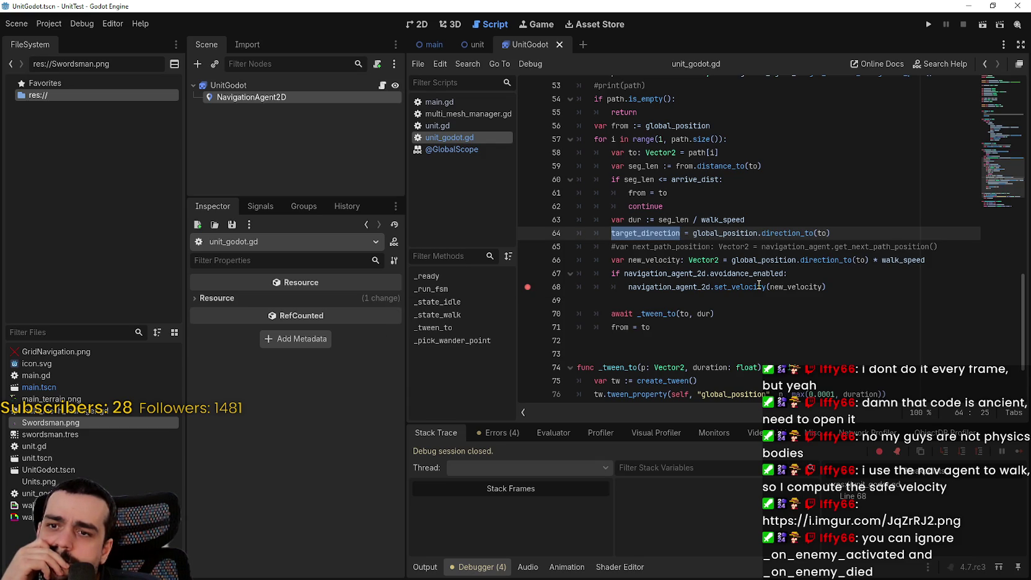
{"action": "scroll", "coordinate": [759, 283], "scroll_direction": "up", "scroll_amount": 1}
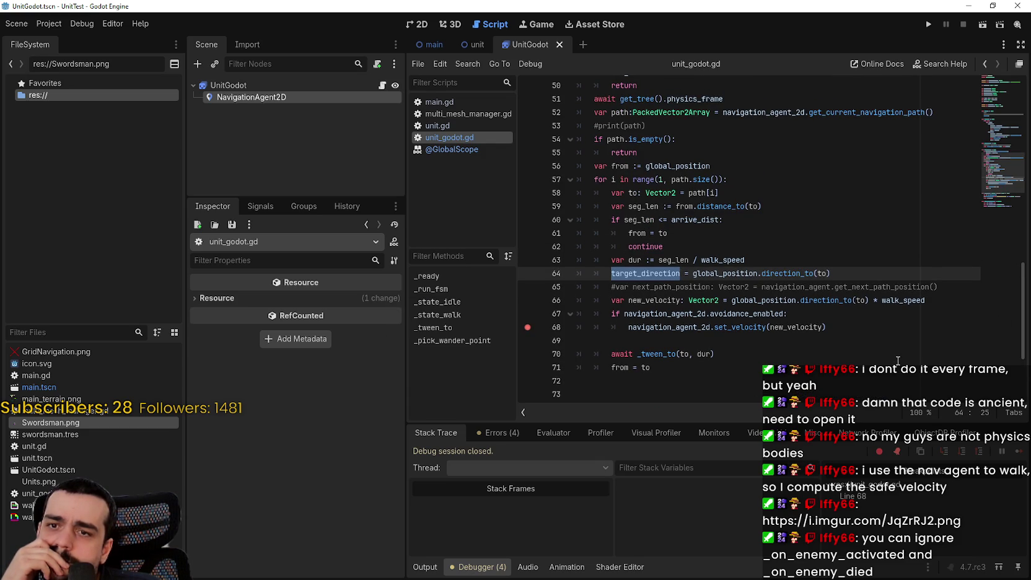
{"action": "left_click_drag", "start_coordinate": [951, 287], "coordinate": [584, 286]}
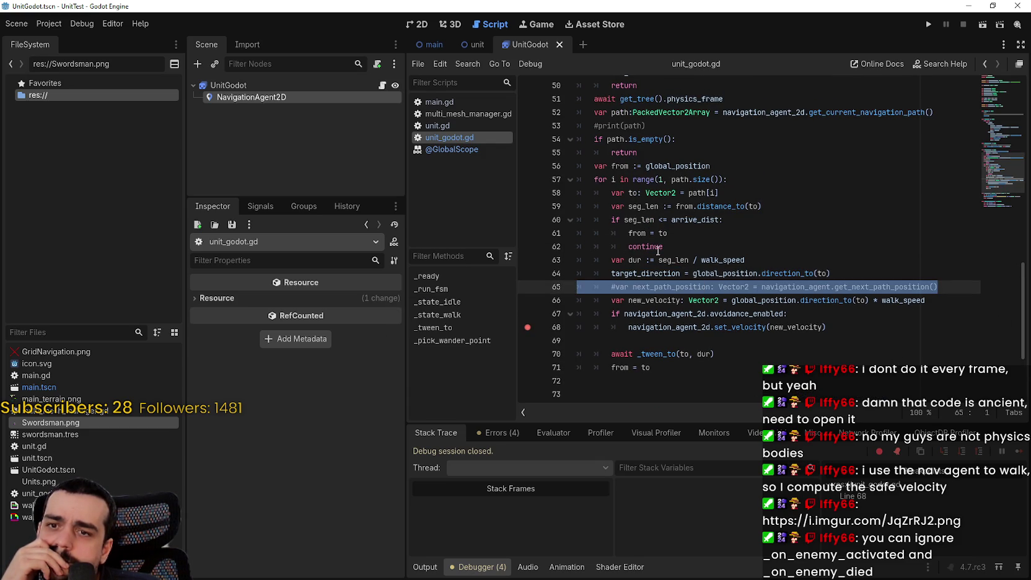
- Delete the commented-out next_path_position line
{"action": "key", "text": "ctrl+shift+k"}
{"action": "left_click", "coordinate": [645, 275]}
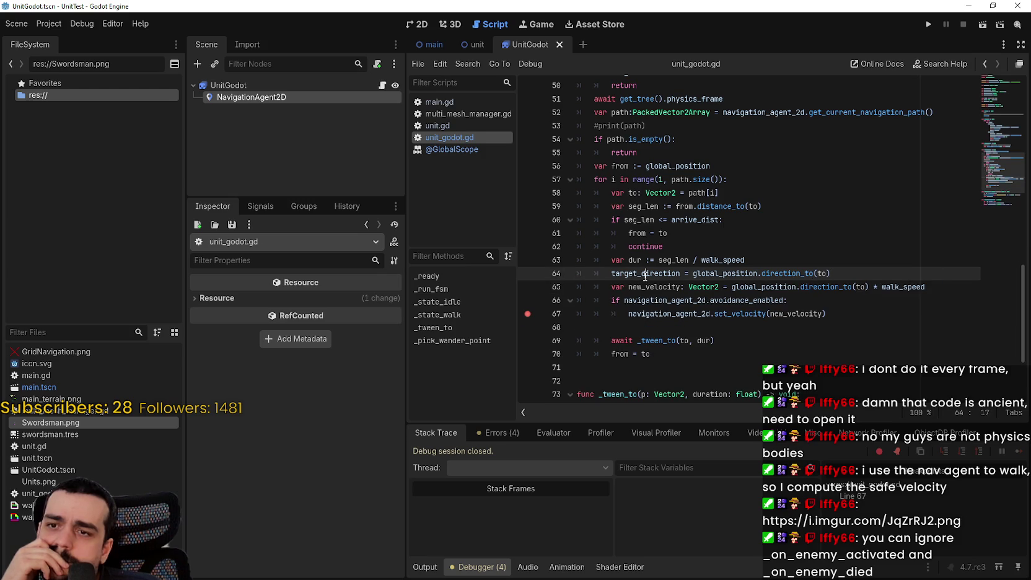
{"action": "double_click", "coordinate": [645, 275]}
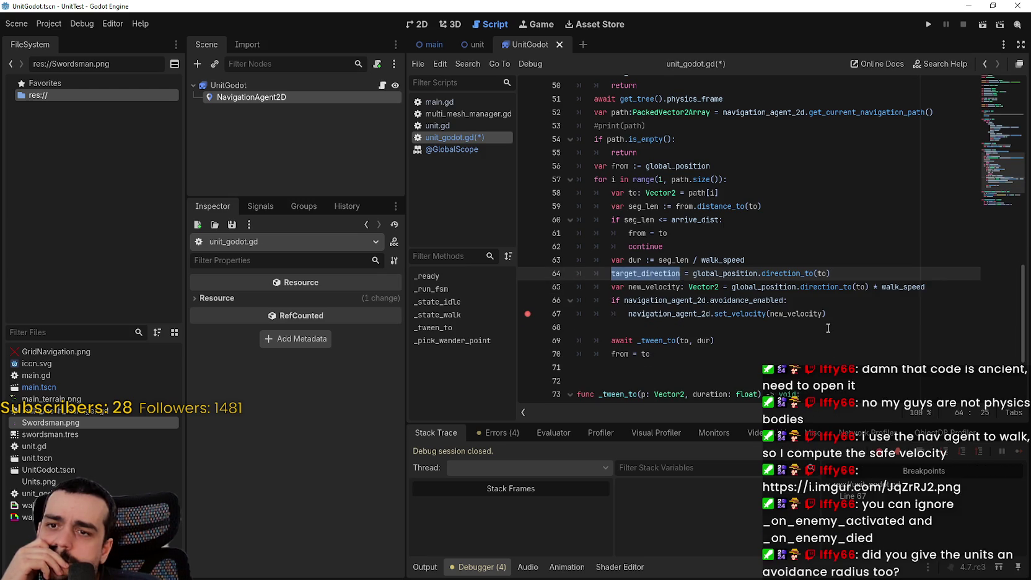
{"action": "double_click", "coordinate": [811, 313]}
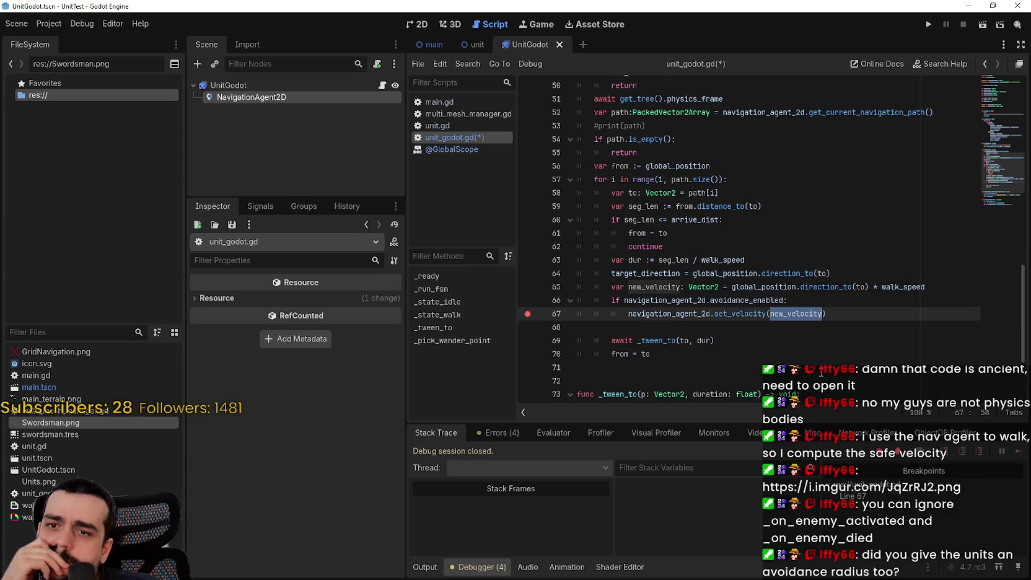
- Change set_velocity(new_velocity) to set_velocity(target_direction * walk_speed)
{"action": "left_click", "coordinate": [650, 273]}
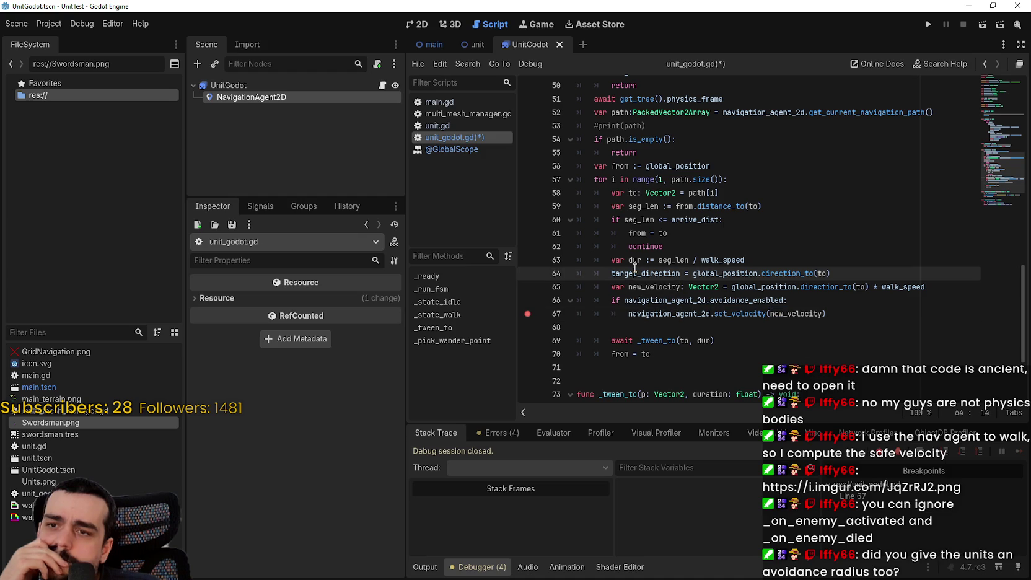
{"action": "double_click", "coordinate": [651, 273]}
{"action": "key", "text": "ctrl+c"}
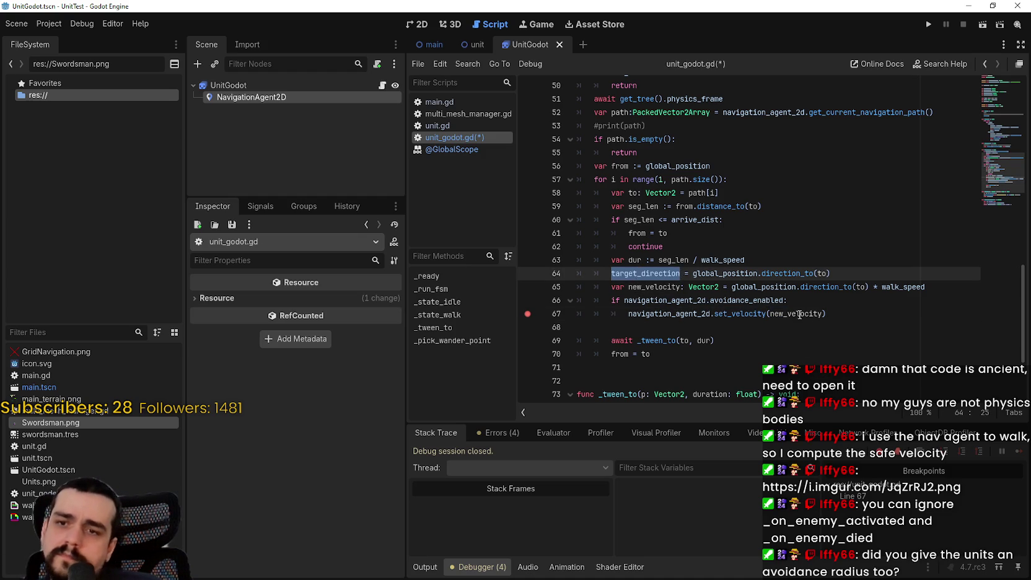
{"action": "double_click", "coordinate": [801, 313]}
{"action": "key", "text": "ctrl+v"}
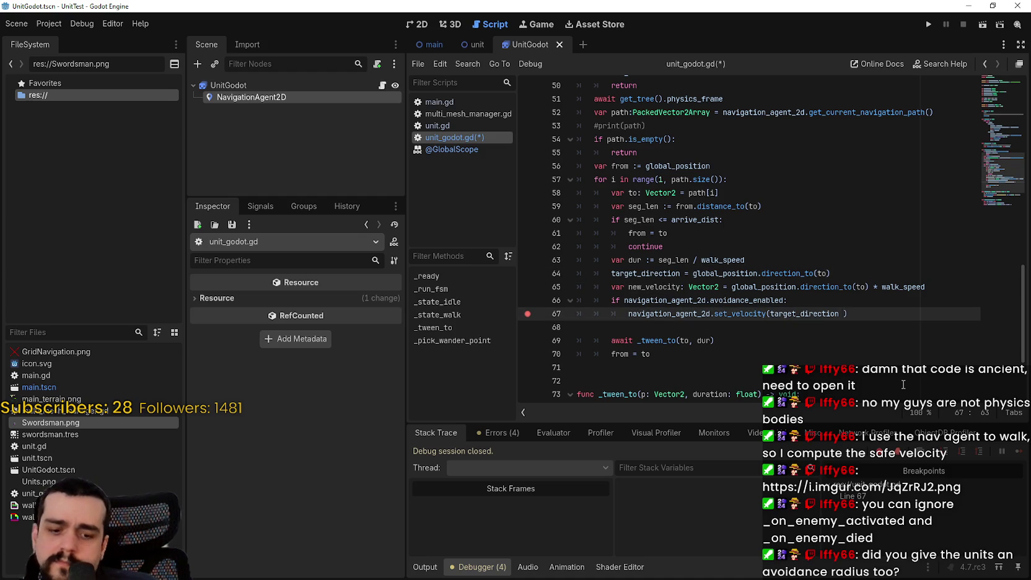
{"action": "type", "text": "* walk_speed"}
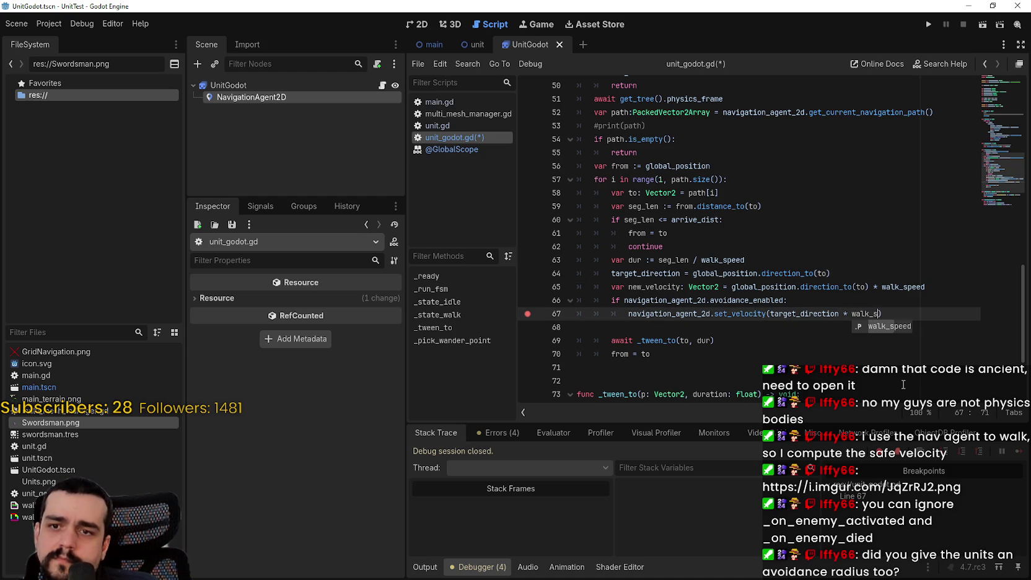
- Remove the unused new_velocity line and the leftover empty line
{"action": "scroll", "coordinate": [539, 297], "scroll_direction": "up", "scroll_amount": 1}
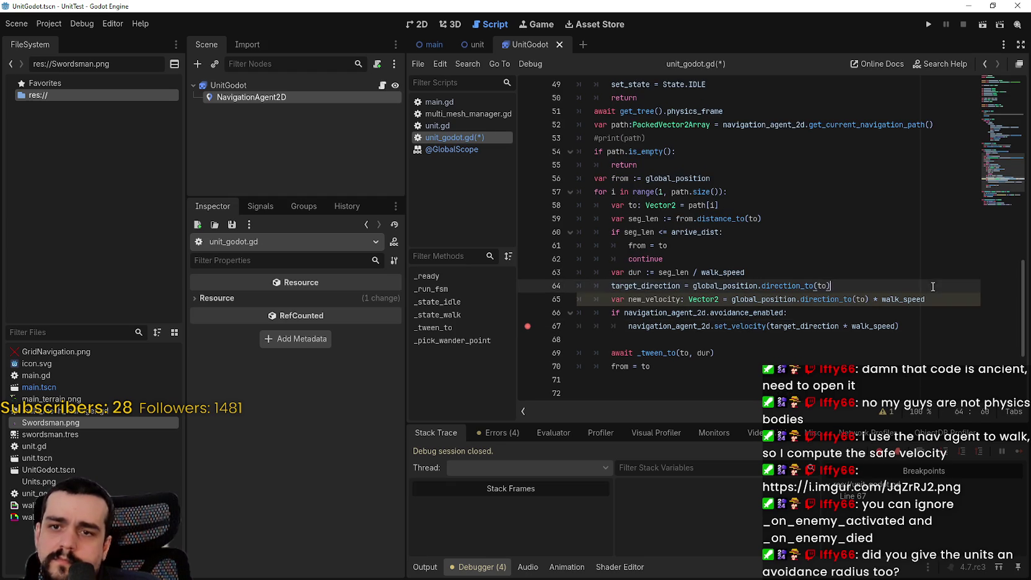
{"action": "left_click_drag", "start_coordinate": [925, 299], "coordinate": [539, 297]}
{"action": "key", "text": "BackSpace"}
{"action": "key", "text": "BackSpace"}
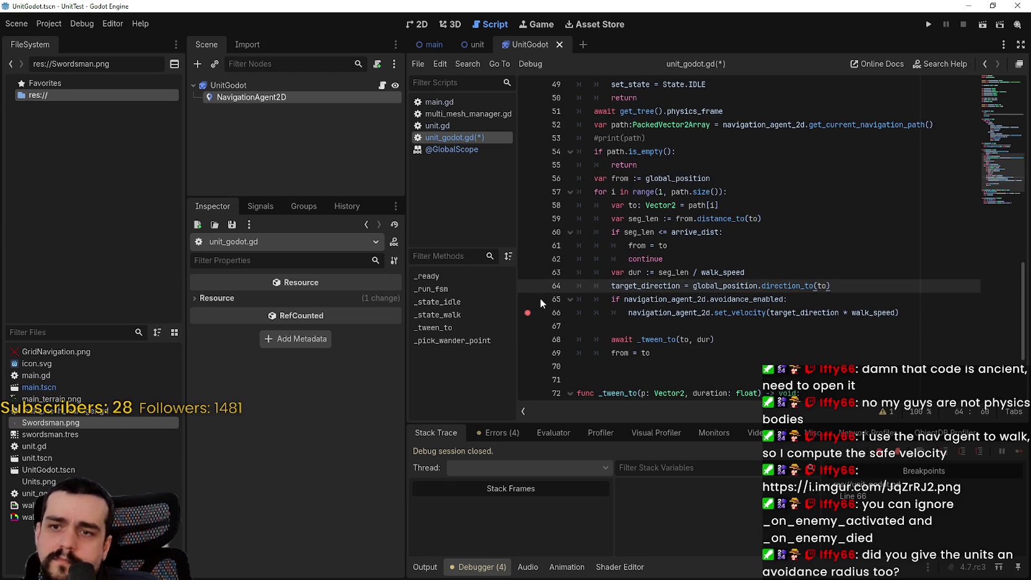
{"action": "left_click", "coordinate": [628, 323]}
{"action": "key", "text": "BackSpace"}
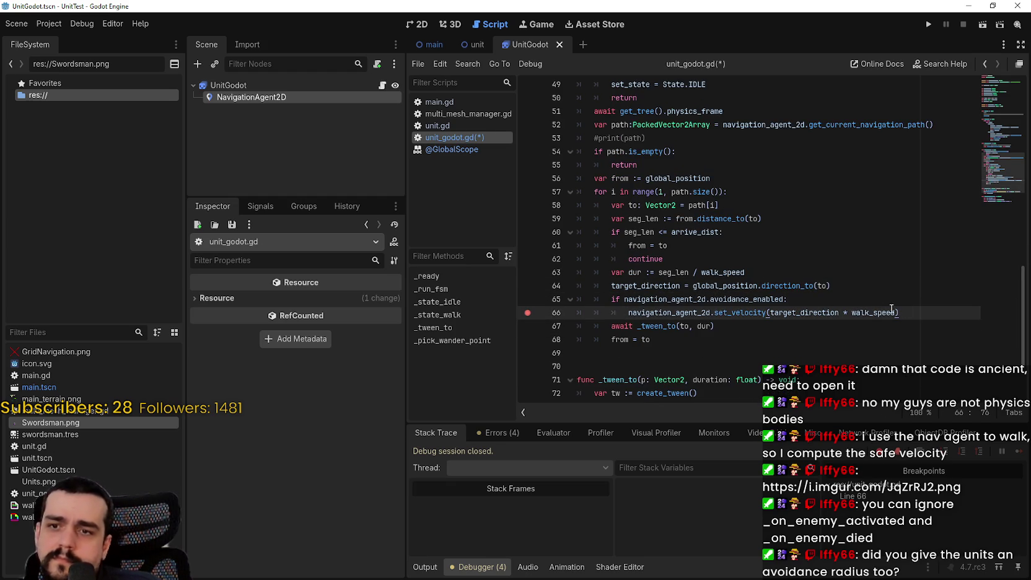
- Move the target_direction assignment into a new else branch and save
{"action": "left_click_drag", "start_coordinate": [899, 313], "coordinate": [564, 299]}
{"action": "left_click_drag", "start_coordinate": [831, 286], "coordinate": [612, 283]}
{"action": "key", "text": "ctrl+c"}
{"action": "left_click", "coordinate": [940, 314]}
{"action": "key", "text": "Return"}
{"action": "key", "text": "BackSpace"}
{"action": "type", "text": "else:"}
{"action": "key", "text": "Return"}
{"action": "key", "text": "ctrl+v"}
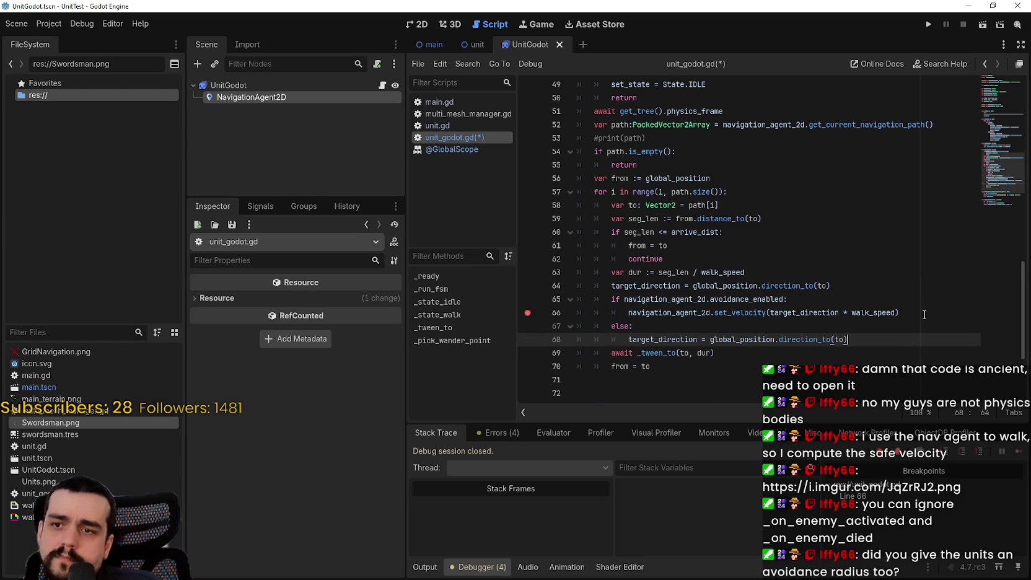
{"action": "left_click", "coordinate": [543, 283]}
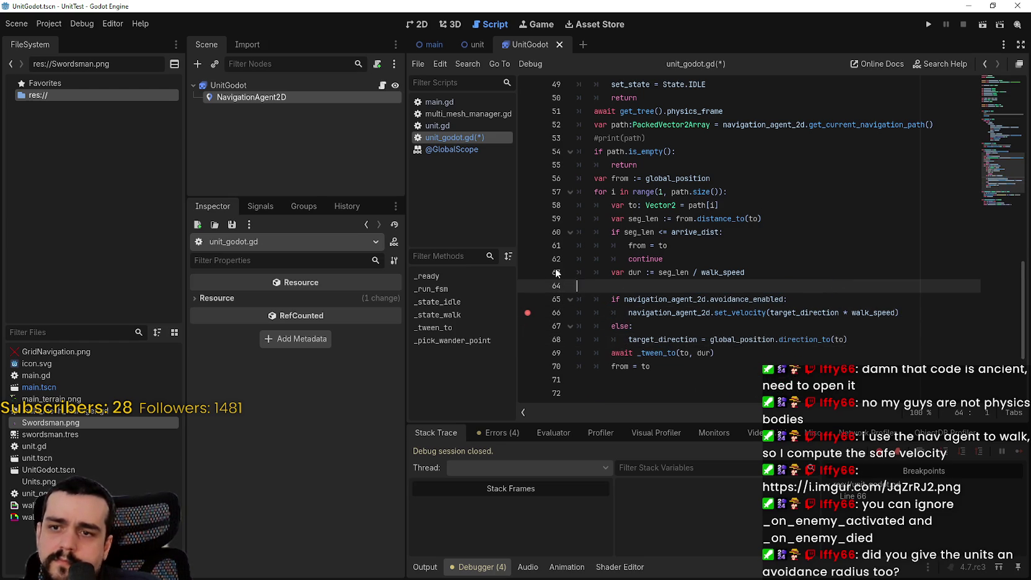
{"action": "key", "text": "BackSpace"}
{"action": "key", "text": "ctrl+s"}
- Undo the else-branch change, keeping target_direction assigned above the avoidance check, and save
{"action": "left_click", "coordinate": [700, 299]}
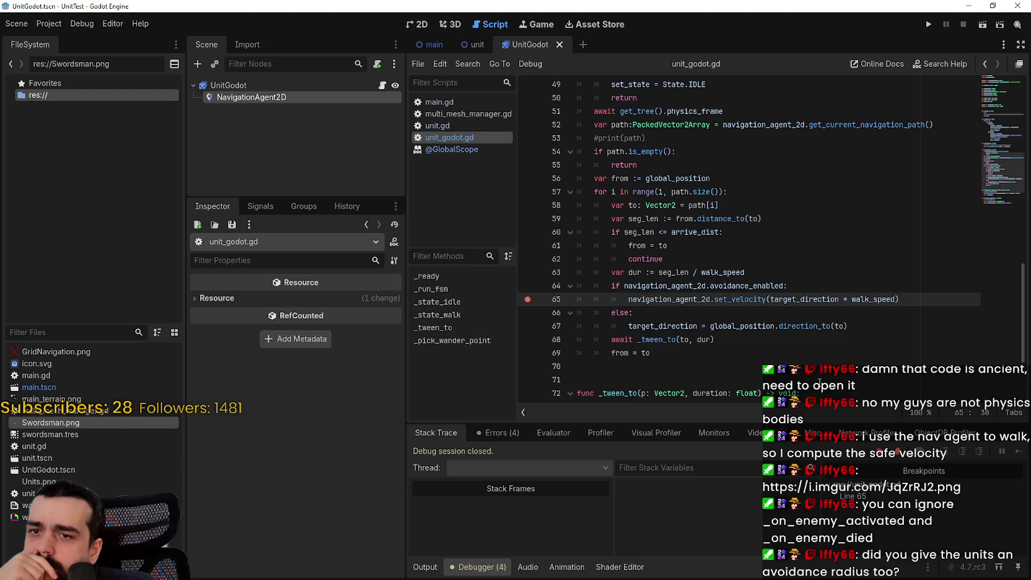
{"action": "double_click", "coordinate": [801, 300]}
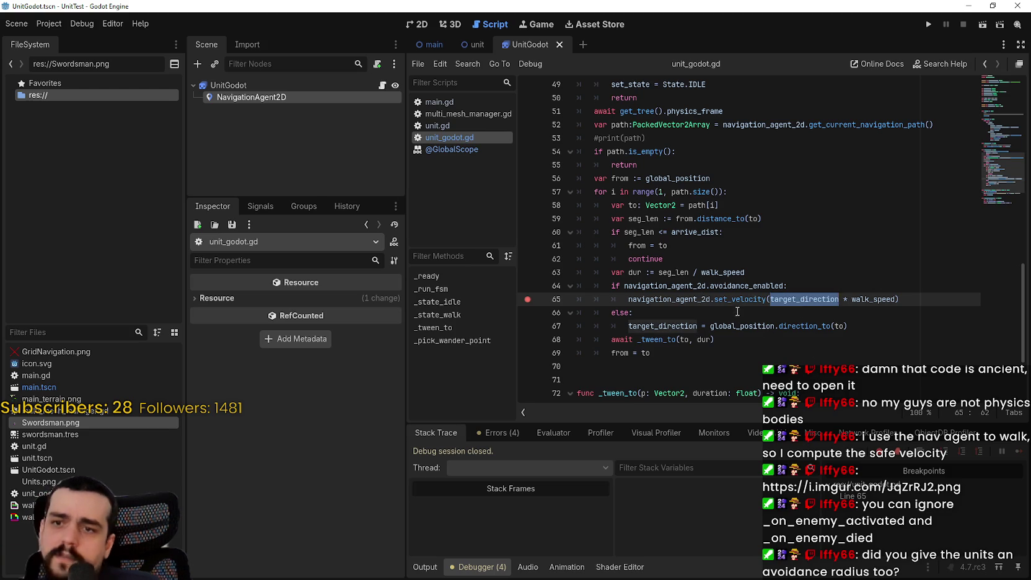
{"action": "key", "text": "ctrl+z"}
{"action": "key", "text": "ctrl+z"}
{"action": "key", "text": "ctrl+z"}
{"action": "key", "text": "ctrl+z"}
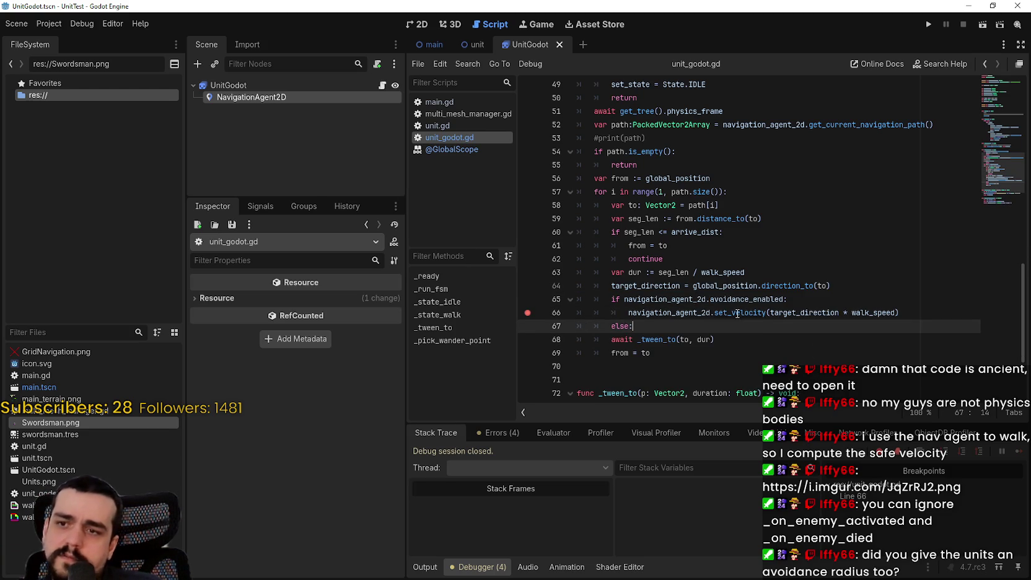
{"action": "key", "text": "ctrl+z"}
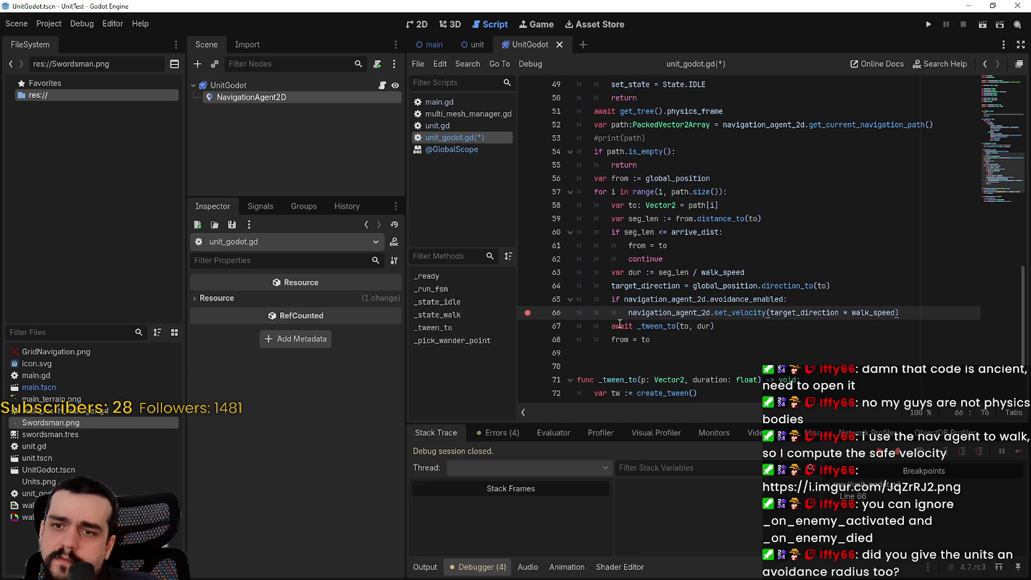
{"action": "key", "text": "ctrl+s"}
{"action": "left_click", "coordinate": [770, 351]}
{"action": "double_click", "coordinate": [646, 286]}
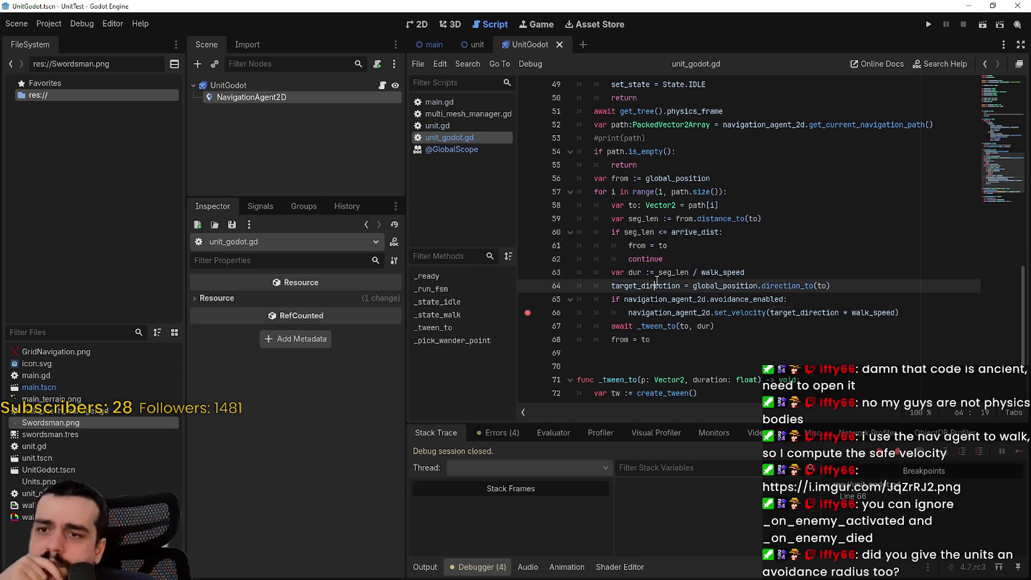
{"action": "left_click", "coordinate": [785, 338]}
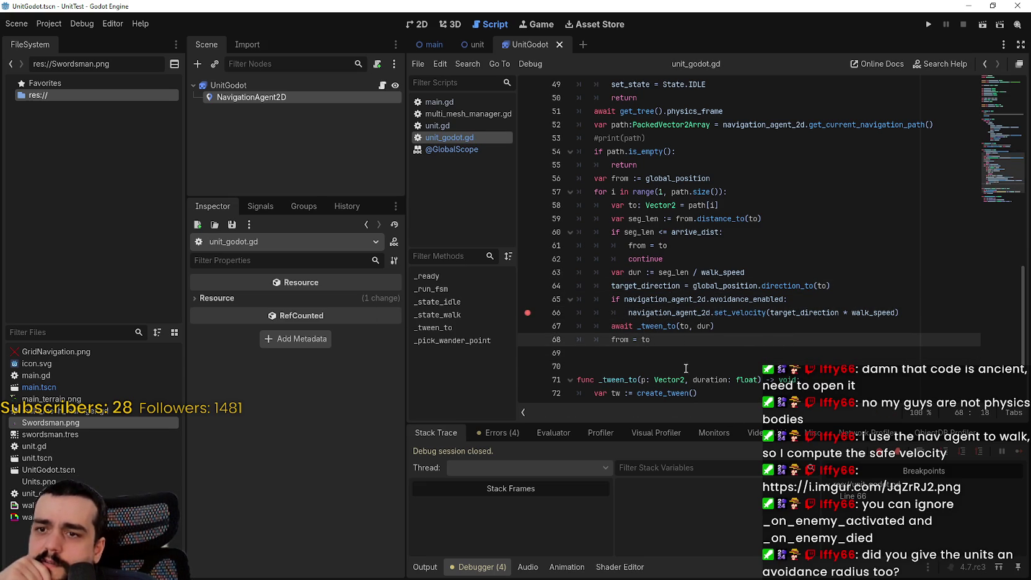
- Run the game, remove the line 66 breakpoint, resume, and stop with F8
{"action": "left_click", "coordinate": [928, 26]}
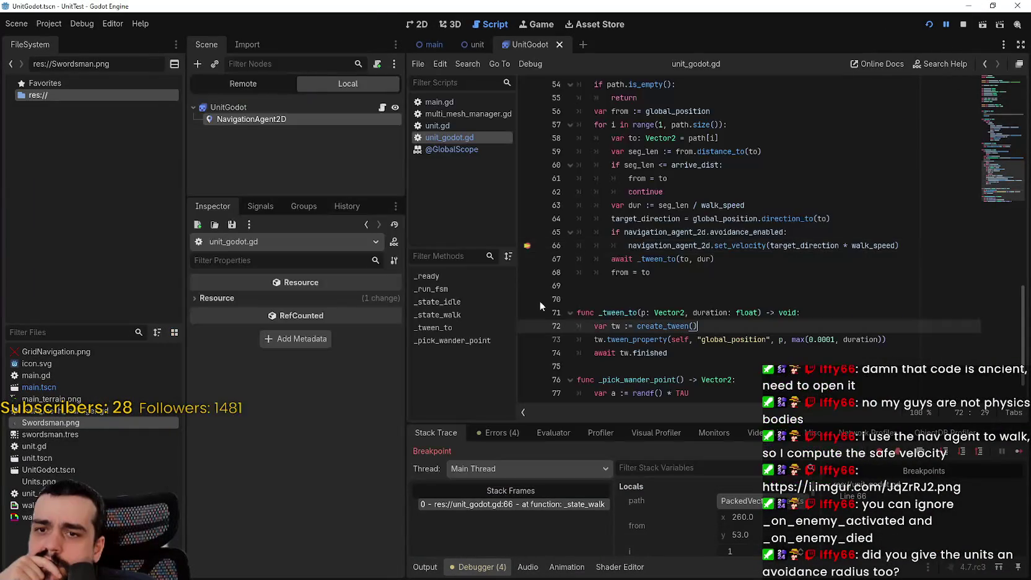
{"action": "left_click", "coordinate": [527, 245]}
{"action": "left_click", "coordinate": [1019, 452]}
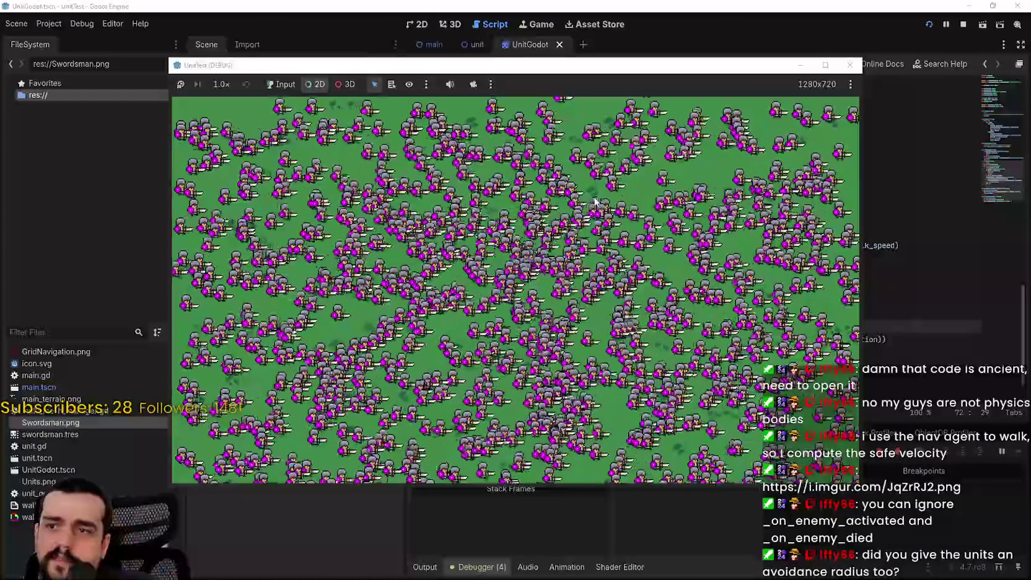
{"action": "key", "text": "F8"}
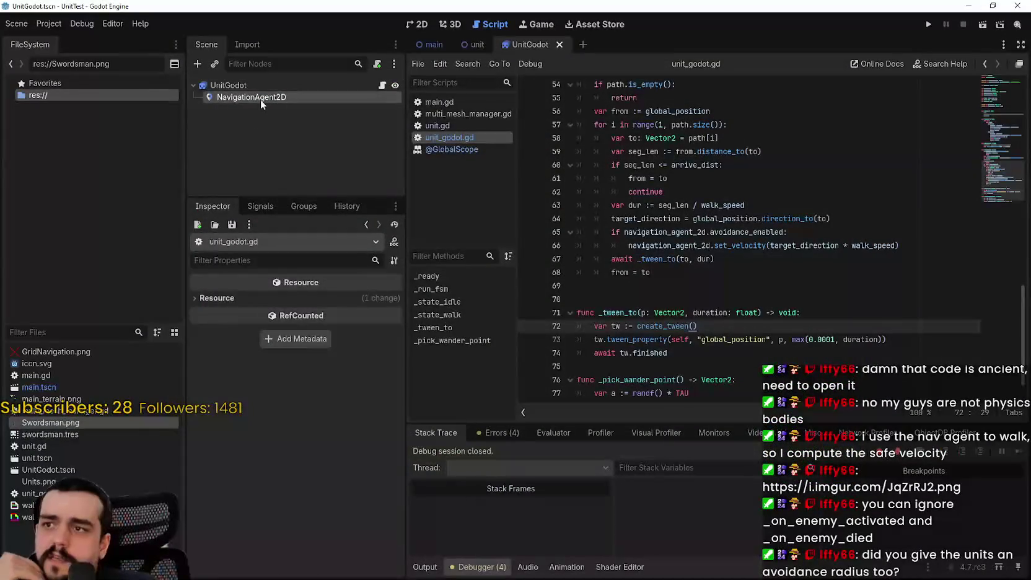
- Set the NavigationAgent2D avoidance radius to 60 and relaunch the game with F5
{"action": "left_click", "coordinate": [261, 97]}
{"action": "left_click", "coordinate": [349, 454]}
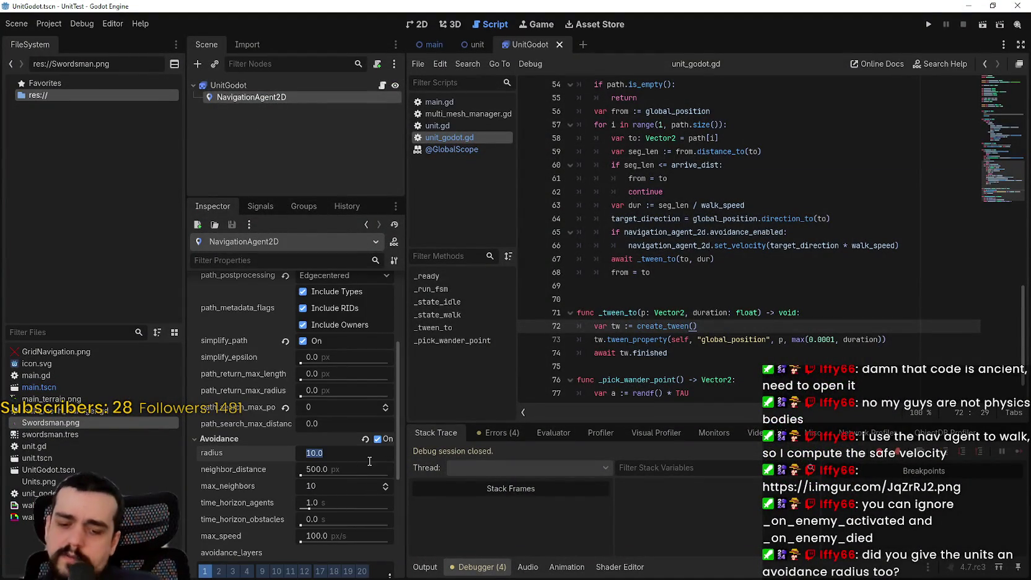
{"action": "type", "text": "60"}
{"action": "key", "text": "Return"}
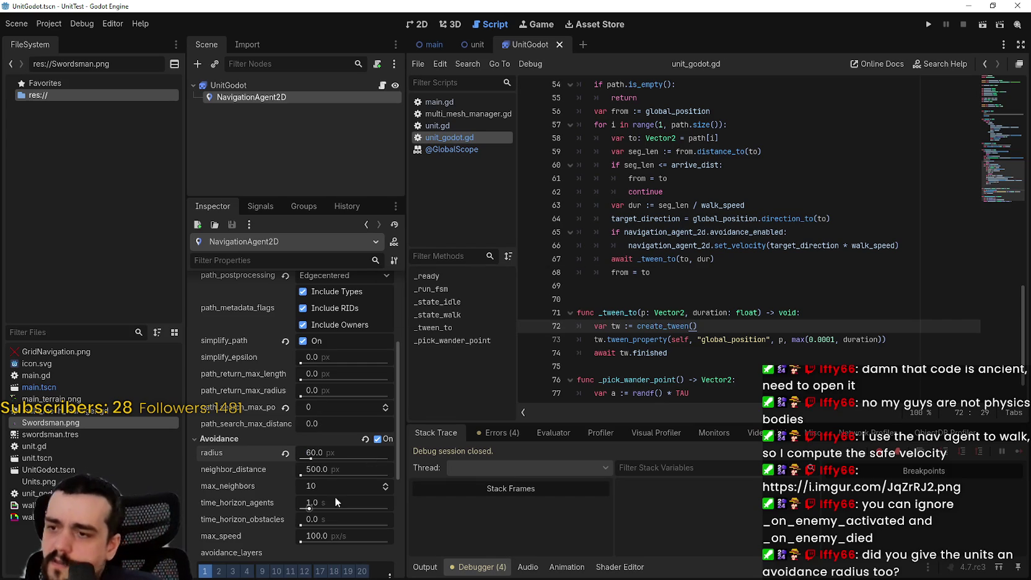
{"action": "key", "text": "F5"}
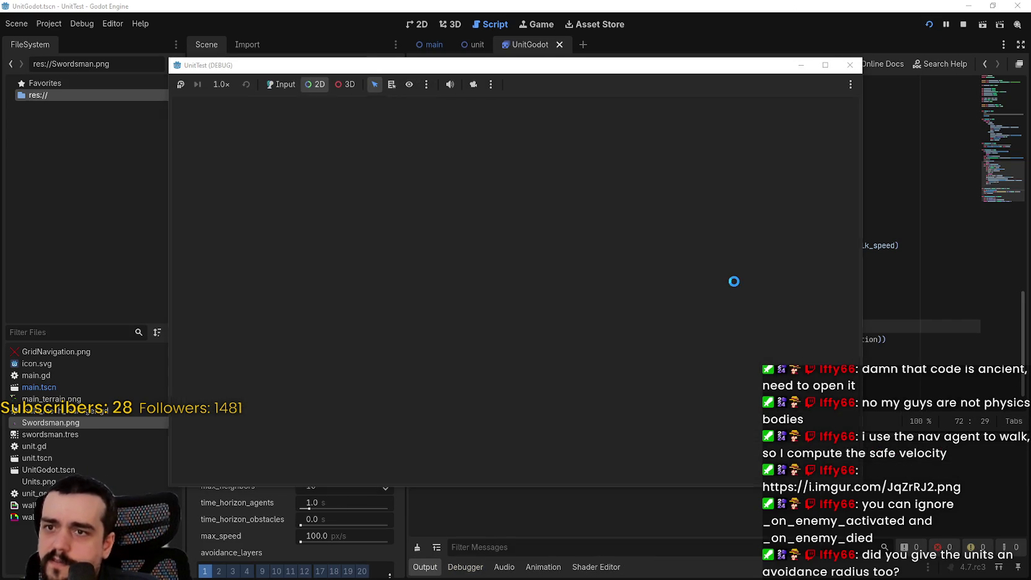
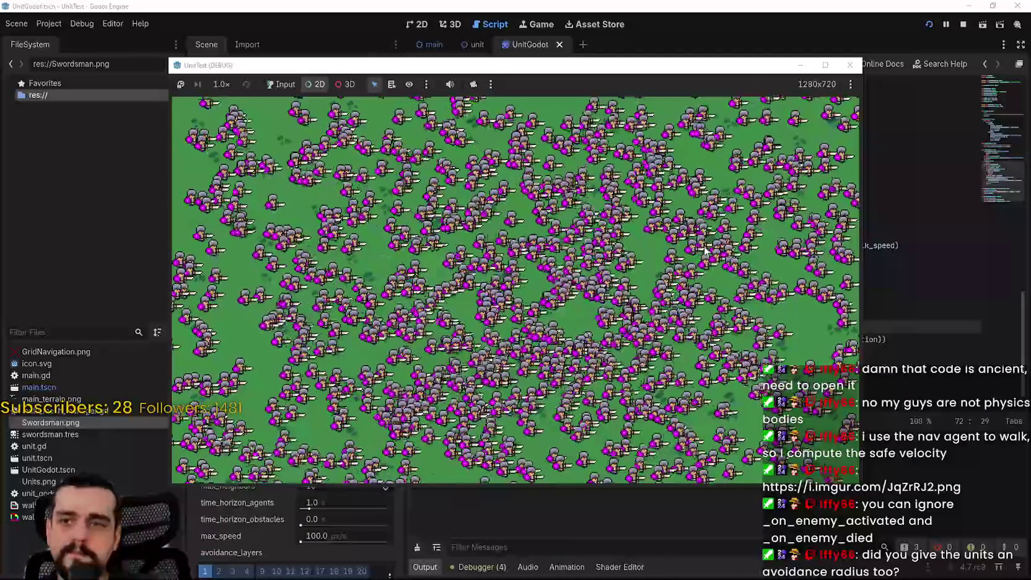
- Stop the game and replace line 38's _pick_wander_point() with a fixed Vector2(100,100) target, commenting out the original
{"action": "left_click", "coordinate": [850, 65]}
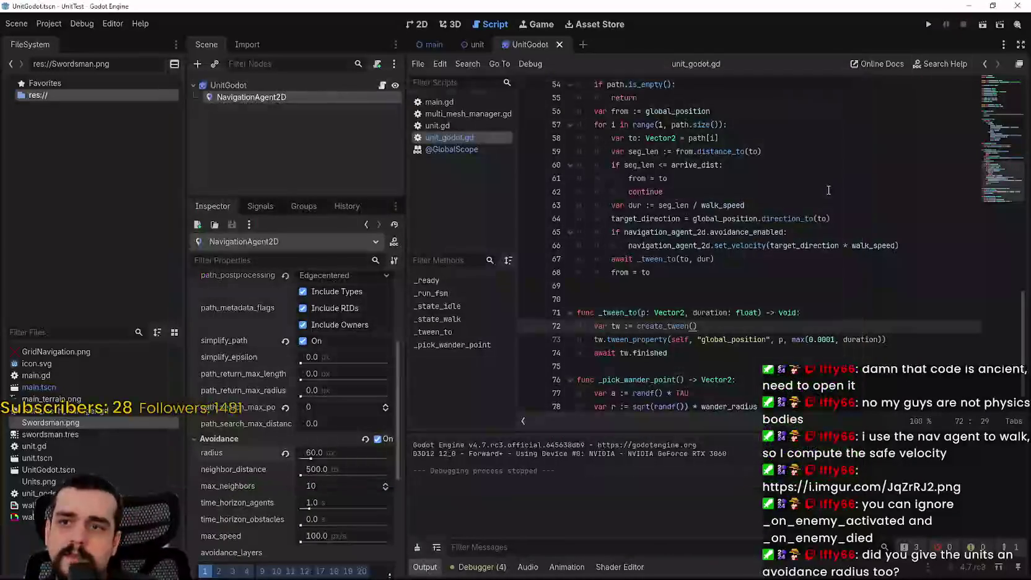
{"action": "left_click", "coordinate": [737, 277]}
{"action": "key", "text": "Down"}
{"action": "key", "text": "Down"}
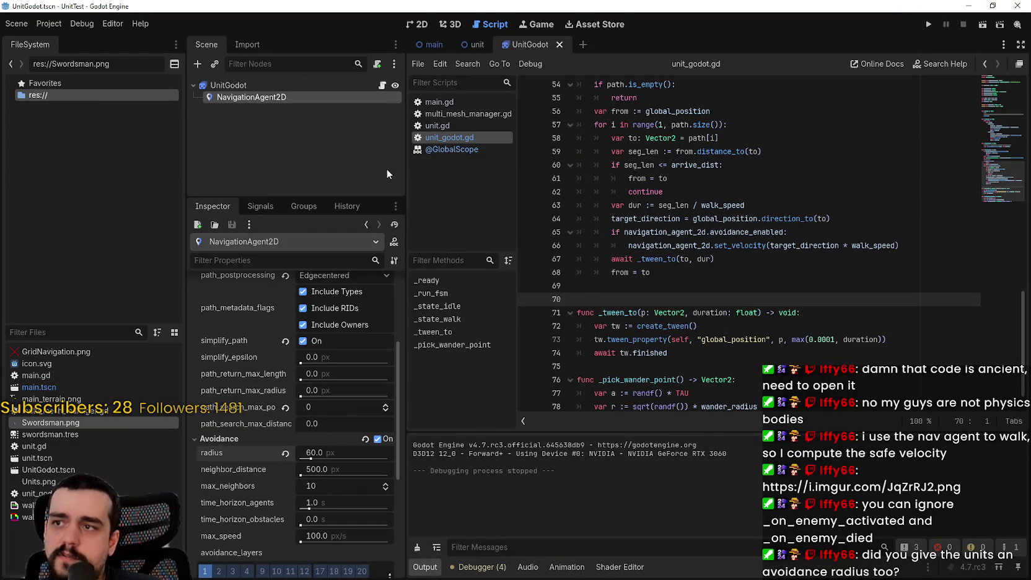
{"action": "scroll", "coordinate": [393, 500], "scroll_direction": "up", "scroll_amount": 2}
{"action": "scroll", "coordinate": [825, 289], "scroll_direction": "up", "scroll_amount": 3}
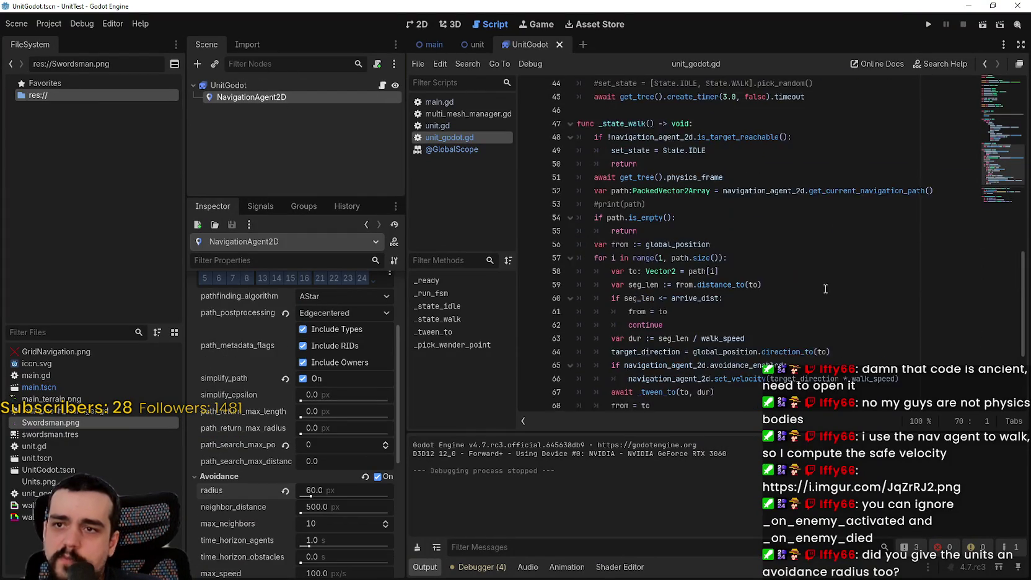
{"action": "scroll", "coordinate": [825, 289], "scroll_direction": "up", "scroll_amount": 6}
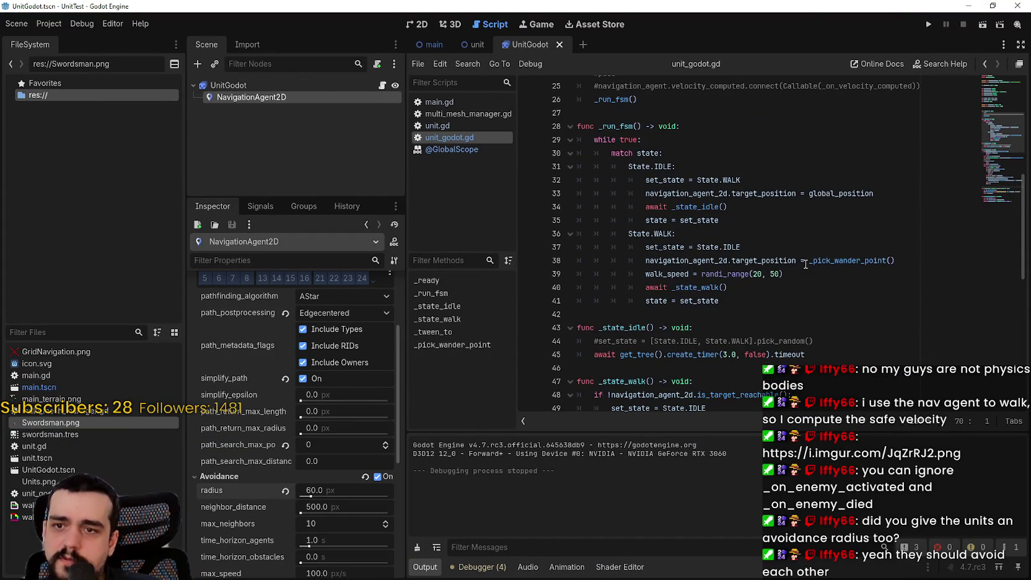
{"action": "left_click", "coordinate": [809, 260]}
{"action": "type", "text": "#"}
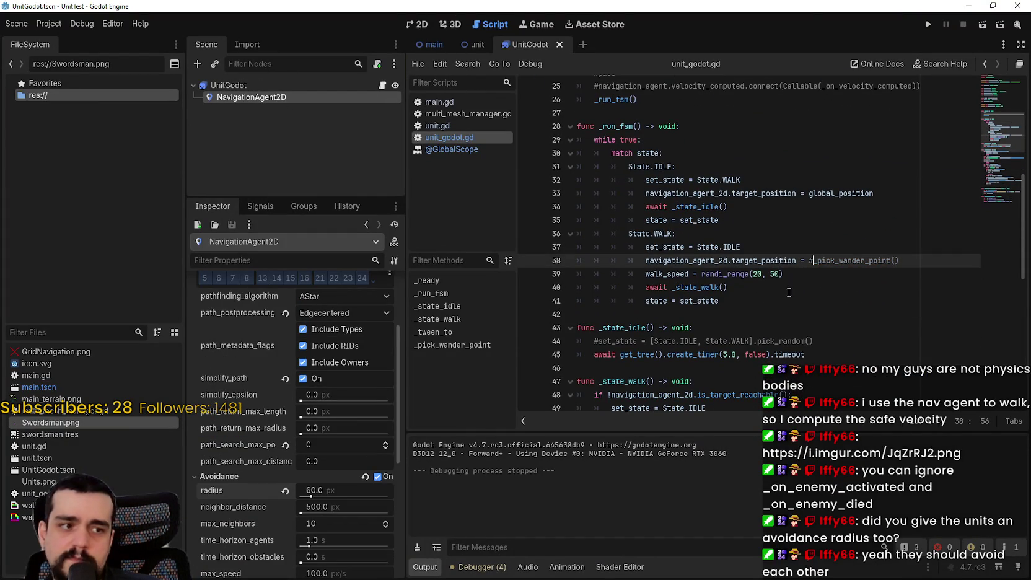
{"action": "key", "text": "shift+Up"}
{"action": "key", "text": "Right"}
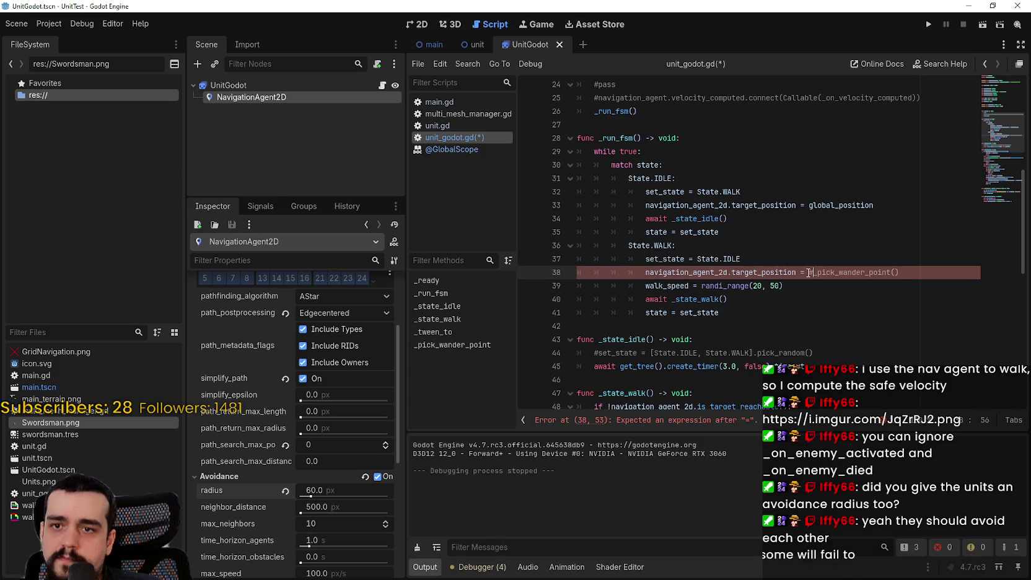
{"action": "type", "text": "Vec"}
{"action": "type", "text": "tor2"}
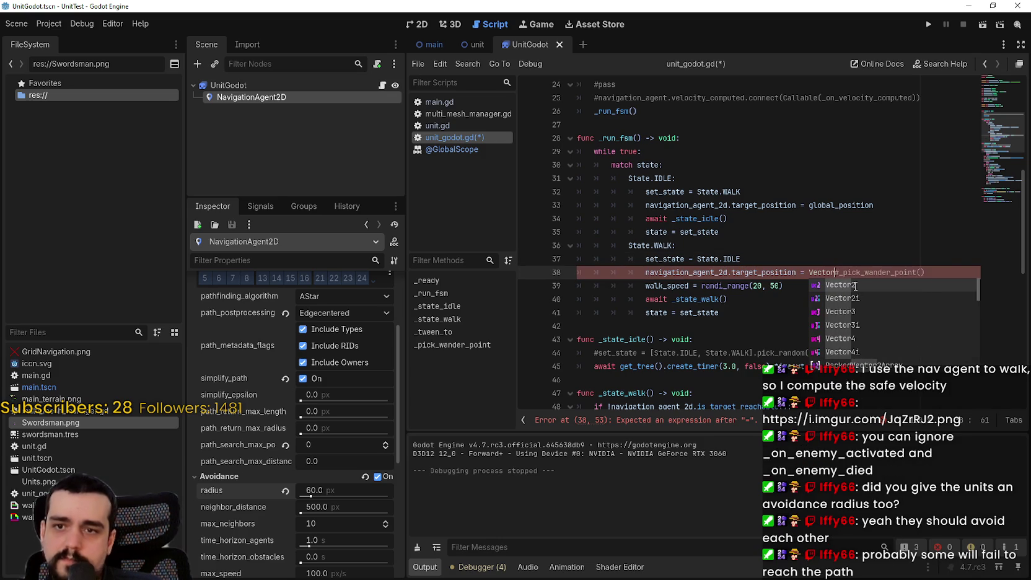
{"action": "type", "text": "(100,100"}
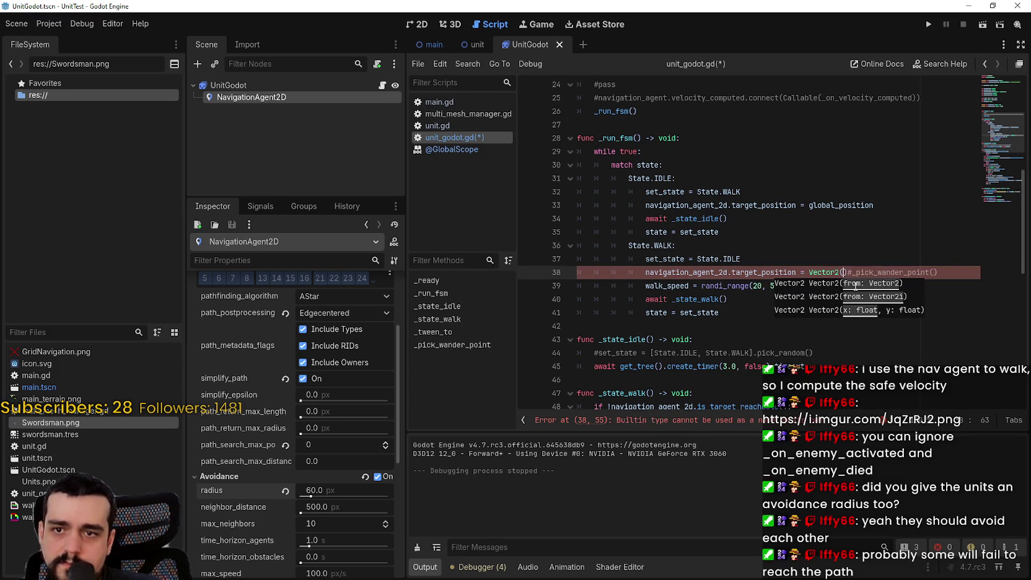
- Save the script and run the test scene with the fixed target
{"action": "key", "text": "ctrl+s"}
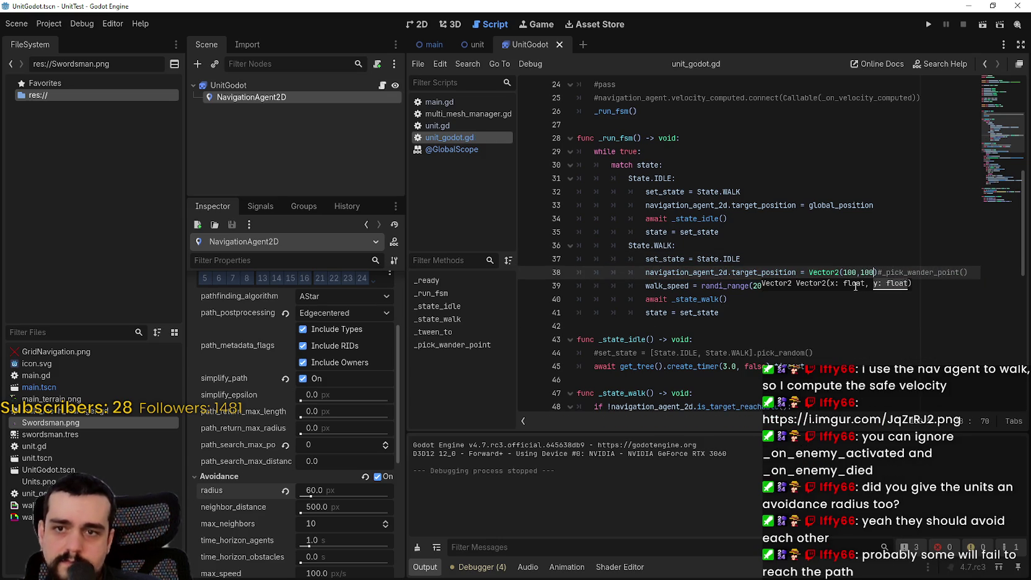
{"action": "left_click", "coordinate": [799, 247]}
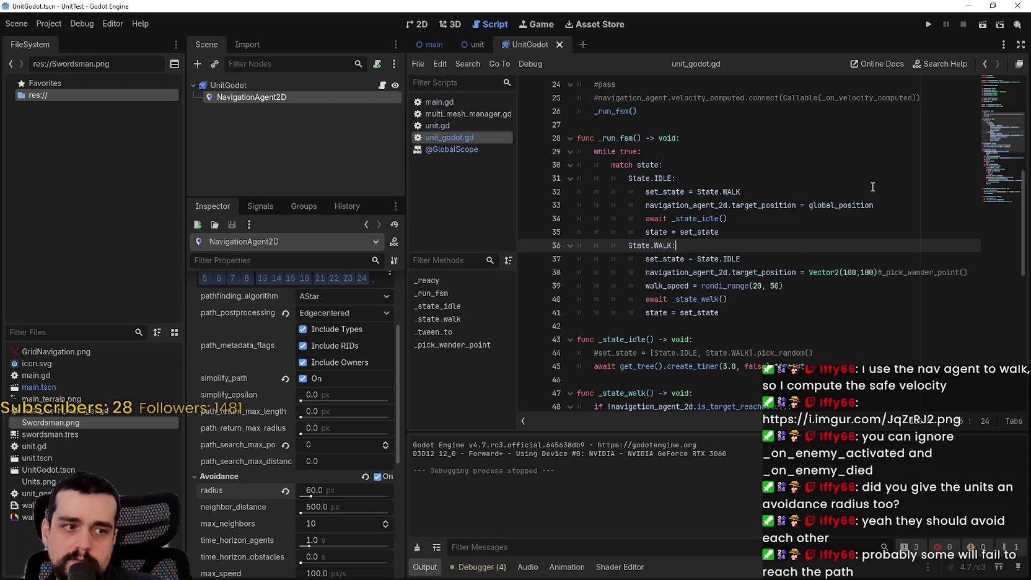
{"action": "left_click", "coordinate": [932, 23]}
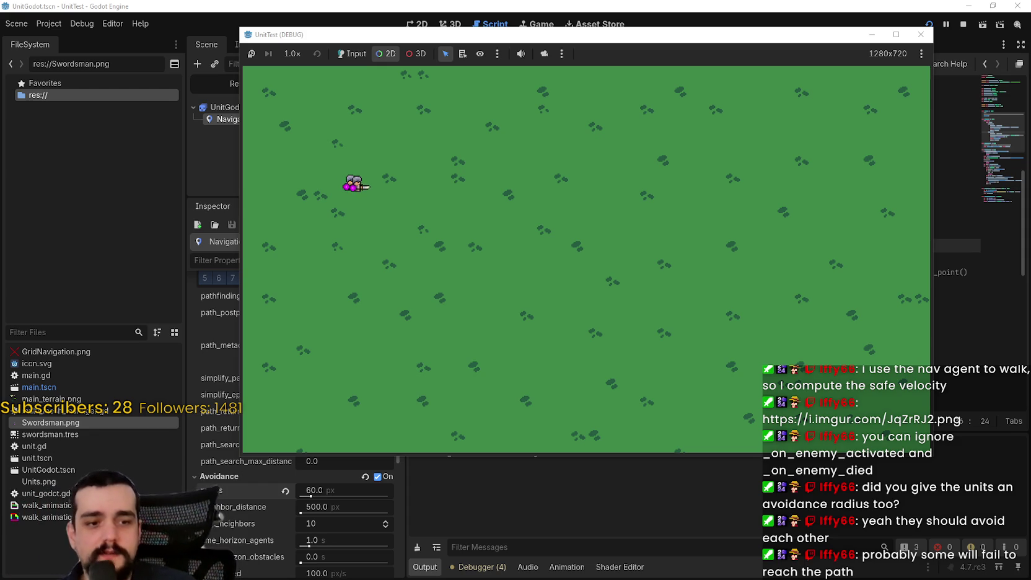
- Watch the swordsman units stack at the single fixed point, briefly checking the browser and returning
{"action": "key", "text": "alt+Tab"}
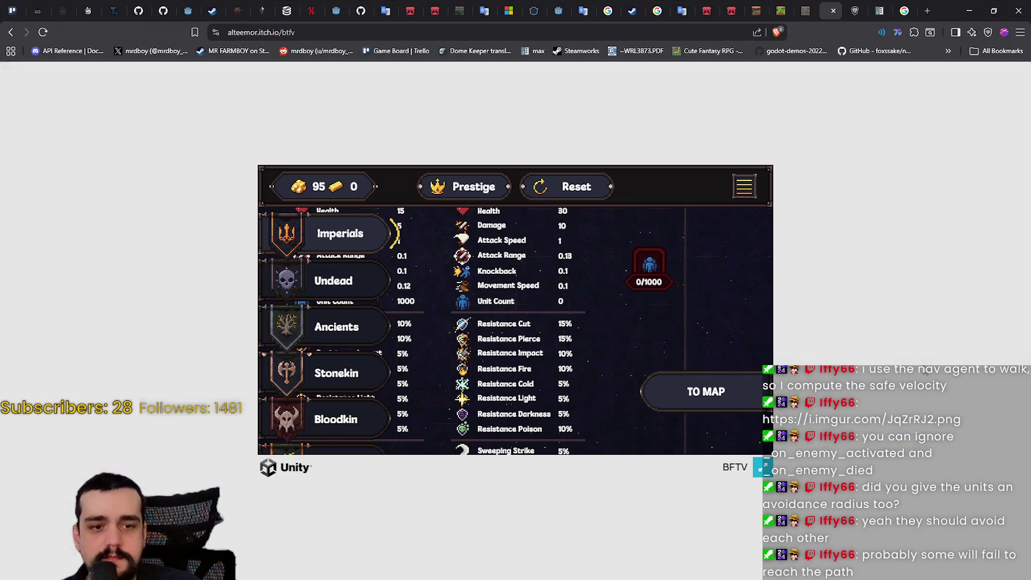
{"action": "left_click", "coordinate": [969, 11]}
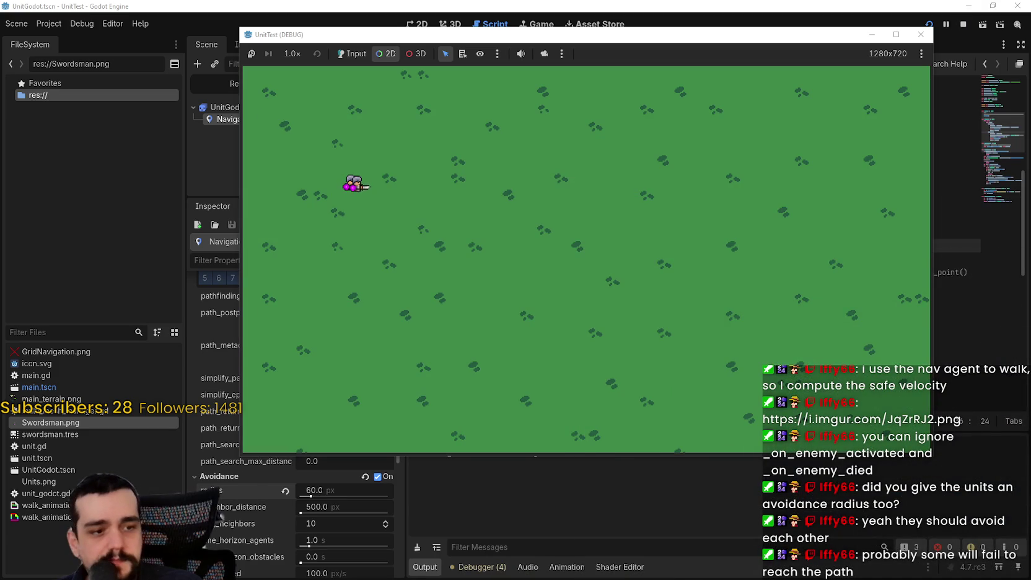
- Enlarge the Imgur screenshot showing process_navigation and the _on_velocity_computed handler
{"action": "key", "text": "alt+Tab"}
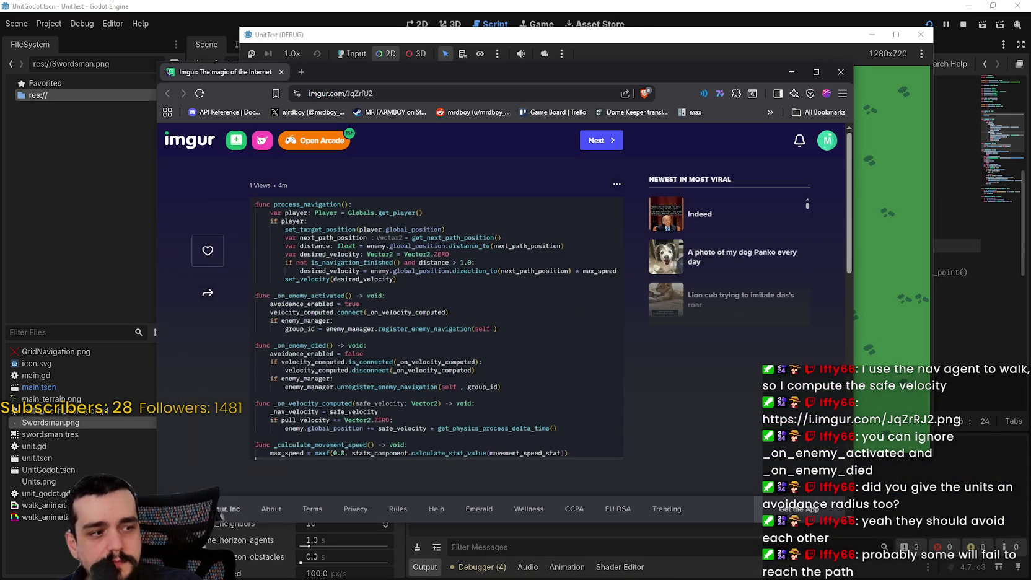
{"action": "left_click", "coordinate": [402, 303]}
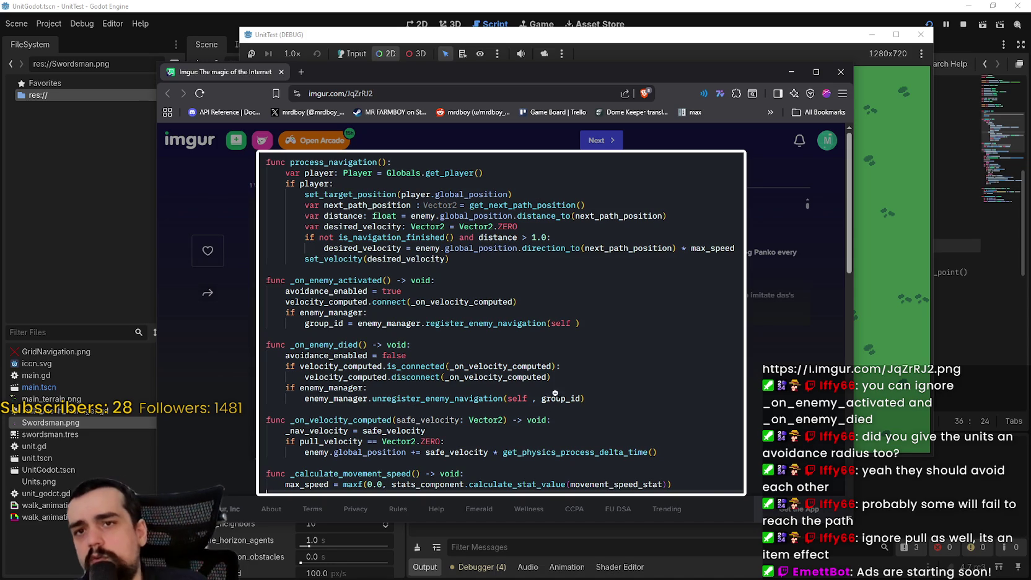
- Review the commented velocity_computed connection on line 25 and the avoidance velocity block on lines 65–66
{"action": "key", "text": "alt+Tab"}
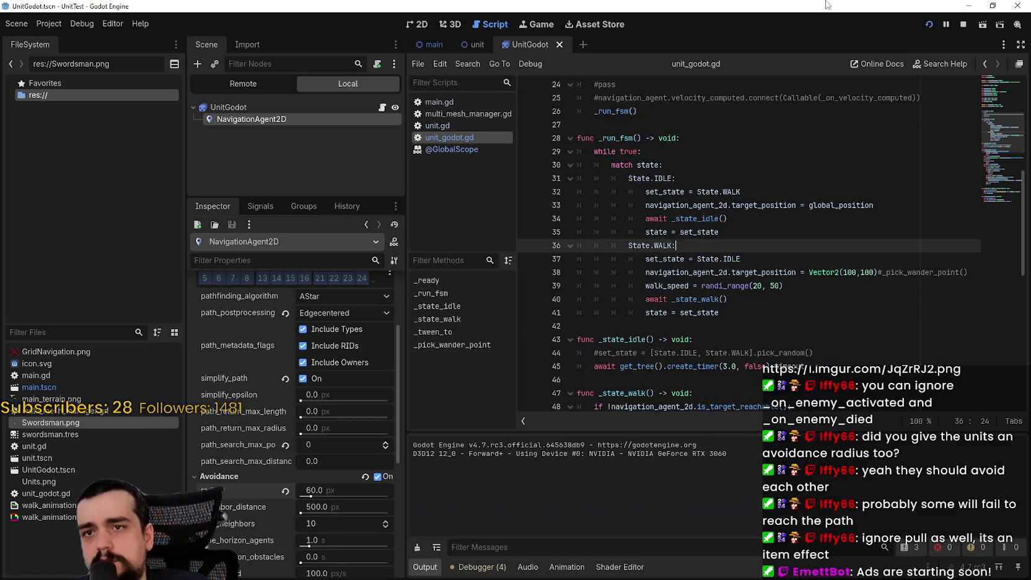
{"action": "left_click_drag", "start_coordinate": [737, 110], "coordinate": [626, 117]}
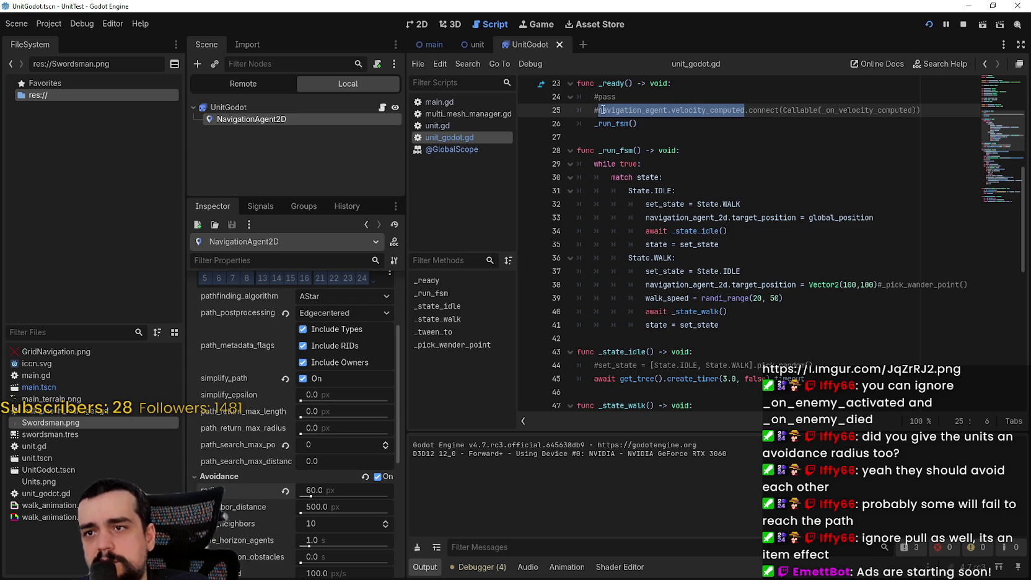
{"action": "left_click", "coordinate": [596, 110]}
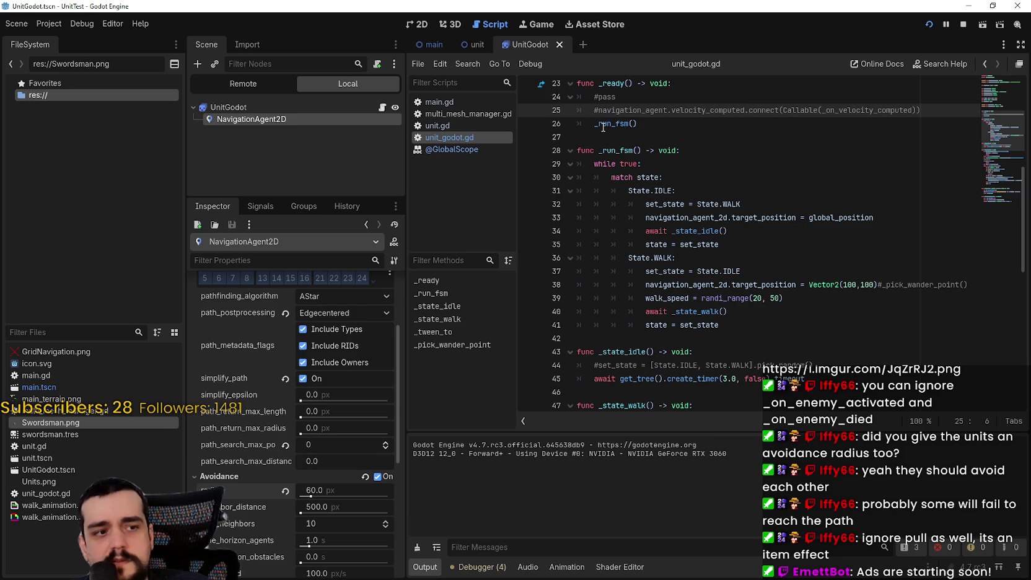
{"action": "left_click_drag", "start_coordinate": [611, 110], "coordinate": [922, 111]}
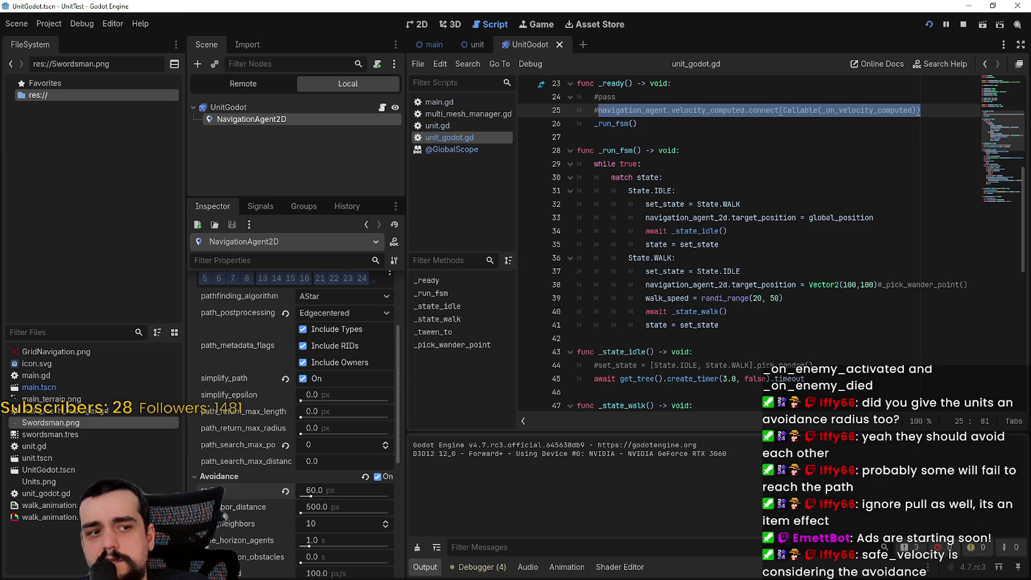
{"action": "scroll", "coordinate": [701, 348], "scroll_direction": "down", "scroll_amount": 11}
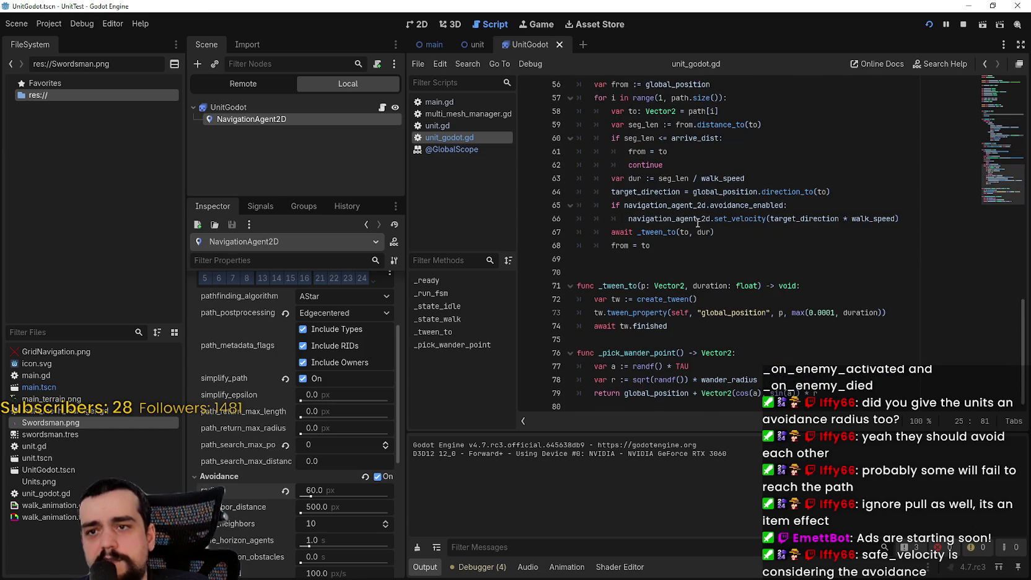
{"action": "double_click", "coordinate": [737, 219]}
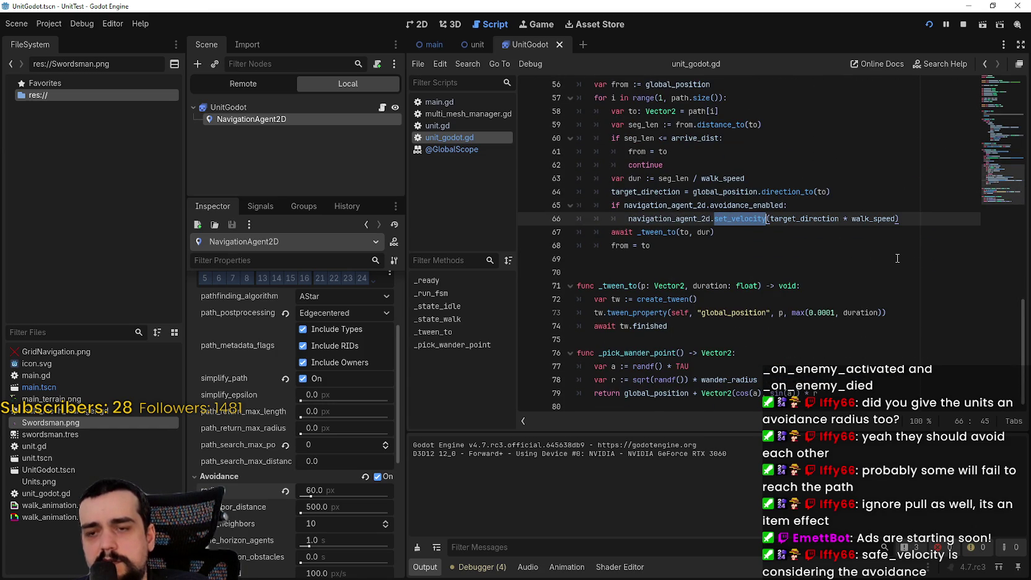
{"action": "left_click_drag", "start_coordinate": [903, 218], "coordinate": [581, 210]}
{"action": "scroll", "coordinate": [630, 239], "scroll_direction": "up", "scroll_amount": 8}
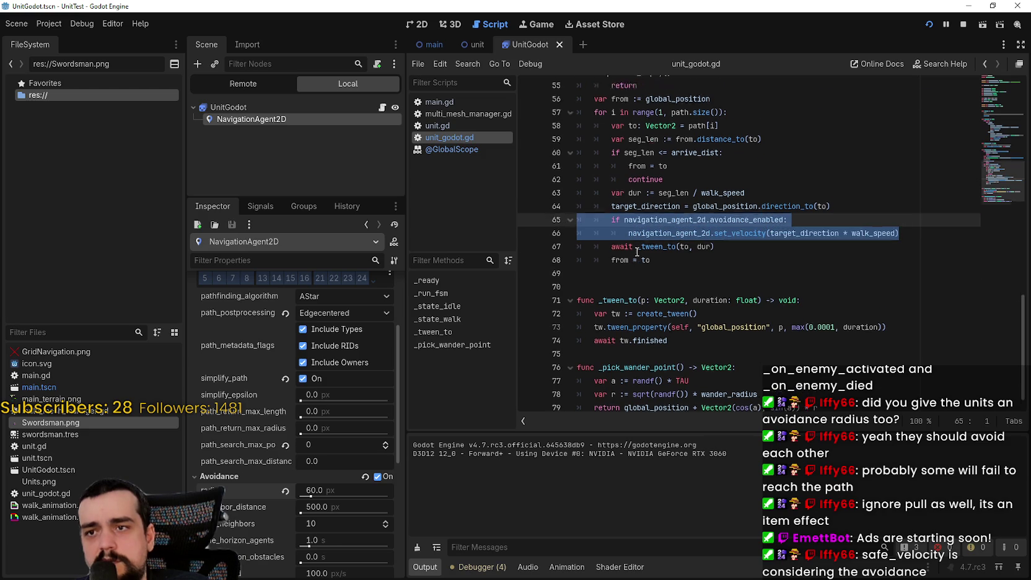
{"action": "scroll", "coordinate": [629, 239], "scroll_direction": "up", "scroll_amount": 4}
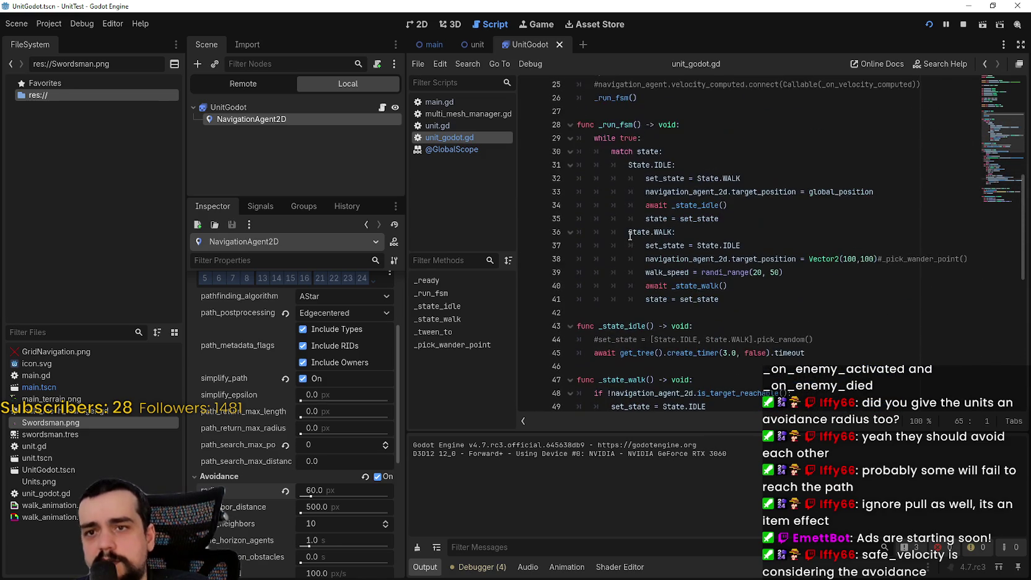
- Delete the leading # on line 25 to restore the velocity_computed signal connection
{"action": "left_click", "coordinate": [599, 165]}
{"action": "key", "text": "BackSpace"}
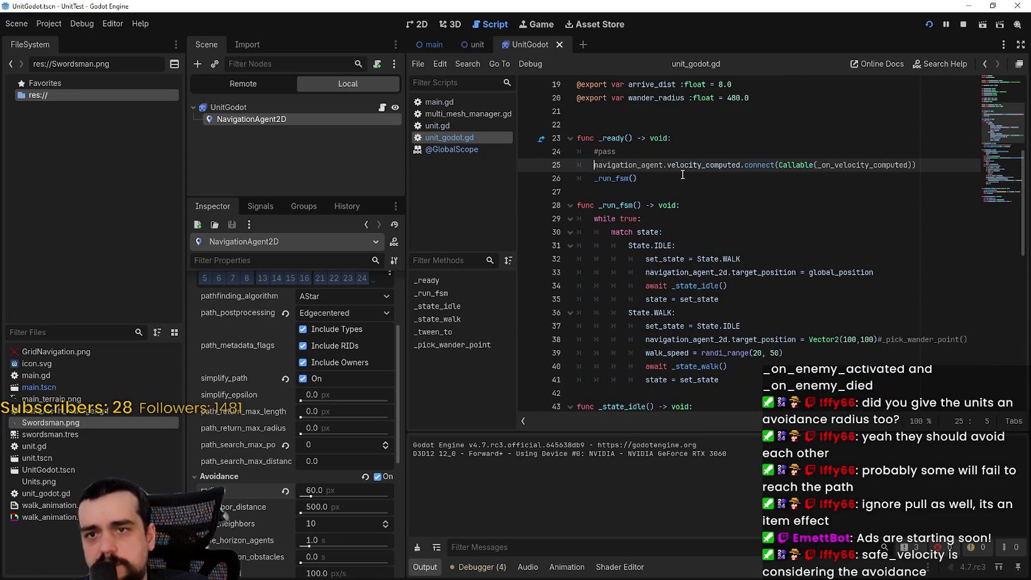
{"action": "scroll", "coordinate": [689, 189], "scroll_direction": "up", "scroll_amount": 1}
{"action": "left_click", "coordinate": [687, 194]}
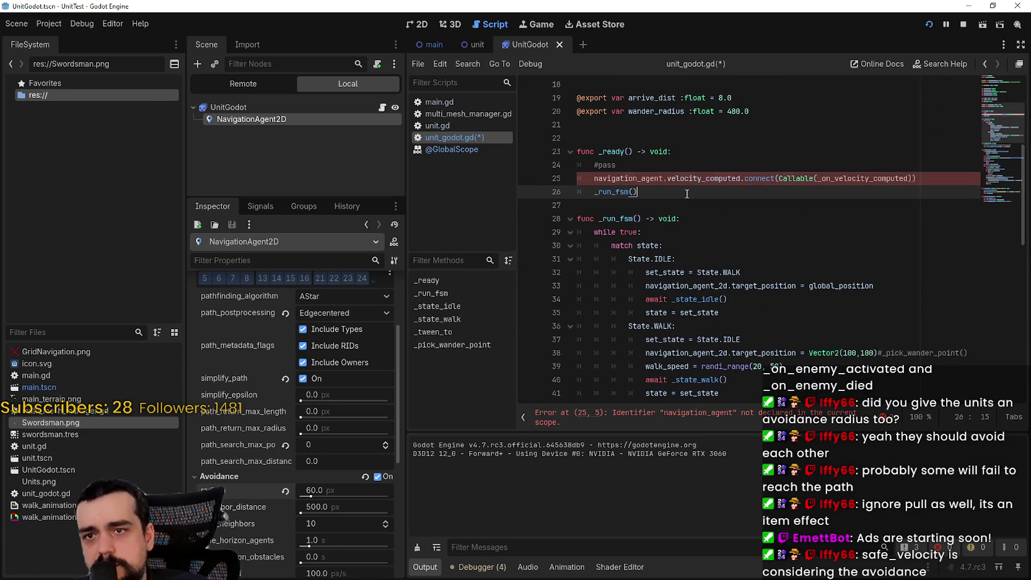
{"action": "scroll", "coordinate": [695, 211], "scroll_direction": "down", "scroll_amount": 13}
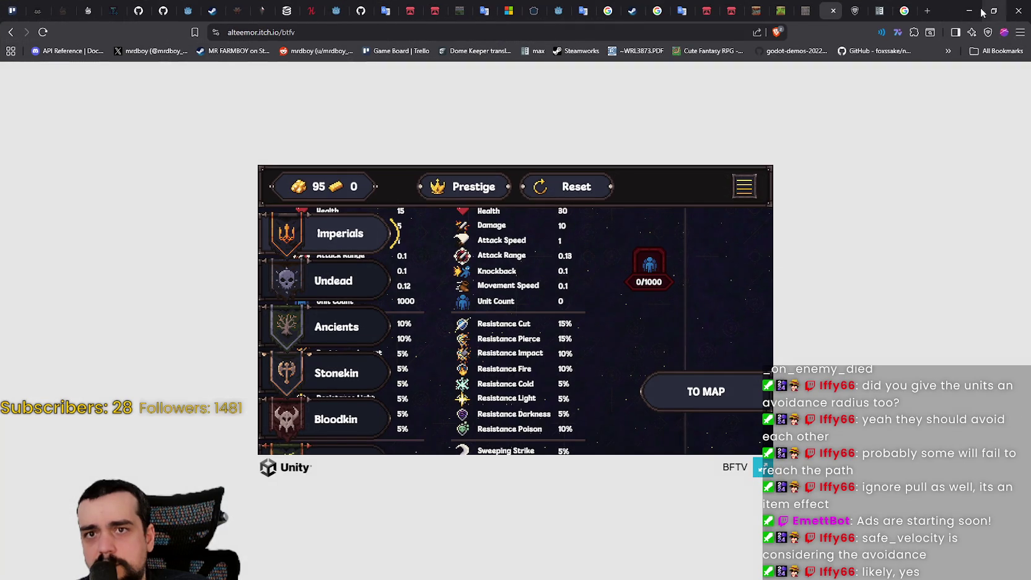
{"action": "left_click", "coordinate": [968, 7]}
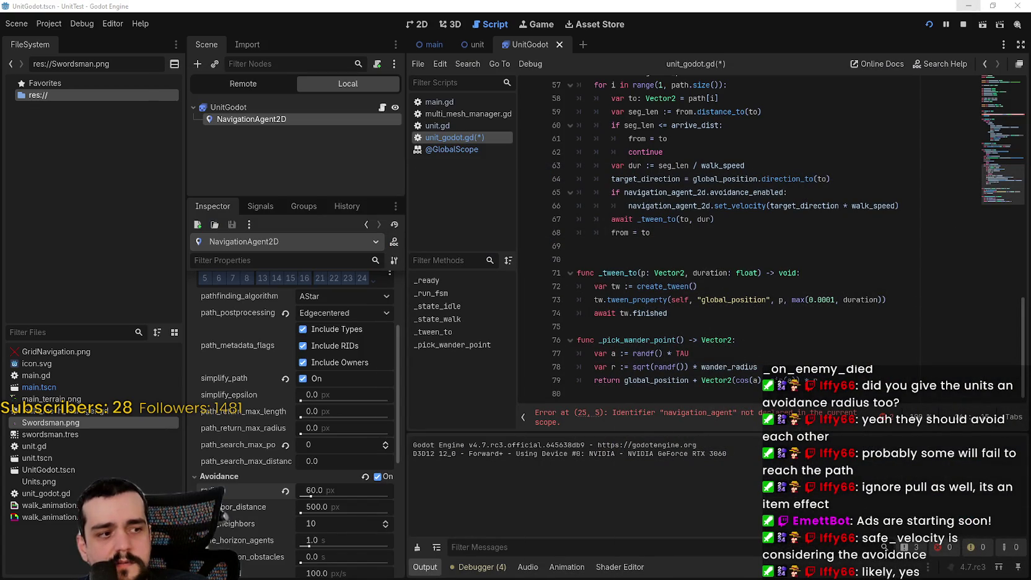
{"action": "key", "text": "alt+Tab"}
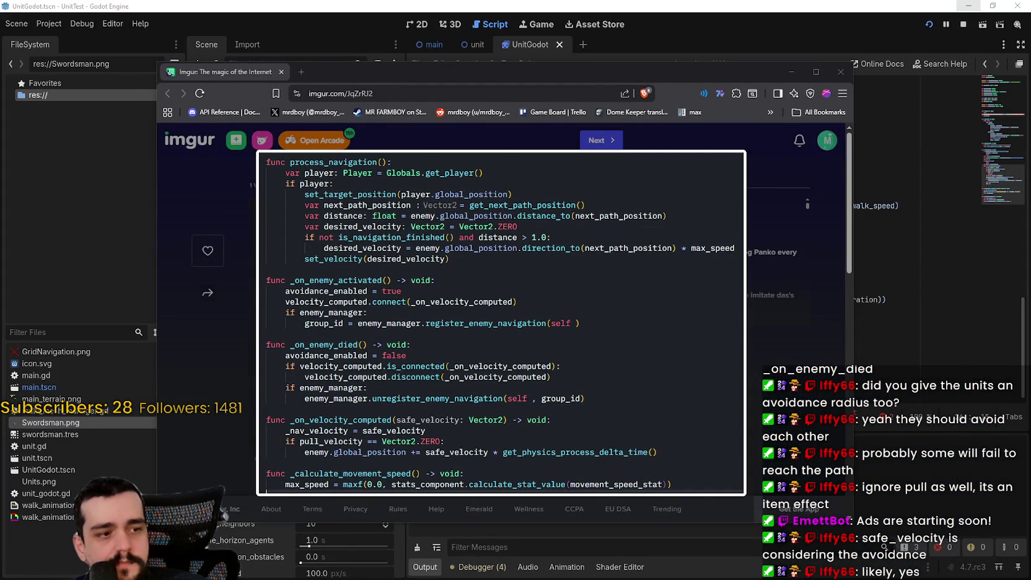
- Copy the GitHub issue's _on_velocity_computed function and paste it below _state_idle in unit_godot.gd
{"action": "key", "text": "alt+Tab"}
{"action": "left_click", "coordinate": [387, 364]}
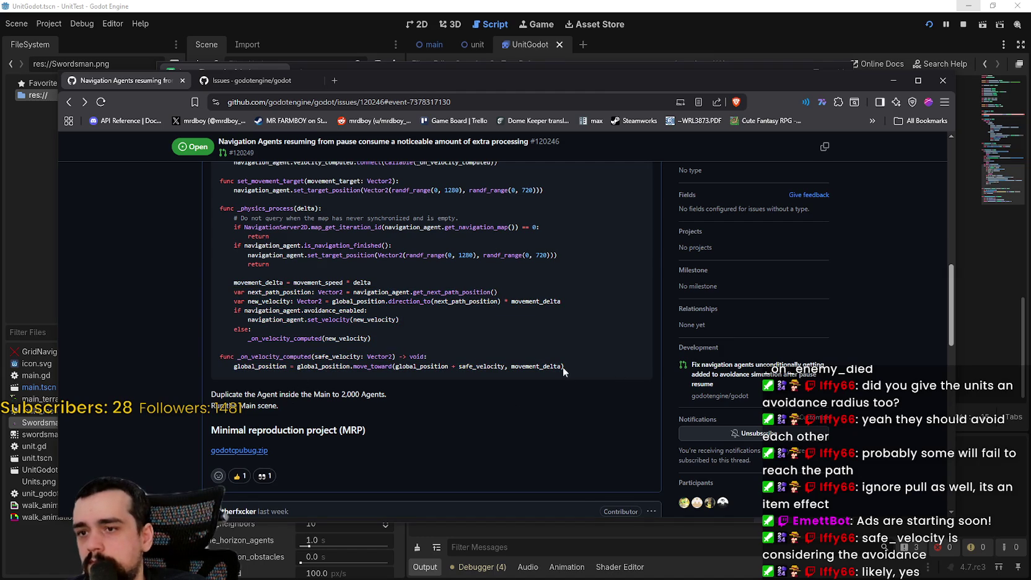
{"action": "mouse_move", "coordinate": [562, 367]}
{"action": "left_mouse_down"}
{"action": "mouse_move", "coordinate": [178, 367]}
{"action": "mouse_move", "coordinate": [181, 353]}
{"action": "left_mouse_up"}
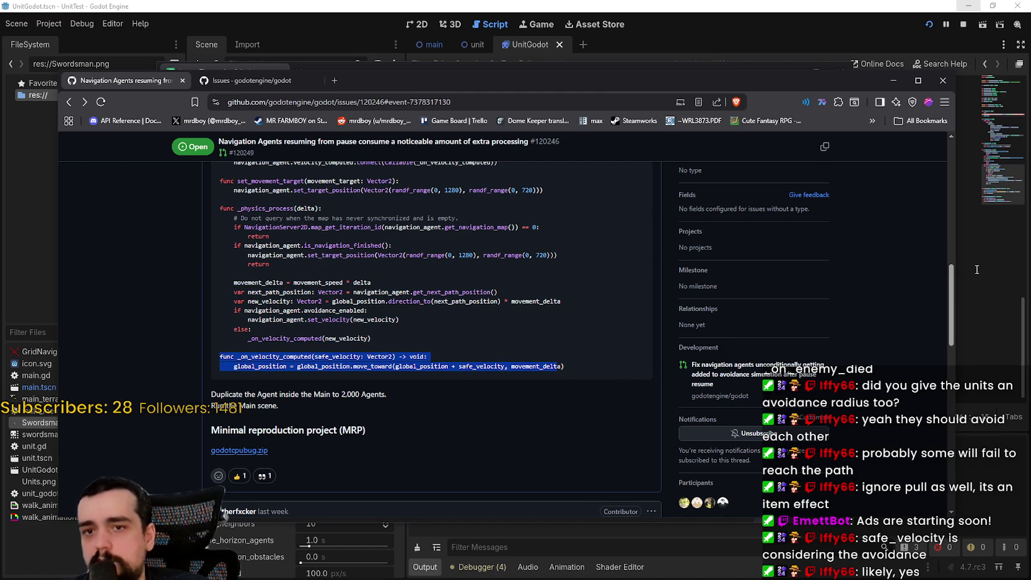
{"action": "left_click", "coordinate": [989, 244]}
{"action": "scroll", "coordinate": [647, 314], "scroll_direction": "up", "scroll_amount": 2}
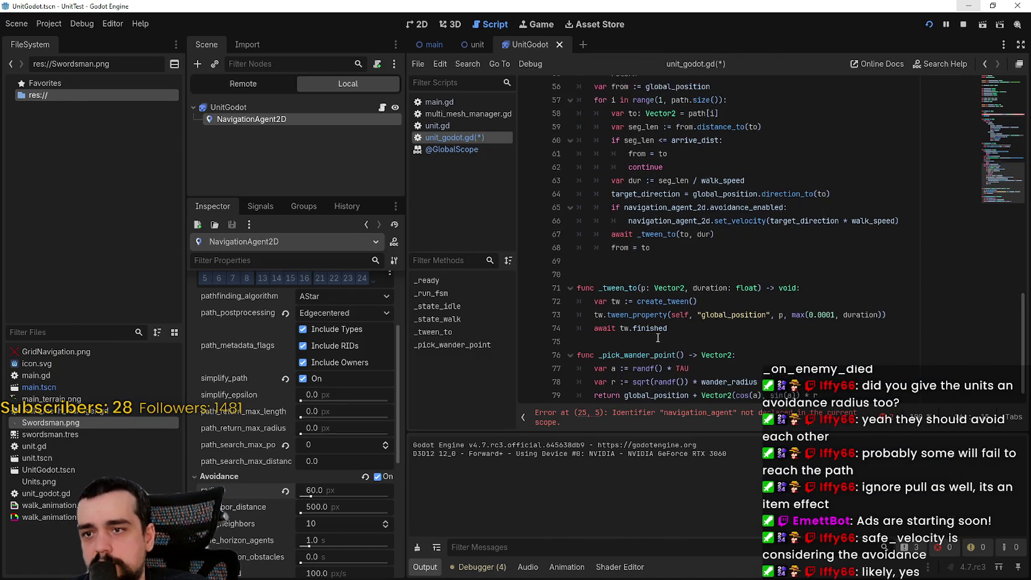
{"action": "scroll", "coordinate": [621, 390], "scroll_direction": "up", "scroll_amount": 5}
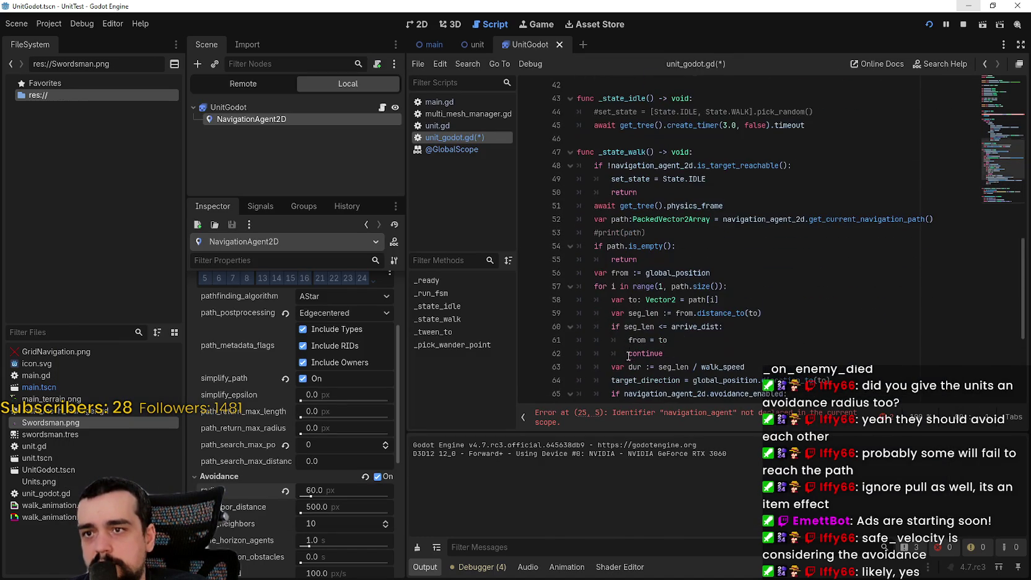
{"action": "left_click", "coordinate": [641, 138]}
{"action": "key", "text": "ctrl+v"}
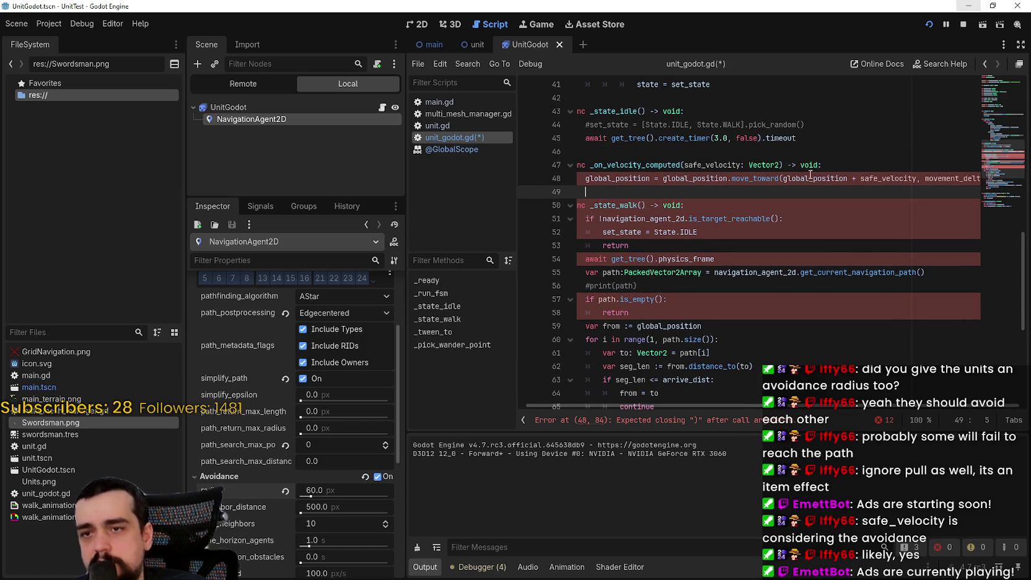
- Compare the pasted safe_velocity line 48 against the issue's _on_velocity_computed code
{"action": "left_click_drag", "start_coordinate": [872, 178], "coordinate": [861, 178]}
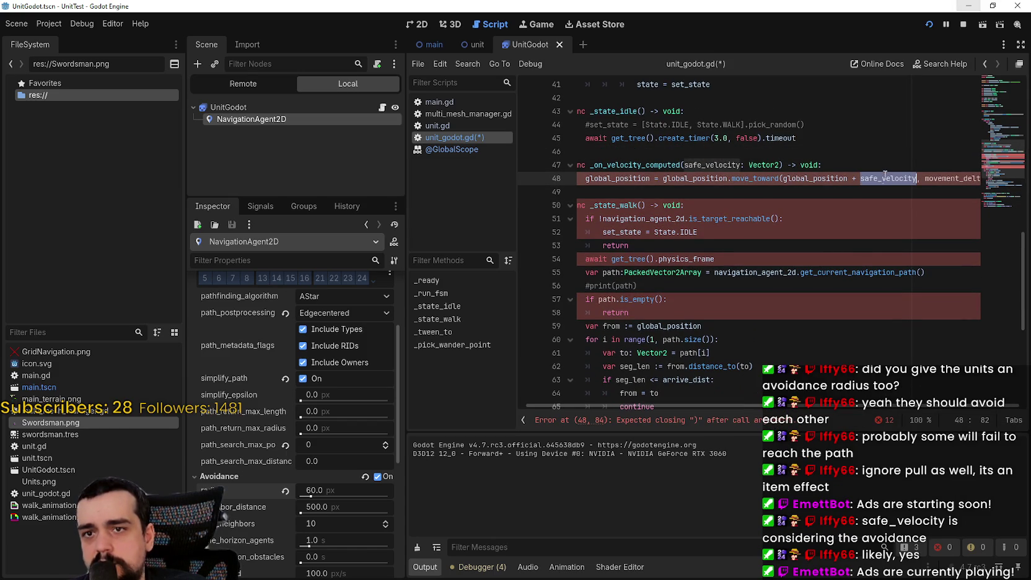
{"action": "left_click", "coordinate": [892, 193]}
{"action": "double_click", "coordinate": [890, 178]}
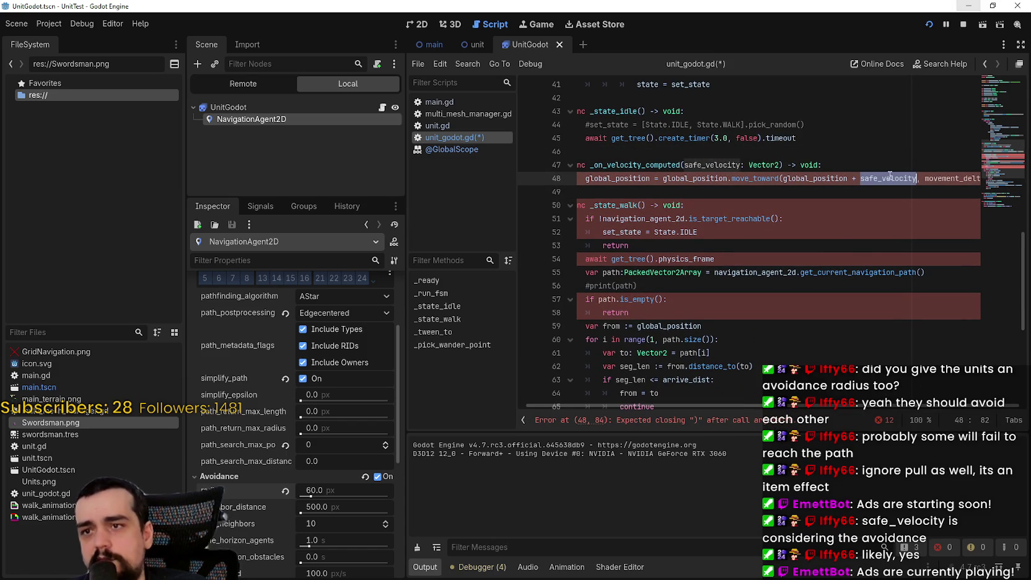
{"action": "key", "text": "alt+Tab"}
{"action": "scroll", "coordinate": [336, 322], "scroll_direction": "up", "scroll_amount": 5}
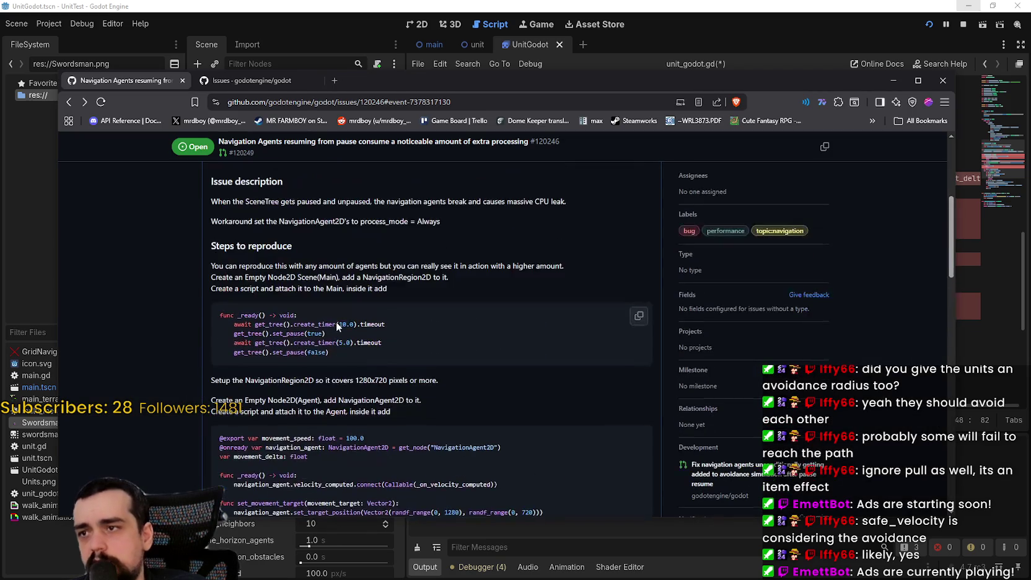
{"action": "scroll", "coordinate": [309, 388], "scroll_direction": "down", "scroll_amount": 3}
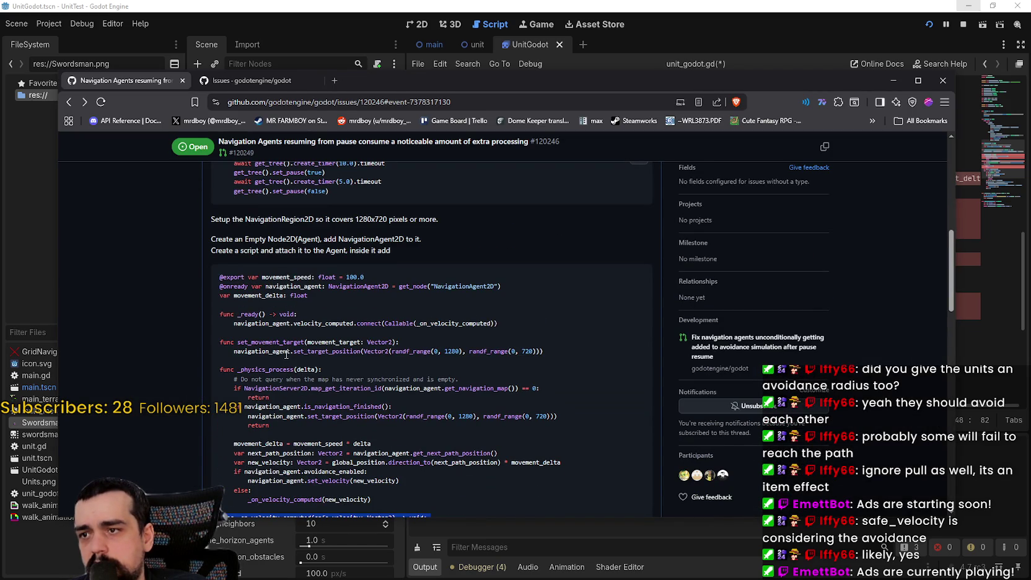
{"action": "scroll", "coordinate": [287, 354], "scroll_direction": "down", "scroll_amount": 1}
{"action": "left_click", "coordinate": [294, 464]}
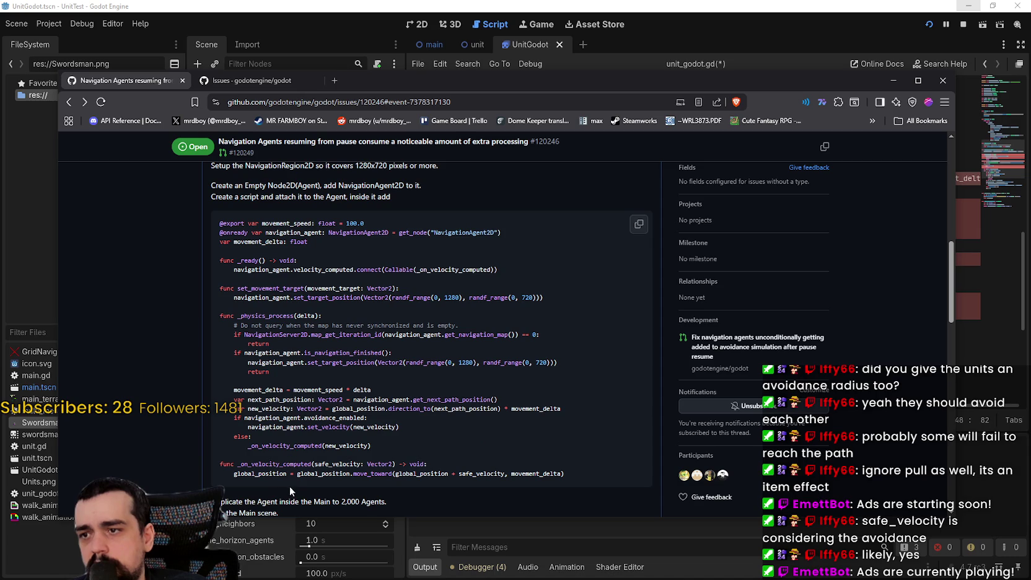
{"action": "left_click_drag", "start_coordinate": [563, 475], "coordinate": [243, 466]}
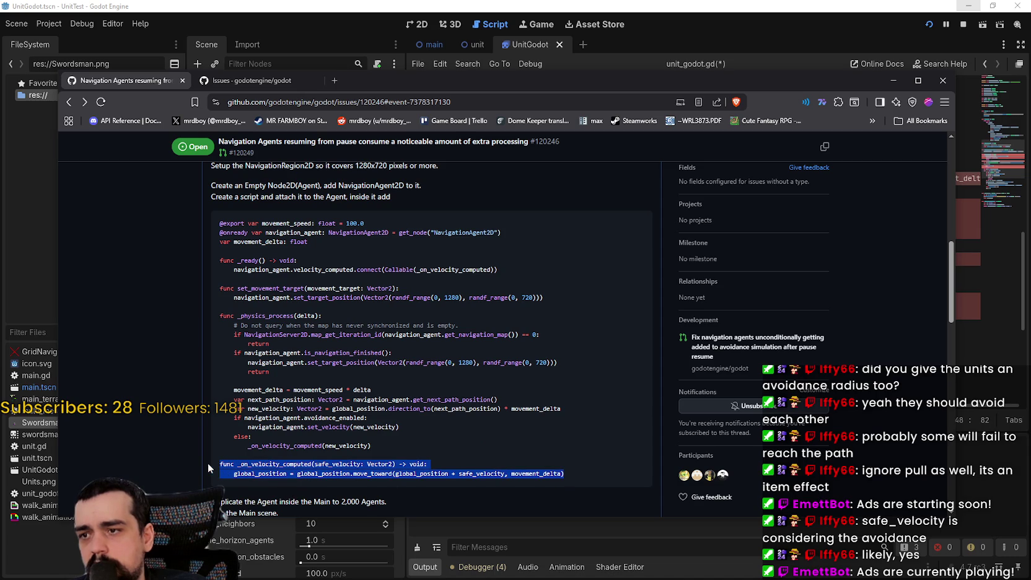
{"action": "scroll", "coordinate": [303, 335], "scroll_direction": "up", "scroll_amount": 2}
{"action": "scroll", "coordinate": [303, 335], "scroll_direction": "down", "scroll_amount": 2}
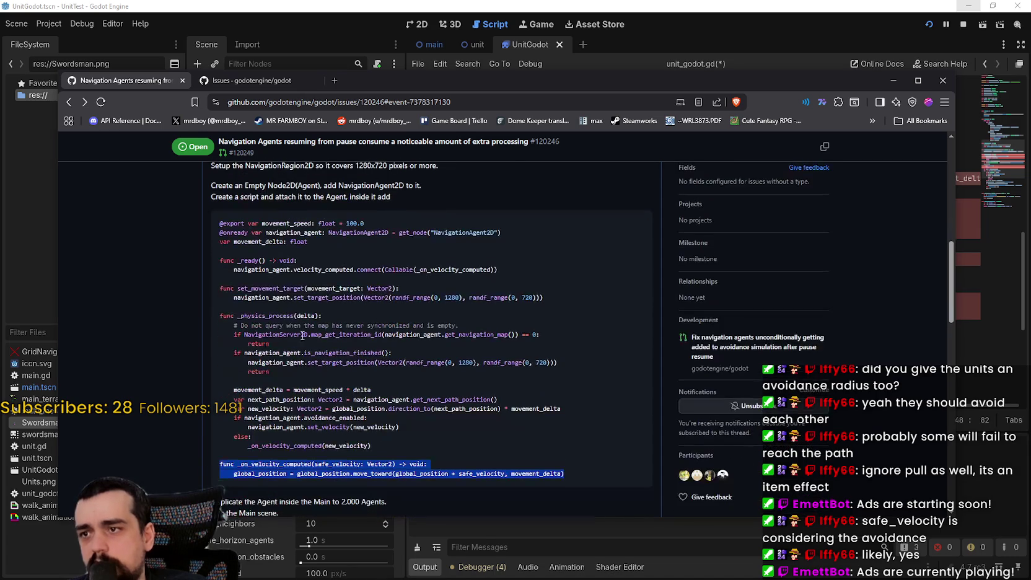
{"action": "scroll", "coordinate": [432, 484], "scroll_direction": "down", "scroll_amount": 2}
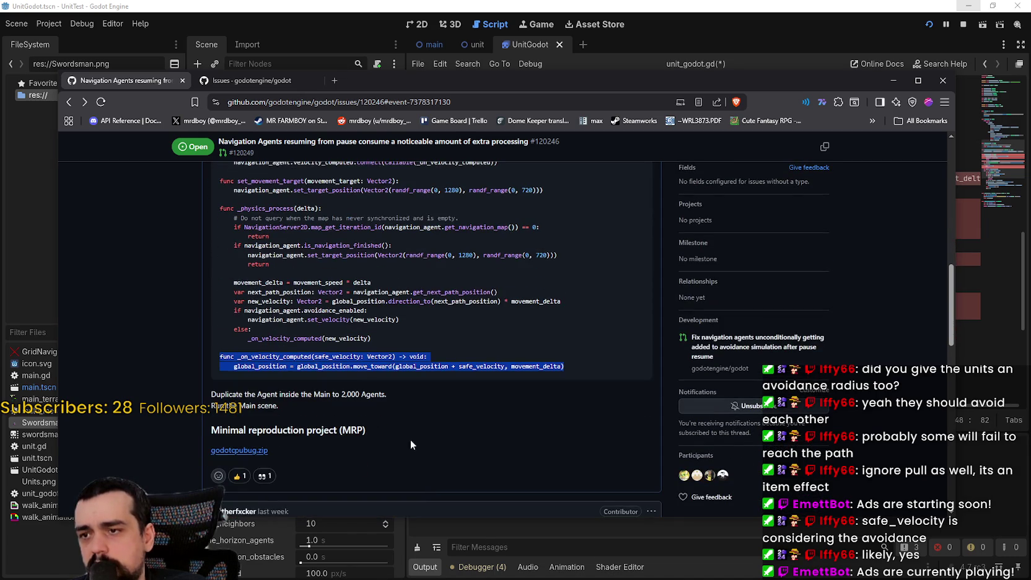
{"action": "key", "text": "alt+Tab"}
- Swap movement_delta for walk_speed on line 48, add the closing parenthesis, and save
{"action": "double_click", "coordinate": [939, 175]}
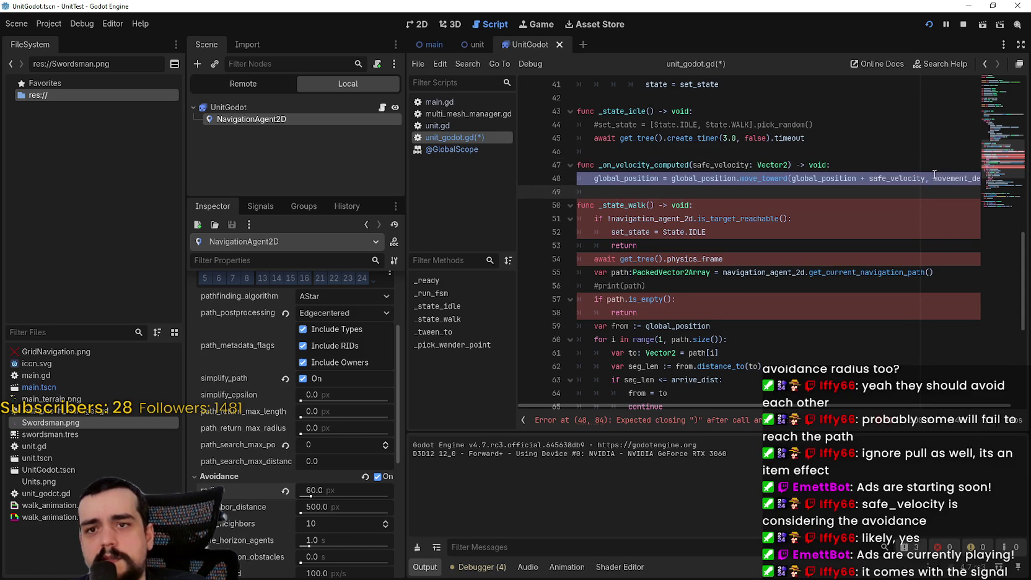
{"action": "type", "text": "walk_speed"}
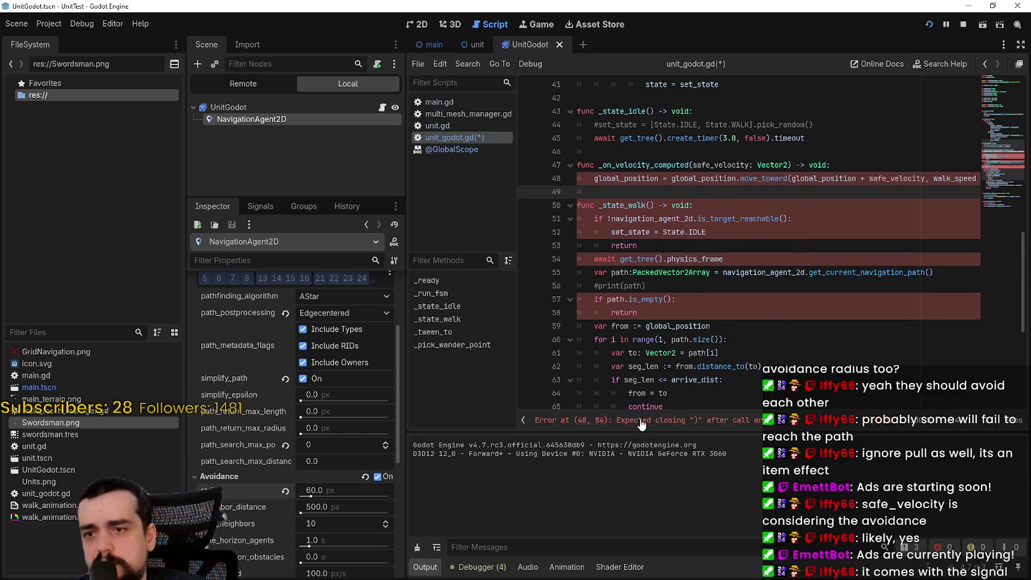
{"action": "scroll", "coordinate": [766, 238], "scroll_direction": "up", "scroll_amount": 2}
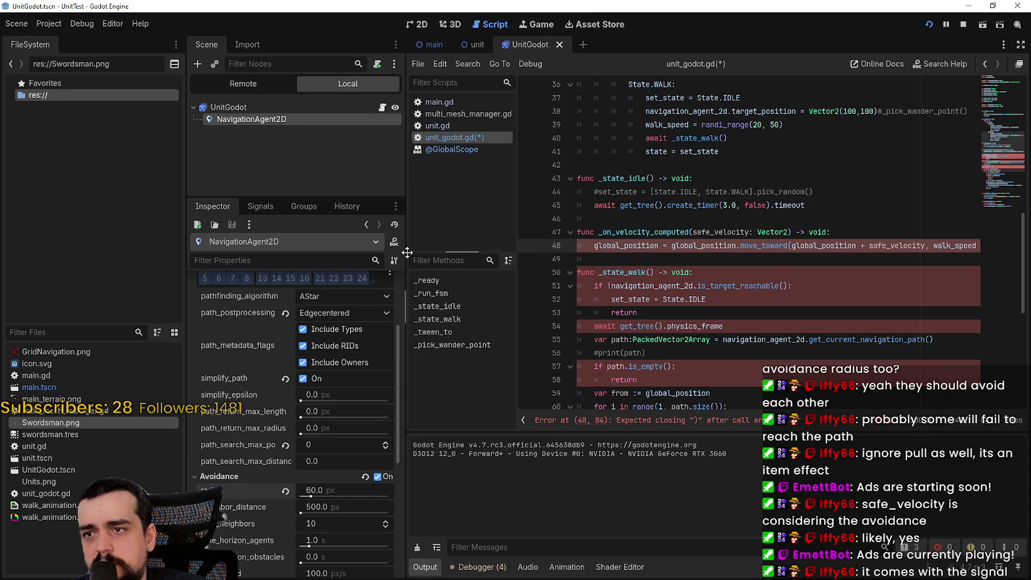
{"action": "left_click_drag", "start_coordinate": [407, 252], "coordinate": [246, 253]}
{"action": "type", "text": ")"}
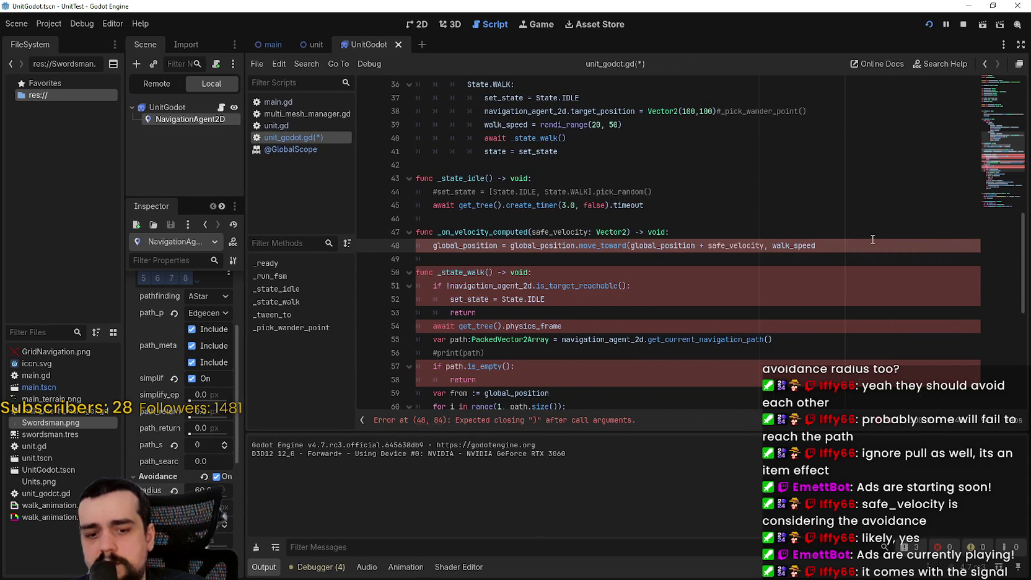
{"action": "key", "text": "ctrl+s"}
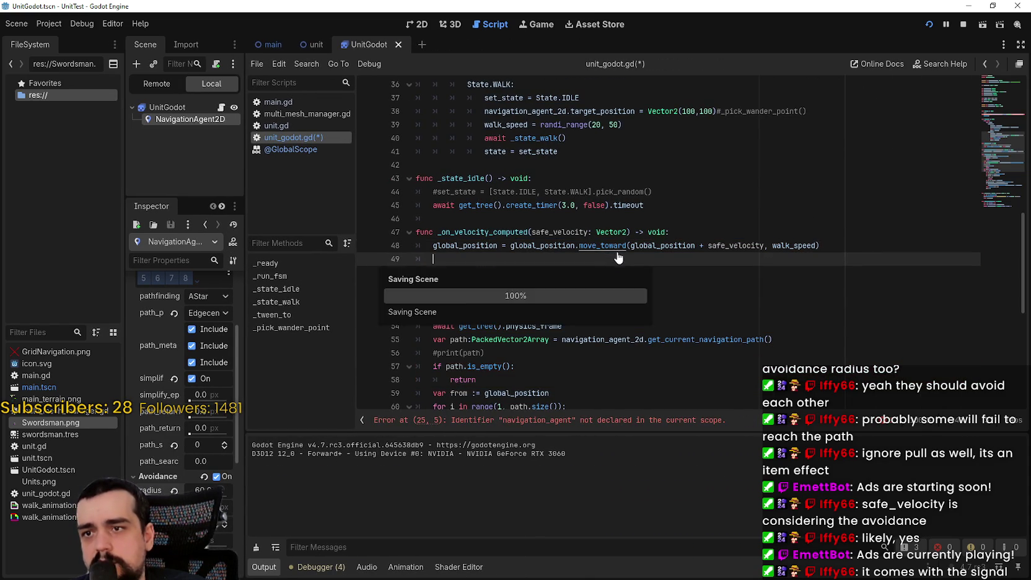
- Change line 25's navigation_agent to navigation_agent_2d, save, and run the game
{"action": "left_click_drag", "start_coordinate": [477, 259], "coordinate": [380, 251]}
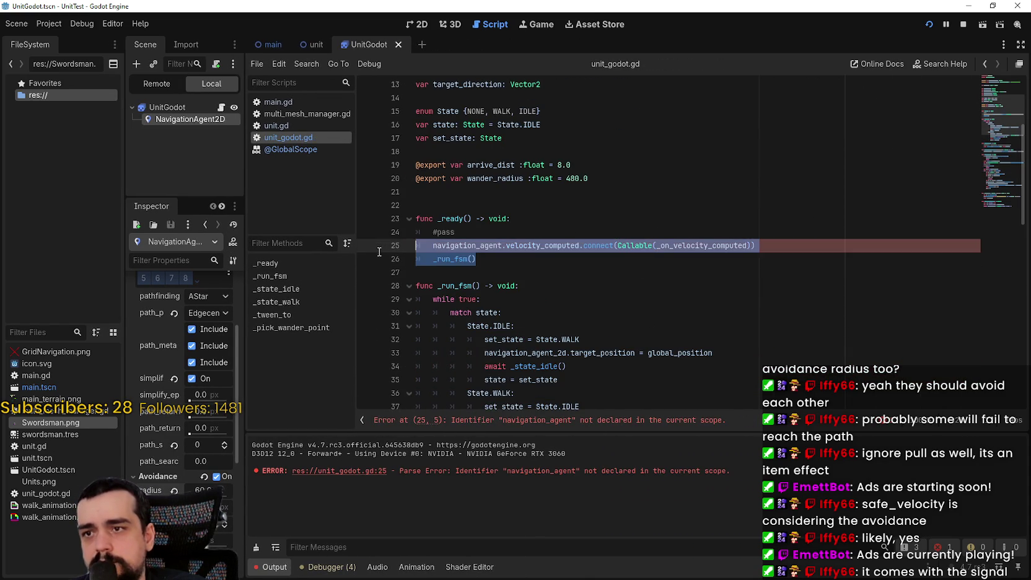
{"action": "scroll", "coordinate": [504, 132], "scroll_direction": "up", "scroll_amount": 5}
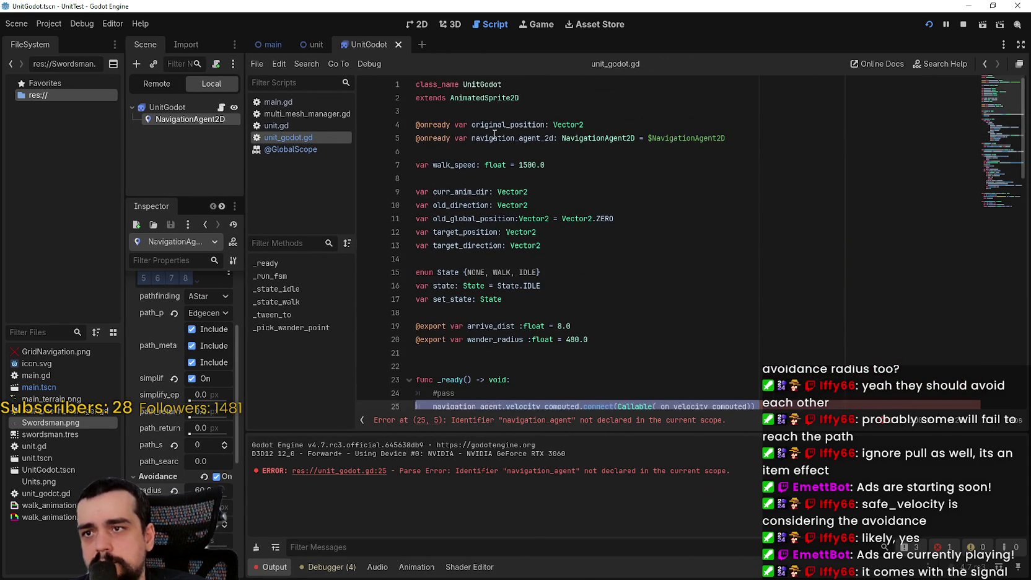
{"action": "double_click", "coordinate": [512, 138]}
{"action": "scroll", "coordinate": [524, 270], "scroll_direction": "down", "scroll_amount": 2}
{"action": "double_click", "coordinate": [462, 326]}
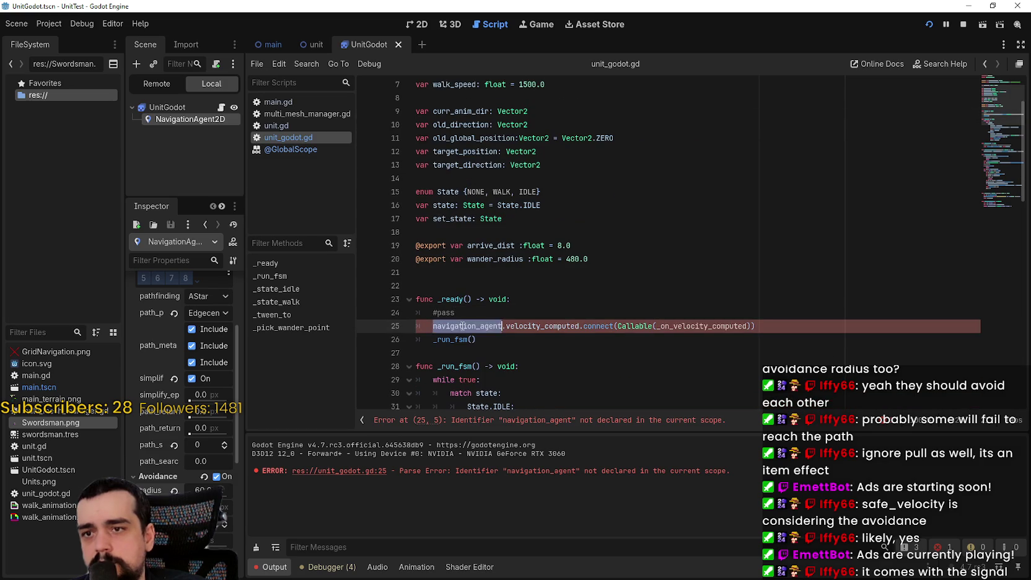
{"action": "key", "text": "ctrl+v"}
{"action": "left_click", "coordinate": [646, 286]}
{"action": "key", "text": "ctrl+s"}
{"action": "left_click", "coordinate": [941, 22]}
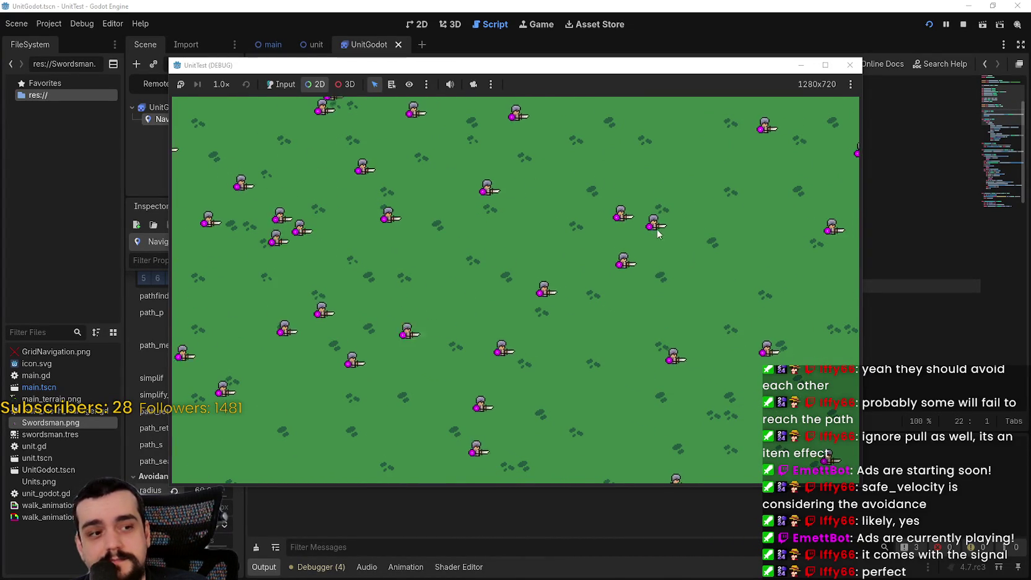
- Move the running game window up and right to watch the crowd wander with avoidance
{"action": "left_click_drag", "start_coordinate": [494, 65], "coordinate": [552, 26]}
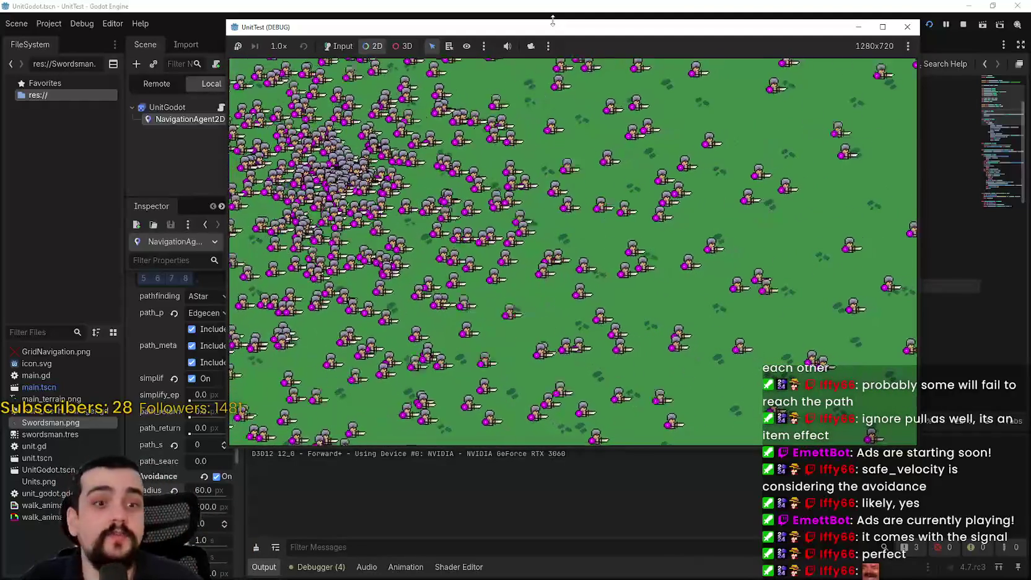
- Set the NavigationAgent2D avoidance radius to 10, then run and stop the game to retest
{"action": "left_click", "coordinate": [961, 27]}
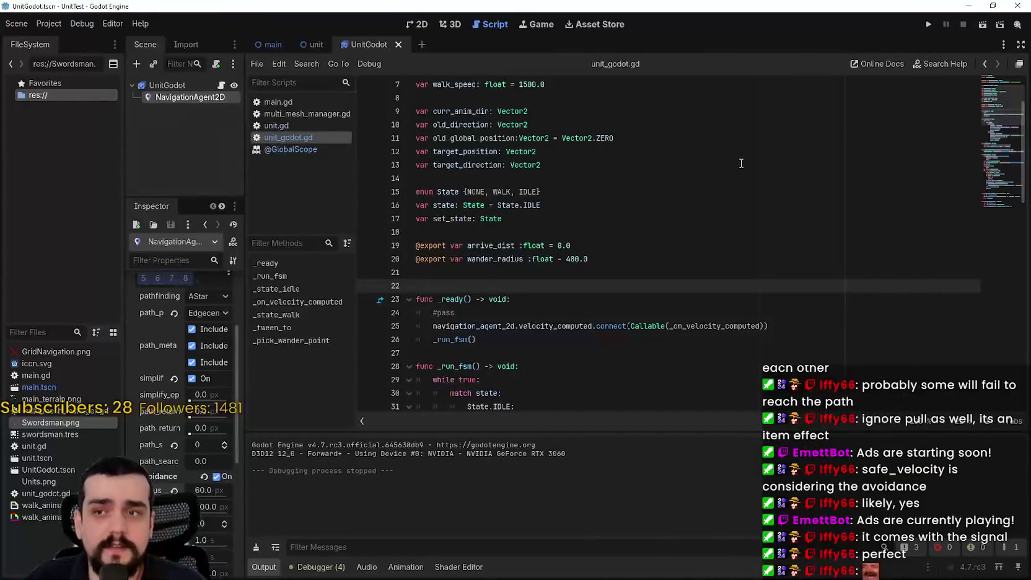
{"action": "left_click", "coordinate": [496, 232]}
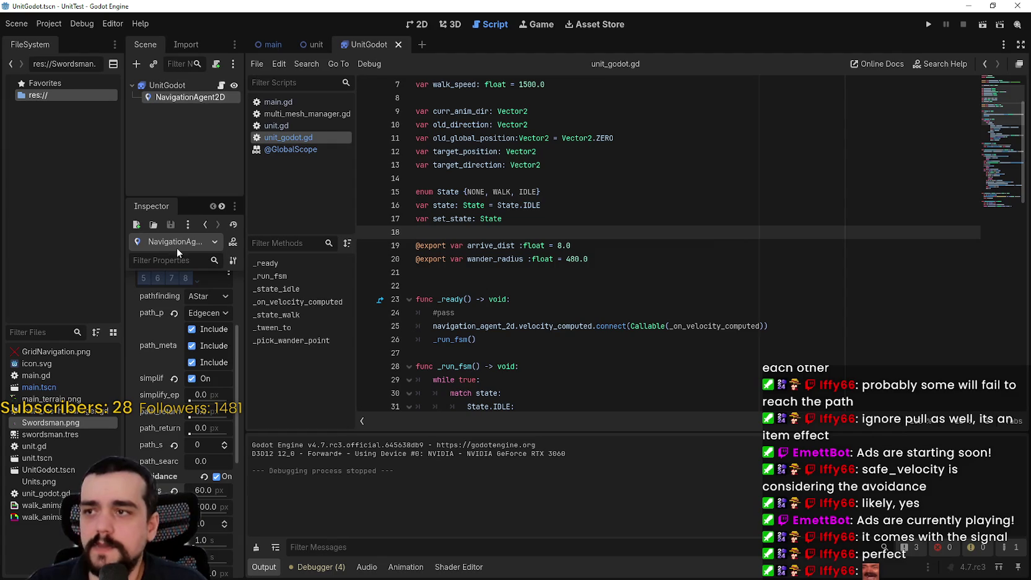
{"action": "left_click_drag", "start_coordinate": [242, 471], "coordinate": [442, 471]}
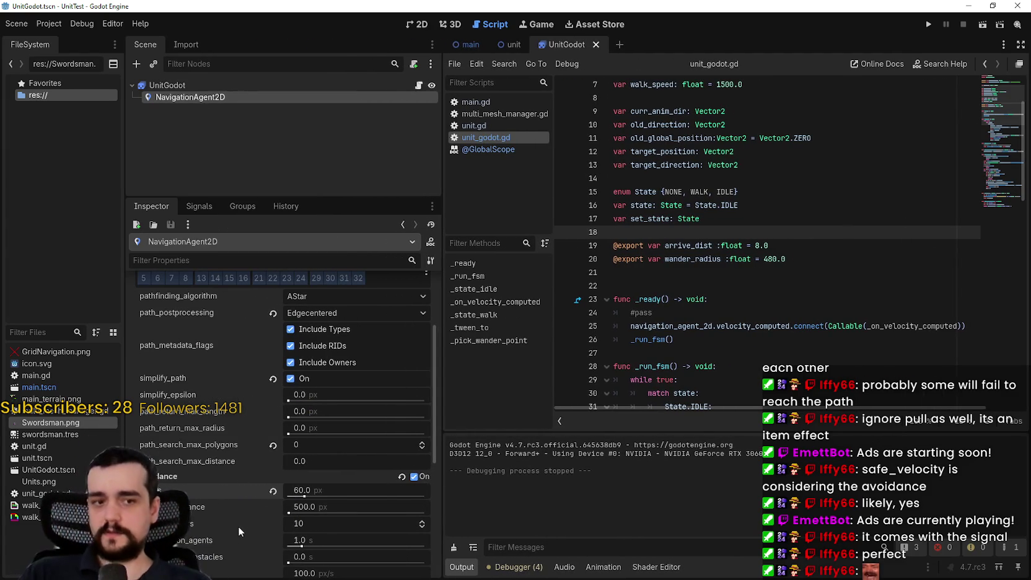
{"action": "mouse_move", "coordinate": [217, 539]}
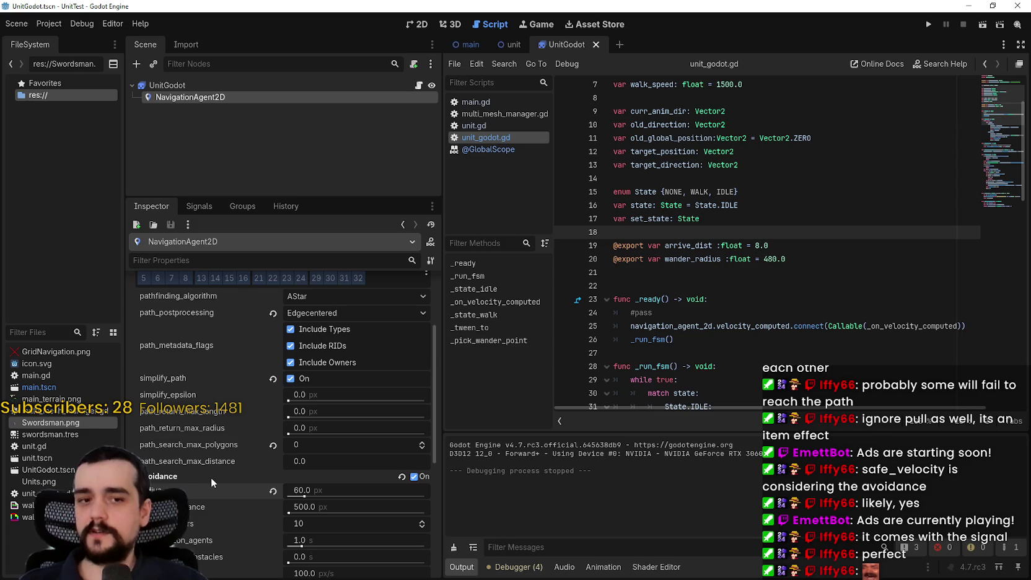
{"action": "left_click", "coordinate": [302, 490]}
{"action": "type", "text": "10"}
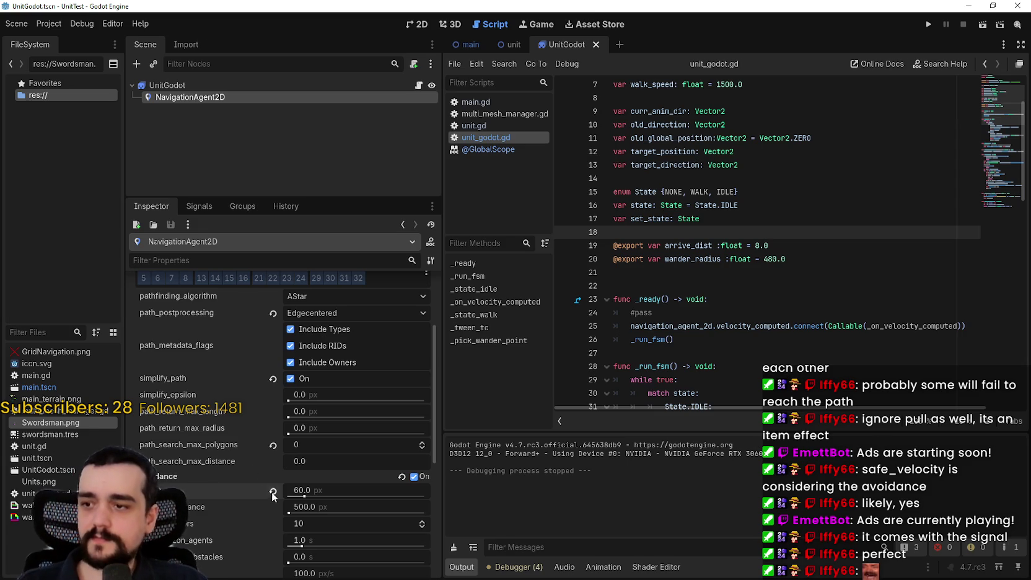
{"action": "key", "text": "Return"}
{"action": "left_click", "coordinate": [930, 23]}
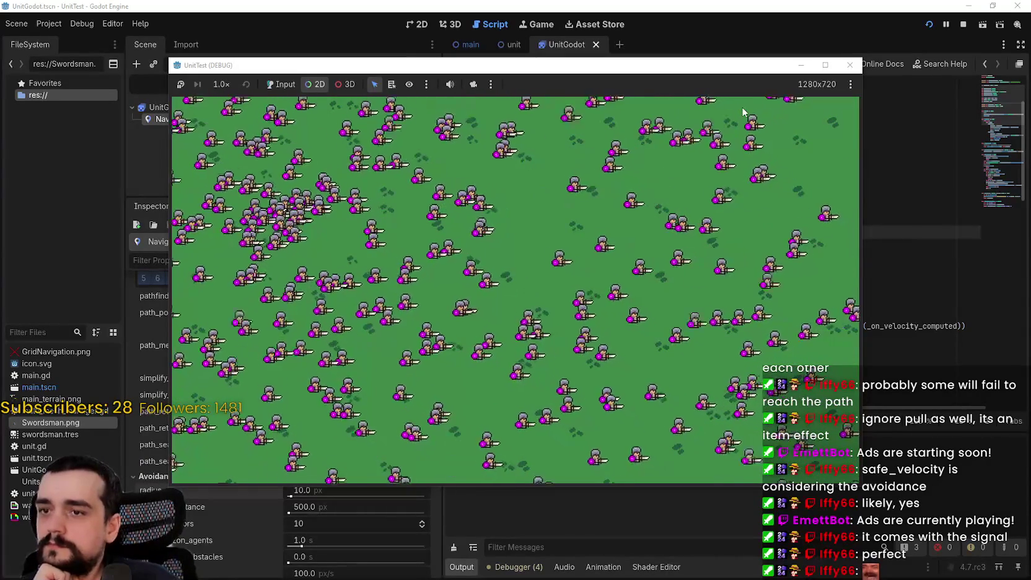
{"action": "left_click", "coordinate": [959, 23]}
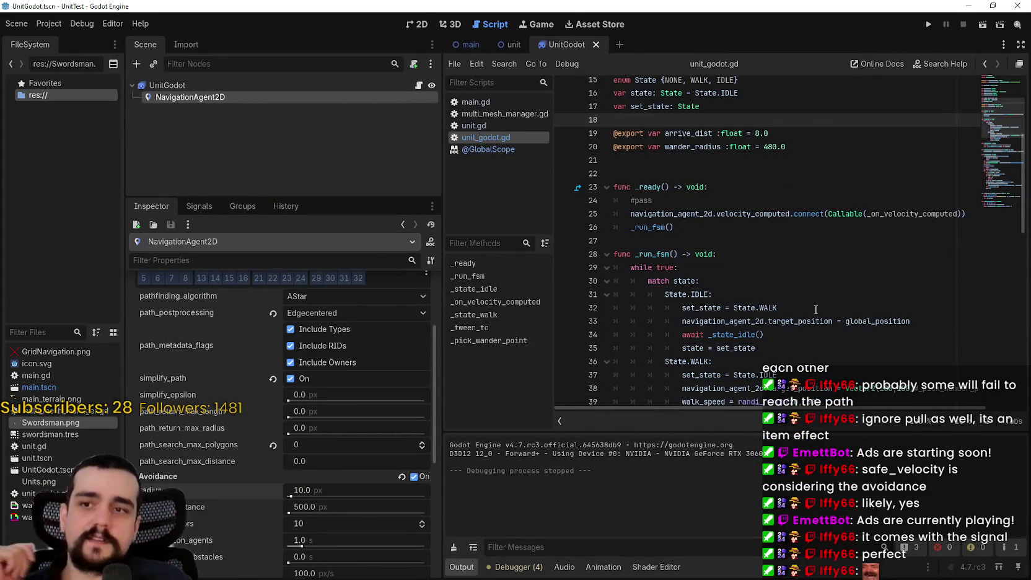
- Widen the script editor and review how move_toward and the randomization use walk_speed
{"action": "left_click", "coordinate": [896, 213]}
{"action": "scroll", "coordinate": [737, 233], "scroll_direction": "down", "scroll_amount": 15}
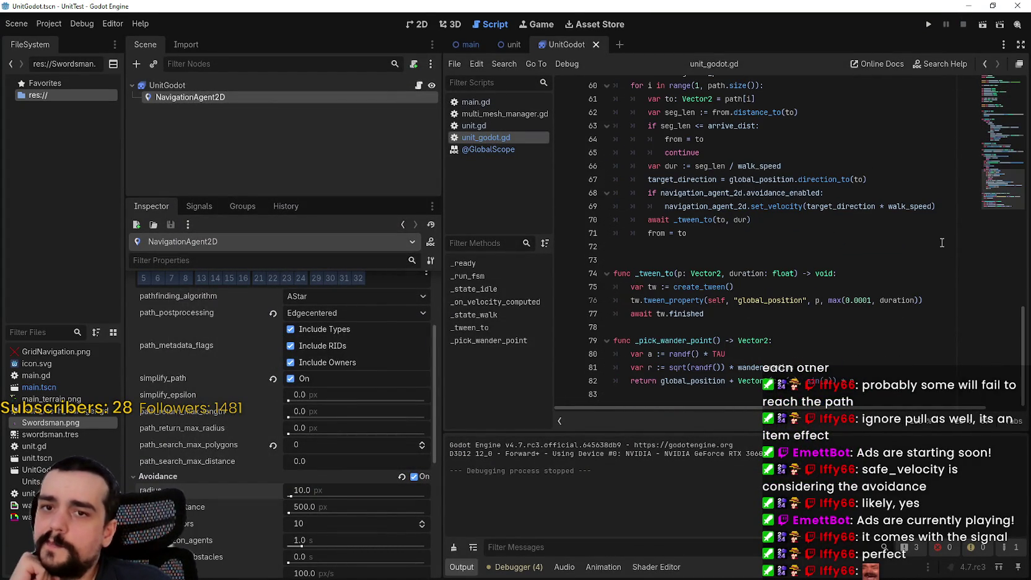
{"action": "scroll", "coordinate": [749, 285], "scroll_direction": "up", "scroll_amount": 3}
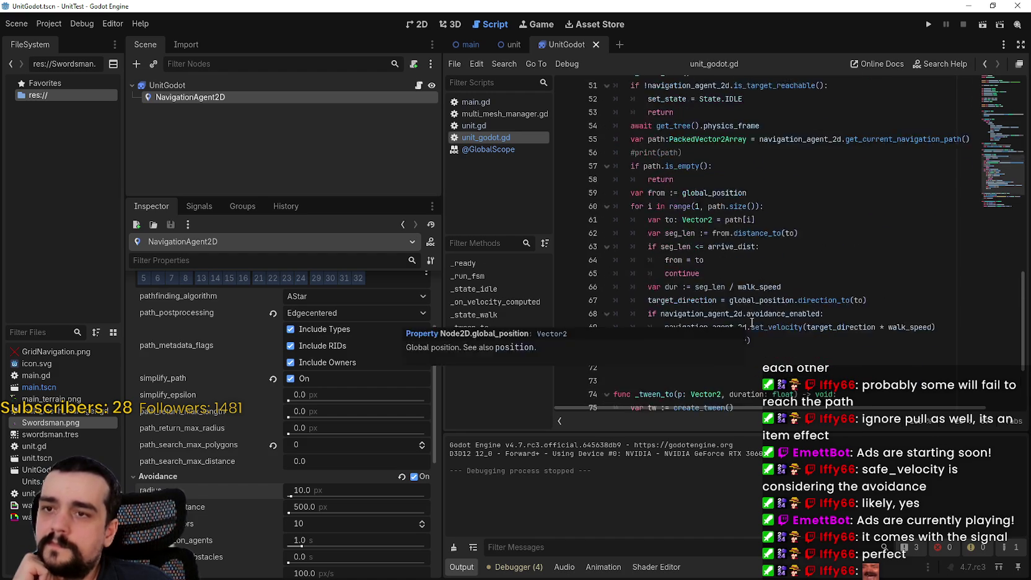
{"action": "scroll", "coordinate": [749, 245], "scroll_direction": "down", "scroll_amount": 3}
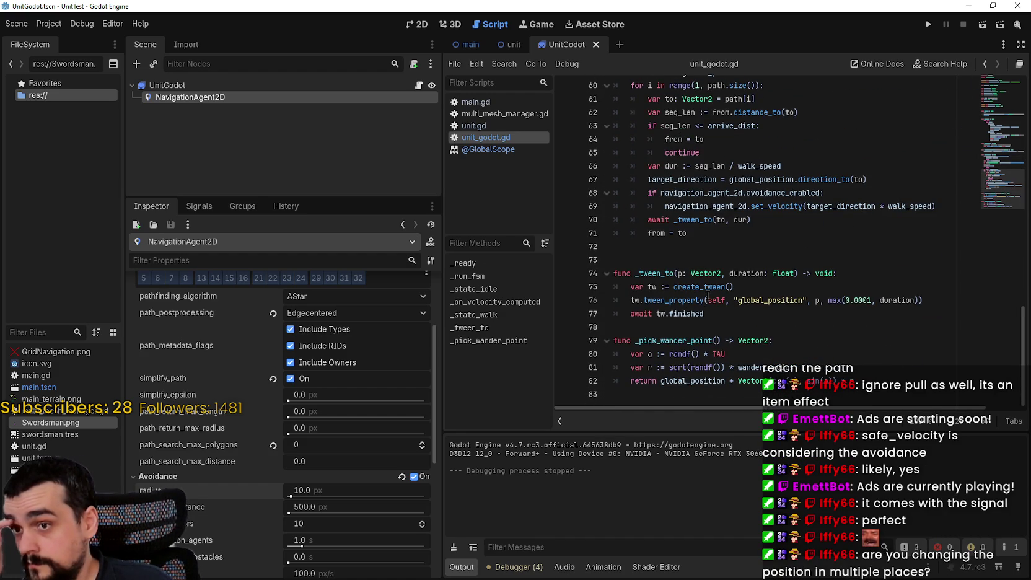
{"action": "scroll", "coordinate": [708, 295], "scroll_direction": "up", "scroll_amount": 6}
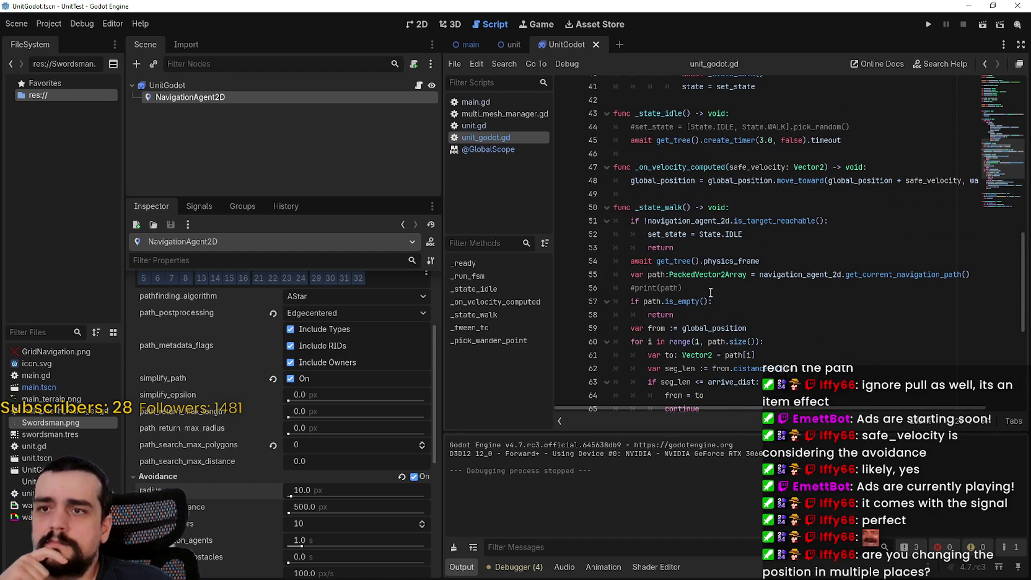
{"action": "mouse_move", "coordinate": [440, 172]}
{"action": "left_mouse_down"}
{"action": "mouse_move", "coordinate": [304, 167]}
{"action": "mouse_move", "coordinate": [324, 171]}
{"action": "left_mouse_up"}
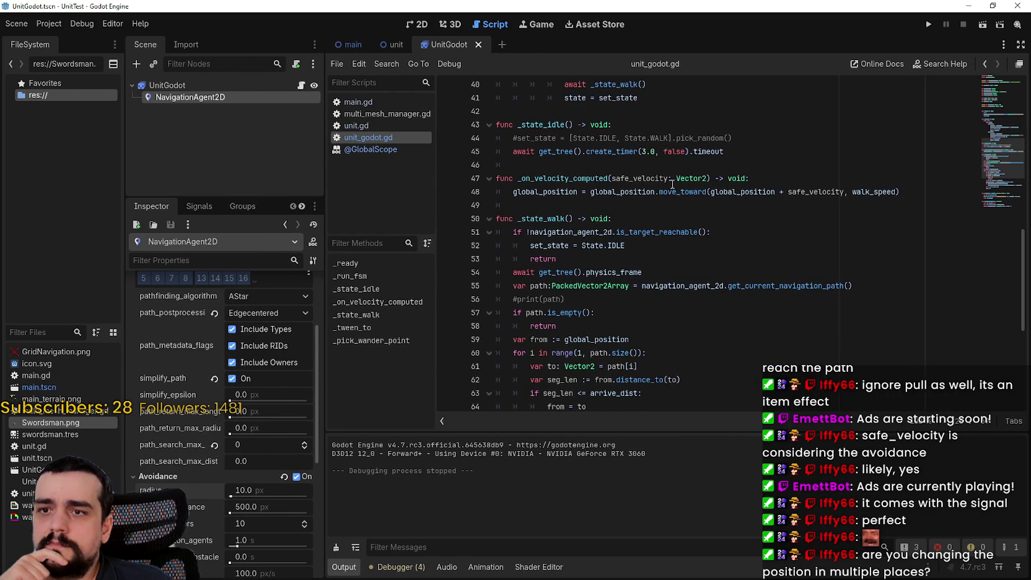
{"action": "mouse_move", "coordinate": [675, 189]}
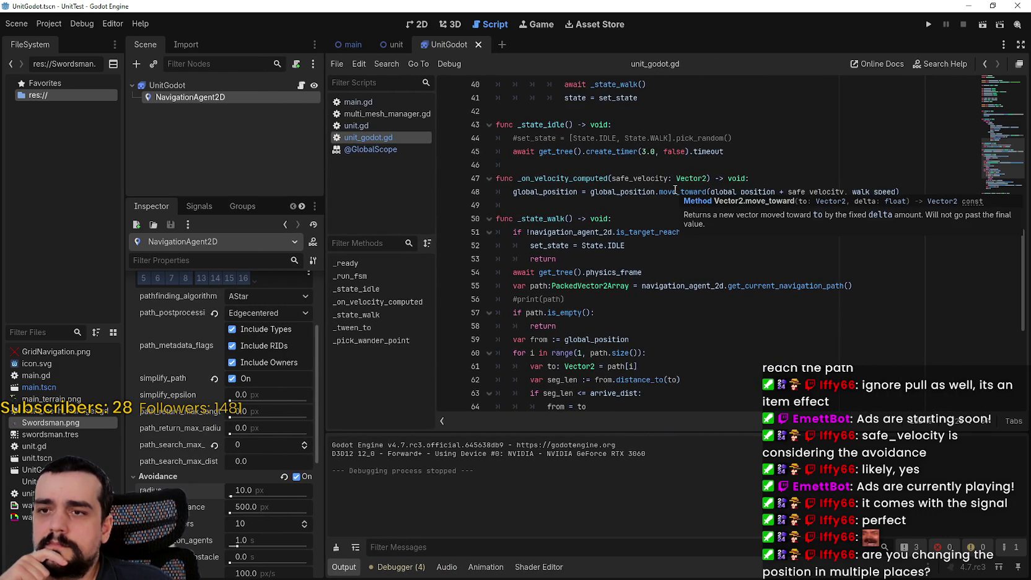
{"action": "double_click", "coordinate": [895, 191]}
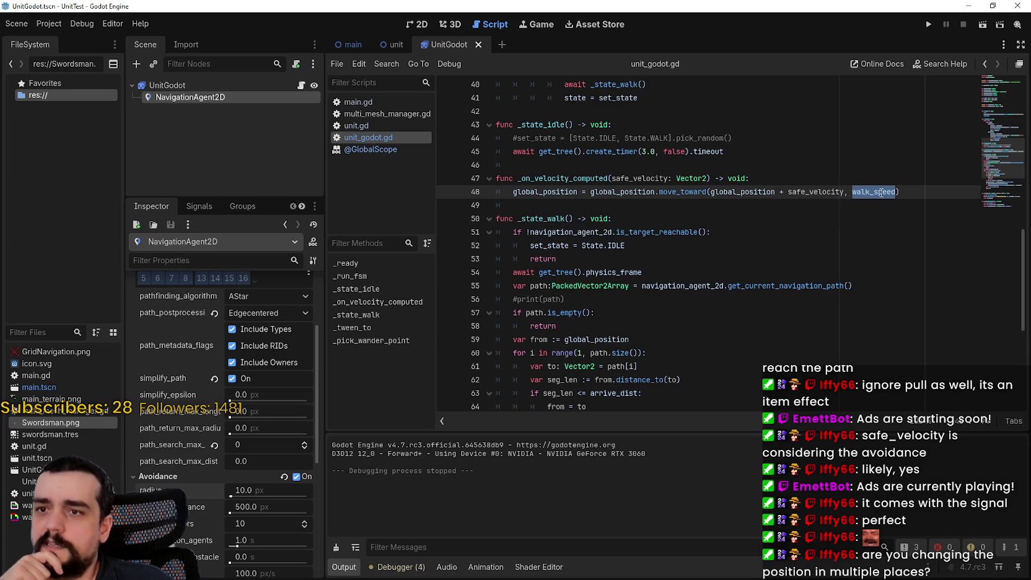
{"action": "mouse_move", "coordinate": [885, 193]}
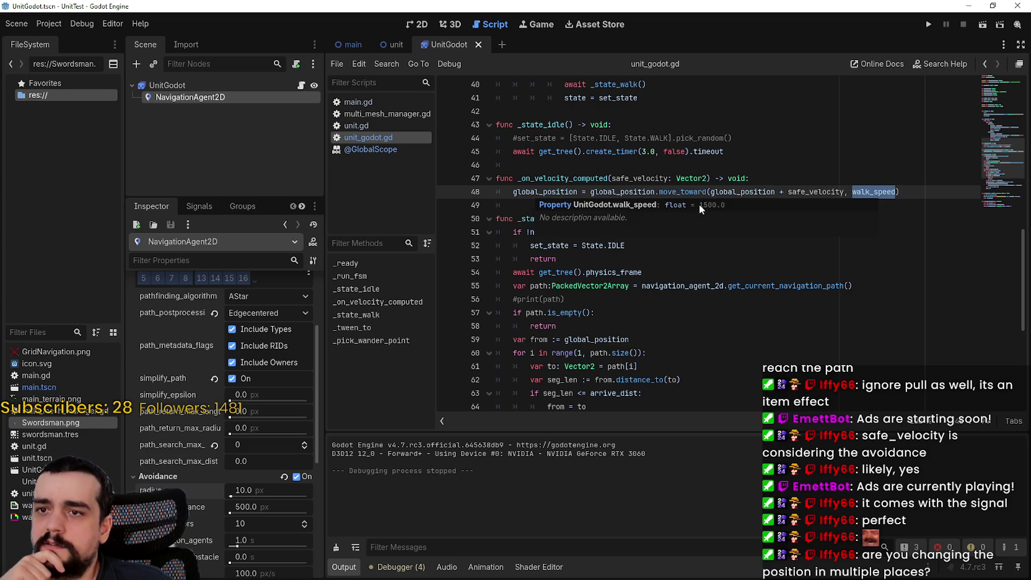
{"action": "scroll", "coordinate": [732, 200], "scroll_direction": "up", "scroll_amount": 7}
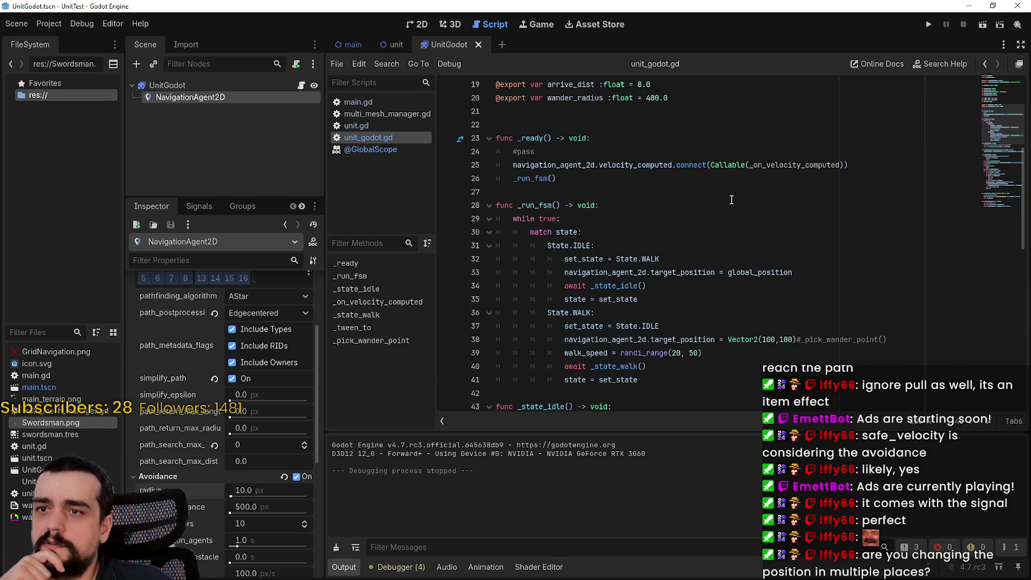
{"action": "scroll", "coordinate": [732, 200], "scroll_direction": "down", "scroll_amount": 4}
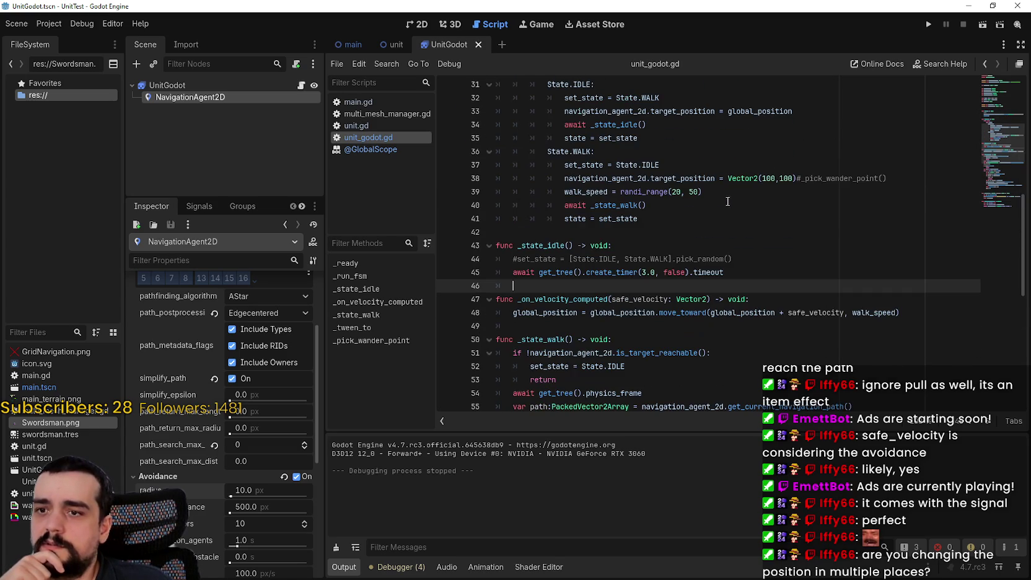
{"action": "double_click", "coordinate": [589, 193]}
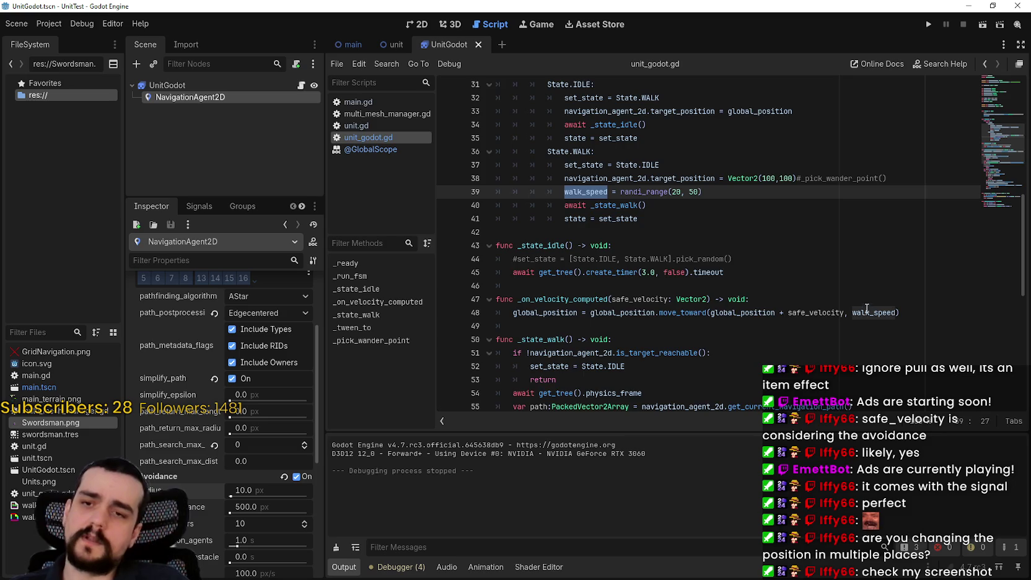
{"action": "scroll", "coordinate": [730, 249], "scroll_direction": "up", "scroll_amount": 2}
{"action": "scroll", "coordinate": [589, 245], "scroll_direction": "up", "scroll_amount": 7}
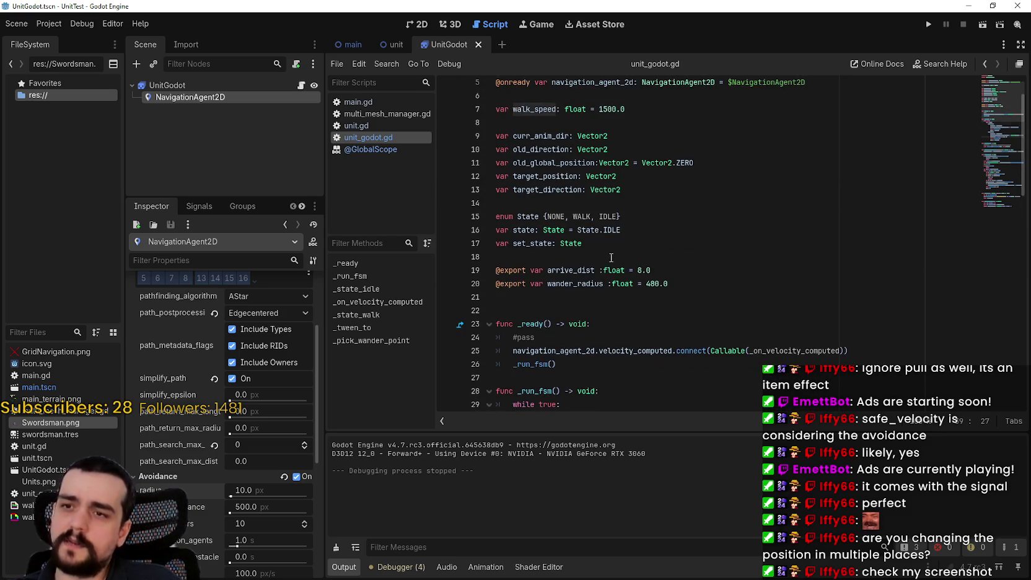
- Change walk_speed's default on line 7 from 1500.0 to 20.0
{"action": "left_click", "coordinate": [687, 285]}
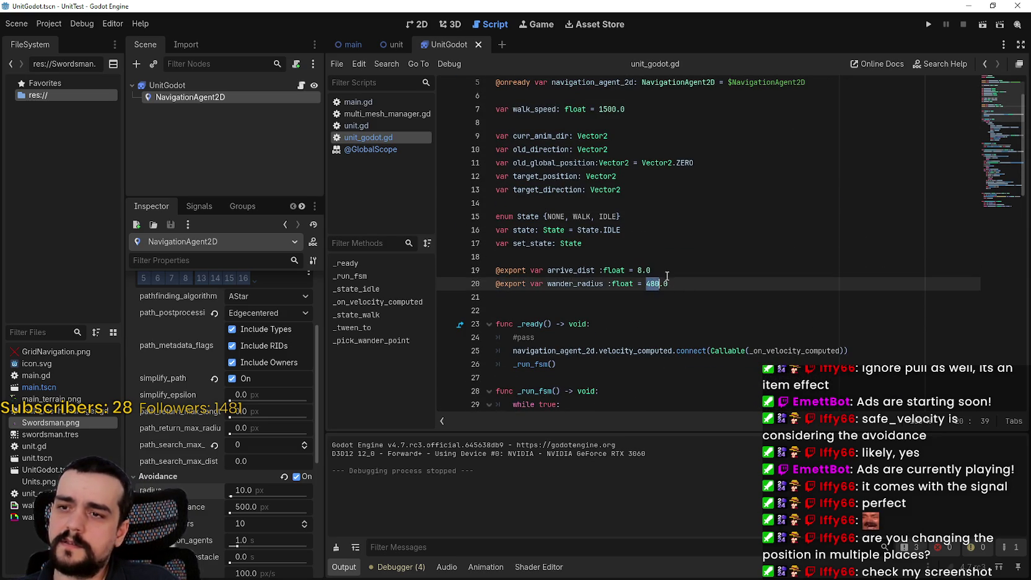
{"action": "left_click", "coordinate": [600, 248]}
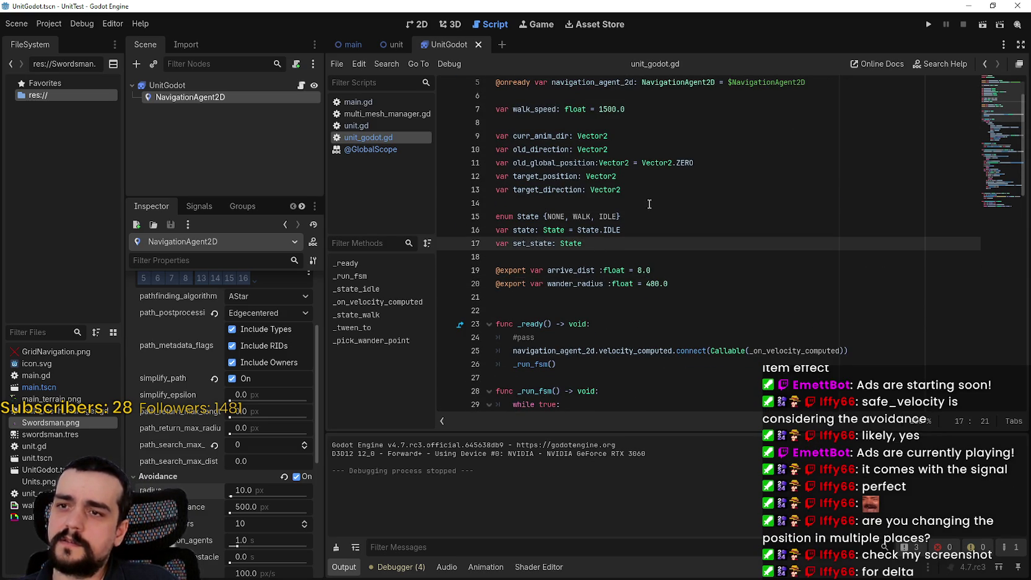
{"action": "scroll", "coordinate": [601, 236], "scroll_direction": "up", "scroll_amount": 2}
{"action": "left_click", "coordinate": [606, 165]}
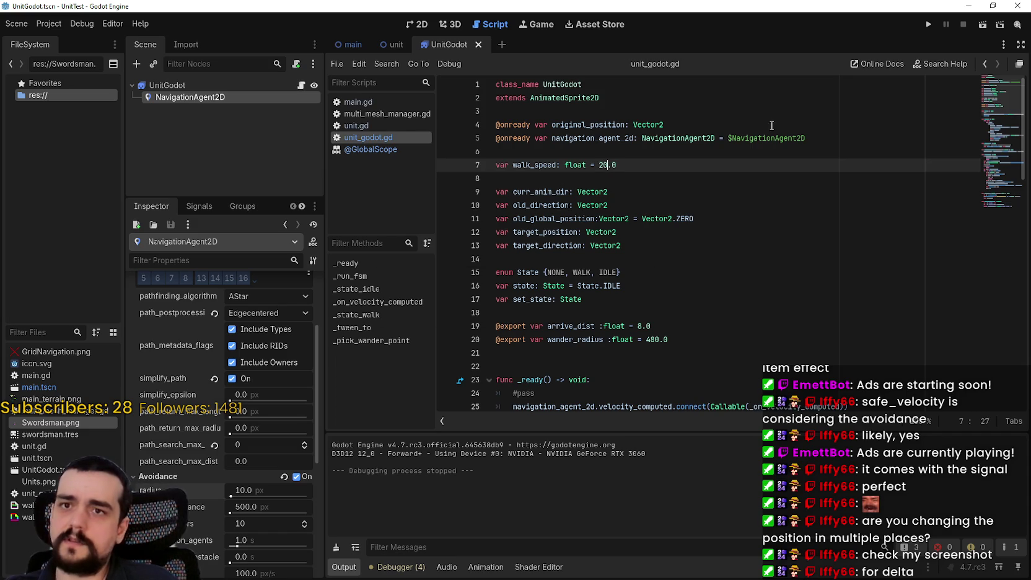
- Run the game to test the wandering crowd, then bring the script back in front
{"action": "left_click", "coordinate": [929, 25]}
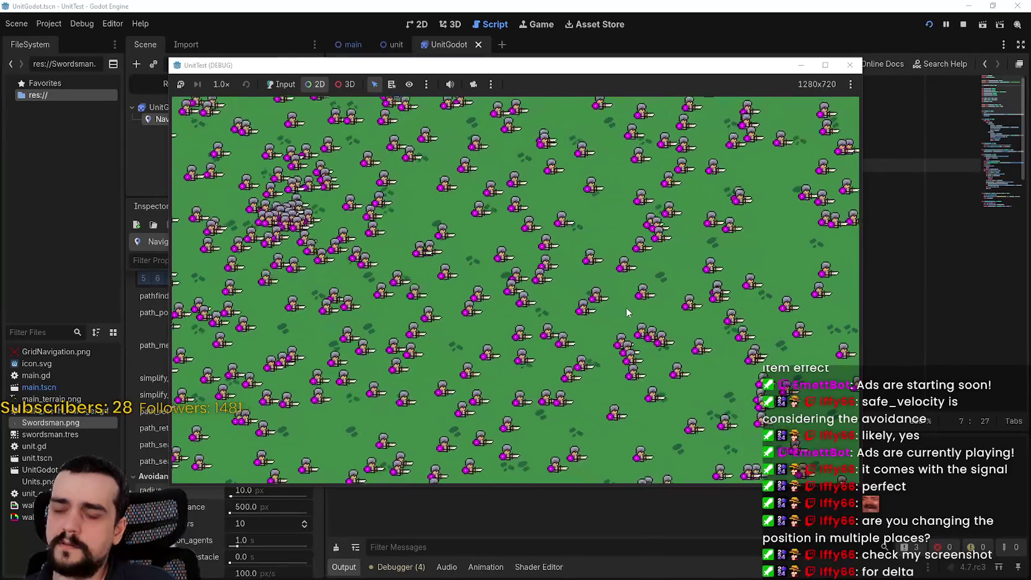
{"action": "left_click", "coordinate": [868, 137]}
{"action": "scroll", "coordinate": [994, 202], "scroll_direction": "down", "scroll_amount": 10}
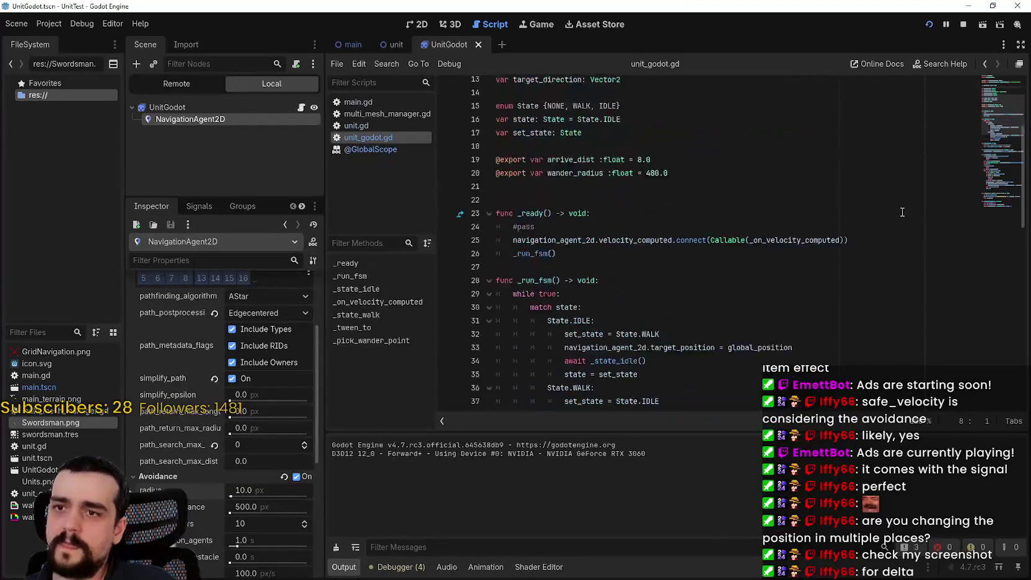
{"action": "scroll", "coordinate": [994, 202], "scroll_direction": "down", "scroll_amount": 7}
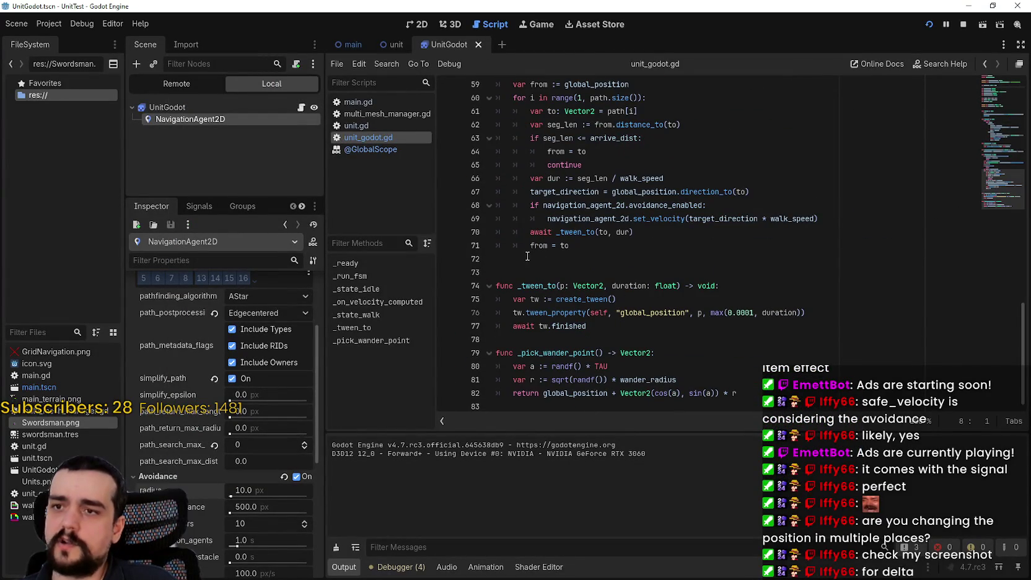
{"action": "scroll", "coordinate": [501, 316], "scroll_direction": "up", "scroll_amount": 7}
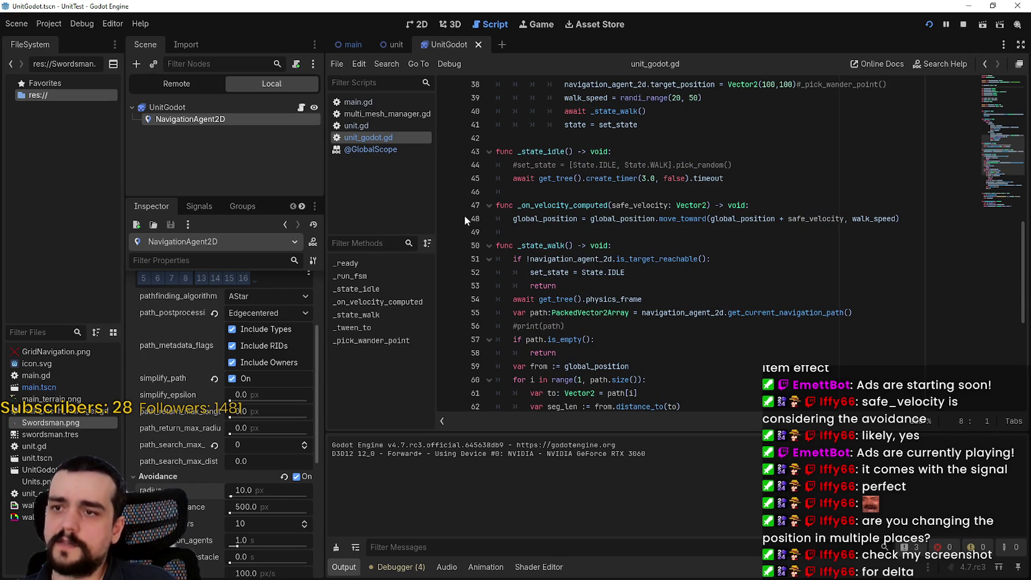
- Add a breakpoint on line 48's move_toward update, continue once, then stop the game
{"action": "left_click", "coordinate": [464, 215]}
{"action": "left_click", "coordinate": [1019, 458]}
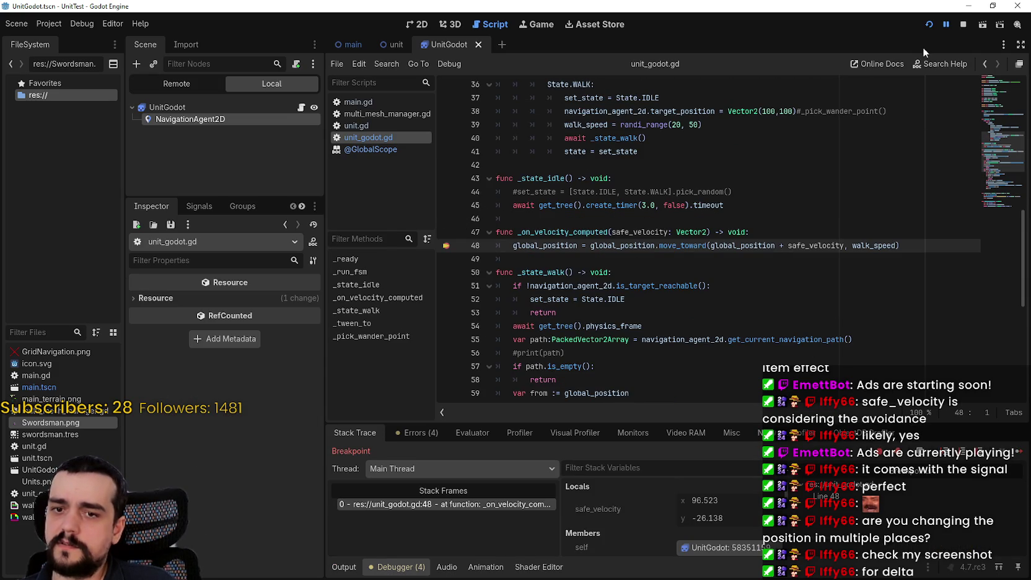
{"action": "left_click", "coordinate": [962, 23]}
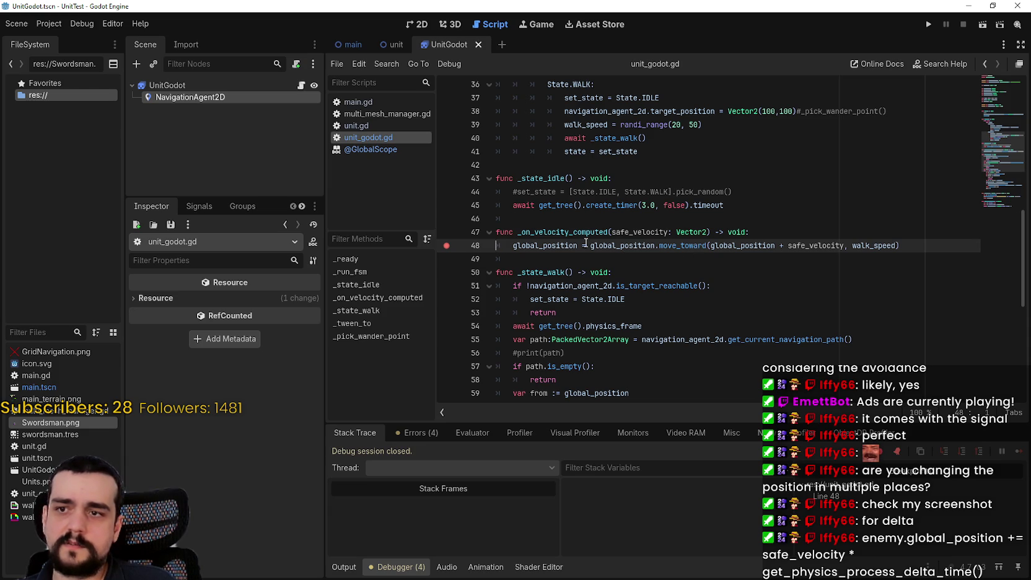
- Change line 48 to global_position += safe_velocity * get_physics_process_delta_time()
{"action": "double_click", "coordinate": [558, 245]}
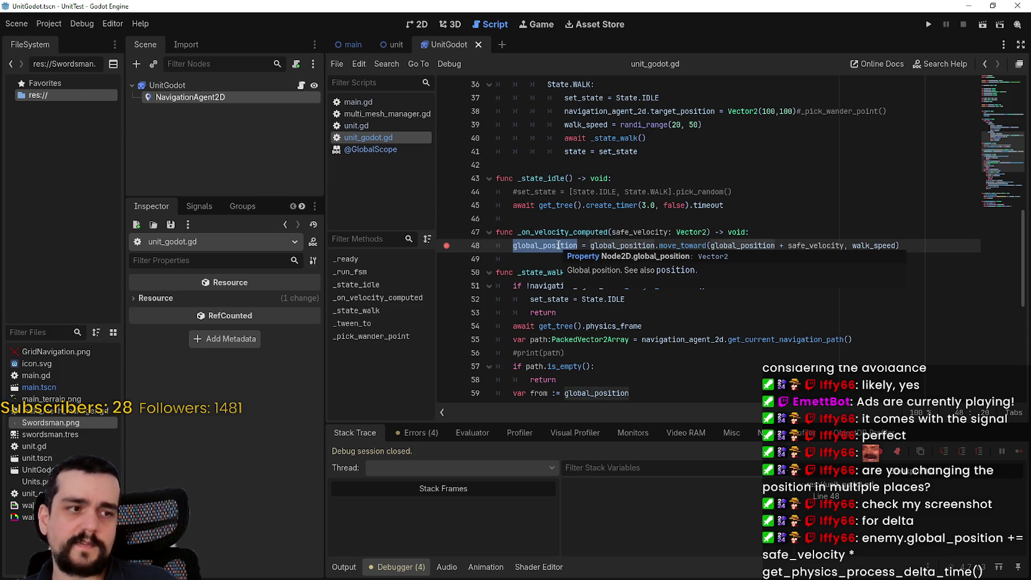
{"action": "left_click", "coordinate": [583, 249]}
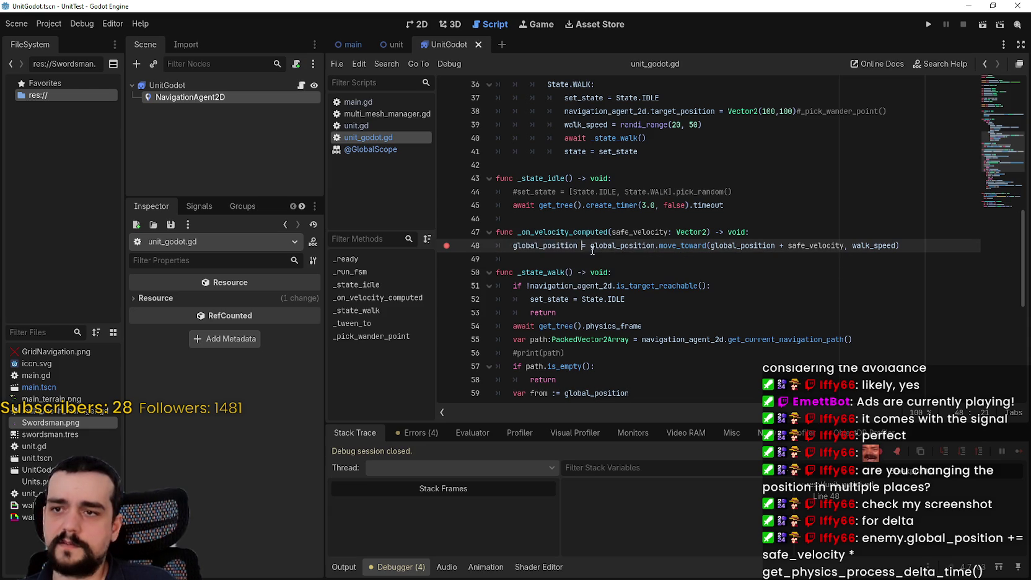
{"action": "type", "text": "+"}
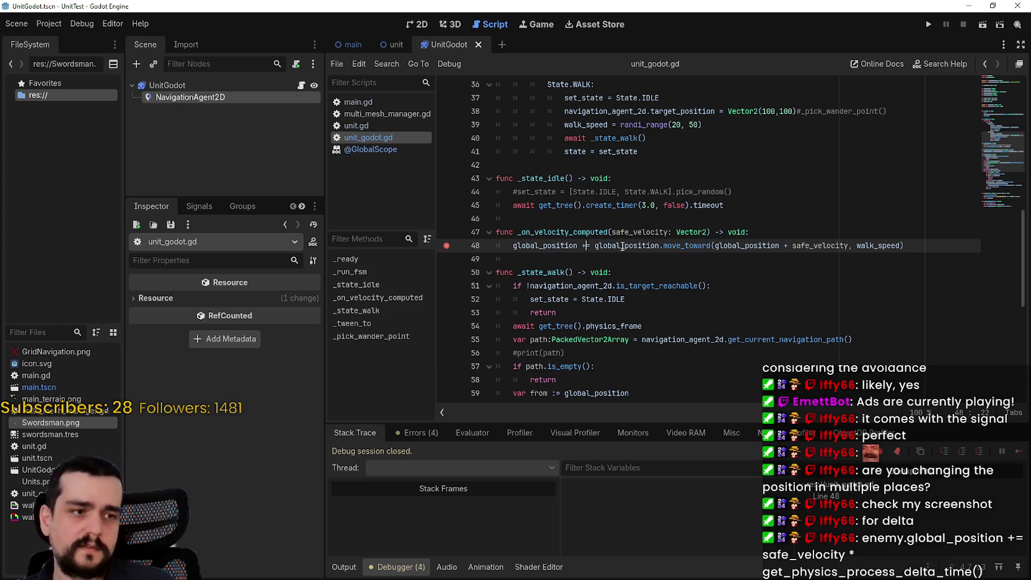
{"action": "left_click", "coordinate": [606, 219]}
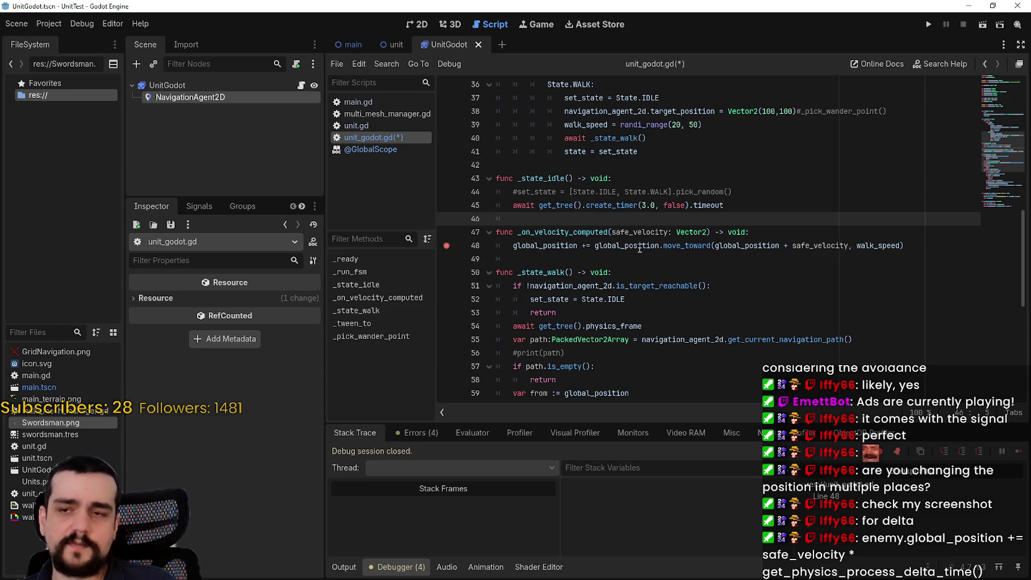
{"action": "left_click", "coordinate": [592, 245]}
{"action": "type", "text": "saf"}
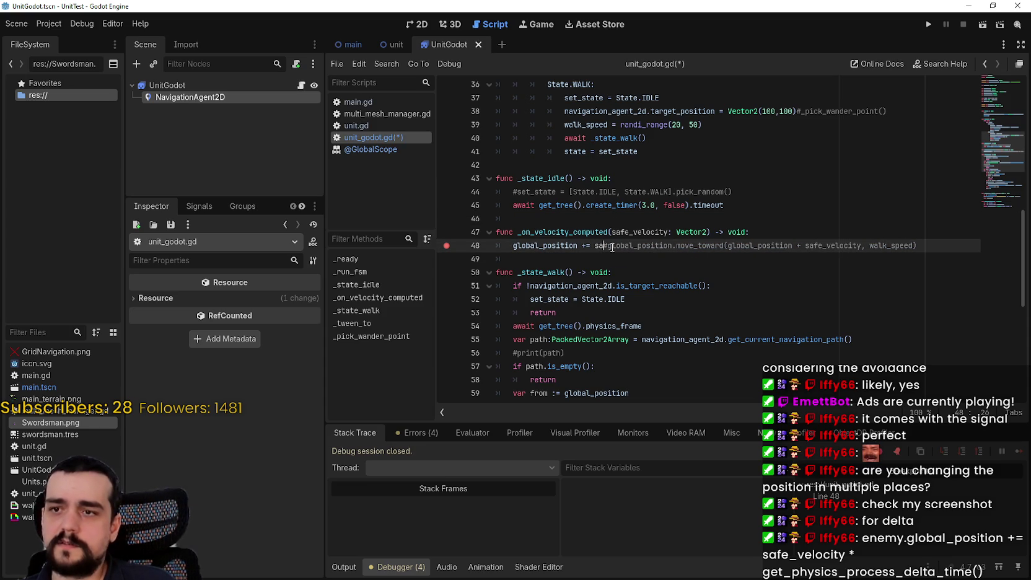
{"action": "type", "text": "e_velo"}
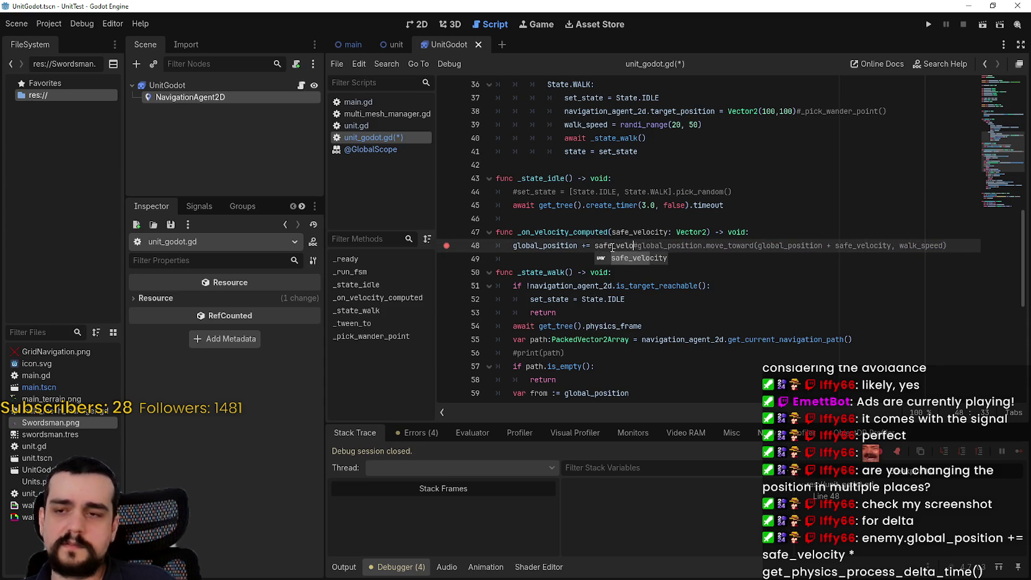
{"action": "key", "text": "Return"}
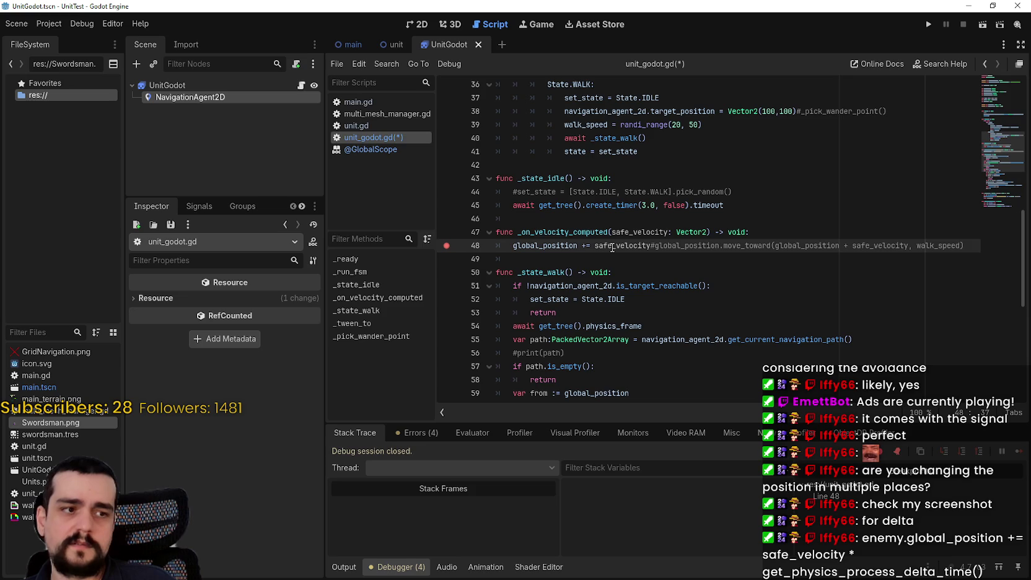
{"action": "type", "text": "* get"}
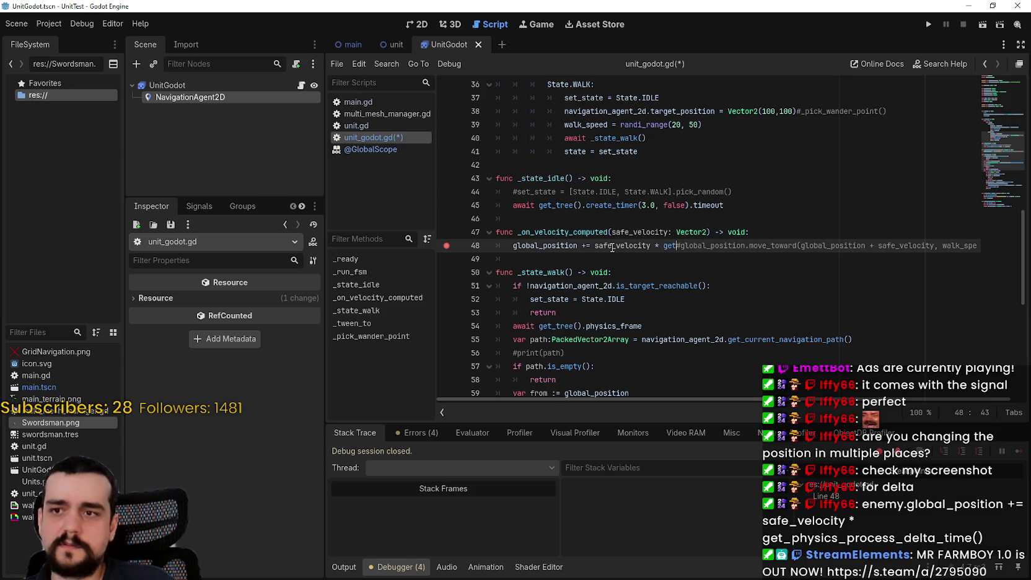
{"action": "type", "text": "_phi"}
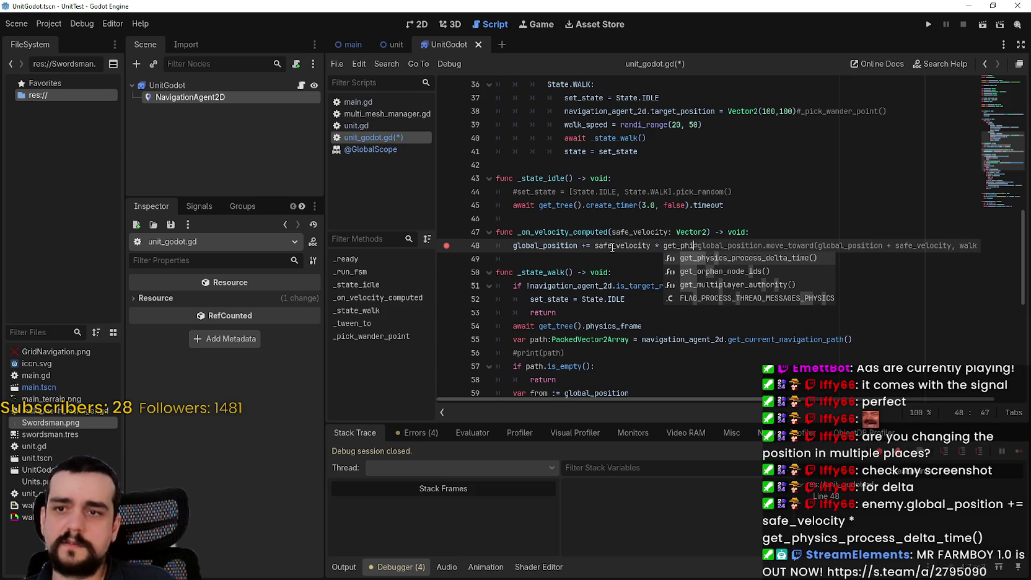
{"action": "key", "text": "Return"}
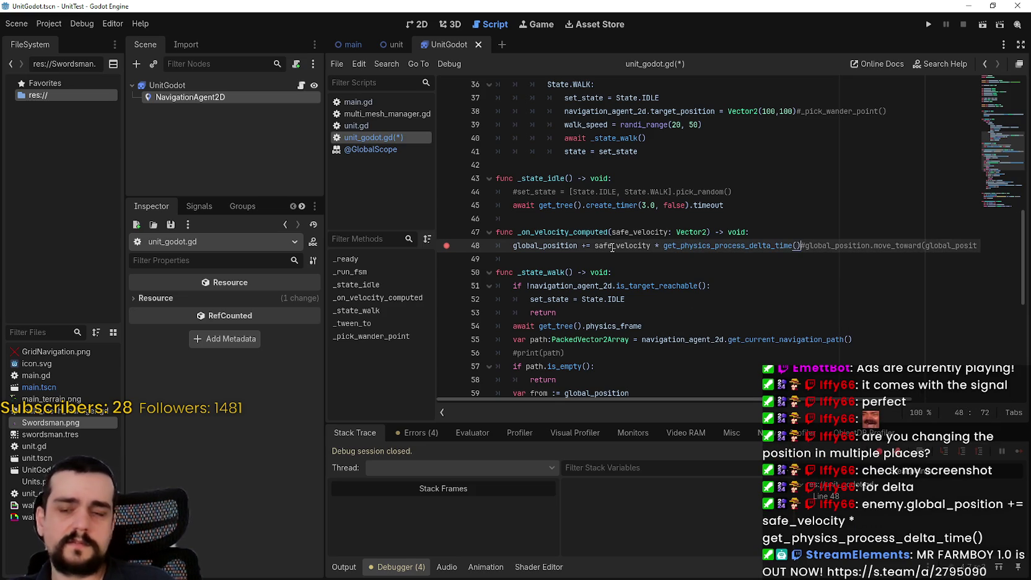
- Save the script and launch the game with the new movement code
{"action": "key", "text": "ctrl+s"}
{"action": "left_click", "coordinate": [602, 261]}
{"action": "left_click", "coordinate": [928, 25]}
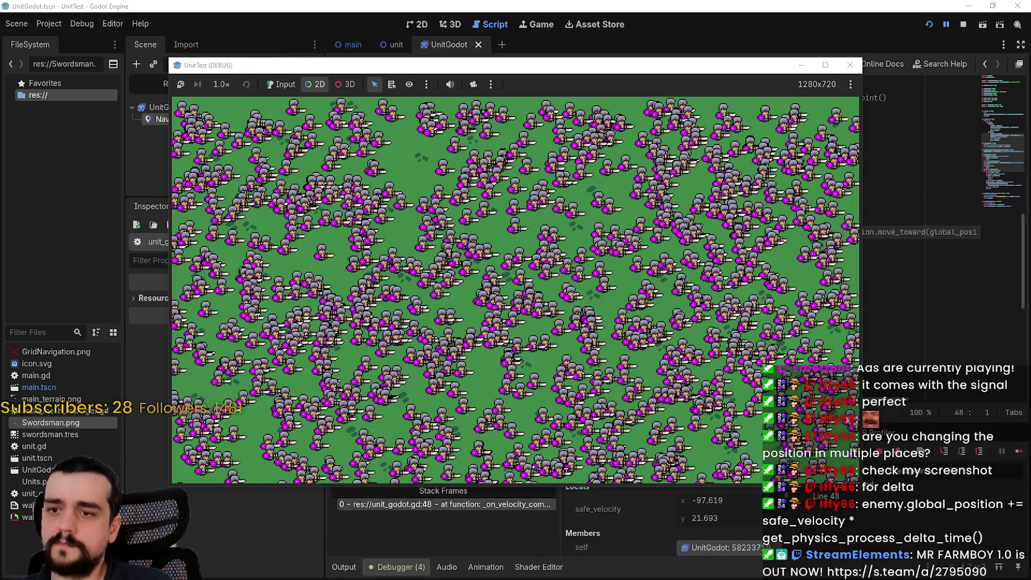
- Continue past the line 48 breakpoint, watch the units pile onto one spot, then stop the game
{"action": "left_click", "coordinate": [901, 301]}
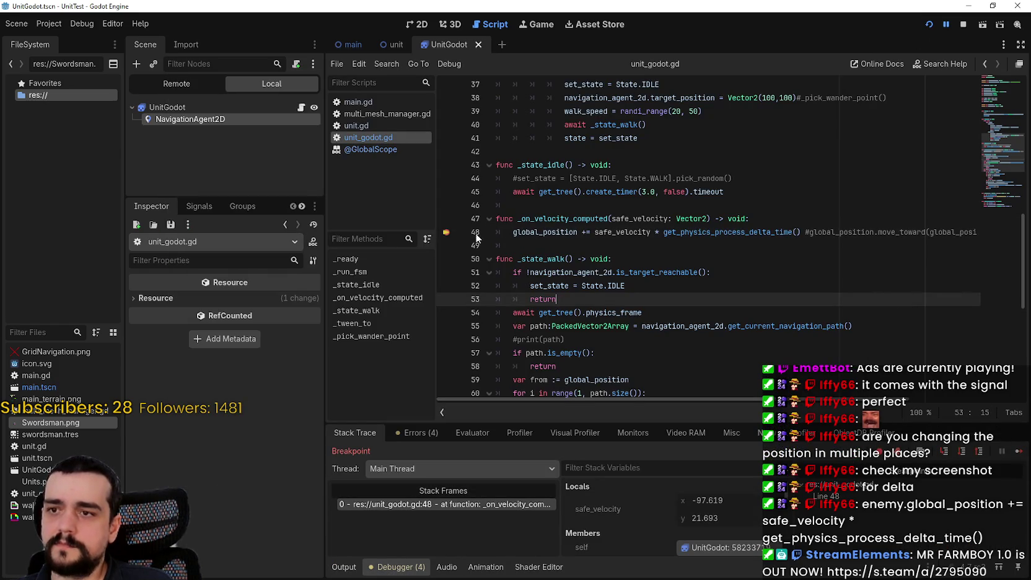
{"action": "left_click", "coordinate": [1020, 452]}
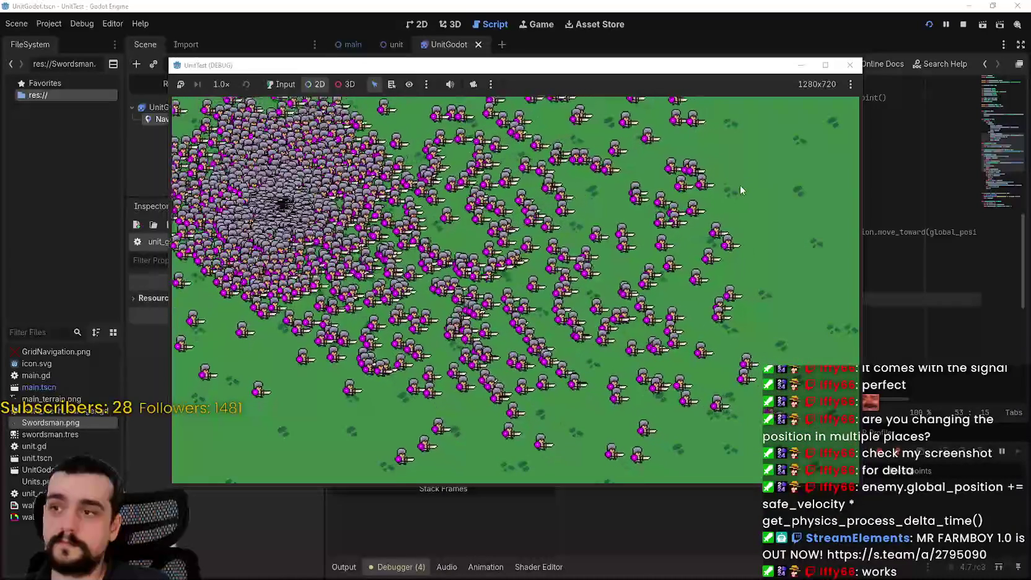
{"action": "left_click", "coordinate": [966, 23]}
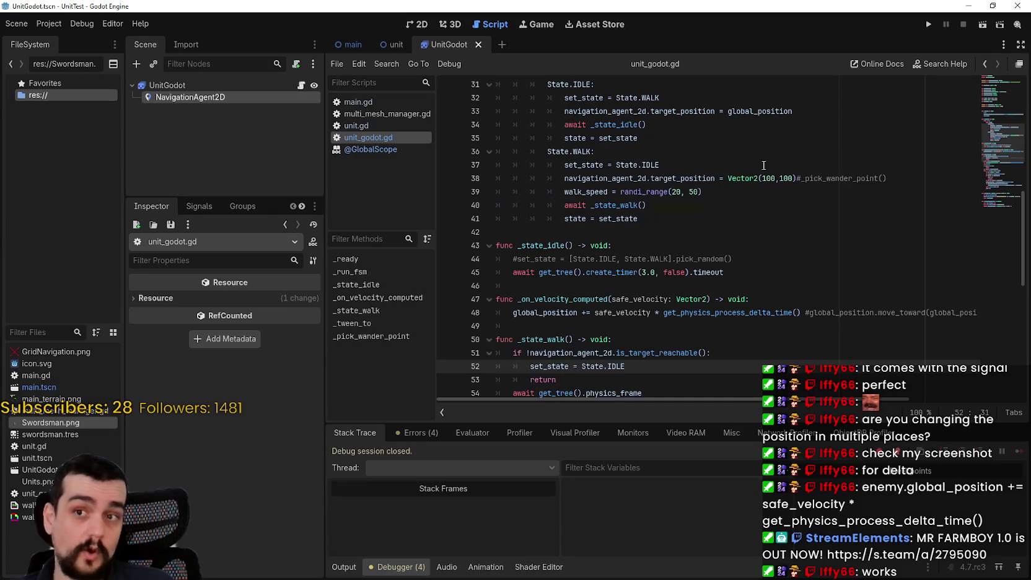
{"action": "left_click", "coordinate": [728, 177]}
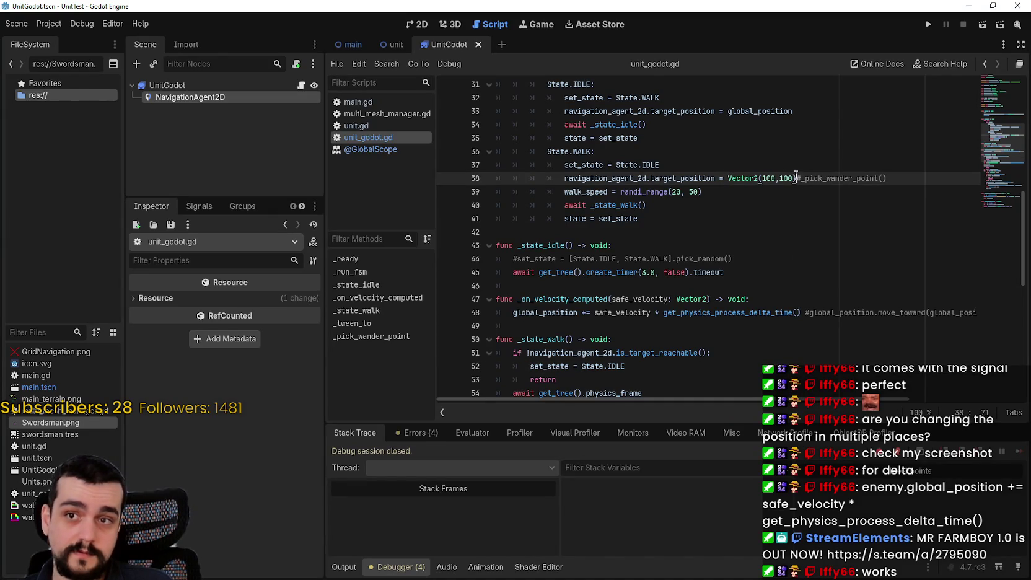
- Delete the fixed Vector2(100,100) target on line 38 so _pick_wander_point() is used, save, and run
{"action": "left_click_drag", "start_coordinate": [798, 179], "coordinate": [723, 181]}
{"action": "key", "text": "BackSpace"}
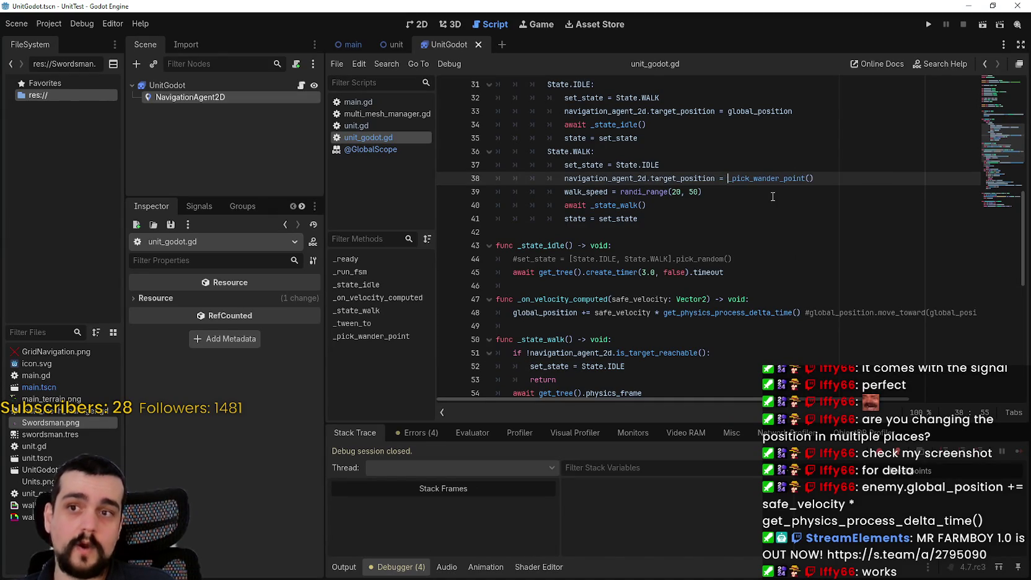
{"action": "key", "text": "ctrl+a"}
{"action": "left_click", "coordinate": [788, 178]}
{"action": "key", "text": "ctrl+s"}
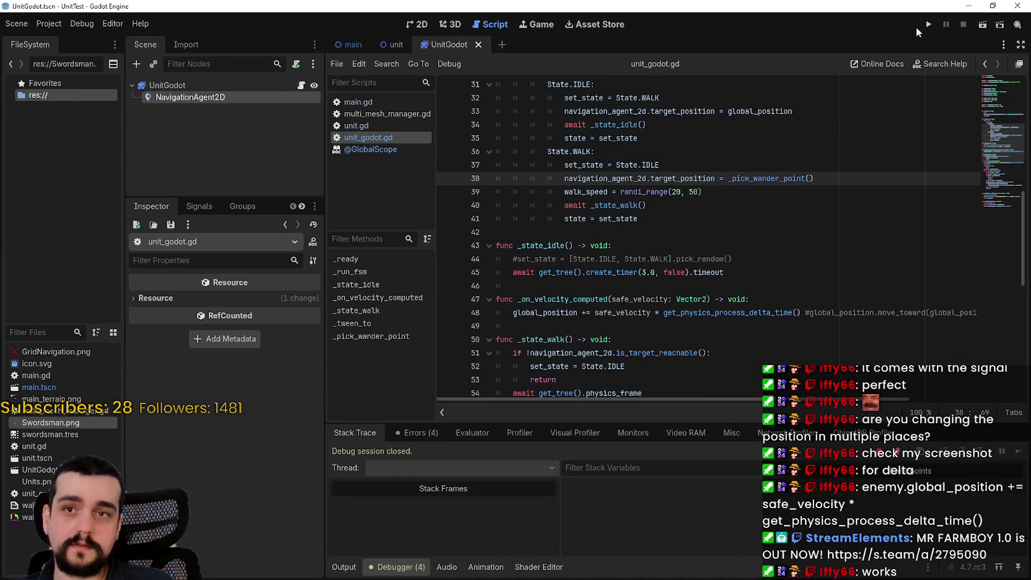
{"action": "left_click", "coordinate": [928, 24]}
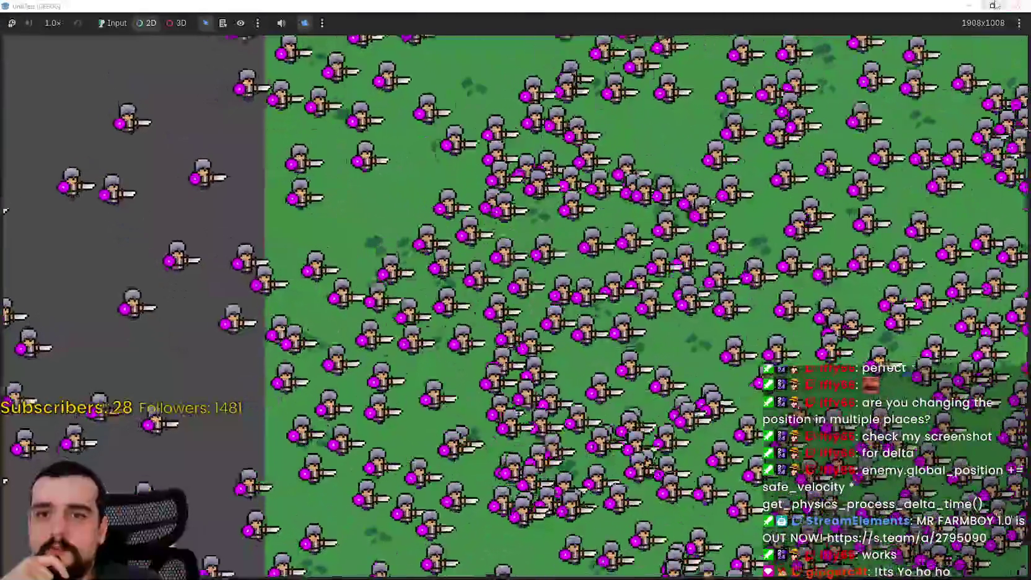
- Restore the game window, zoom and pan over the crowd spreading beyond the grass, then return to the Debugger
{"action": "left_click", "coordinate": [992, 6]}
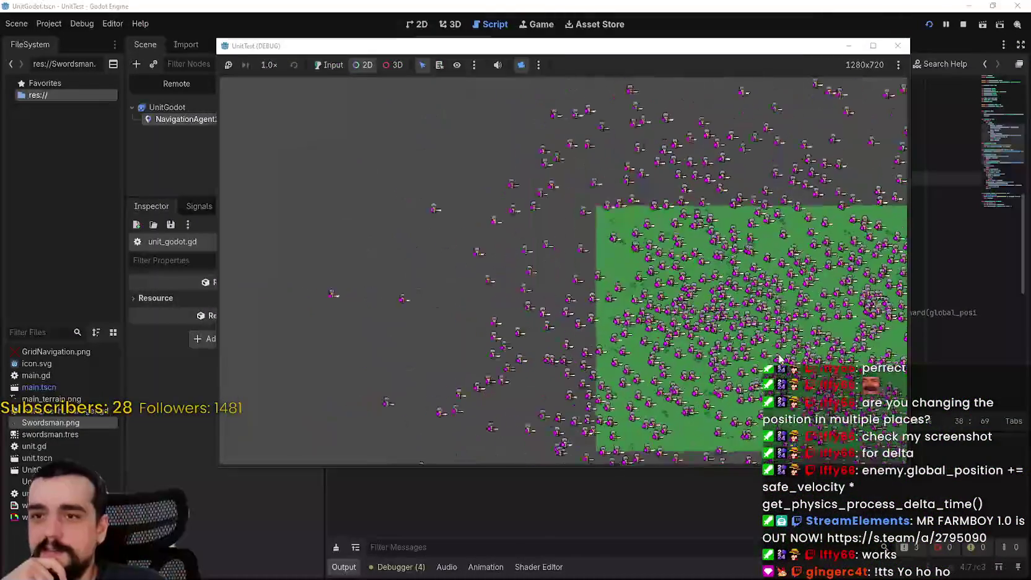
{"action": "scroll", "coordinate": [622, 329], "scroll_direction": "down", "scroll_amount": 3}
{"action": "scroll", "coordinate": [586, 299], "scroll_direction": "up", "scroll_amount": 2}
{"action": "scroll", "coordinate": [587, 294], "scroll_direction": "down", "scroll_amount": 3}
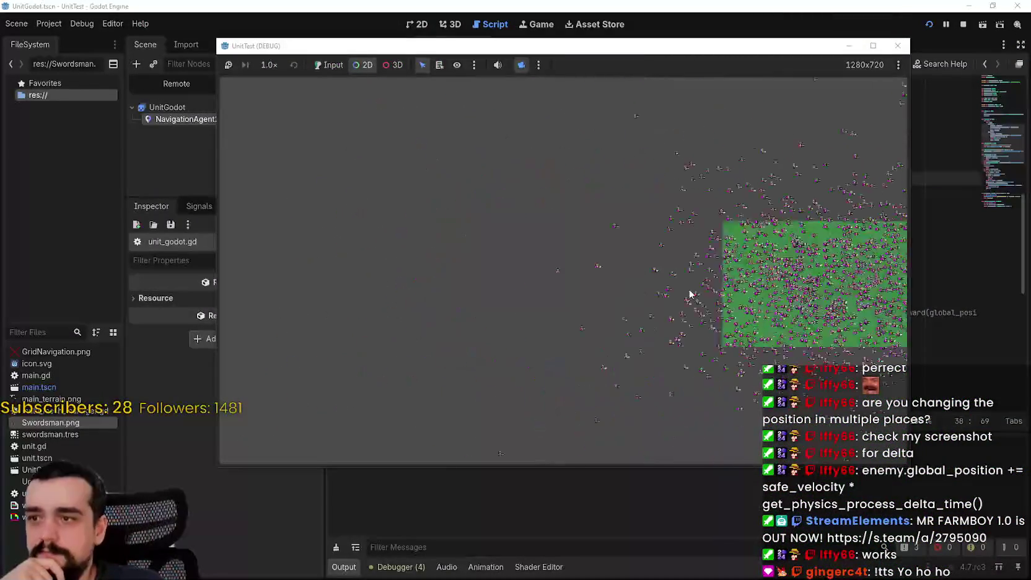
{"action": "scroll", "coordinate": [732, 270], "scroll_direction": "up", "scroll_amount": 5}
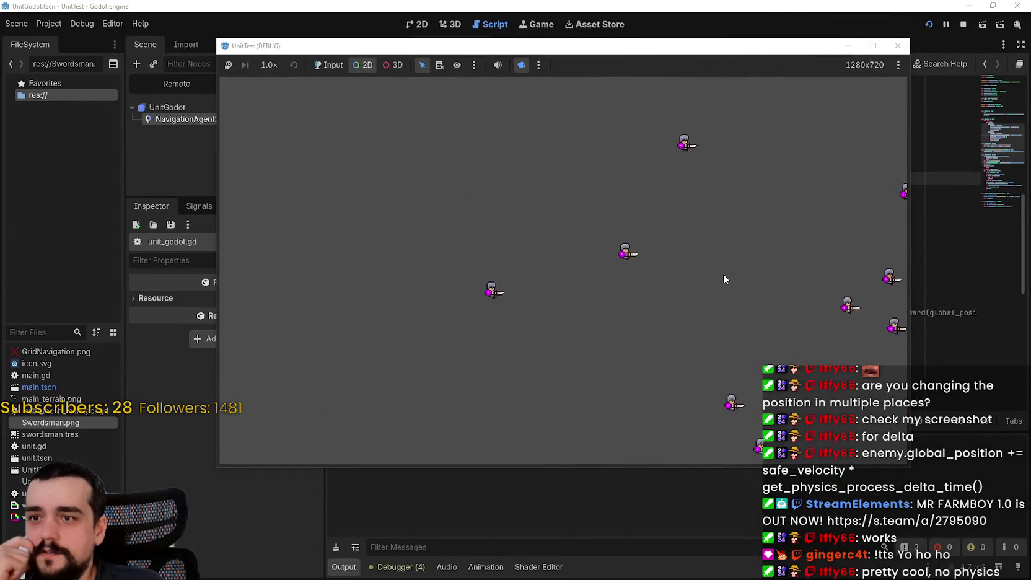
{"action": "scroll", "coordinate": [722, 272], "scroll_direction": "down", "scroll_amount": 5}
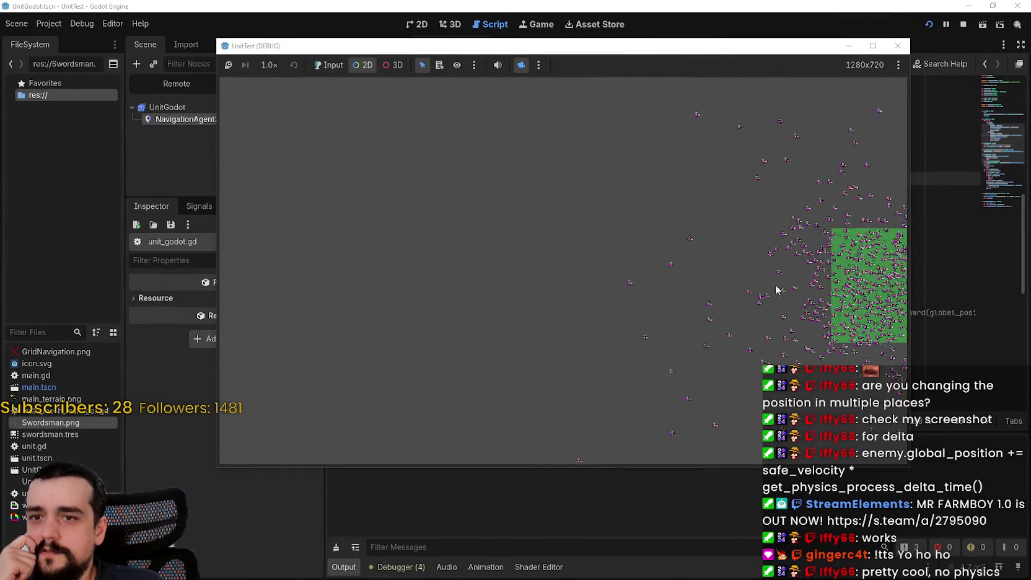
{"action": "left_click_drag", "start_coordinate": [778, 289], "coordinate": [538, 230]}
{"action": "scroll", "coordinate": [575, 287], "scroll_direction": "down", "scroll_amount": 3}
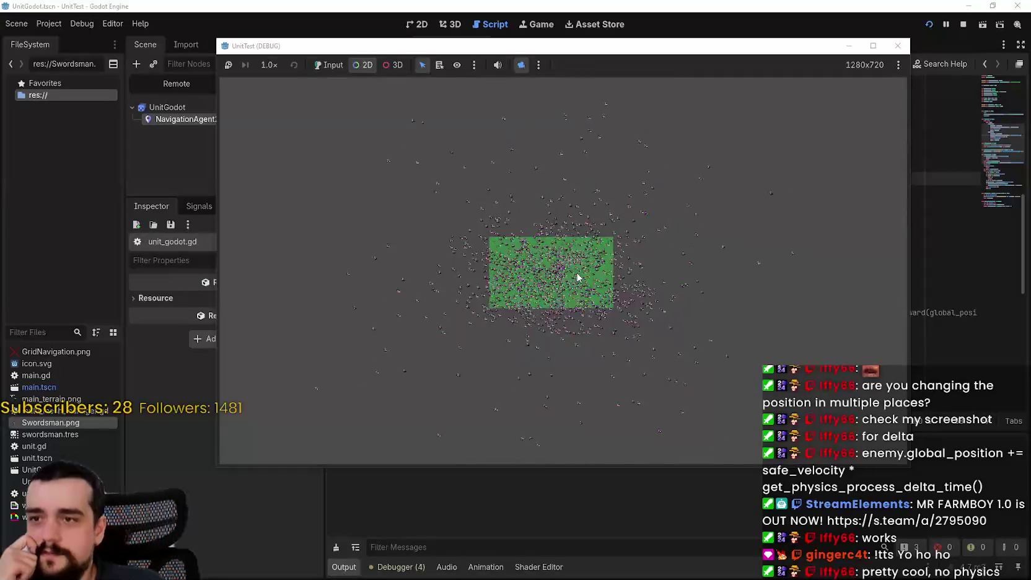
{"action": "scroll", "coordinate": [580, 282], "scroll_direction": "up", "scroll_amount": 5}
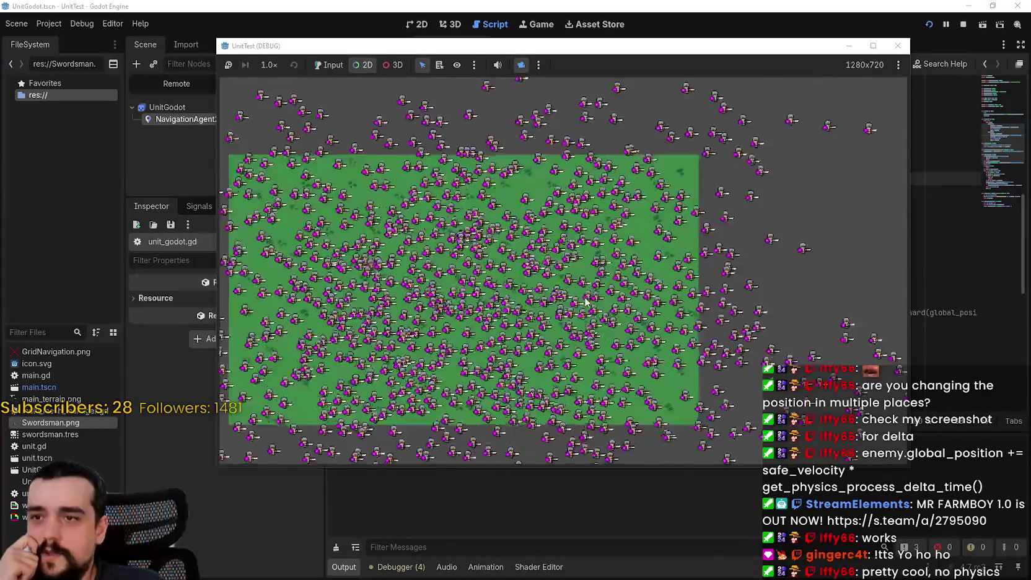
{"action": "scroll", "coordinate": [586, 302], "scroll_direction": "down", "scroll_amount": 5}
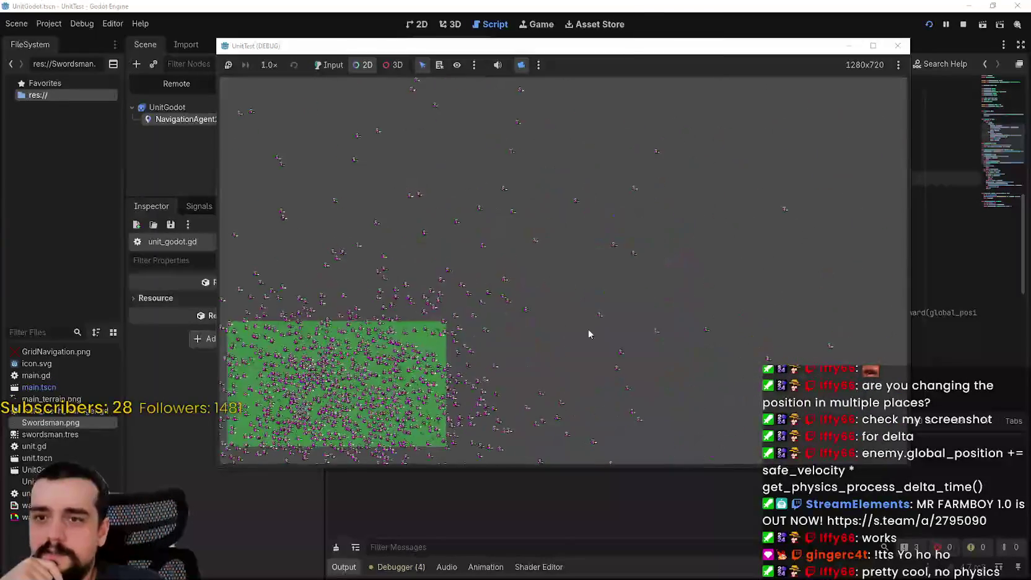
{"action": "scroll", "coordinate": [685, 344], "scroll_direction": "up", "scroll_amount": 5}
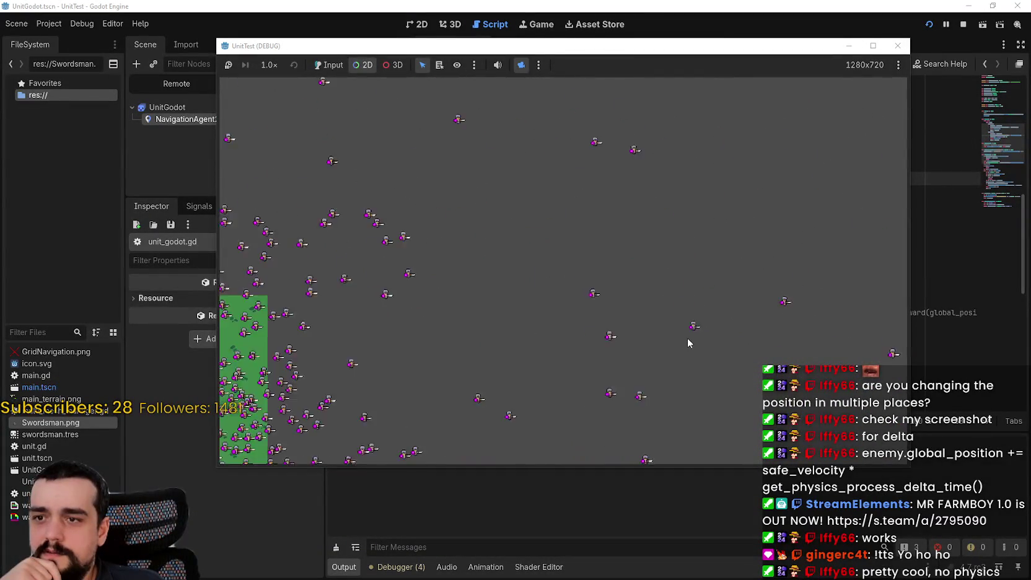
{"action": "scroll", "coordinate": [685, 345], "scroll_direction": "down", "scroll_amount": 4}
{"action": "scroll", "coordinate": [588, 335], "scroll_direction": "up", "scroll_amount": 5}
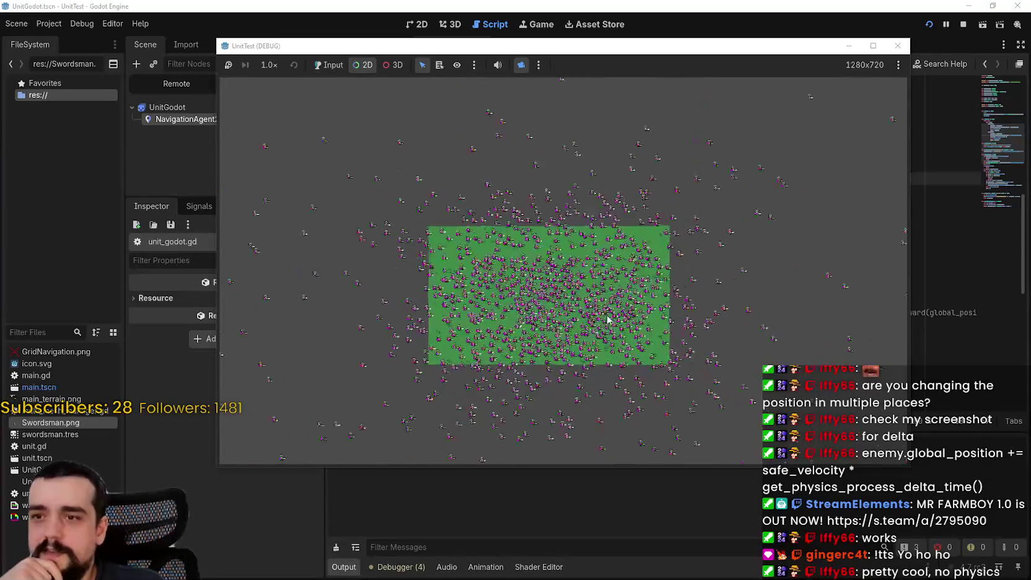
{"action": "scroll", "coordinate": [588, 335], "scroll_direction": "down", "scroll_amount": 2}
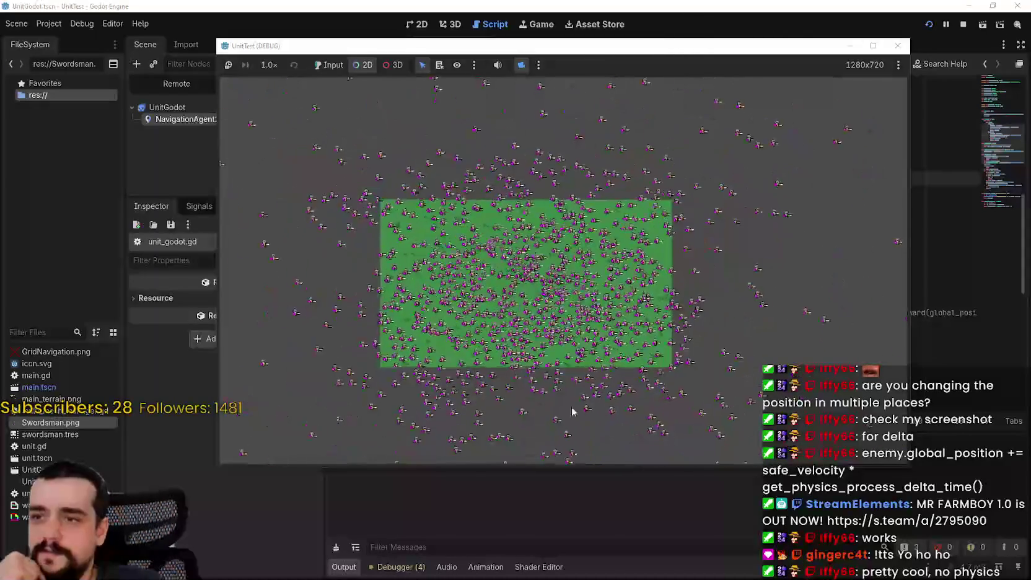
{"action": "left_click", "coordinate": [422, 567]}
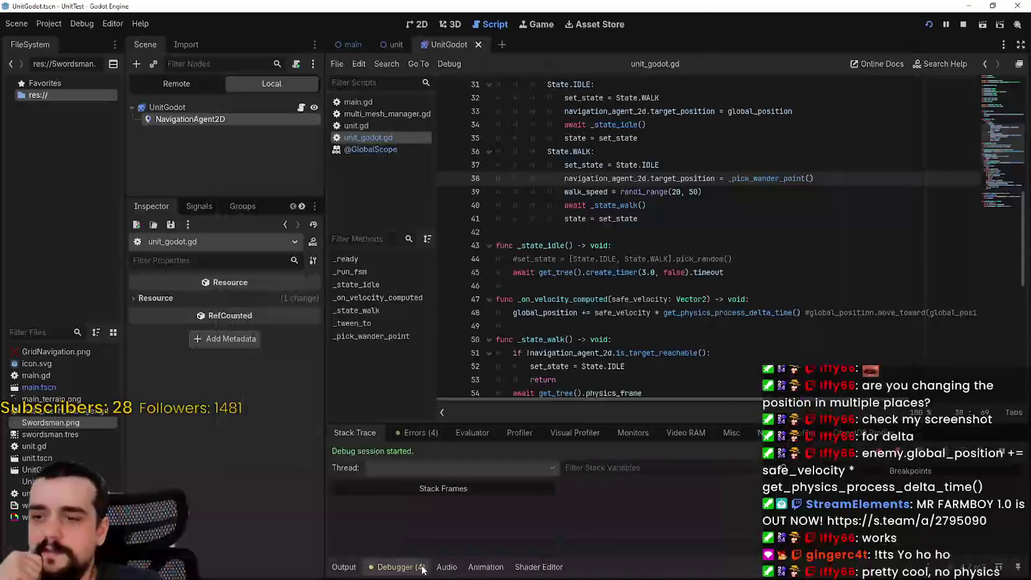
- Open the Debugger's Monitors tab and bring the running game back in front over the crowd
{"action": "left_click", "coordinate": [644, 432]}
{"action": "key", "text": "alt+Tab"}
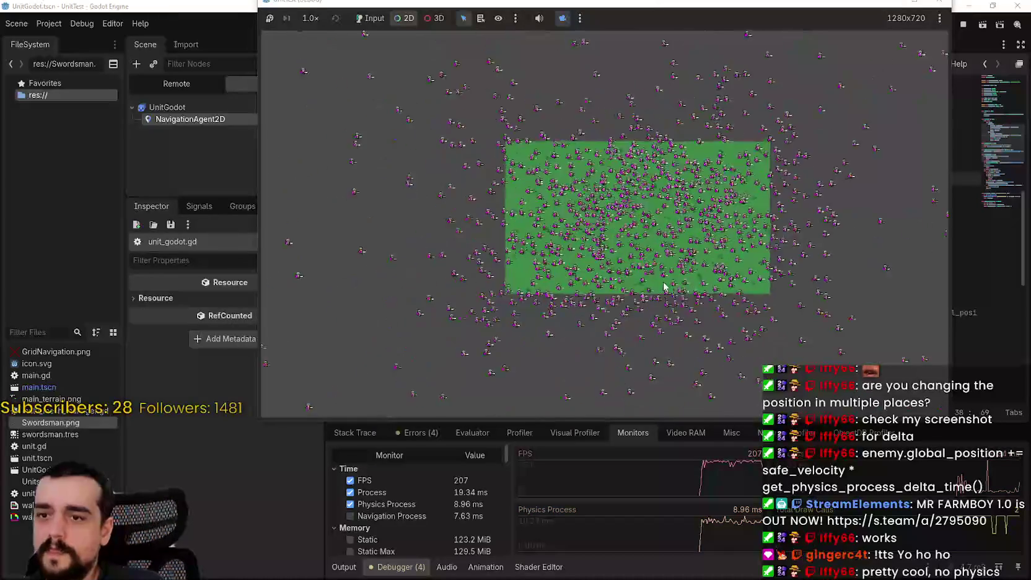
{"action": "mouse_move", "coordinate": [649, 220]}
{"action": "left_mouse_down"}
{"action": "mouse_move", "coordinate": [575, 230]}
{"action": "mouse_move", "coordinate": [439, 300]}
{"action": "mouse_move", "coordinate": [437, 311]}
{"action": "mouse_move", "coordinate": [463, 369]}
{"action": "mouse_move", "coordinate": [652, 299]}
{"action": "left_mouse_up"}
{"action": "scroll", "coordinate": [548, 288], "scroll_direction": "up", "scroll_amount": 4}
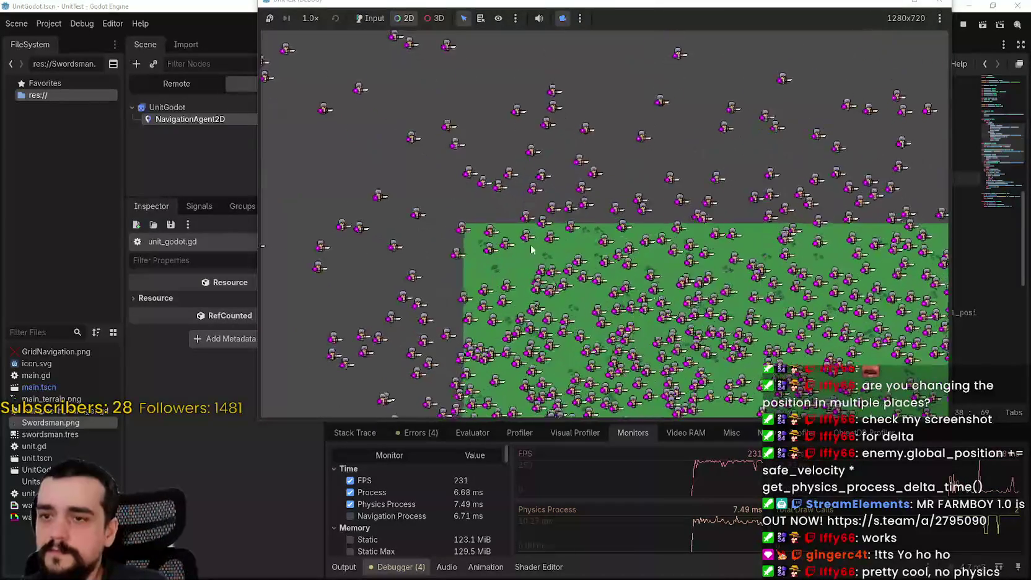
{"action": "left_click_drag", "start_coordinate": [531, 250], "coordinate": [458, 408]}
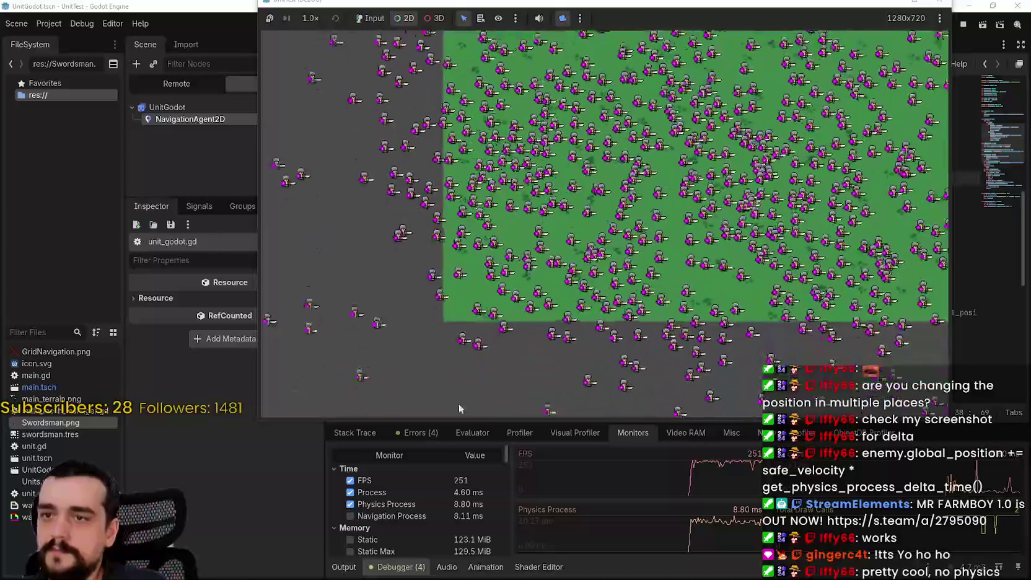
- Pan and zoom across units beyond the field's edge while FPS holds around 250
{"action": "scroll", "coordinate": [518, 174], "scroll_direction": "up", "scroll_amount": 5}
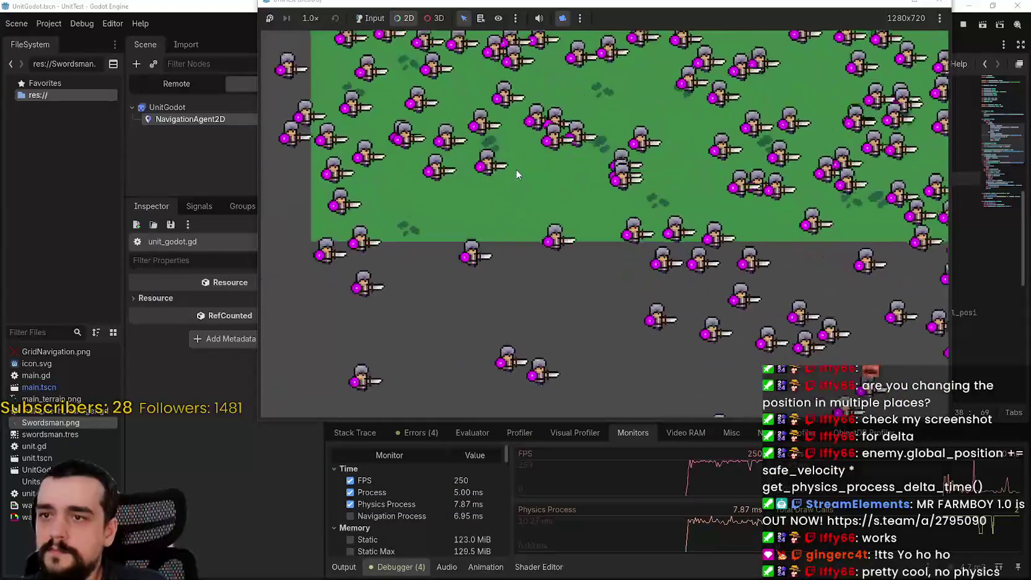
{"action": "scroll", "coordinate": [571, 206], "scroll_direction": "down", "scroll_amount": 3}
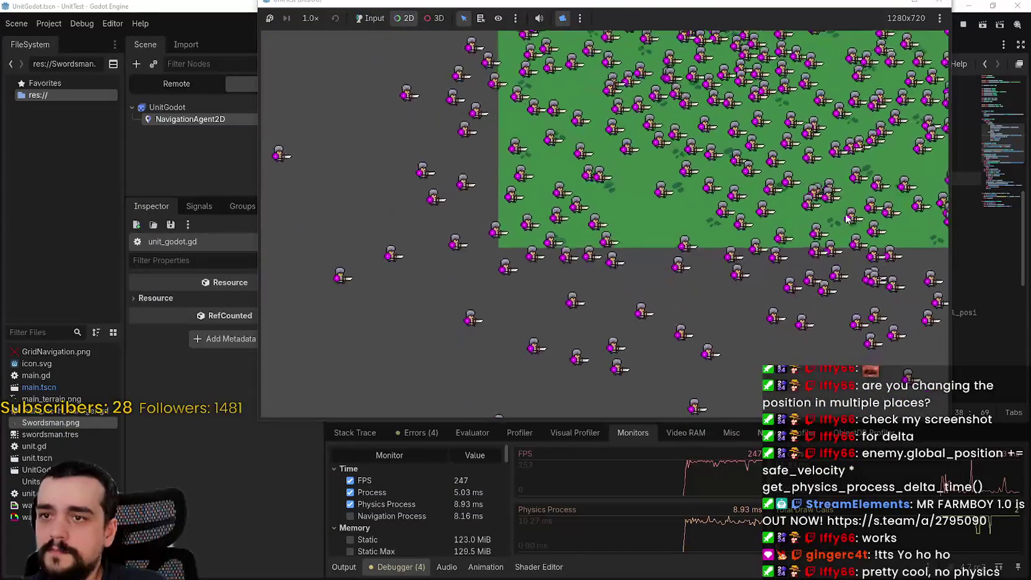
{"action": "mouse_move", "coordinate": [848, 218]}
{"action": "left_mouse_down"}
{"action": "mouse_move", "coordinate": [614, 165]}
{"action": "mouse_move", "coordinate": [614, 390]}
{"action": "left_mouse_up"}
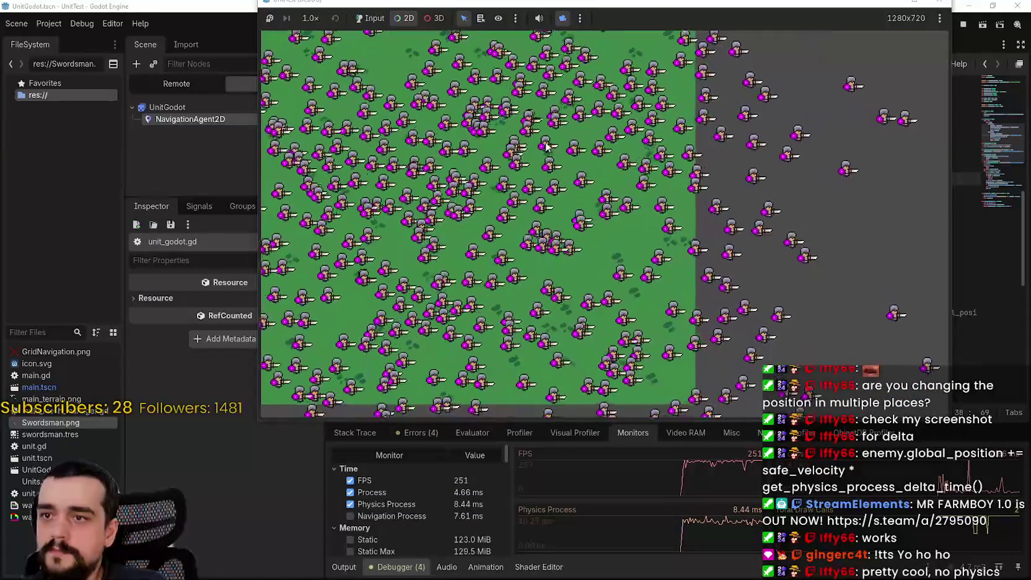
{"action": "scroll", "coordinate": [545, 147], "scroll_direction": "down", "scroll_amount": 3}
{"action": "scroll", "coordinate": [591, 191], "scroll_direction": "up", "scroll_amount": 3}
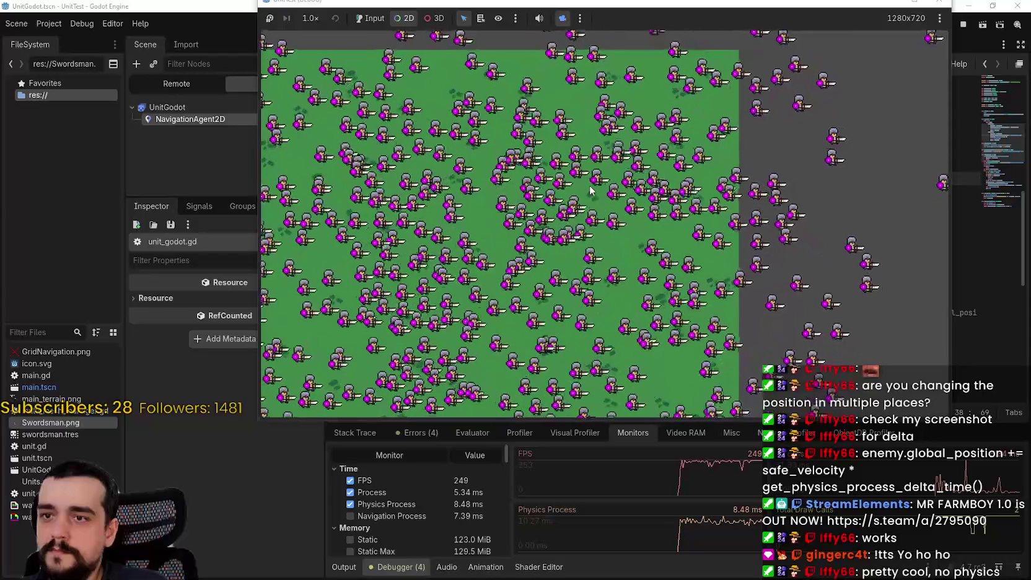
{"action": "scroll", "coordinate": [592, 186], "scroll_direction": "down", "scroll_amount": 10}
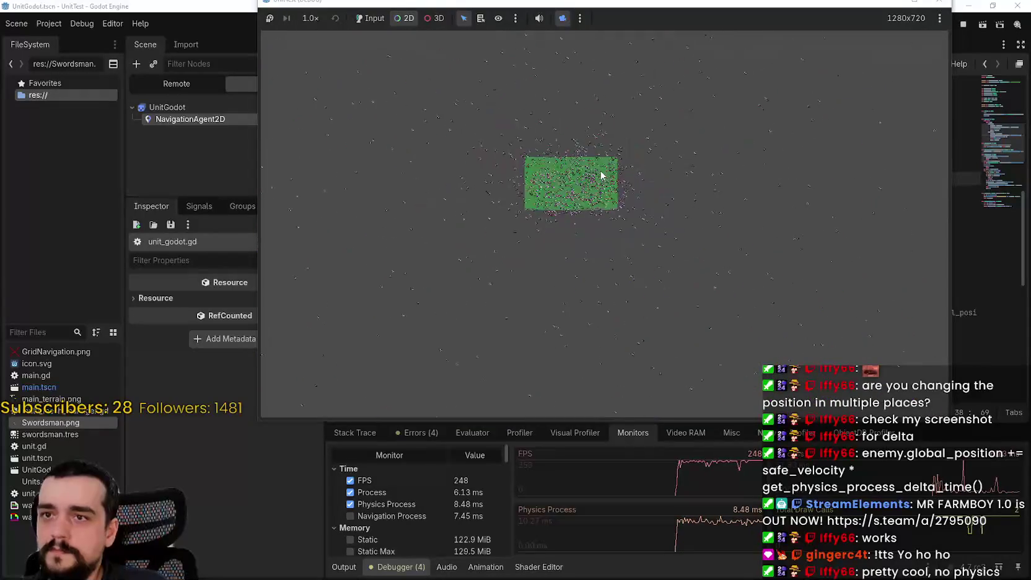
{"action": "scroll", "coordinate": [602, 176], "scroll_direction": "down", "scroll_amount": 2}
{"action": "scroll", "coordinate": [564, 180], "scroll_direction": "up", "scroll_amount": 12}
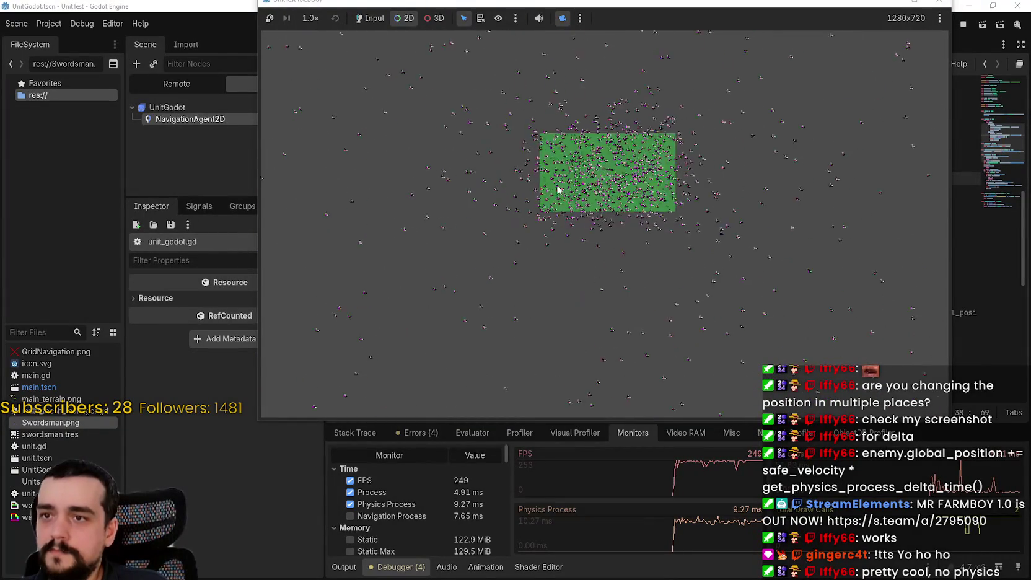
{"action": "scroll", "coordinate": [630, 154], "scroll_direction": "up", "scroll_amount": 3}
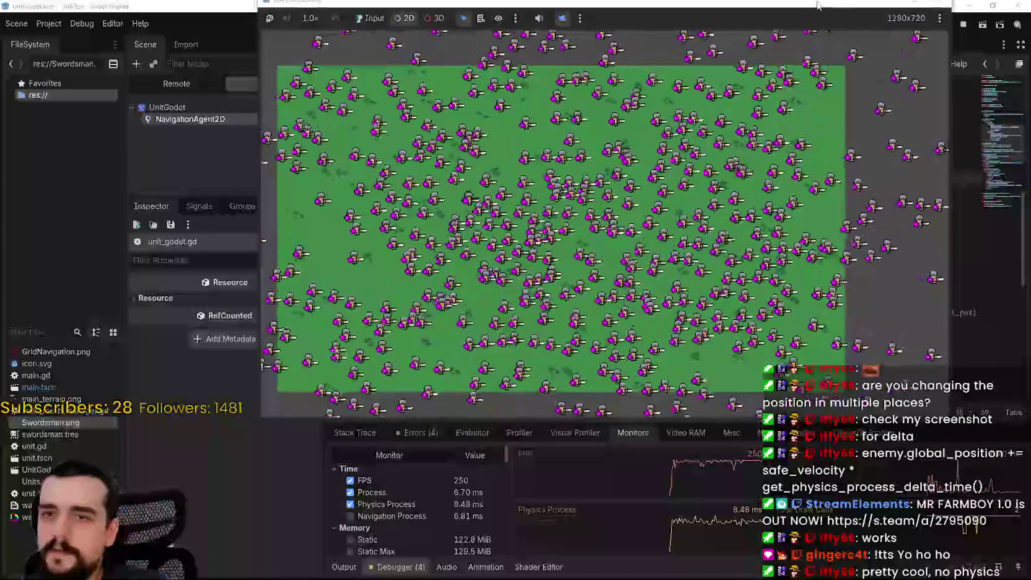
{"action": "left_click_drag", "start_coordinate": [619, 6], "coordinate": [597, 62]}
{"action": "scroll", "coordinate": [650, 286], "scroll_direction": "down", "scroll_amount": 4}
{"action": "scroll", "coordinate": [651, 287], "scroll_direction": "down", "scroll_amount": 2}
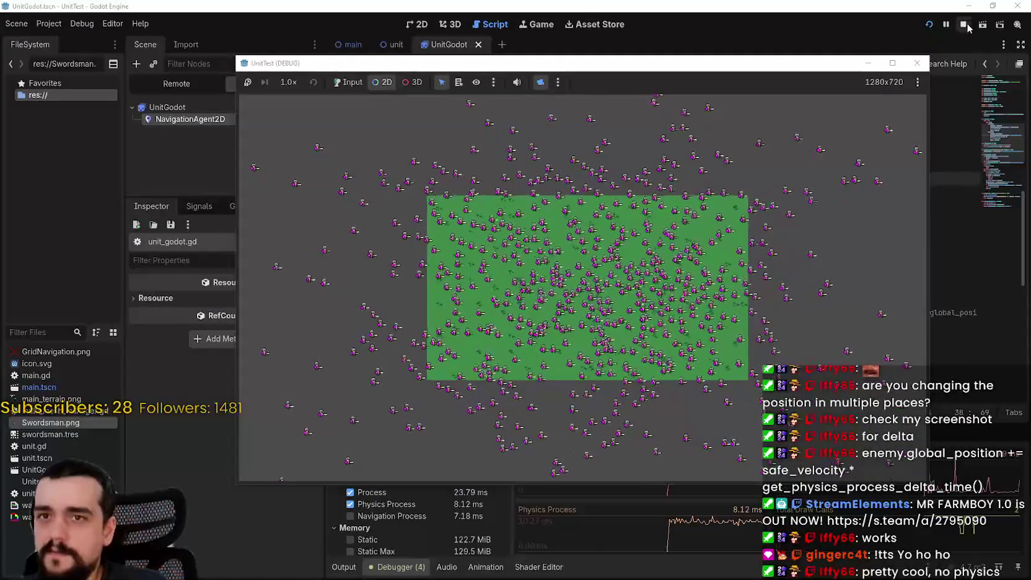
- Stop the running game with F8 and return to the idle-state code in unit_godot.gd
{"action": "key", "text": "F8"}
{"action": "left_click", "coordinate": [802, 272]}
{"action": "scroll", "coordinate": [899, 236], "scroll_direction": "down", "scroll_amount": 10}
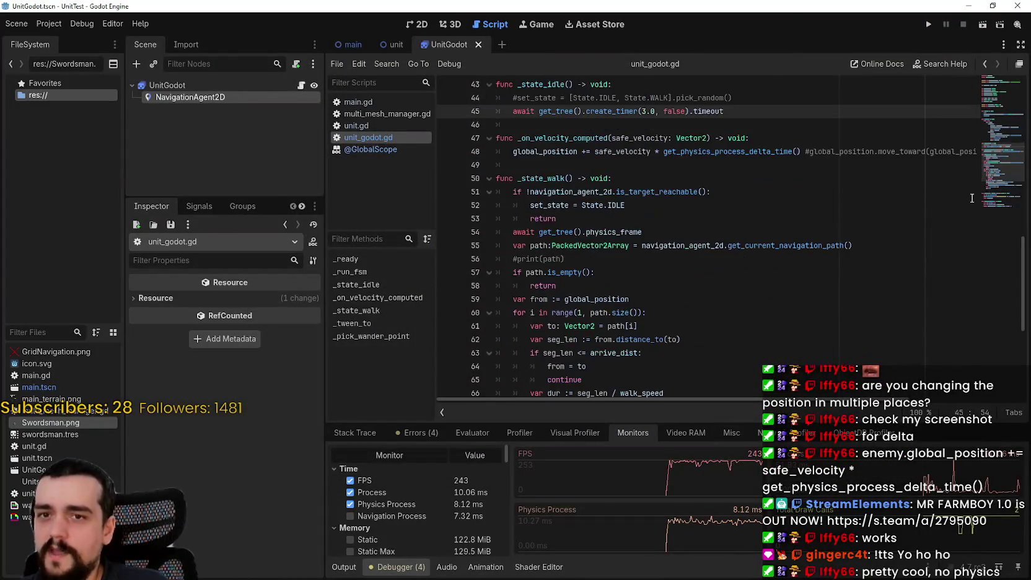
{"action": "scroll", "coordinate": [1003, 218], "scroll_direction": "up", "scroll_amount": 15}
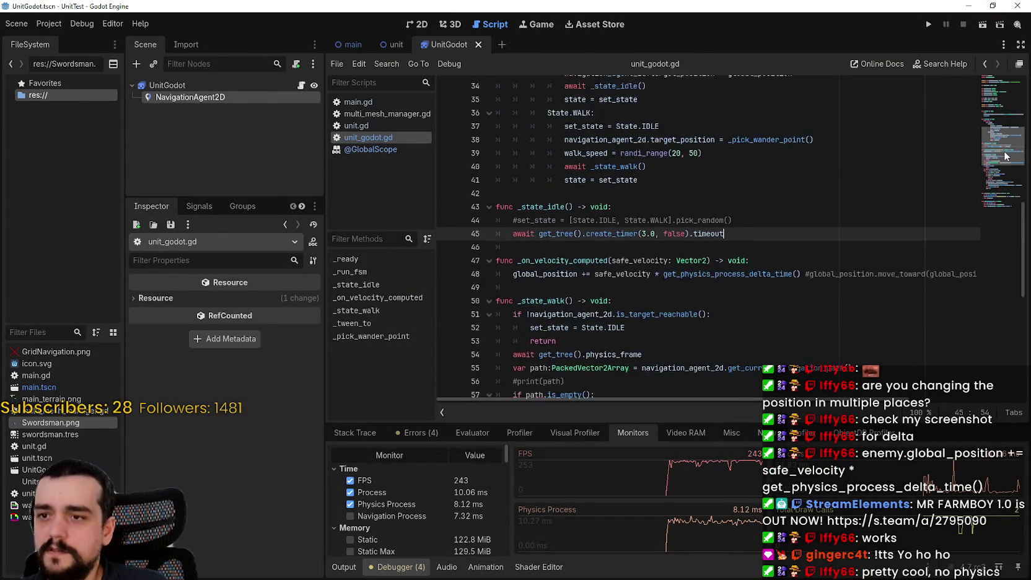
{"action": "left_click_drag", "start_coordinate": [1005, 131], "coordinate": [999, 200]}
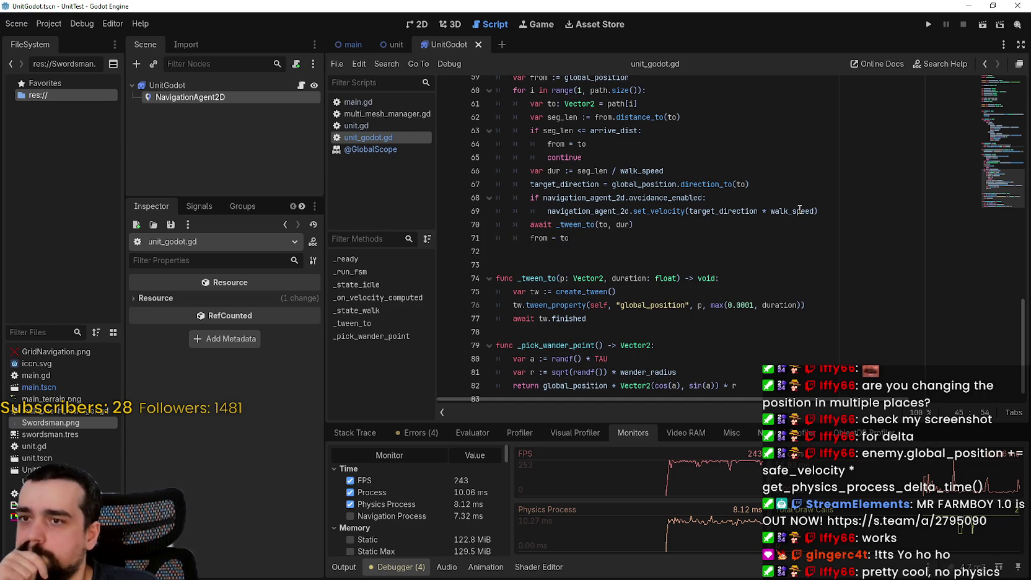
- Review the set_velocity call on line 69 and the _on_velocity_computed callback
{"action": "double_click", "coordinate": [654, 212]}
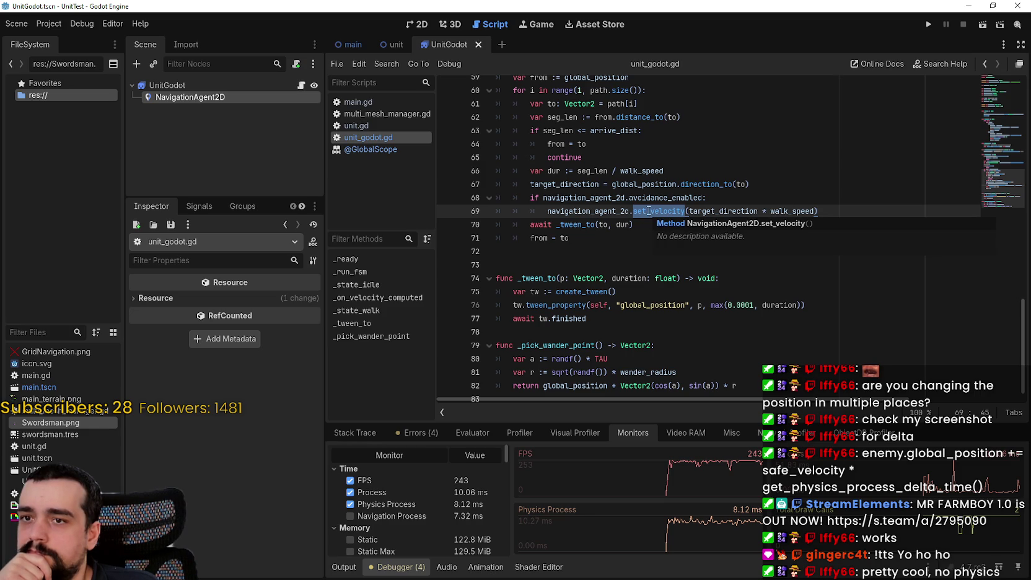
{"action": "scroll", "coordinate": [635, 253], "scroll_direction": "down", "scroll_amount": 1}
{"action": "left_click", "coordinate": [639, 221]}
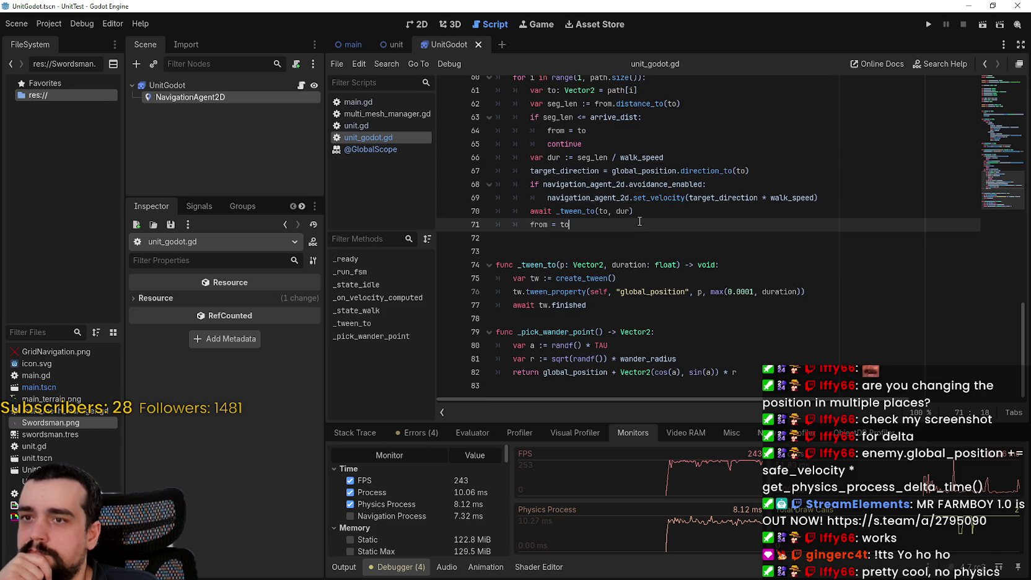
{"action": "scroll", "coordinate": [636, 224], "scroll_direction": "up", "scroll_amount": 7}
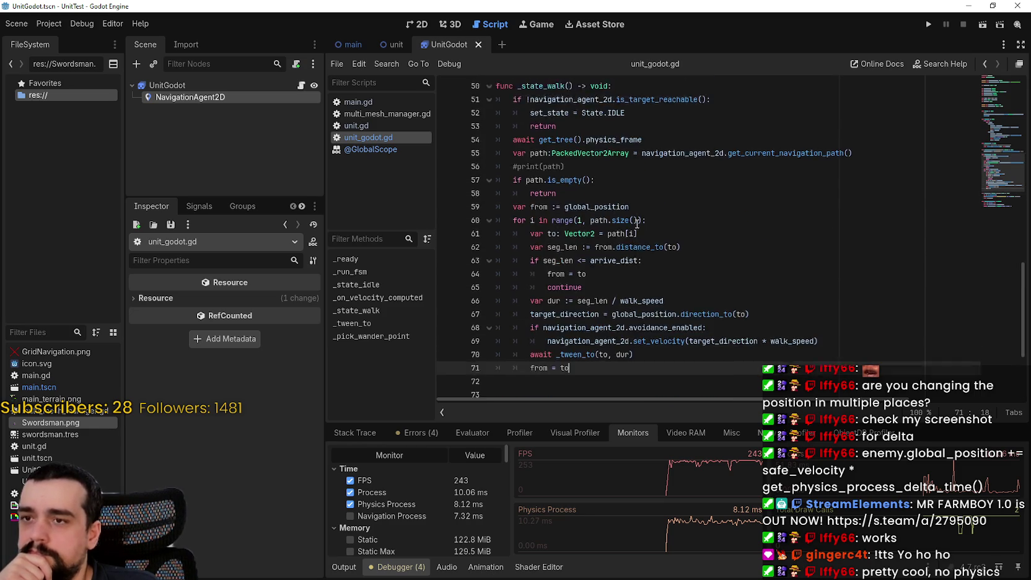
{"action": "scroll", "coordinate": [637, 228], "scroll_direction": "up", "scroll_amount": 2}
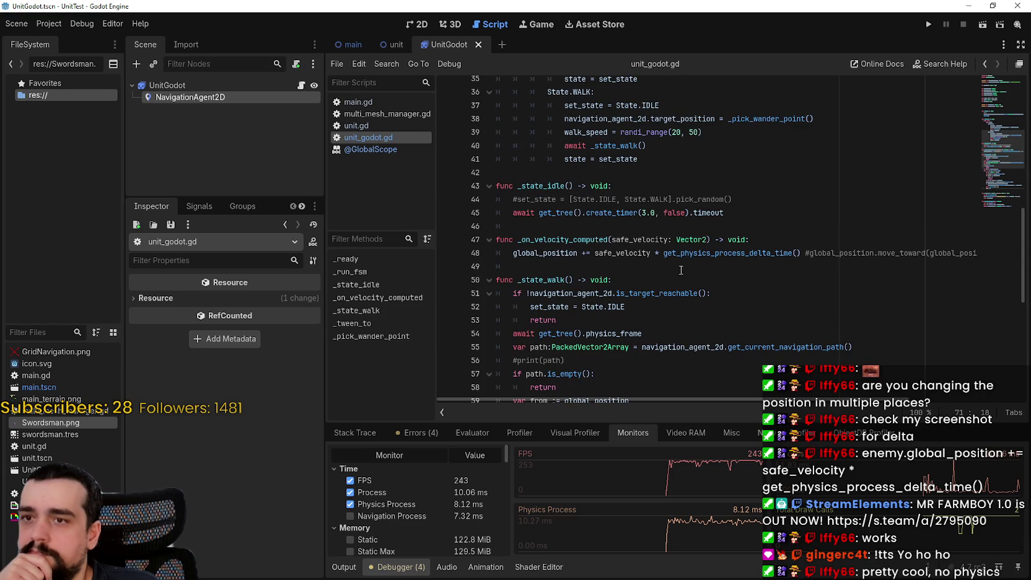
{"action": "double_click", "coordinate": [612, 239]}
{"action": "scroll", "coordinate": [617, 254], "scroll_direction": "up", "scroll_amount": 5}
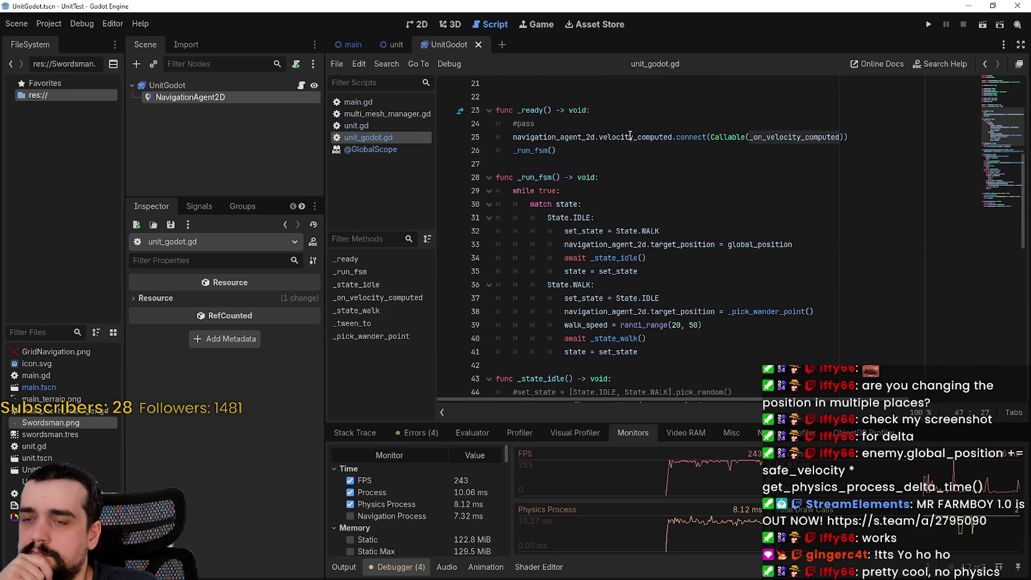
{"action": "mouse_move", "coordinate": [630, 135]}
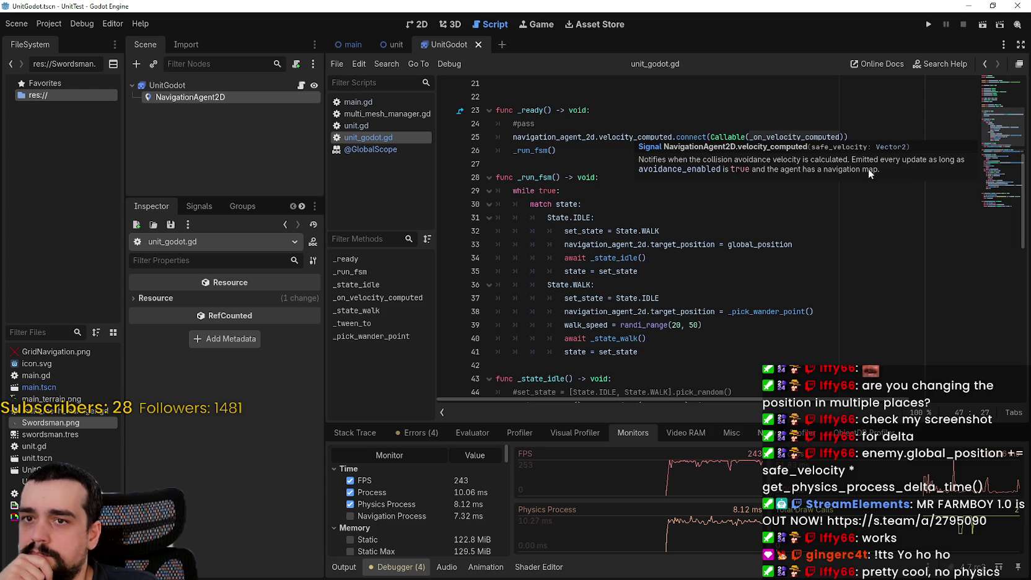
{"action": "scroll", "coordinate": [627, 217], "scroll_direction": "down", "scroll_amount": 4}
{"action": "scroll", "coordinate": [627, 218], "scroll_direction": "down", "scroll_amount": 2}
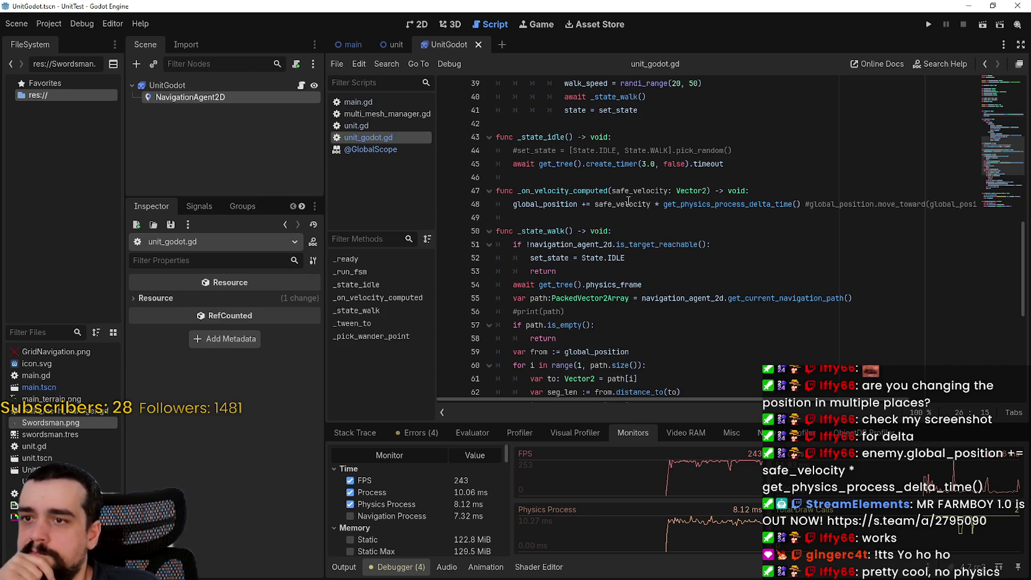
{"action": "mouse_move", "coordinate": [697, 211]}
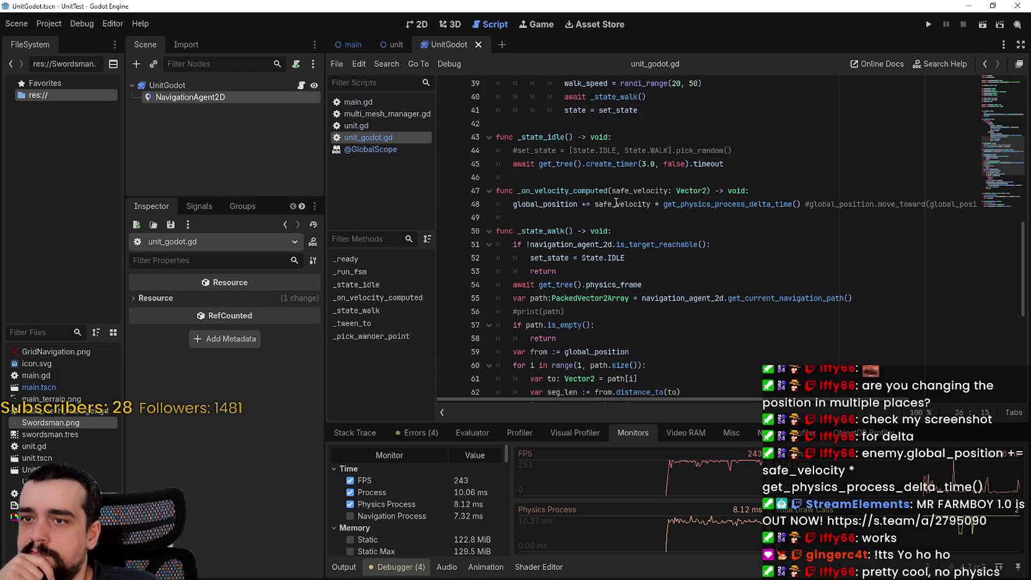
- Inspect line 48's position update and the path loop, then select lines 68–69's avoidance check
{"action": "left_click_drag", "start_coordinate": [513, 204], "coordinate": [781, 199]}
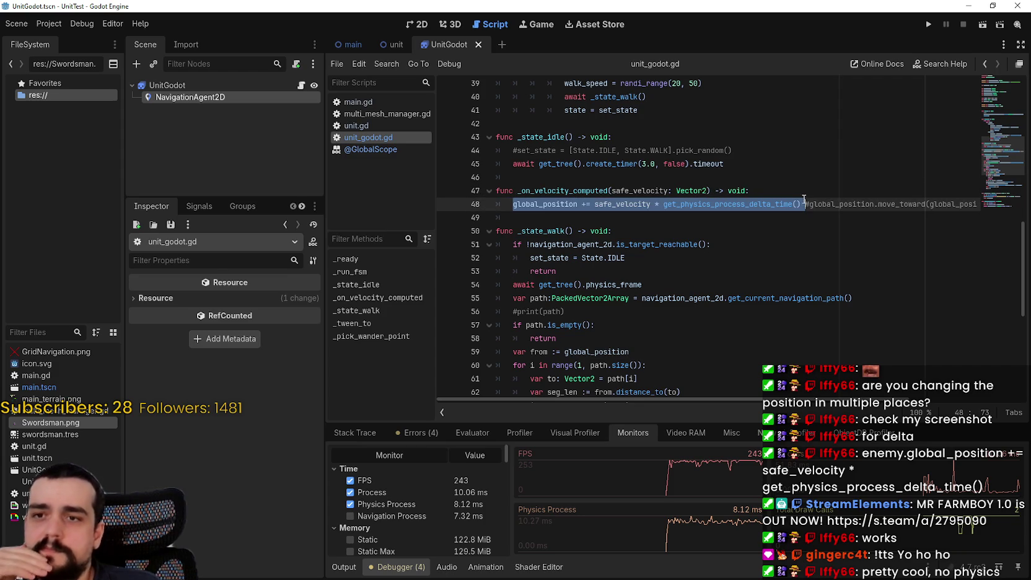
{"action": "scroll", "coordinate": [780, 215], "scroll_direction": "down", "scroll_amount": 5}
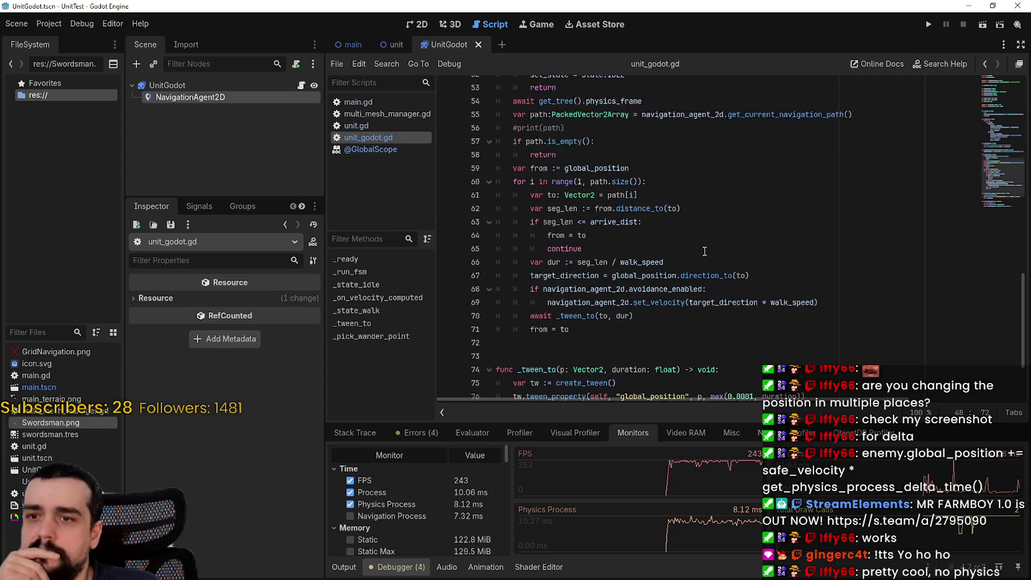
{"action": "left_click_drag", "start_coordinate": [569, 164], "coordinate": [686, 317]}
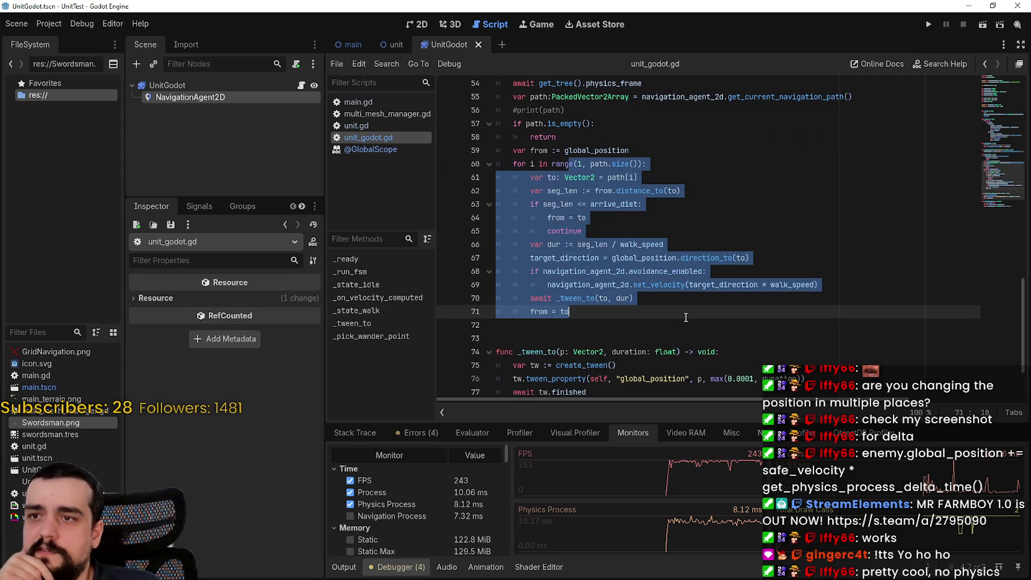
{"action": "left_click", "coordinate": [771, 311]}
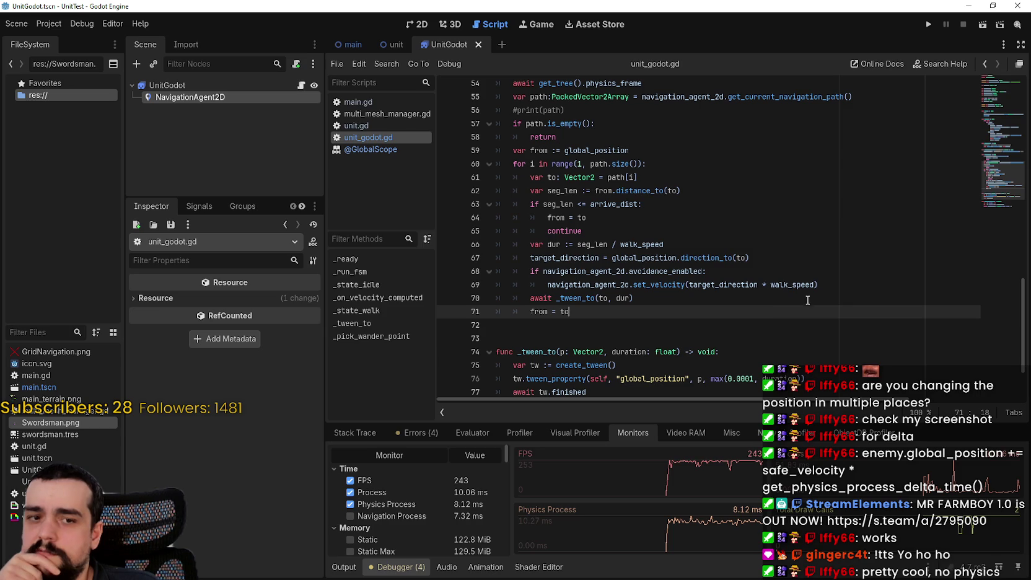
{"action": "left_click_drag", "start_coordinate": [818, 284], "coordinate": [577, 270]}
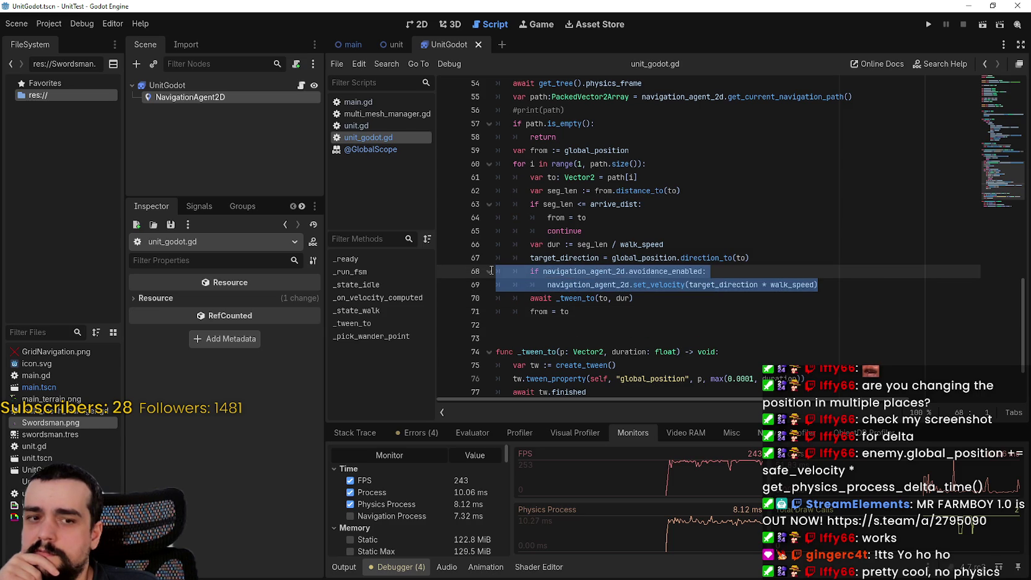
- Comment out lines 68–69's avoidance_enabled check and set_velocity call with Ctrl+K, and save
{"action": "key", "text": "ctrl+k"}
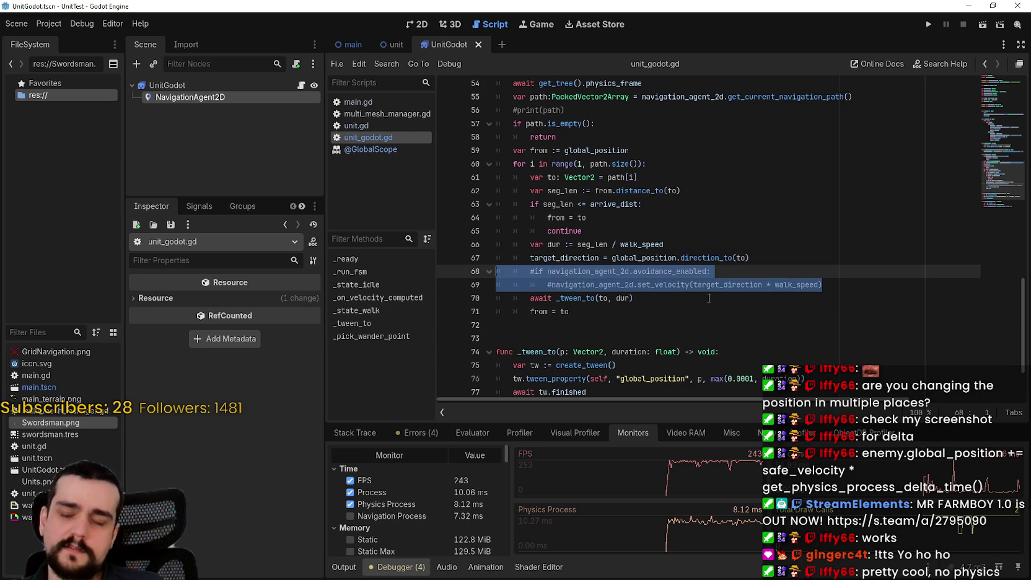
{"action": "key", "text": "ctrl+k"}
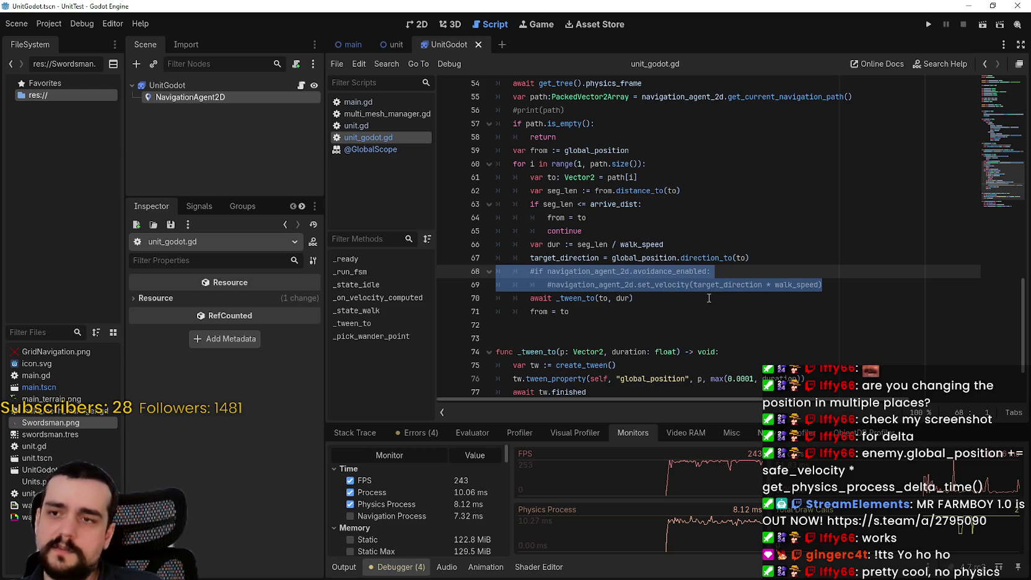
{"action": "key", "text": "ctrl+s"}
{"action": "left_click", "coordinate": [644, 312]}
{"action": "scroll", "coordinate": [645, 304], "scroll_direction": "down", "scroll_amount": 1}
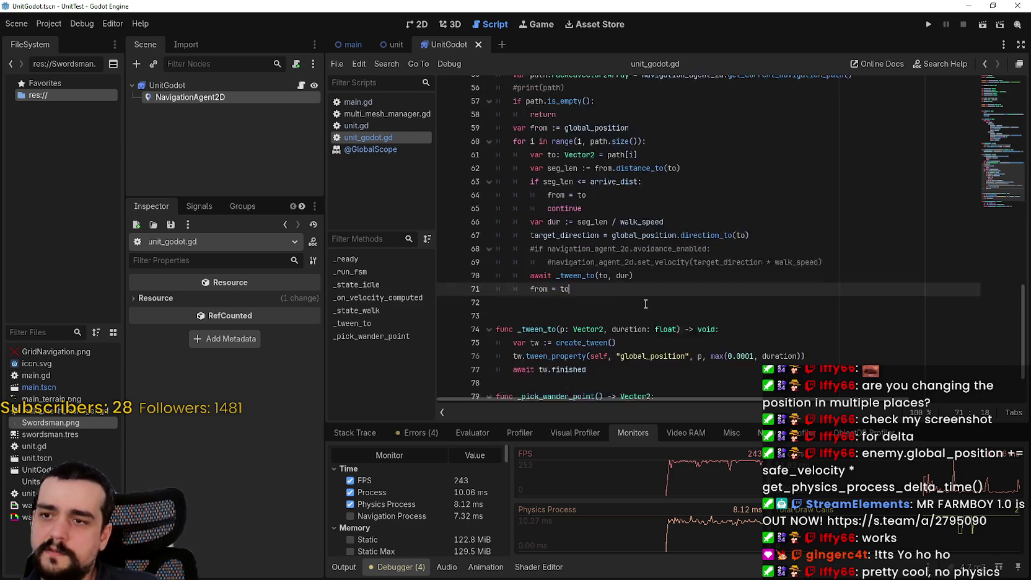
{"action": "scroll", "coordinate": [645, 305], "scroll_direction": "down", "scroll_amount": 2}
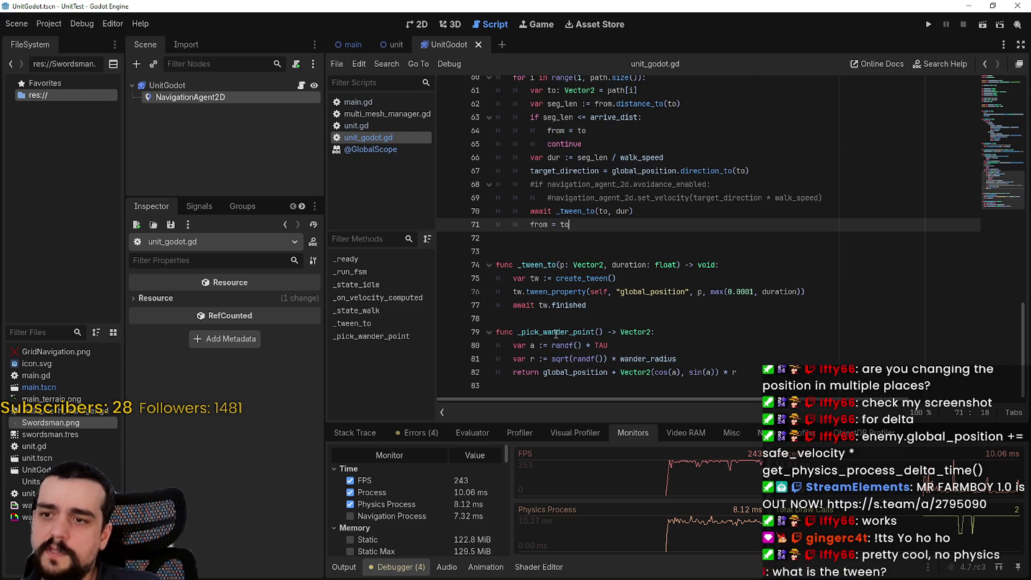
{"action": "scroll", "coordinate": [609, 267], "scroll_direction": "up", "scroll_amount": 8}
{"action": "left_click_drag", "start_coordinate": [514, 251], "coordinate": [512, 231]}
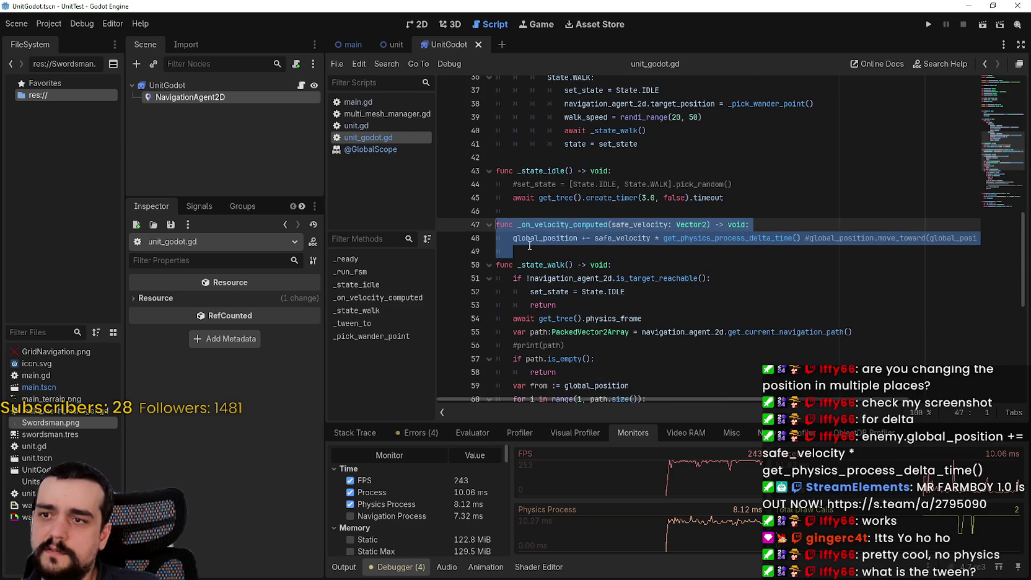
{"action": "left_click", "coordinate": [530, 247]}
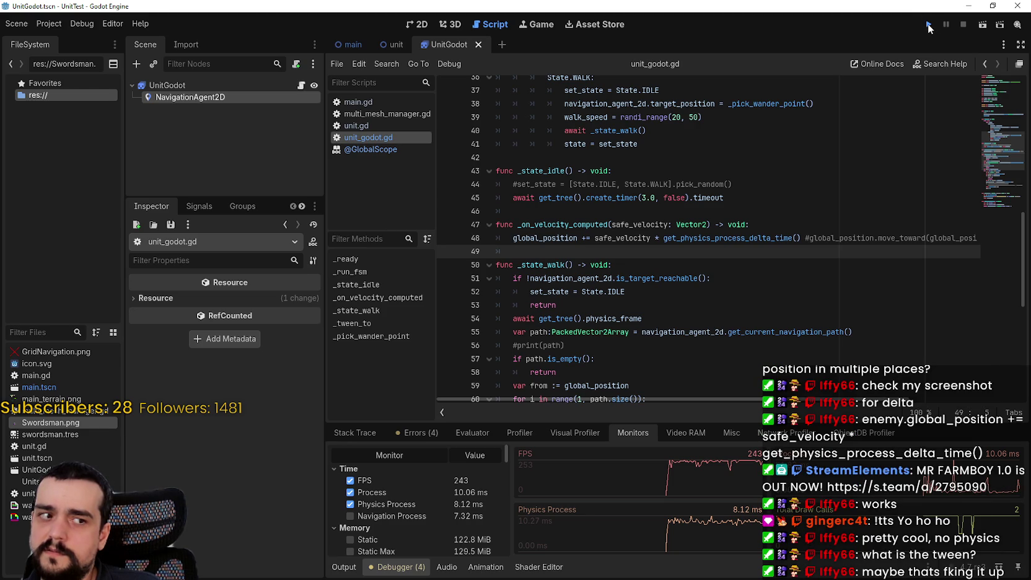
- Run the project and watch the tween-only crowd wander, maximizing then restoring the game window
{"action": "left_click", "coordinate": [928, 25]}
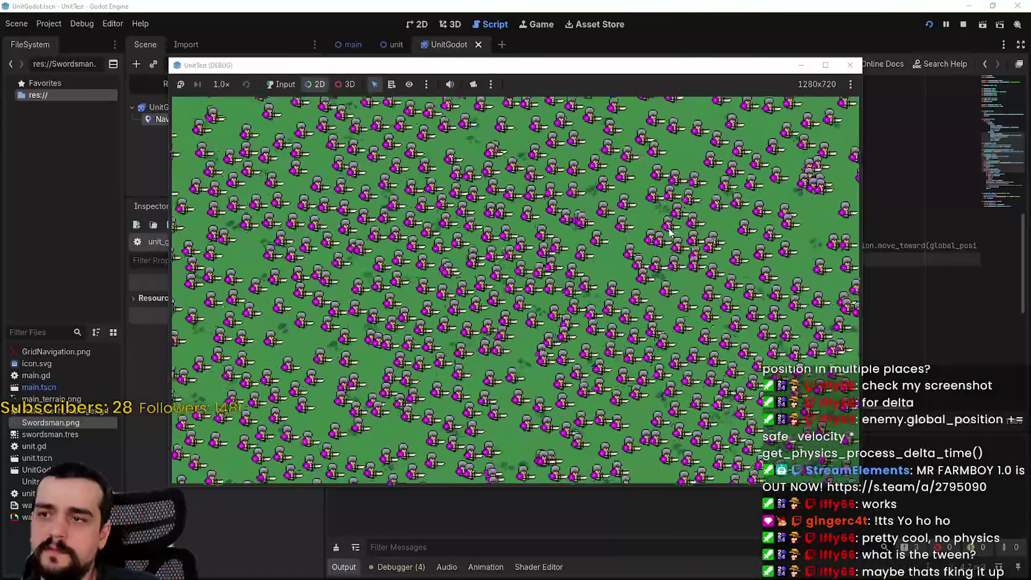
{"action": "left_click", "coordinate": [825, 65]}
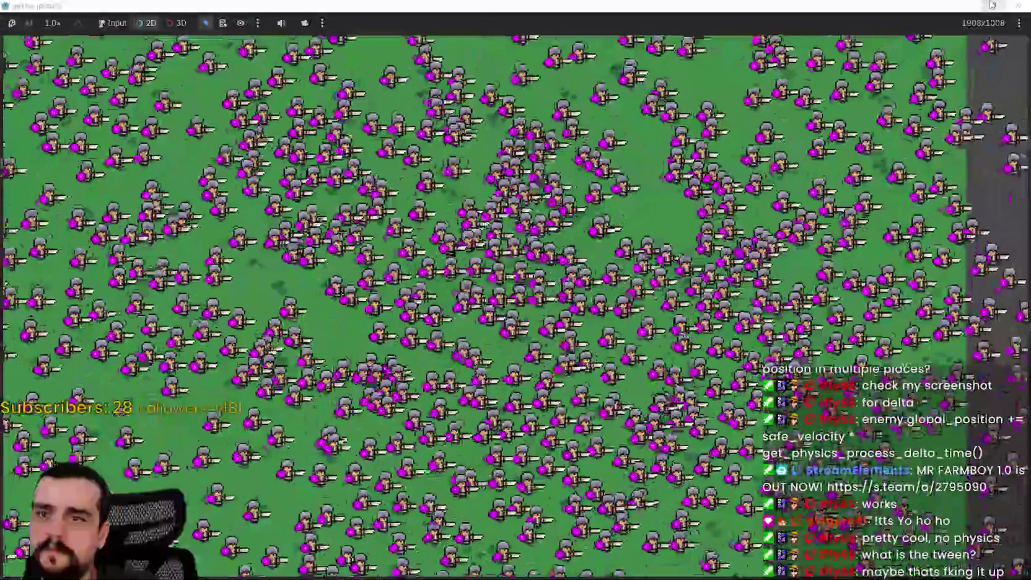
{"action": "left_click", "coordinate": [993, 6]}
- Stop the game and change main.gd's spawn_units count from 1000 to 20, then save
{"action": "key", "text": "F8"}
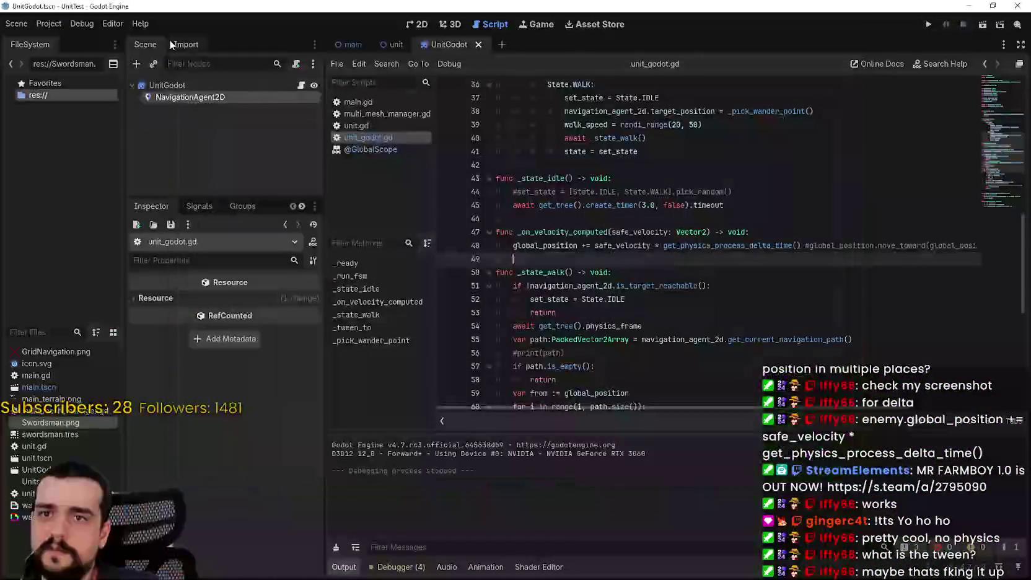
{"action": "left_click", "coordinate": [49, 23]}
{"action": "left_click", "coordinate": [550, 178]}
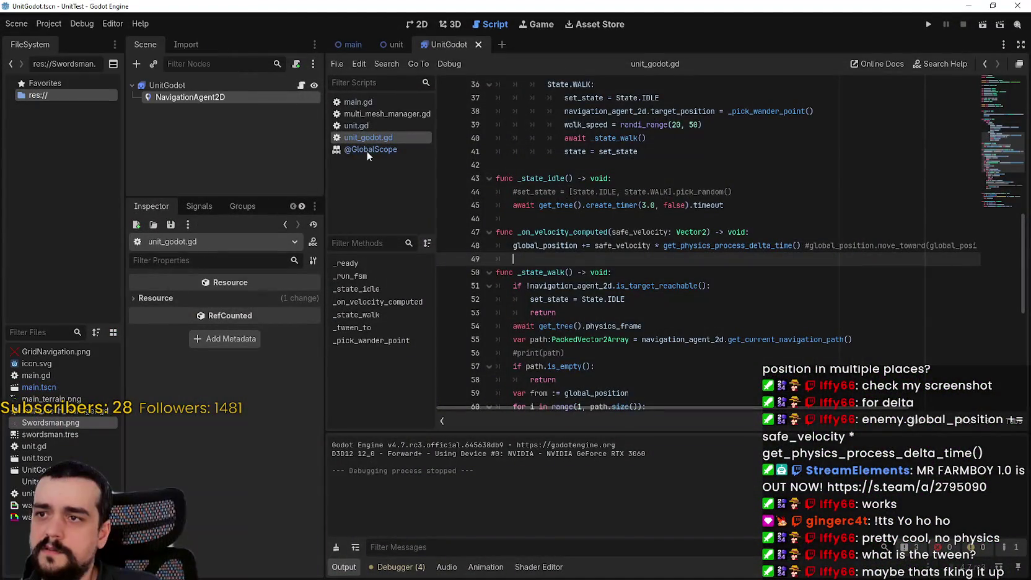
{"action": "left_click", "coordinate": [370, 104]}
{"action": "scroll", "coordinate": [665, 235], "scroll_direction": "down", "scroll_amount": 4}
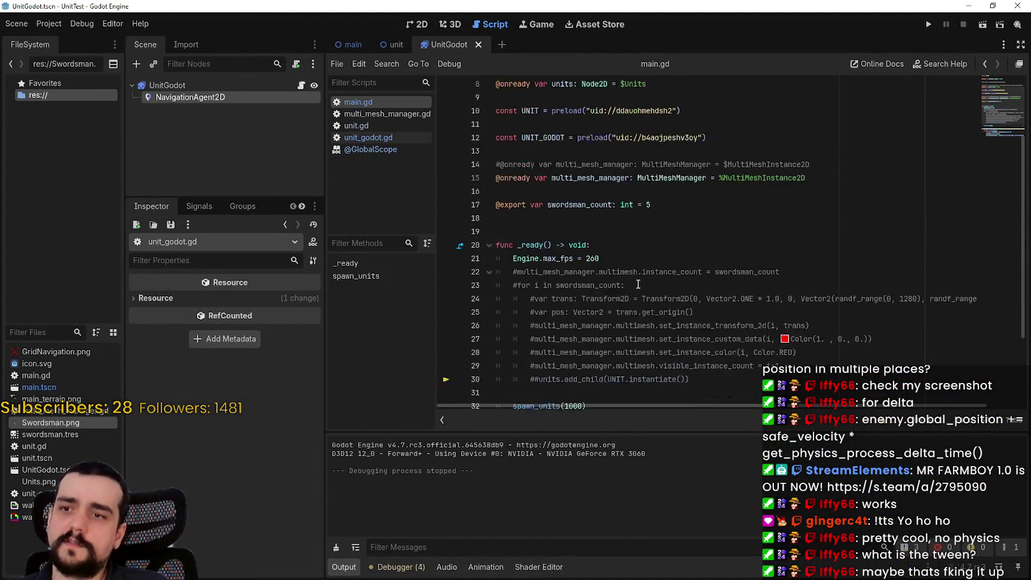
{"action": "left_click", "coordinate": [579, 300]}
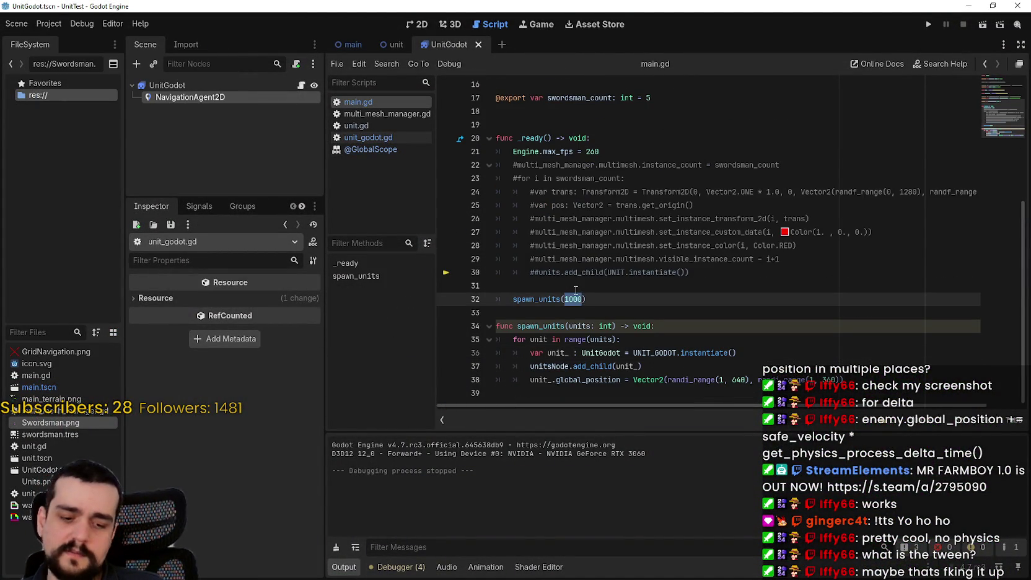
{"action": "type", "text": ")"}
{"action": "key", "text": "ctrl+s"}
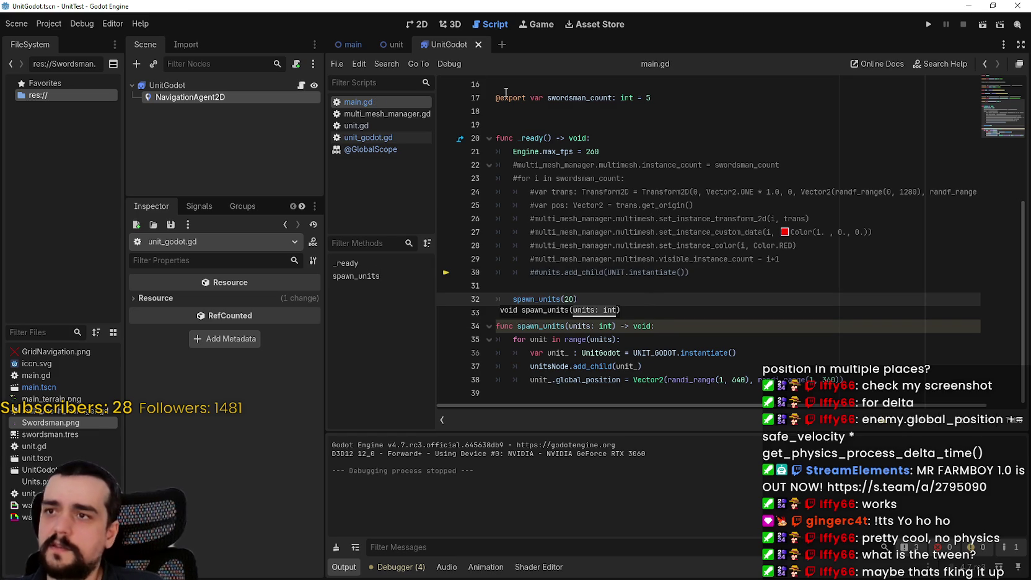
- Enable the NavigationAgent2D's Debug path drawing and run the project to see the routes
{"action": "left_click", "coordinate": [189, 98]}
{"action": "scroll", "coordinate": [247, 434], "scroll_direction": "down", "scroll_amount": 5}
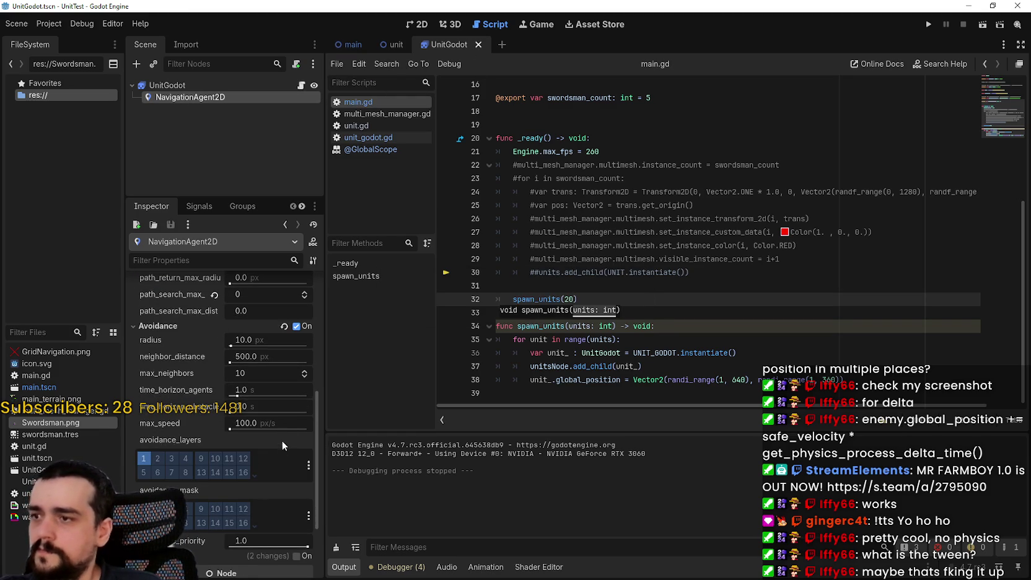
{"action": "scroll", "coordinate": [284, 428], "scroll_direction": "down", "scroll_amount": 3}
{"action": "left_click", "coordinate": [296, 480]}
{"action": "scroll", "coordinate": [304, 480], "scroll_direction": "down", "scroll_amount": 3}
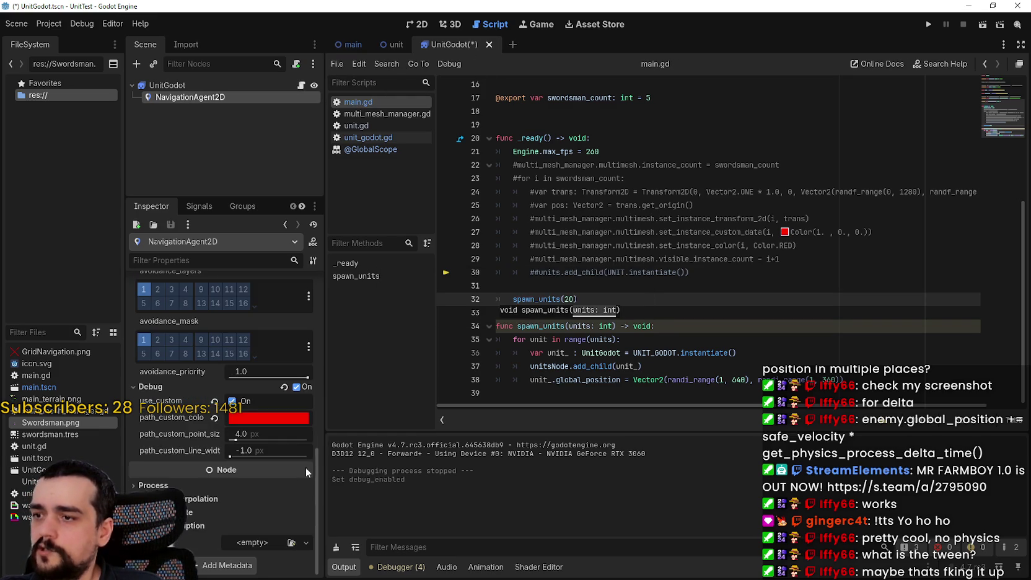
{"action": "left_click", "coordinate": [928, 24]}
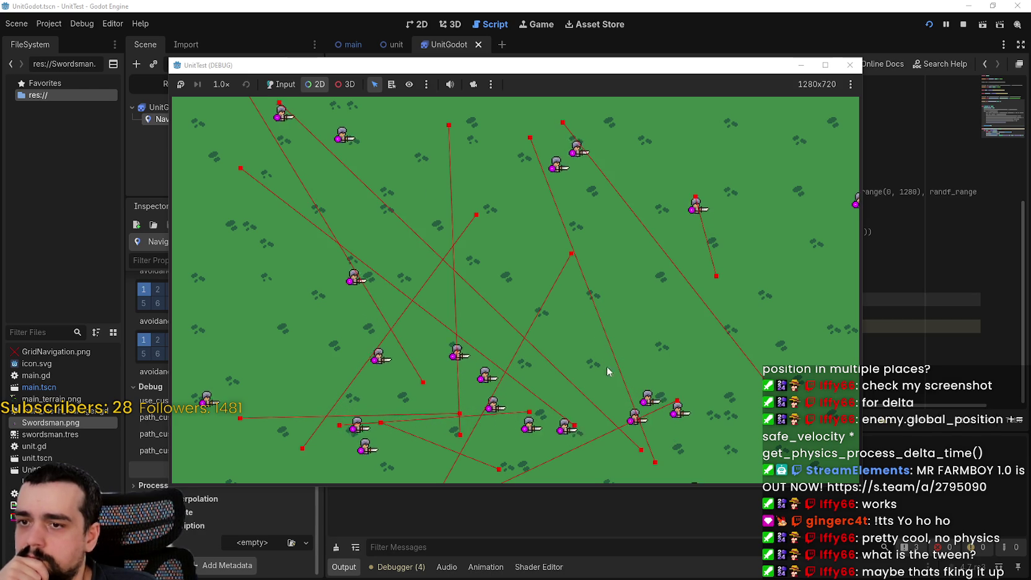
- Override the game camera, zoom and pan over the units on red debug paths, then close the game
{"action": "left_click", "coordinate": [473, 84]}
{"action": "scroll", "coordinate": [633, 338], "scroll_direction": "down", "scroll_amount": 2}
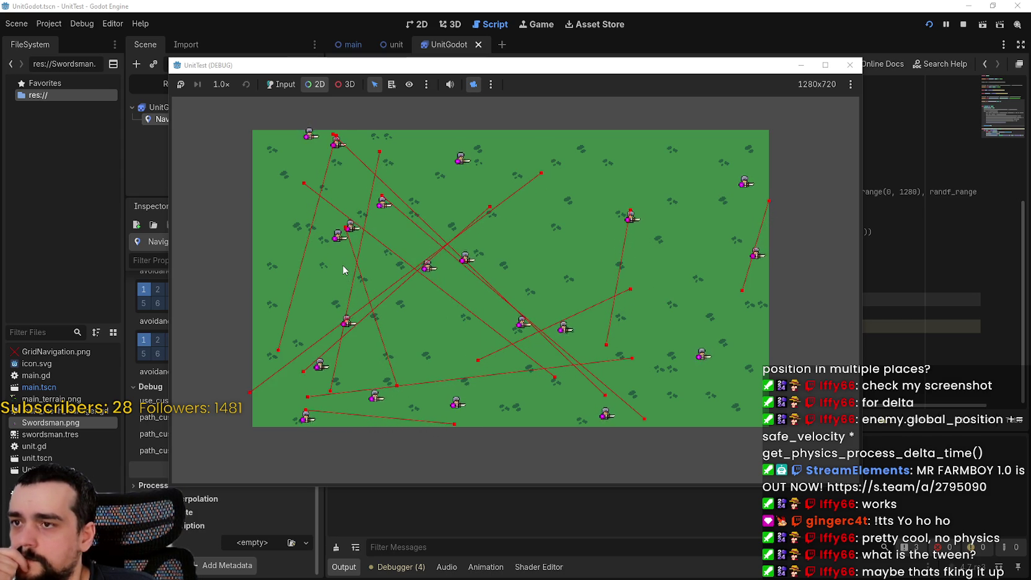
{"action": "left_click_drag", "start_coordinate": [405, 240], "coordinate": [444, 257]}
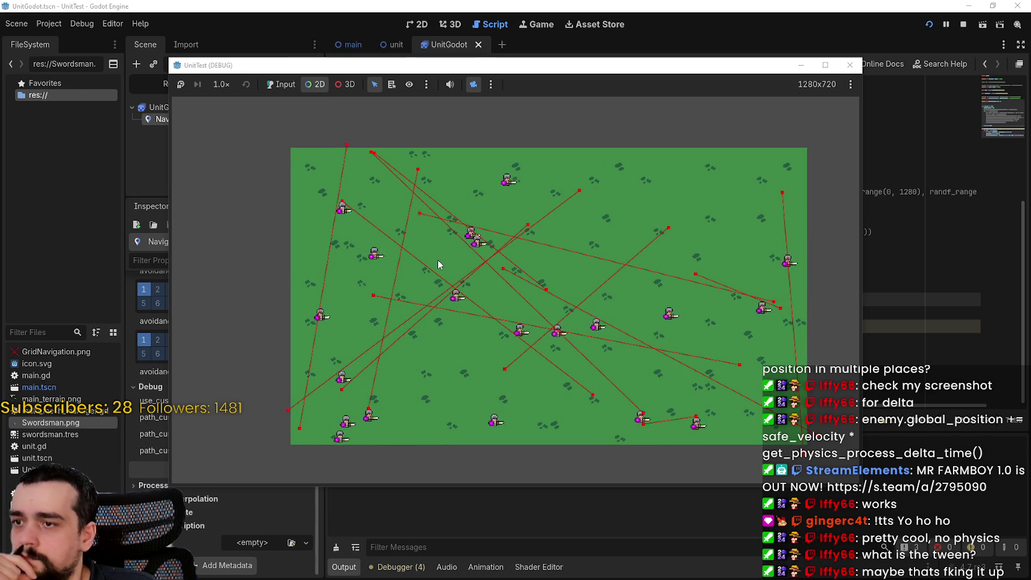
{"action": "left_click_drag", "start_coordinate": [696, 352], "coordinate": [633, 340]}
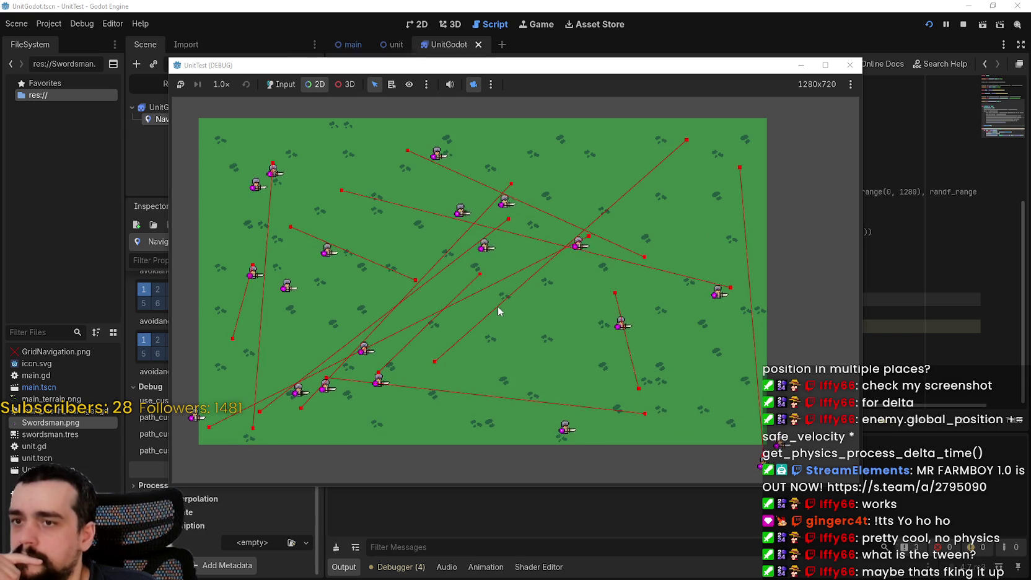
{"action": "key", "text": "F8"}
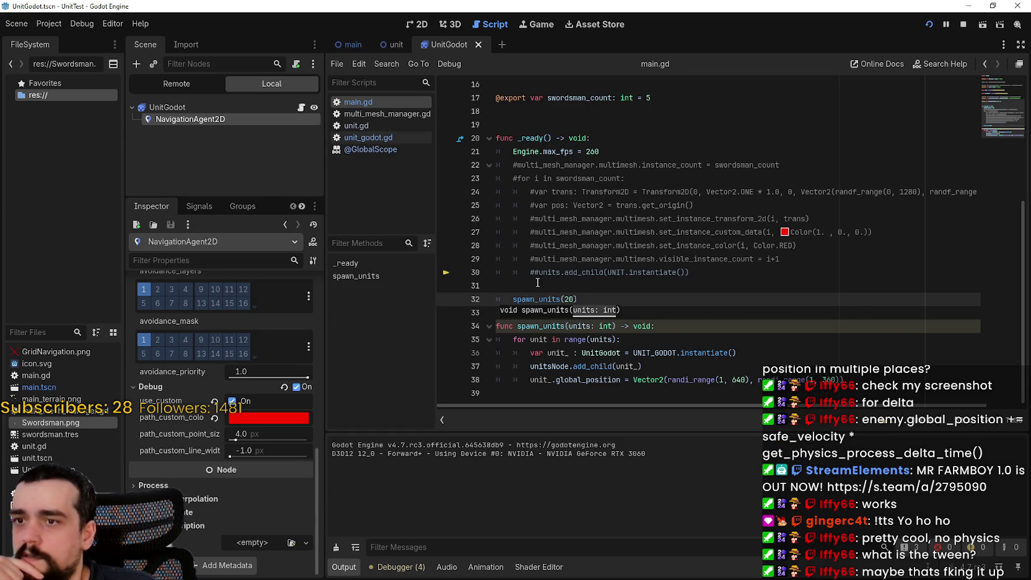
- Break at line 48 of unit_godot.gd to inspect safe_velocity (61.311, 79.0), then resume the game
{"action": "left_click", "coordinate": [374, 138]}
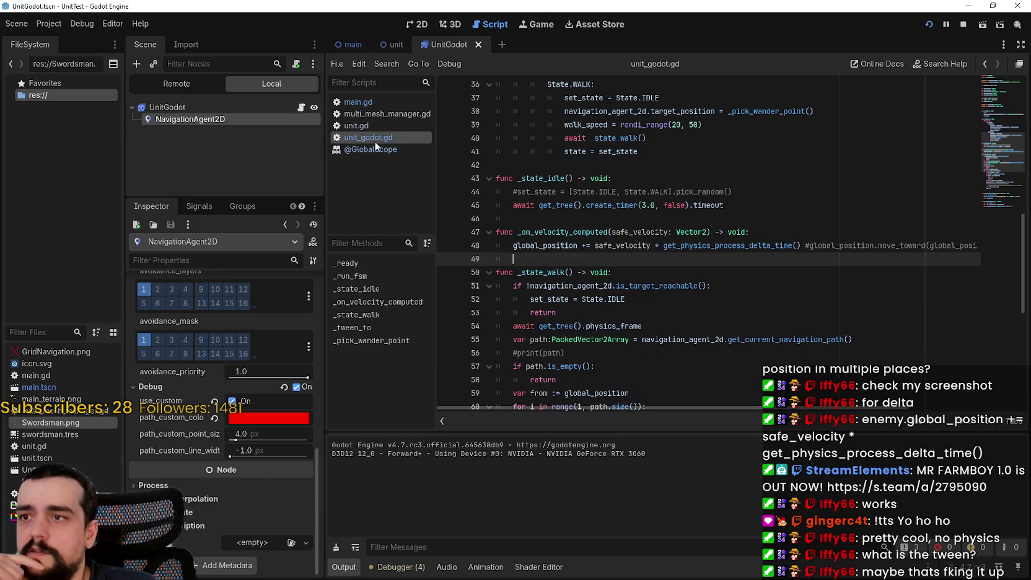
{"action": "left_click", "coordinate": [446, 246]}
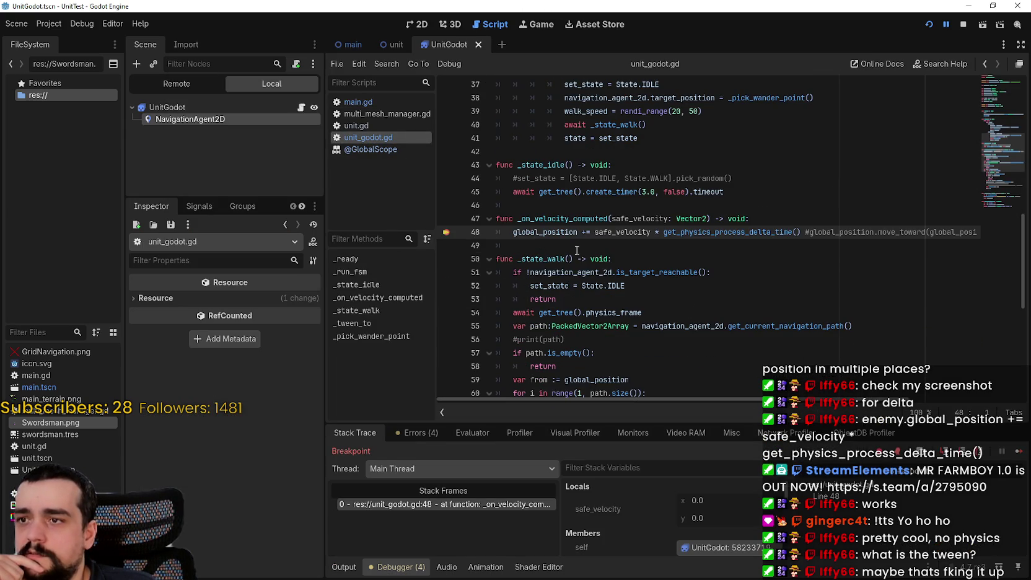
{"action": "left_click", "coordinate": [1009, 447]}
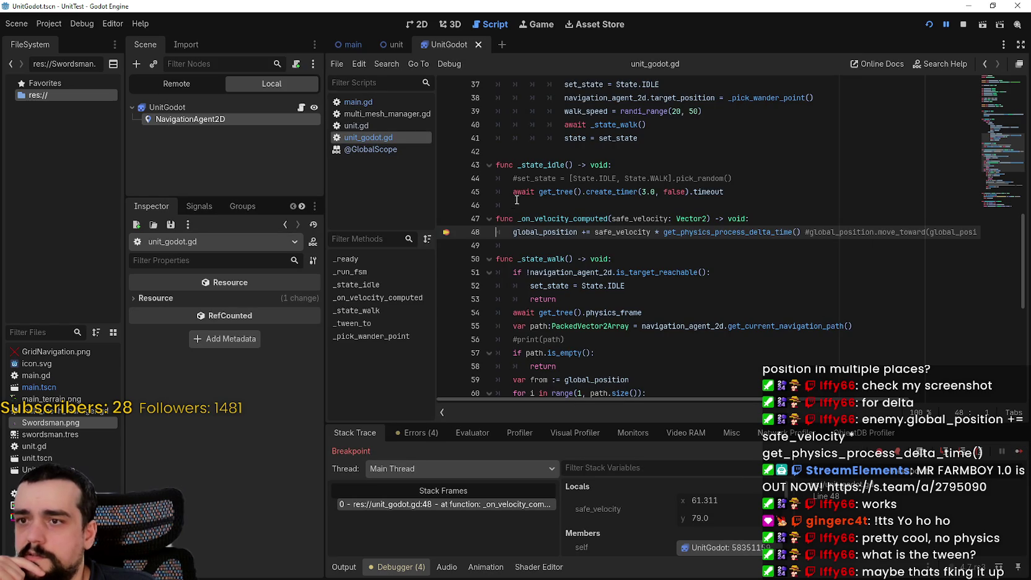
{"action": "left_click", "coordinate": [1019, 453]}
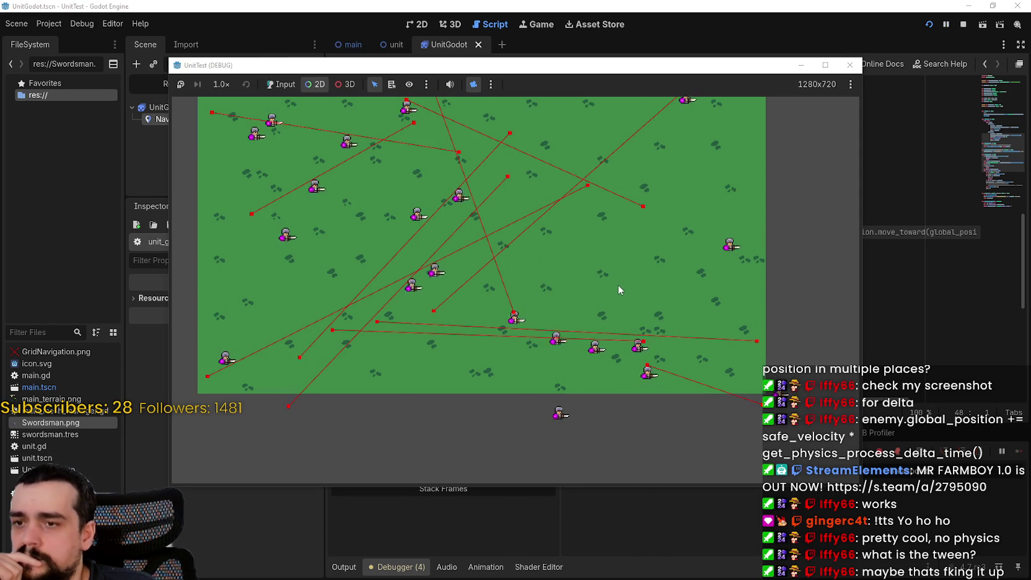
- Zoom out and pan across the whole map to watch the wandering units, then stop the project
{"action": "scroll", "coordinate": [617, 284], "scroll_direction": "down", "scroll_amount": 3}
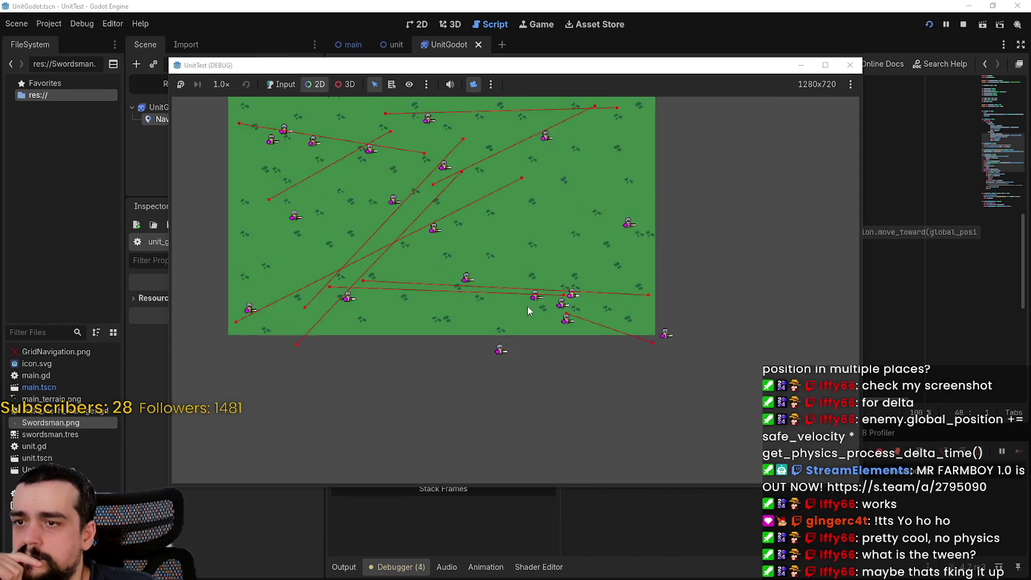
{"action": "scroll", "coordinate": [525, 297], "scroll_direction": "down", "scroll_amount": 1}
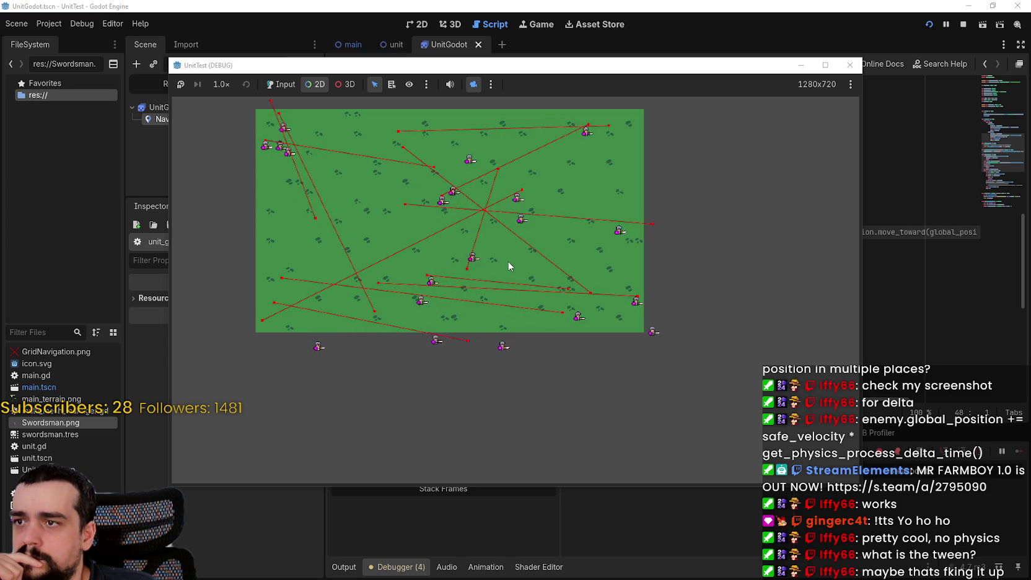
{"action": "scroll", "coordinate": [293, 204], "scroll_direction": "up", "scroll_amount": 3}
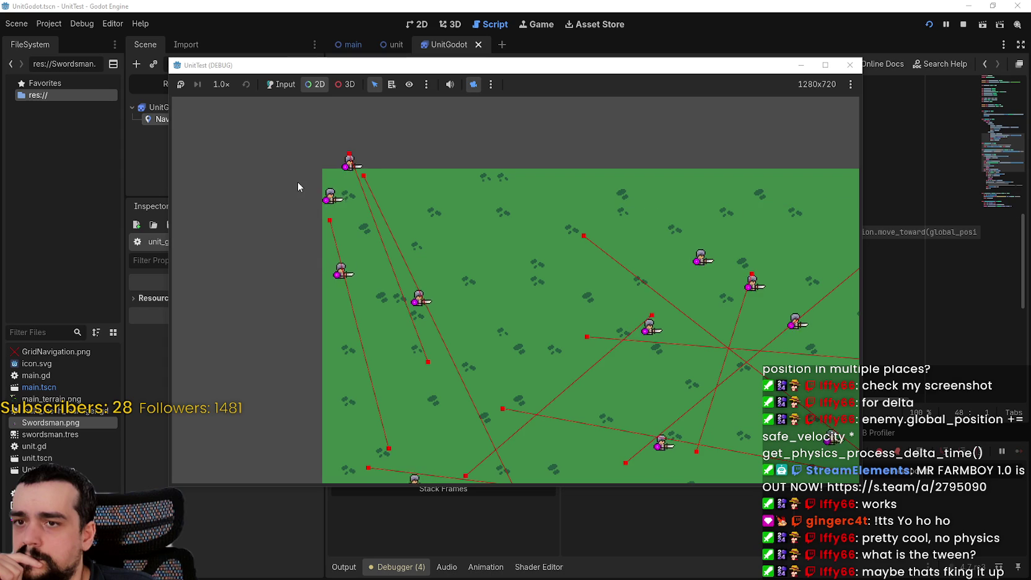
{"action": "scroll", "coordinate": [297, 180], "scroll_direction": "down", "scroll_amount": 2}
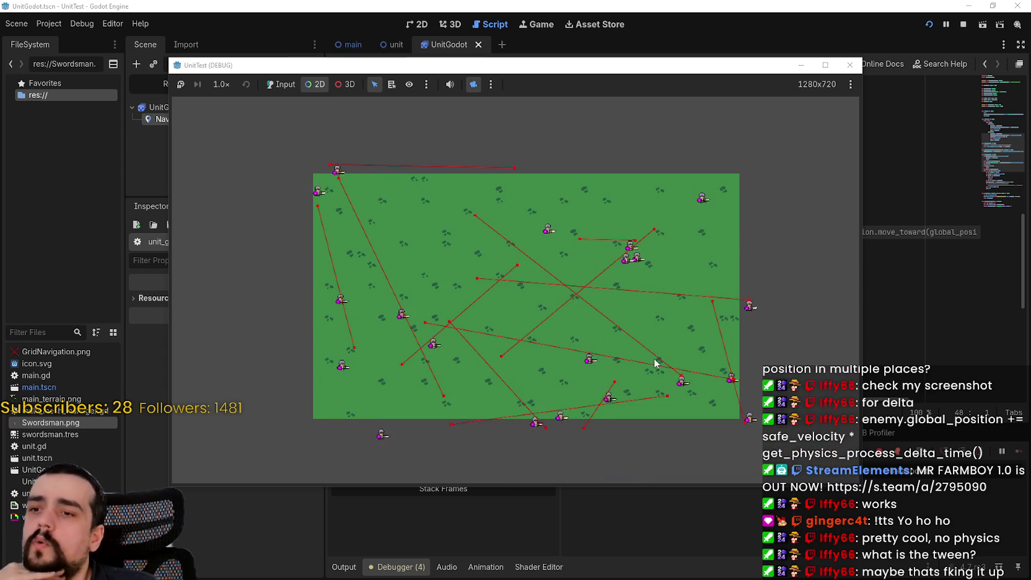
{"action": "left_click_drag", "start_coordinate": [650, 341], "coordinate": [622, 334]}
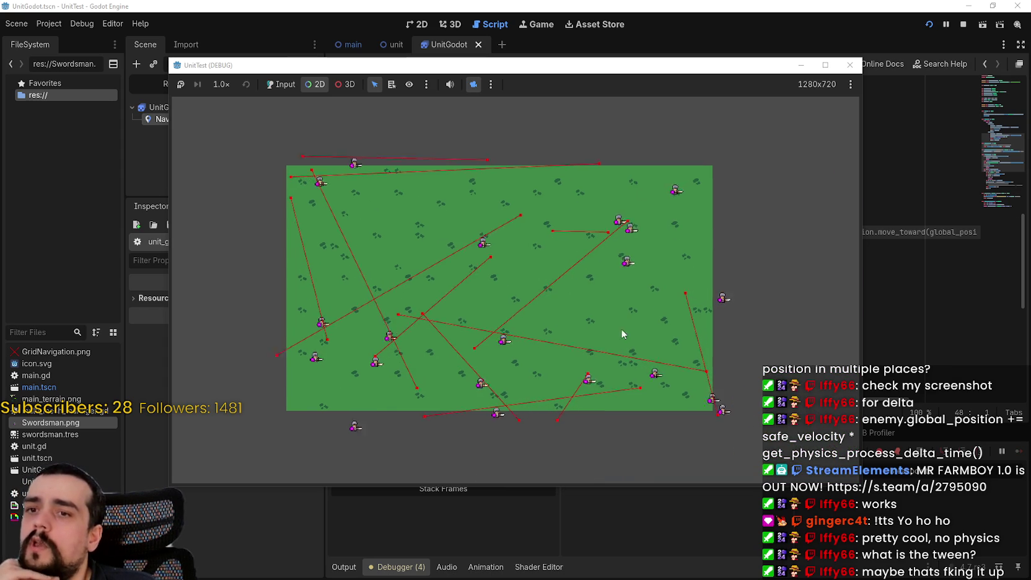
{"action": "scroll", "coordinate": [623, 333], "scroll_direction": "down", "scroll_amount": 3}
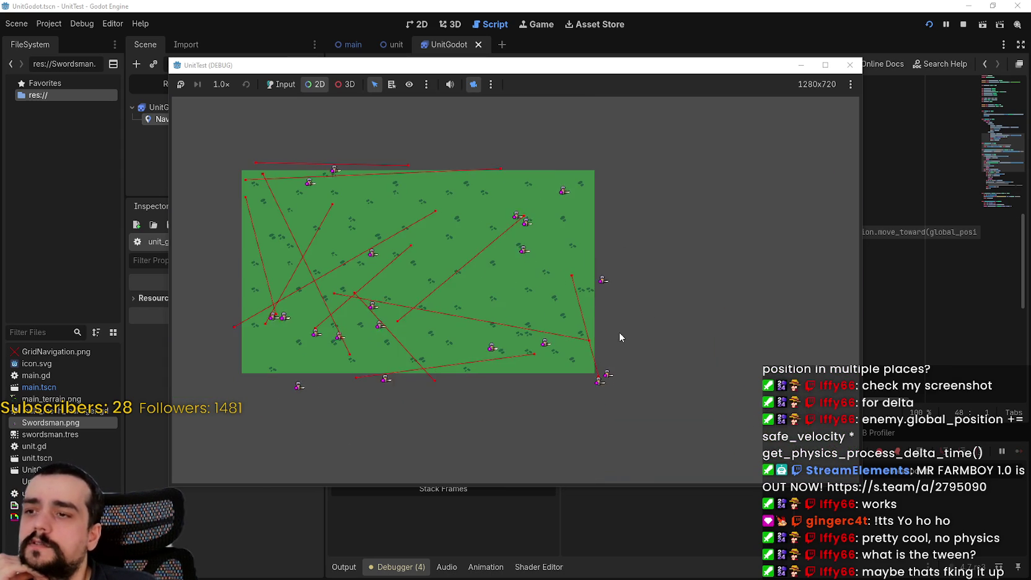
{"action": "left_click_drag", "start_coordinate": [608, 327], "coordinate": [693, 313]}
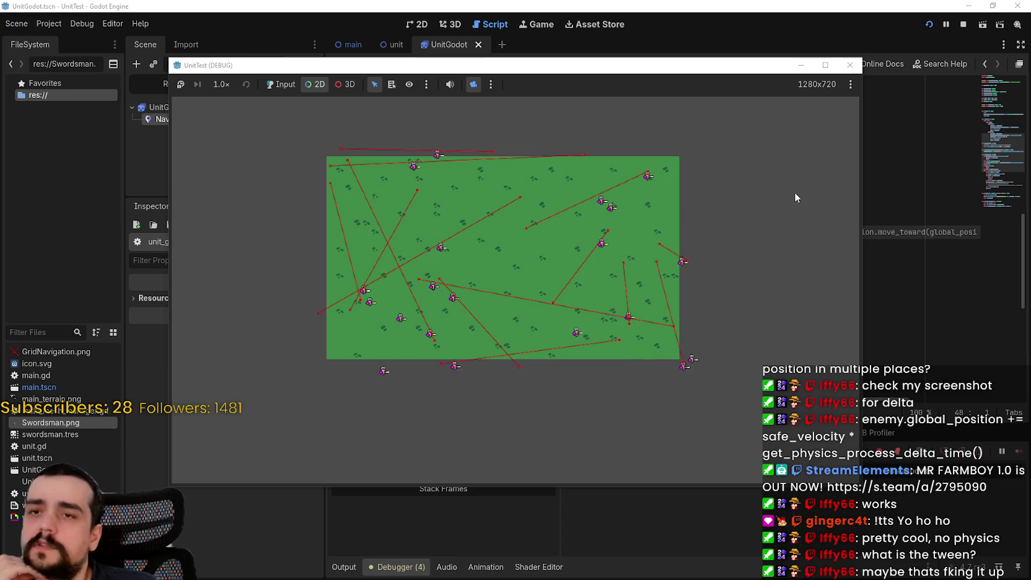
{"action": "left_click", "coordinate": [963, 26]}
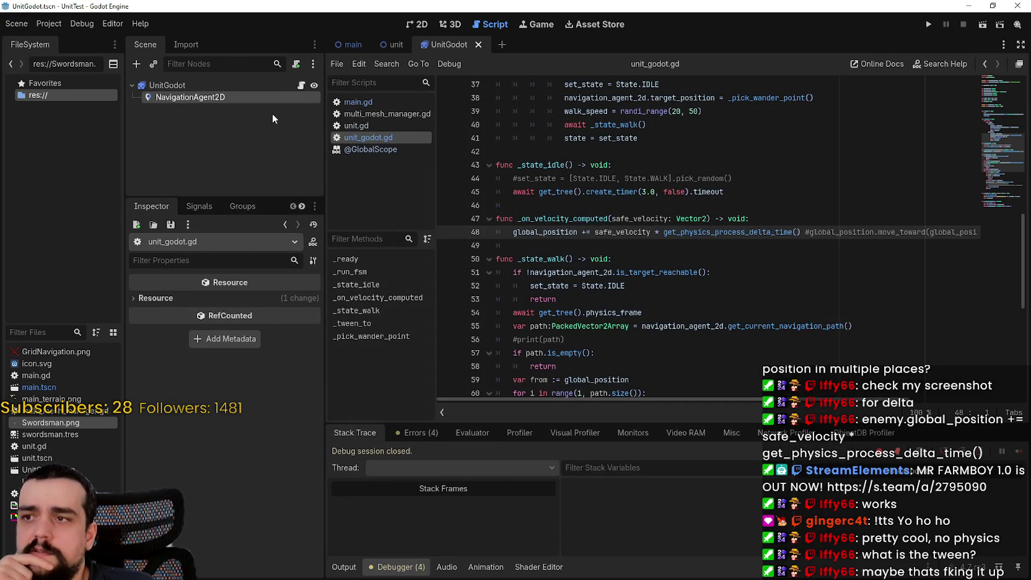
- Set the NavigationAgent2D avoidance radius to 6 px and save the unit scene
{"action": "left_click", "coordinate": [233, 98]}
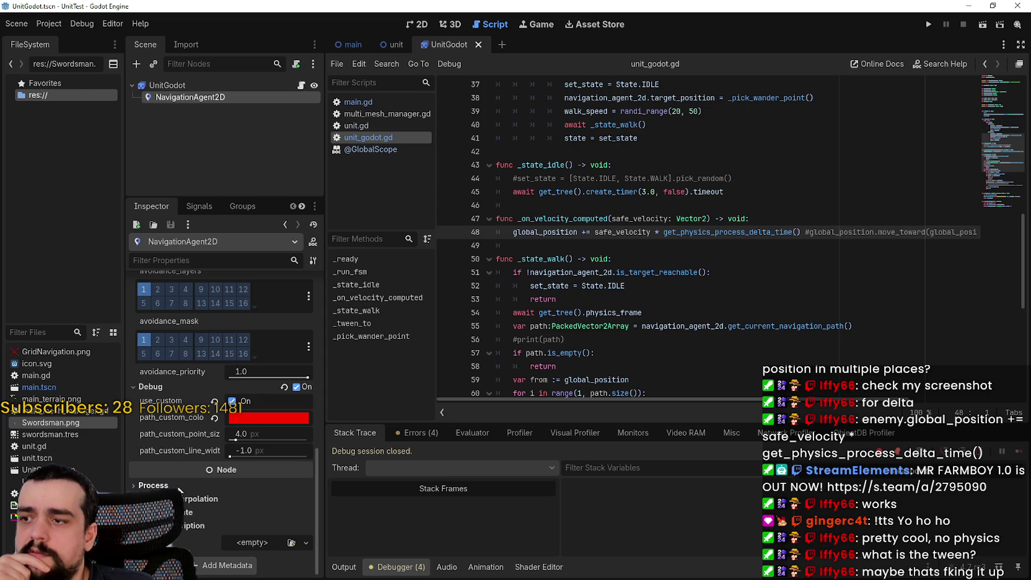
{"action": "scroll", "coordinate": [179, 471], "scroll_direction": "up", "scroll_amount": 5}
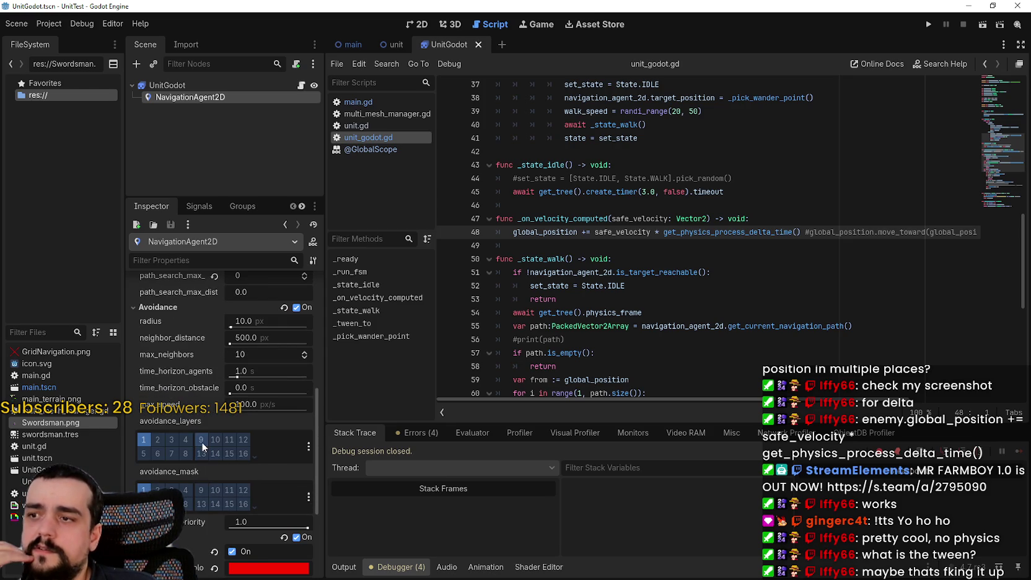
{"action": "scroll", "coordinate": [210, 433], "scroll_direction": "up", "scroll_amount": 2}
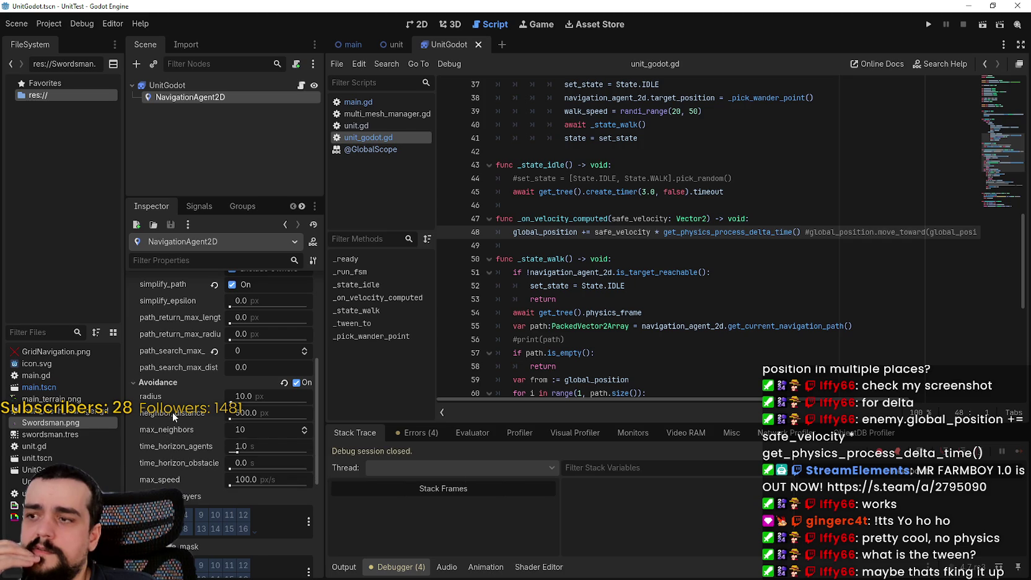
{"action": "mouse_move", "coordinate": [173, 413]}
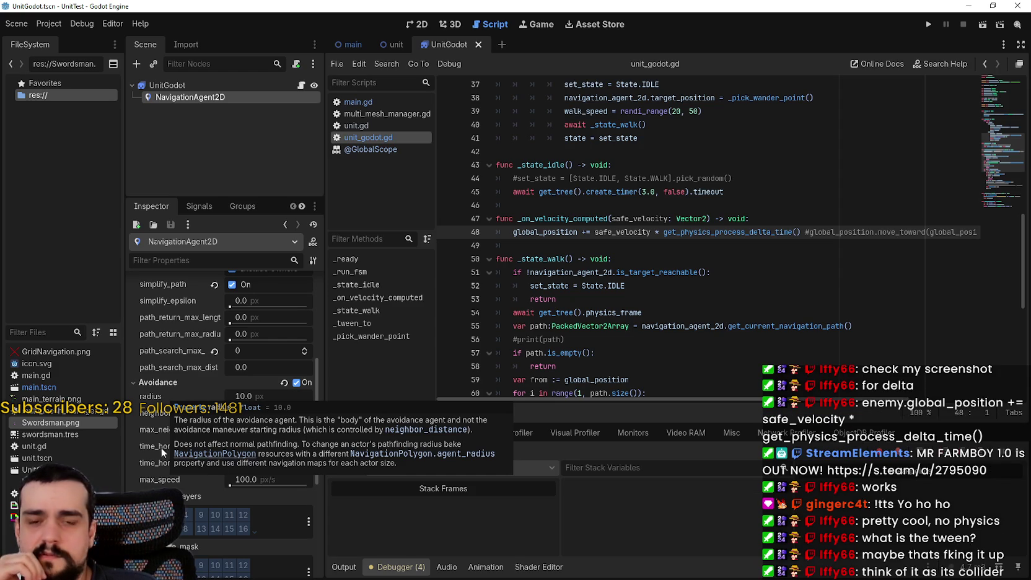
{"action": "left_click", "coordinate": [245, 397]}
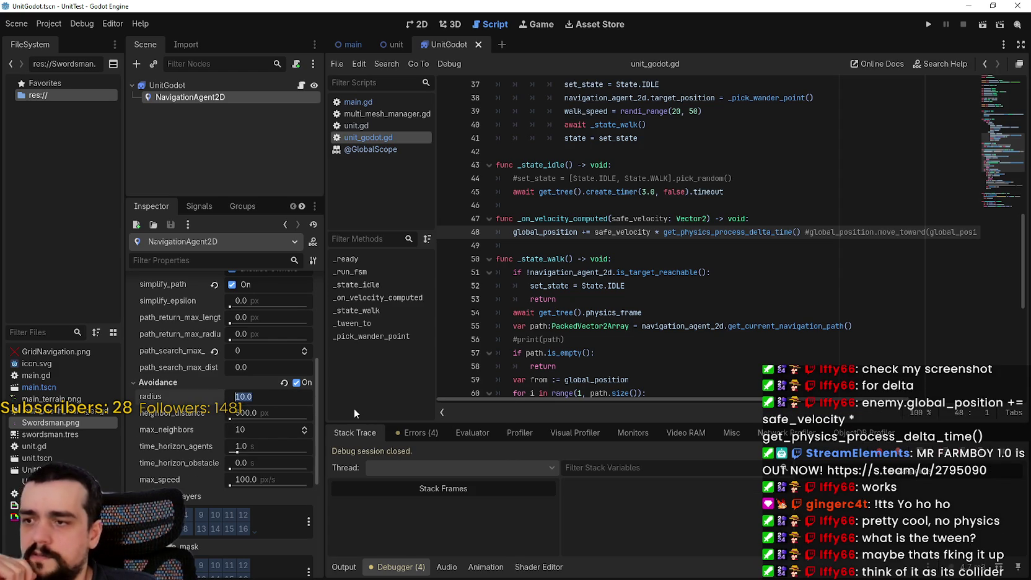
{"action": "key", "text": "BackSpace"}
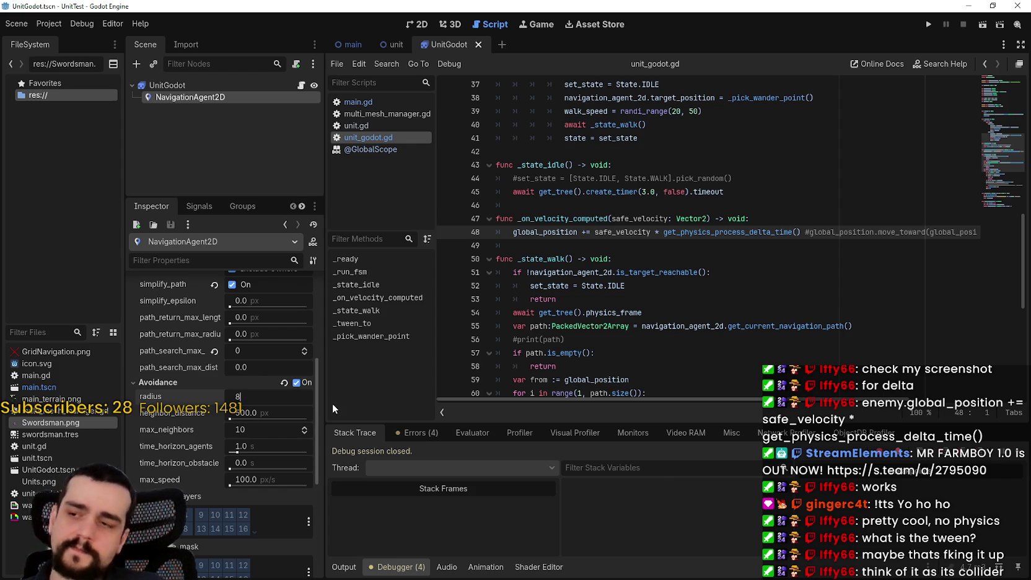
{"action": "type", "text": "6"}
{"action": "key", "text": "Return"}
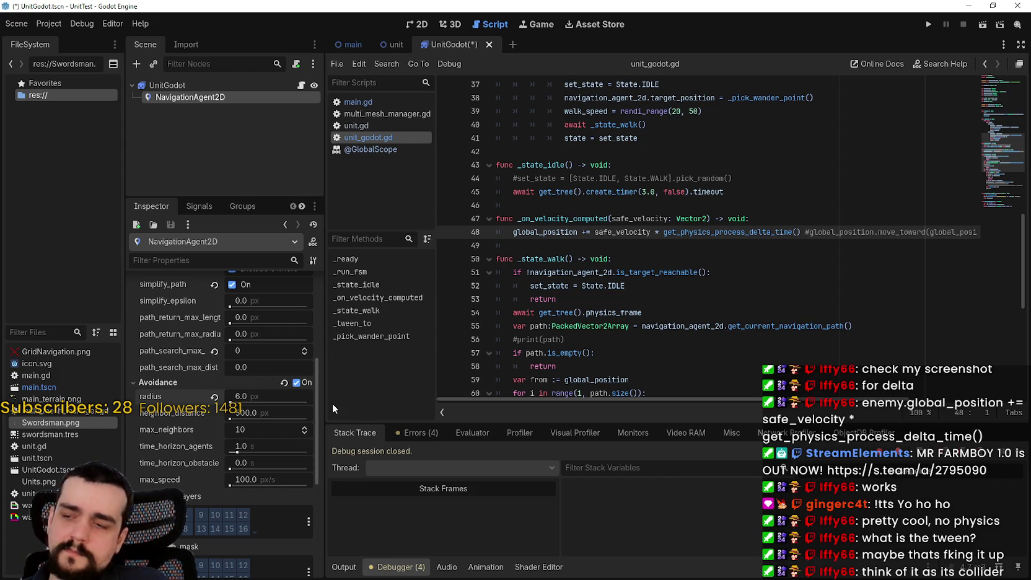
{"action": "key", "text": "ctrl+s"}
- Set the agent's neighbor_distance to 100 and save the unit scene again
{"action": "left_click", "coordinate": [274, 417]}
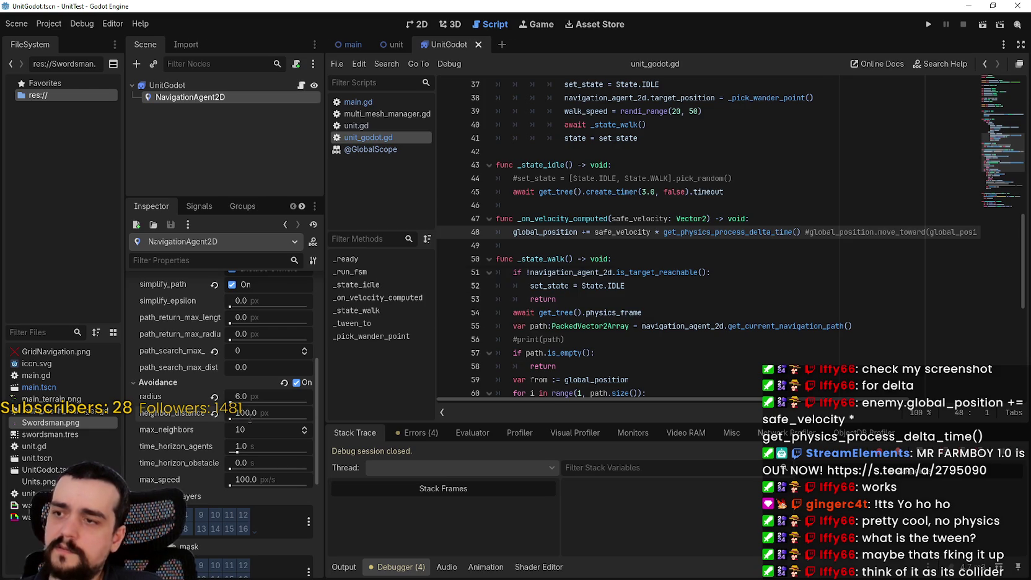
{"action": "scroll", "coordinate": [229, 455], "scroll_direction": "up", "scroll_amount": 4}
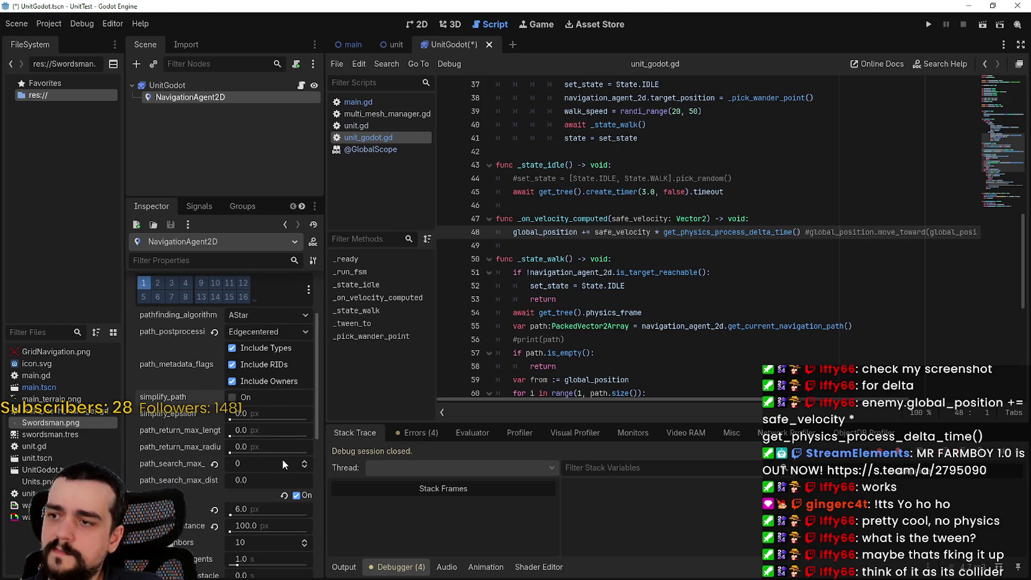
{"action": "scroll", "coordinate": [278, 451], "scroll_direction": "down", "scroll_amount": 5}
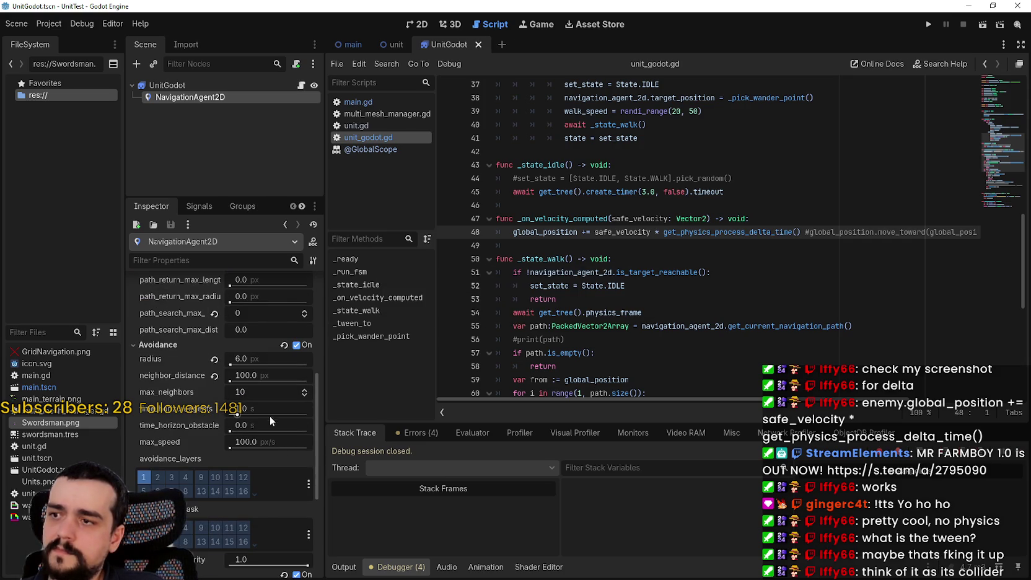
{"action": "key", "text": "ctrl+s"}
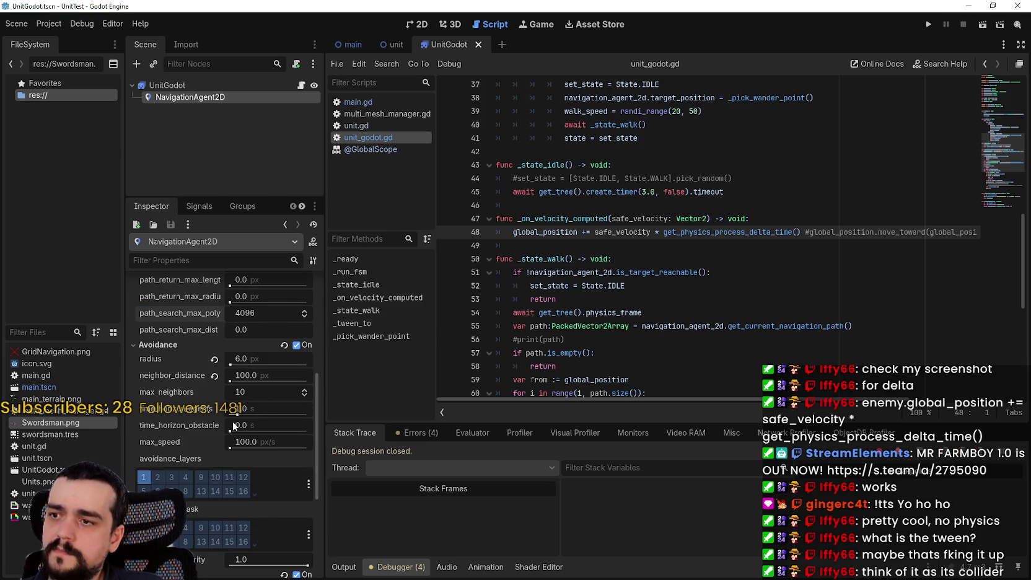
{"action": "scroll", "coordinate": [230, 409], "scroll_direction": "down", "scroll_amount": 1}
{"action": "scroll", "coordinate": [209, 457], "scroll_direction": "up", "scroll_amount": 5}
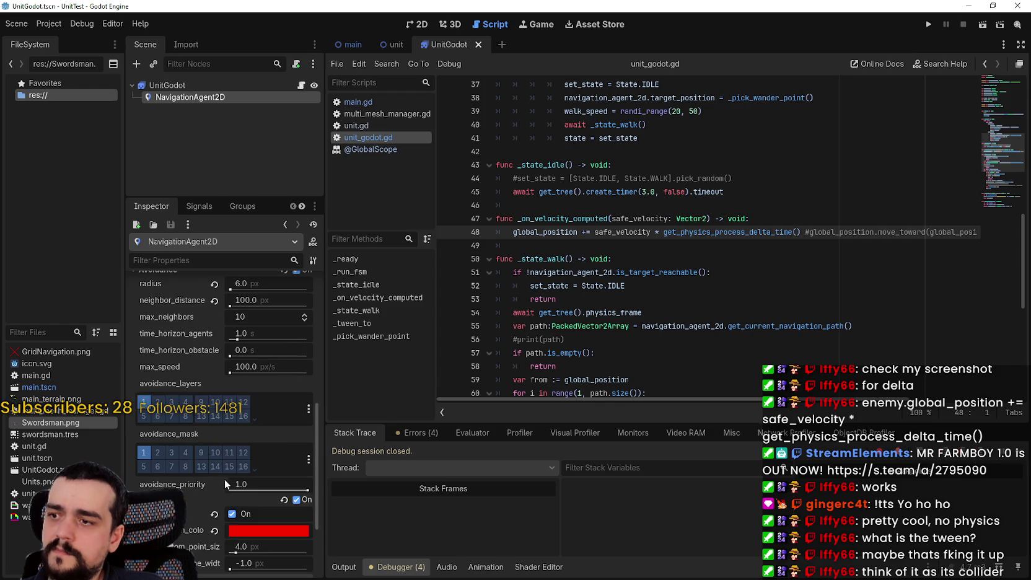
{"action": "left_click", "coordinate": [350, 104]}
{"action": "left_click", "coordinate": [570, 313]}
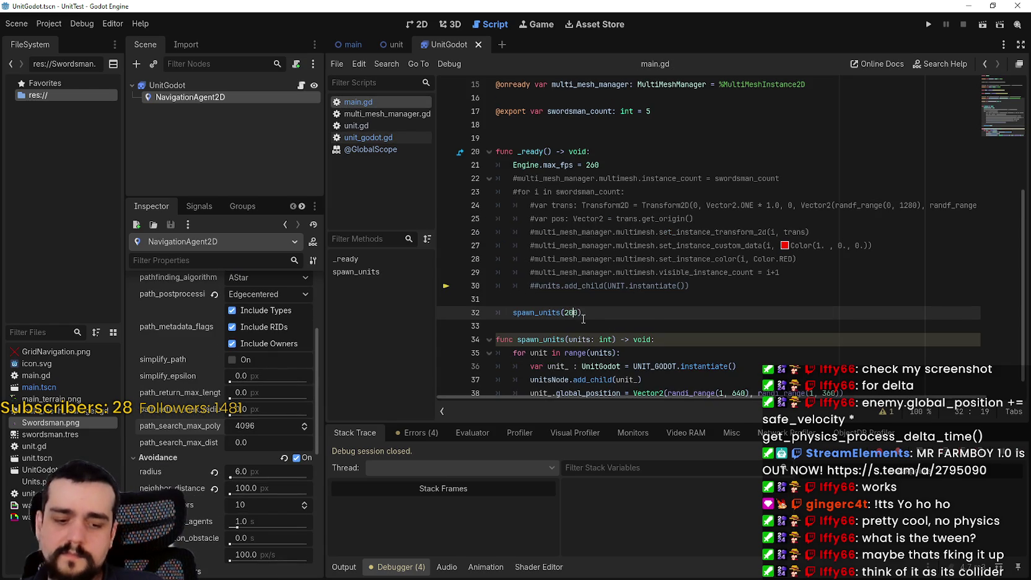
{"action": "key", "text": "F5"}
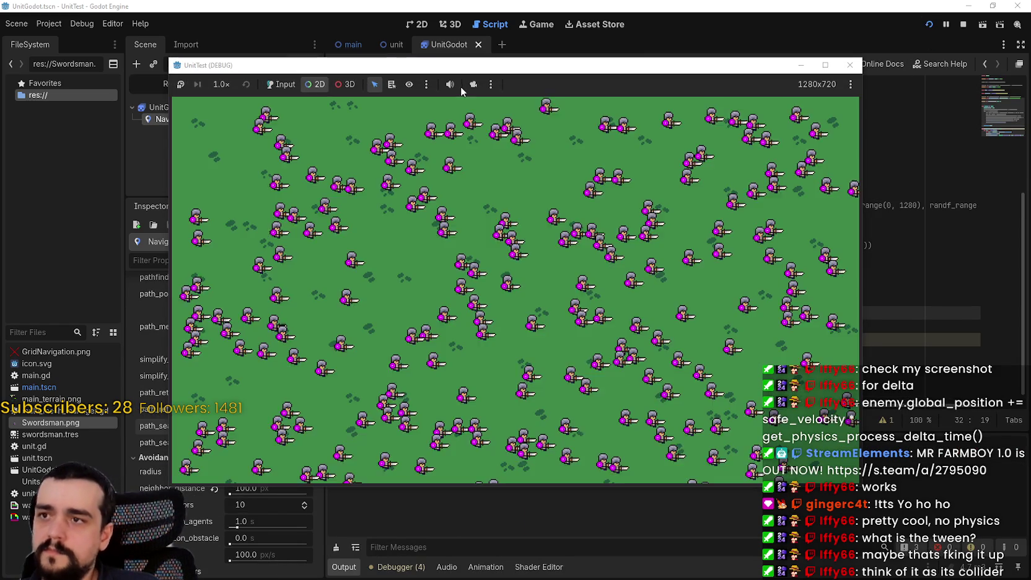
{"action": "left_click", "coordinate": [473, 85]}
{"action": "scroll", "coordinate": [567, 257], "scroll_direction": "down", "scroll_amount": 3}
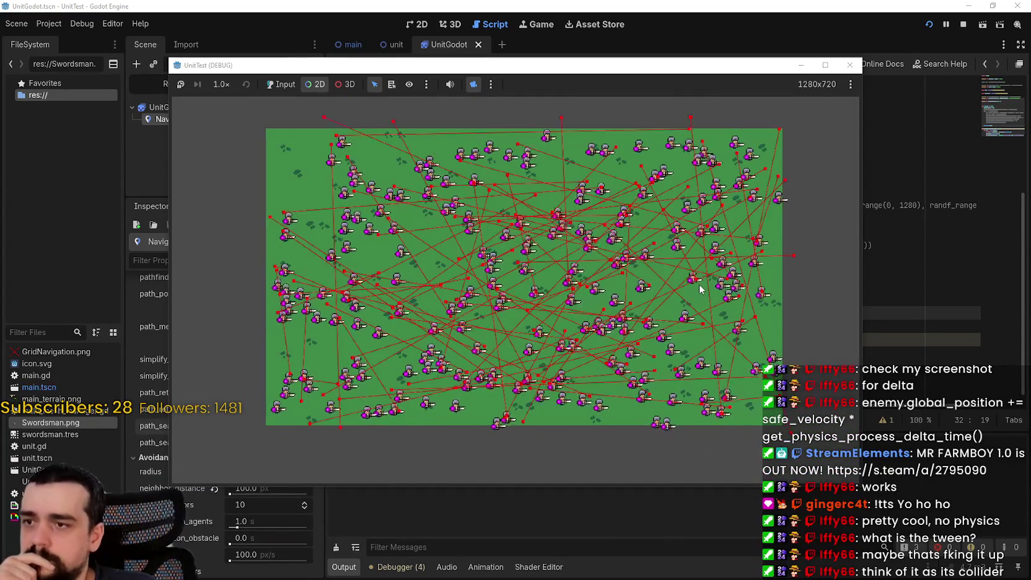
{"action": "scroll", "coordinate": [692, 291], "scroll_direction": "up", "scroll_amount": 1}
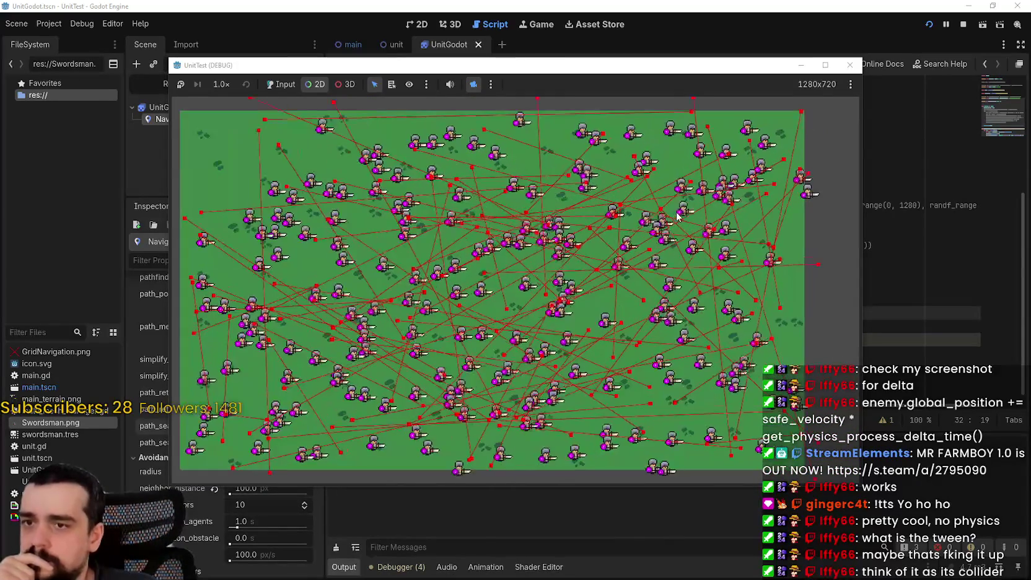
{"action": "scroll", "coordinate": [451, 316], "scroll_direction": "down", "scroll_amount": 1}
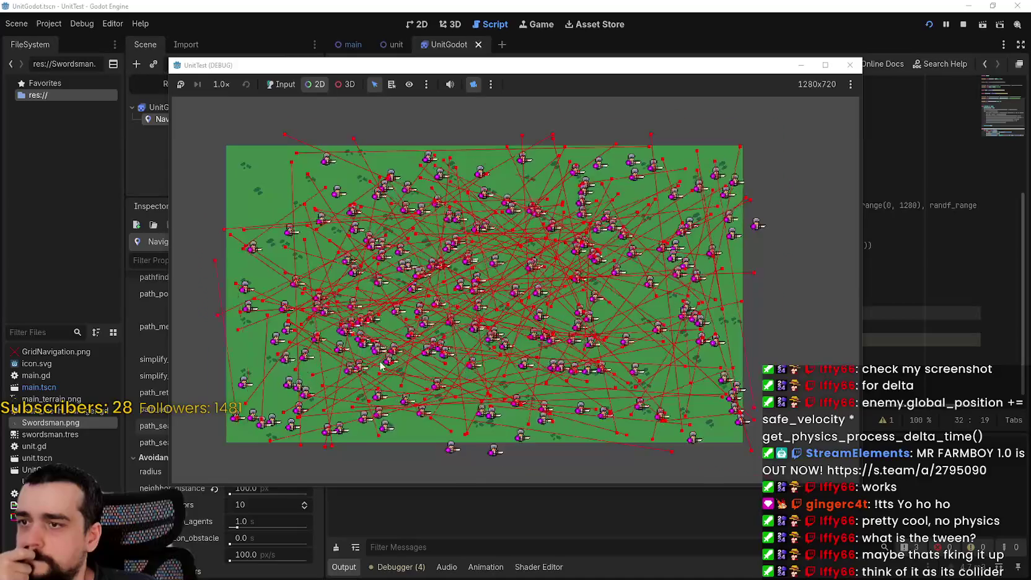
{"action": "scroll", "coordinate": [380, 363], "scroll_direction": "up", "scroll_amount": 1}
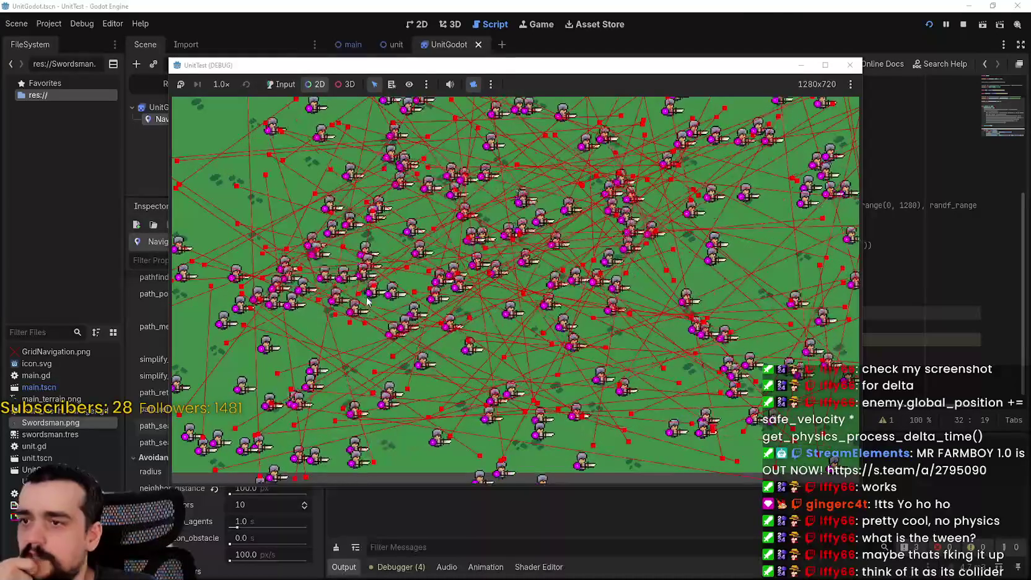
{"action": "scroll", "coordinate": [443, 302], "scroll_direction": "down", "scroll_amount": 1}
{"action": "scroll", "coordinate": [443, 301], "scroll_direction": "down", "scroll_amount": 1}
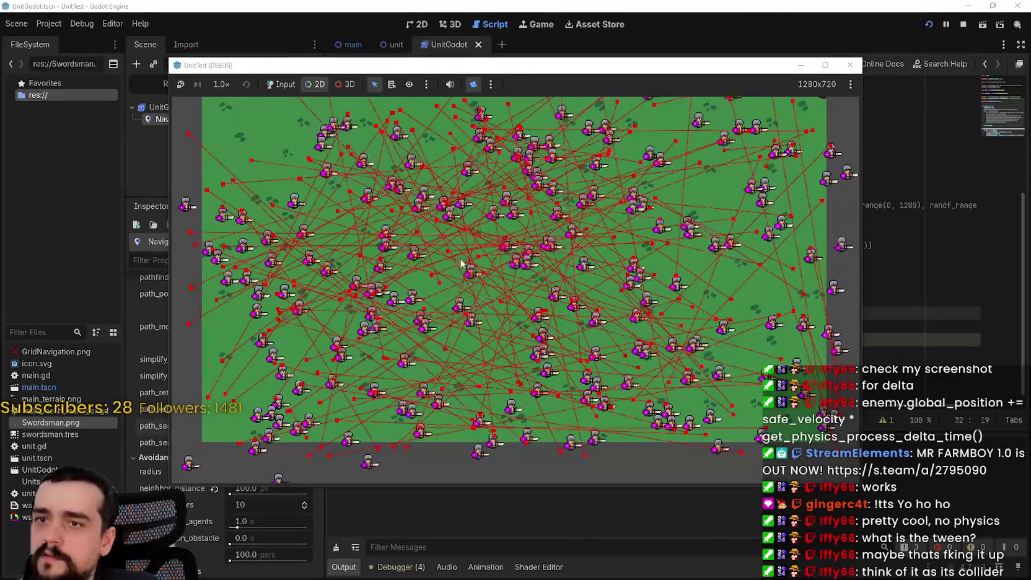
{"action": "scroll", "coordinate": [471, 288], "scroll_direction": "down", "scroll_amount": 1}
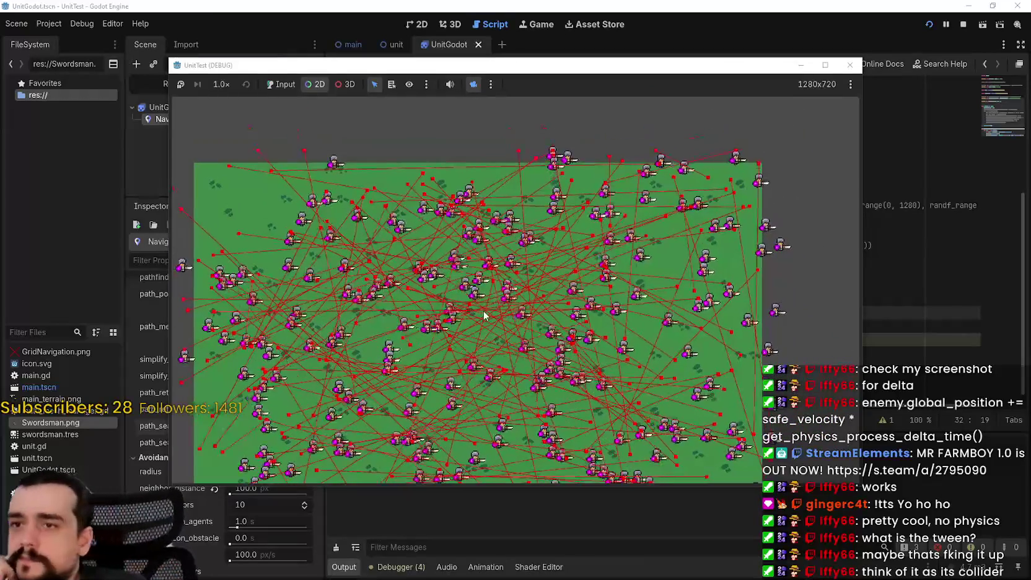
{"action": "mouse_move", "coordinate": [484, 310]}
{"action": "left_mouse_down"}
{"action": "mouse_move", "coordinate": [535, 243]}
{"action": "mouse_move", "coordinate": [634, 304]}
{"action": "left_mouse_up"}
{"action": "mouse_move", "coordinate": [727, 370]}
{"action": "left_mouse_down"}
{"action": "mouse_move", "coordinate": [553, 306]}
{"action": "mouse_move", "coordinate": [577, 284]}
{"action": "mouse_move", "coordinate": [648, 310]}
{"action": "mouse_move", "coordinate": [634, 289]}
{"action": "left_mouse_up"}
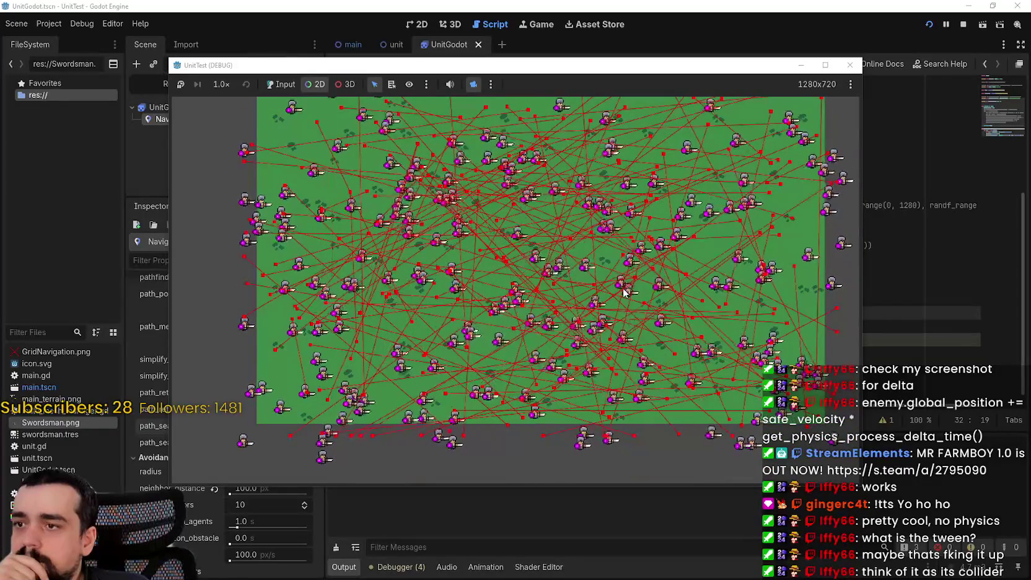
{"action": "mouse_move", "coordinate": [624, 294]}
{"action": "left_mouse_down"}
{"action": "mouse_move", "coordinate": [547, 301]}
{"action": "mouse_move", "coordinate": [575, 328]}
{"action": "mouse_move", "coordinate": [586, 314]}
{"action": "left_mouse_up"}
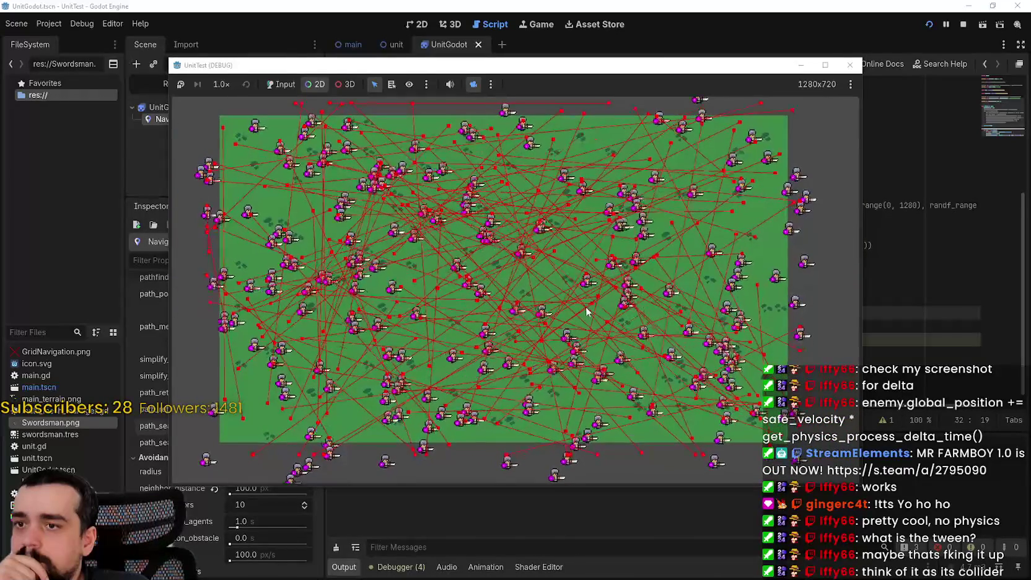
{"action": "scroll", "coordinate": [590, 308], "scroll_direction": "down", "scroll_amount": 1}
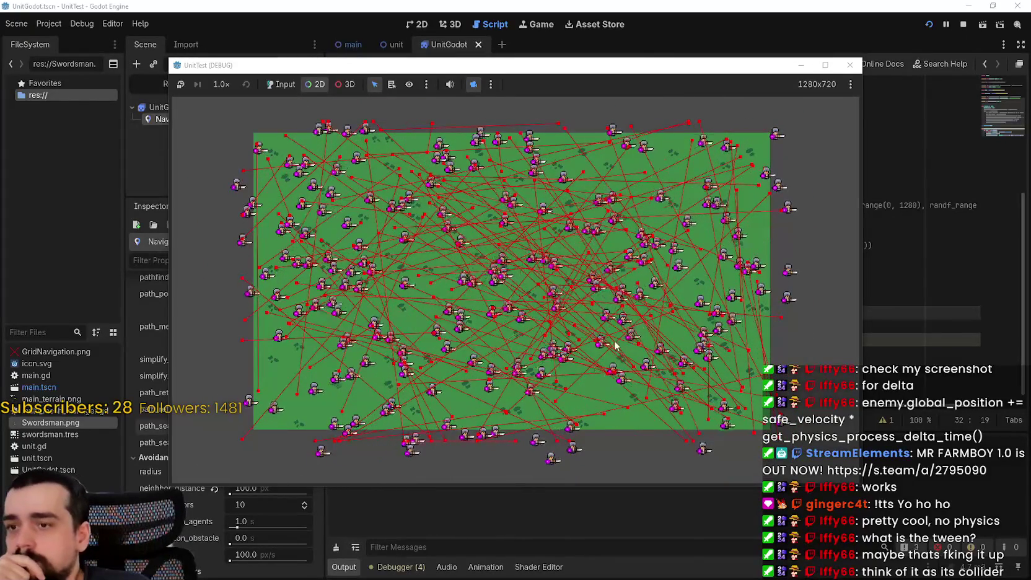
{"action": "left_click_drag", "start_coordinate": [620, 345], "coordinate": [607, 292]}
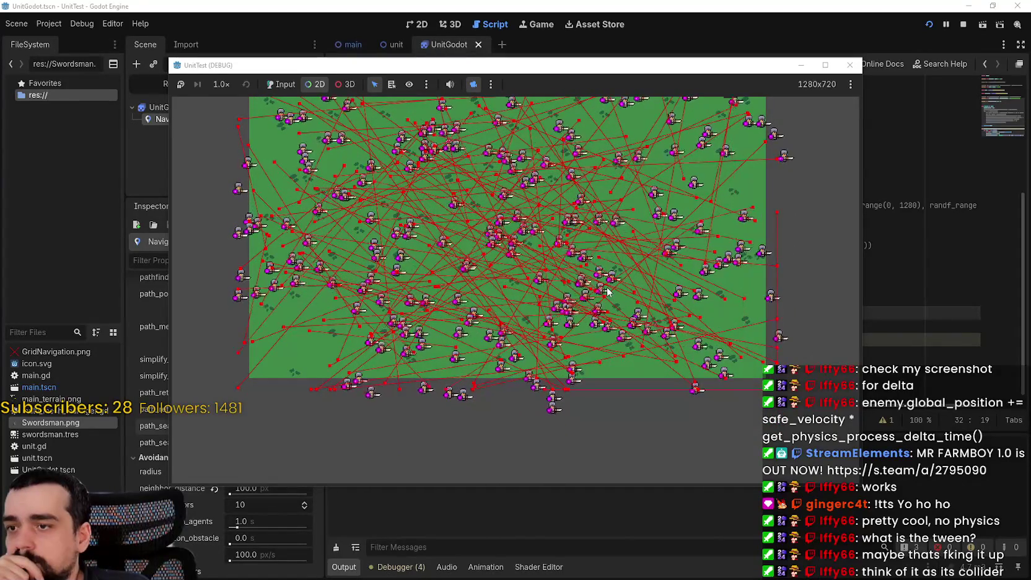
{"action": "mouse_move", "coordinate": [607, 291]}
{"action": "left_mouse_down"}
{"action": "mouse_move", "coordinate": [428, 291]}
{"action": "mouse_move", "coordinate": [673, 291]}
{"action": "mouse_move", "coordinate": [579, 381]}
{"action": "mouse_move", "coordinate": [577, 335]}
{"action": "left_mouse_up"}
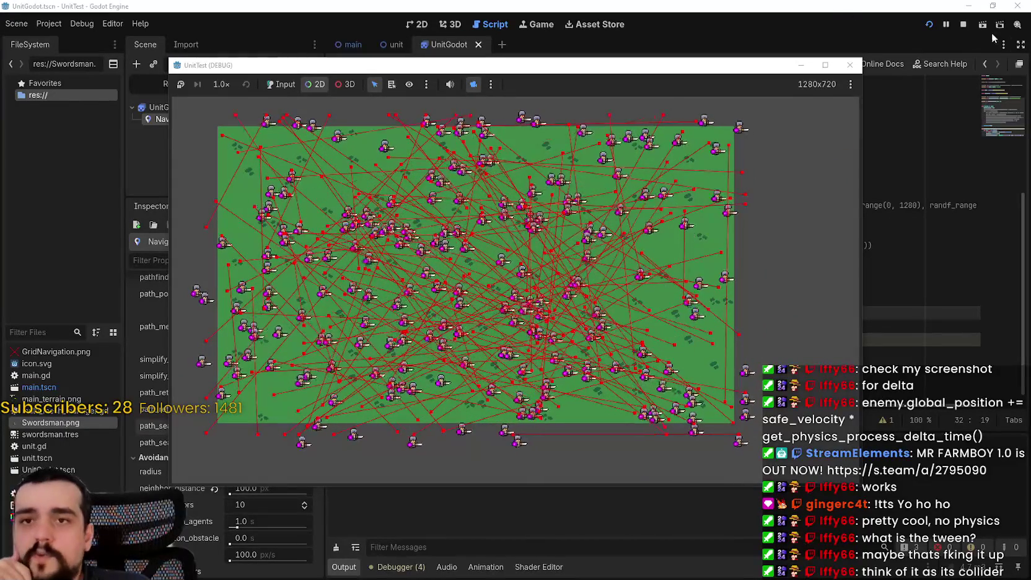
{"action": "key", "text": "F8"}
- Drag the UnitGodot sprite's offset y to -16 in the 2D view, then run the project
{"action": "left_click", "coordinate": [412, 23]}
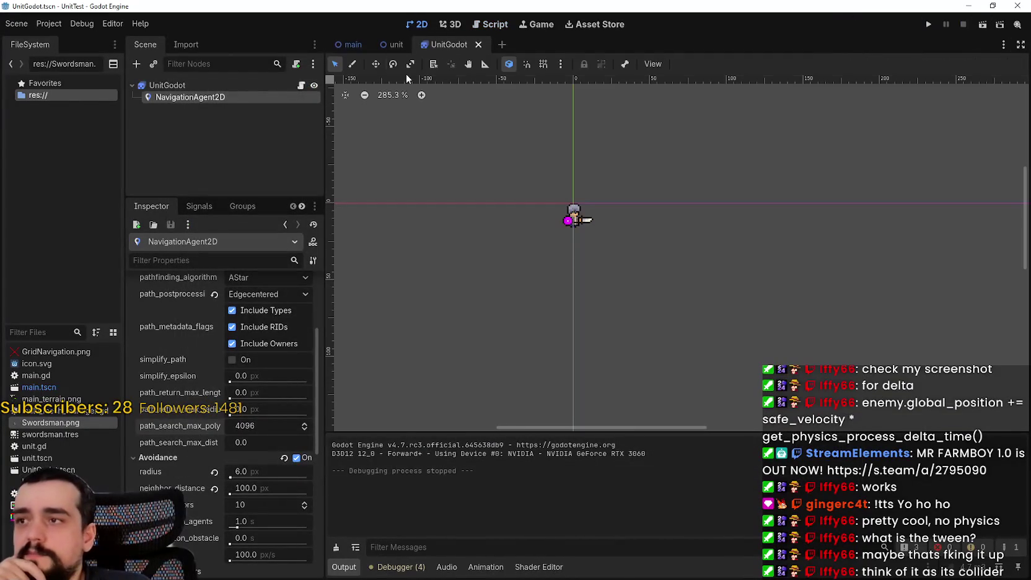
{"action": "left_click", "coordinate": [229, 86]}
{"action": "scroll", "coordinate": [175, 319], "scroll_direction": "up", "scroll_amount": 2}
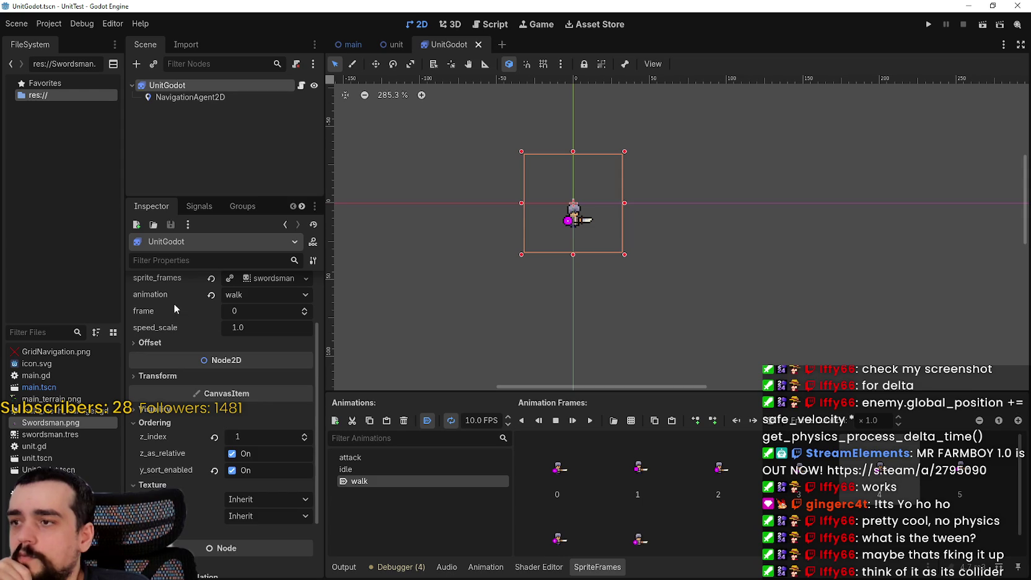
{"action": "left_click", "coordinate": [161, 340]}
{"action": "left_click_drag", "start_coordinate": [256, 391], "coordinate": [226, 391]}
{"action": "scroll", "coordinate": [561, 202], "scroll_direction": "up", "scroll_amount": 5}
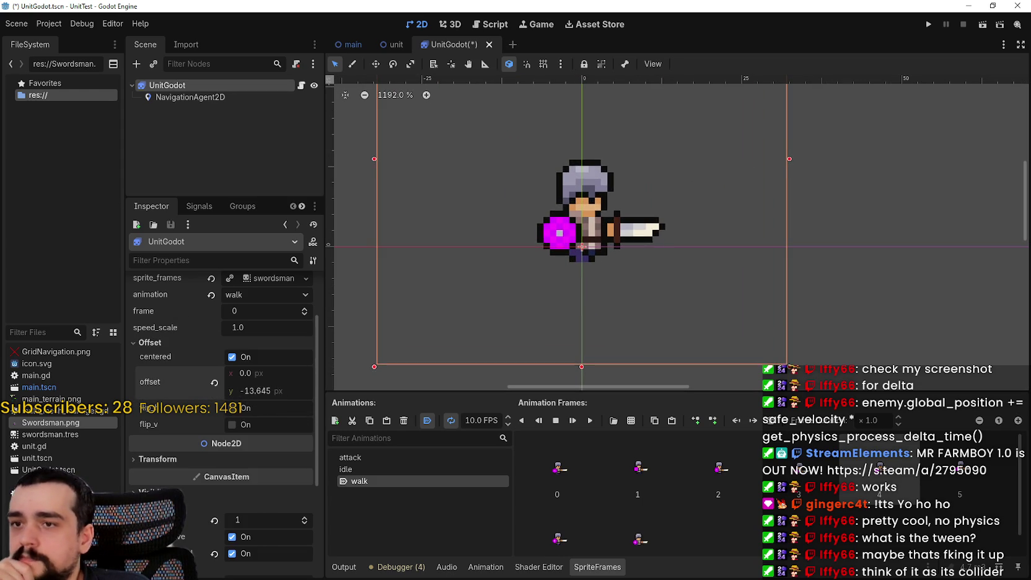
{"action": "left_click_drag", "start_coordinate": [266, 391], "coordinate": [248, 390]}
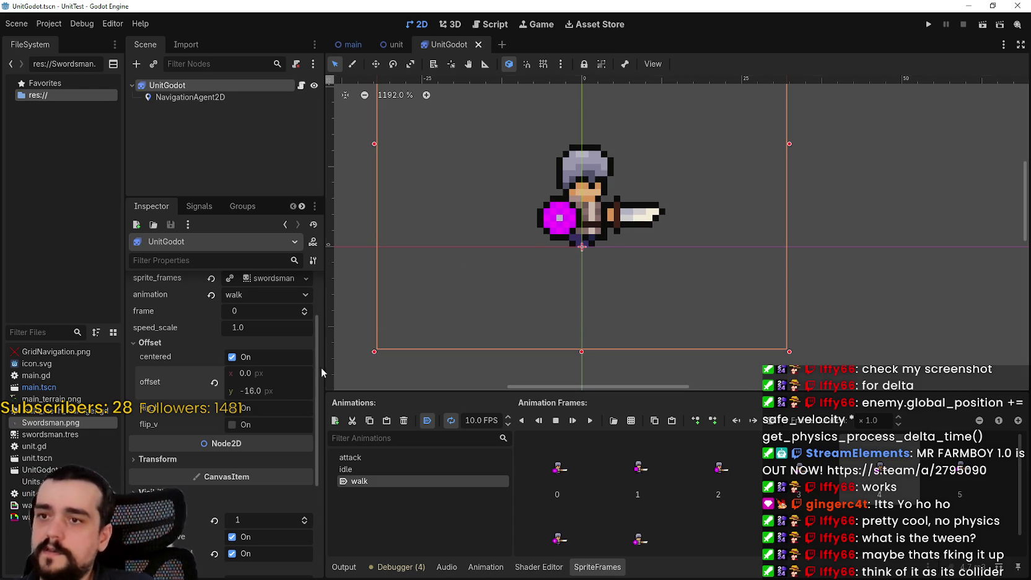
{"action": "scroll", "coordinate": [593, 218], "scroll_direction": "down", "scroll_amount": 6}
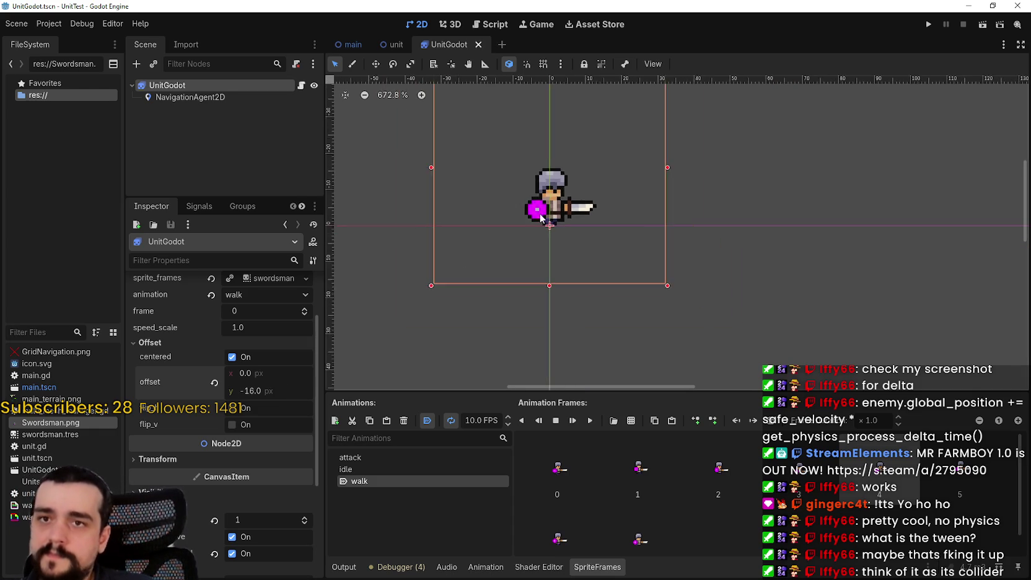
{"action": "left_click", "coordinate": [928, 25]}
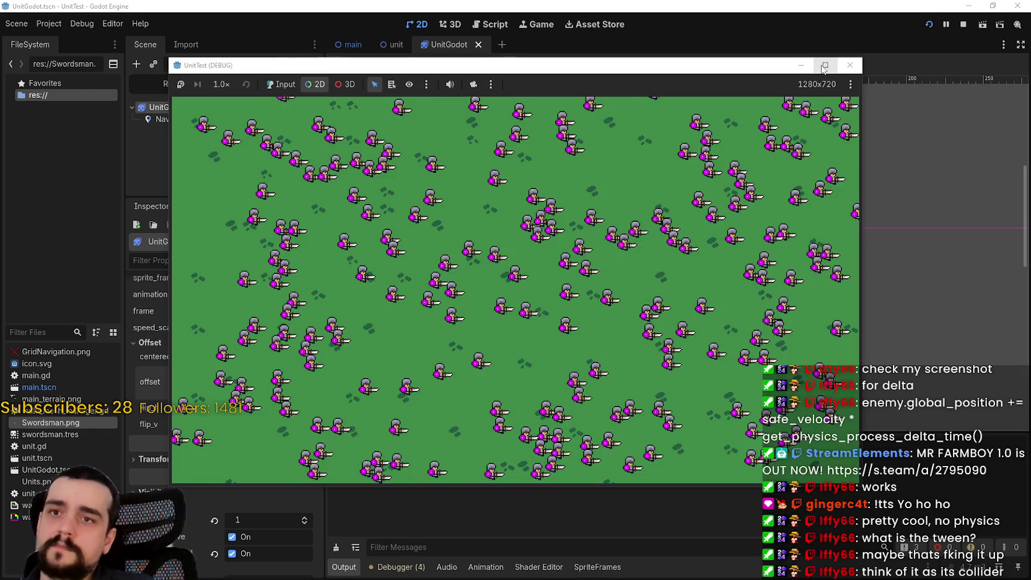
- Override the camera and maximize the game window to pan over the raised swordsman crowd
{"action": "left_click", "coordinate": [474, 84]}
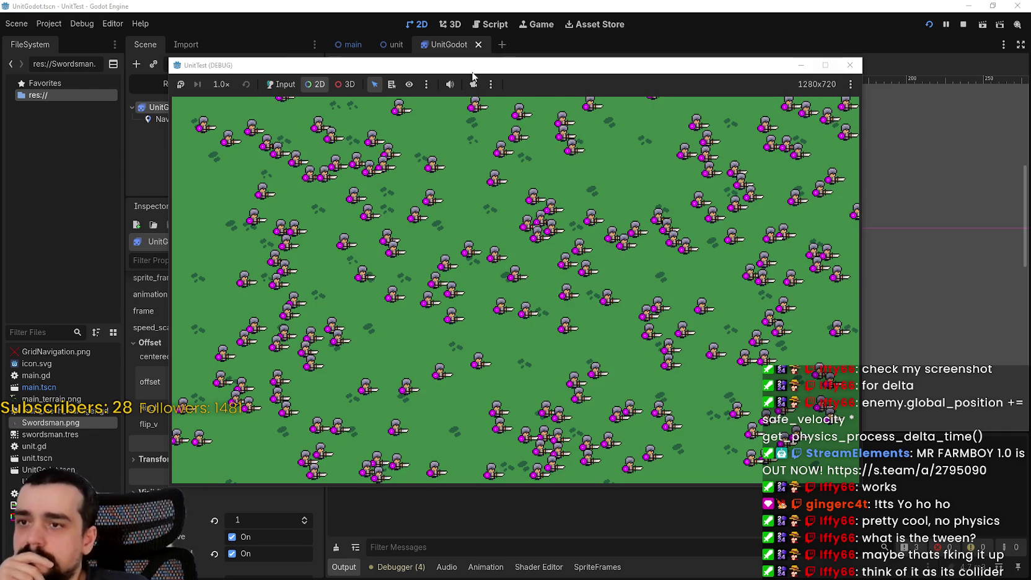
{"action": "left_click", "coordinate": [825, 64]}
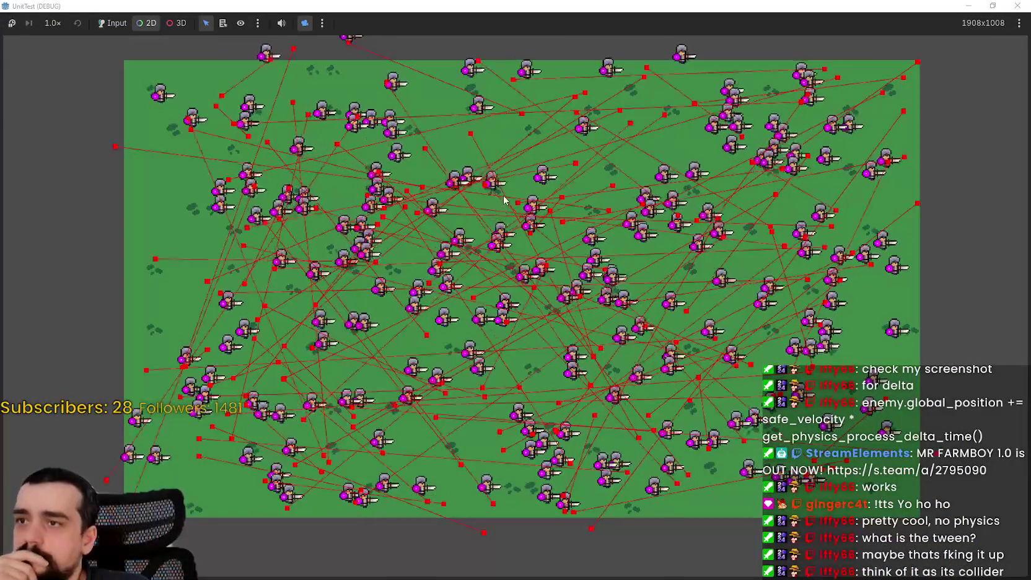
{"action": "left_click_drag", "start_coordinate": [504, 200], "coordinate": [516, 266]}
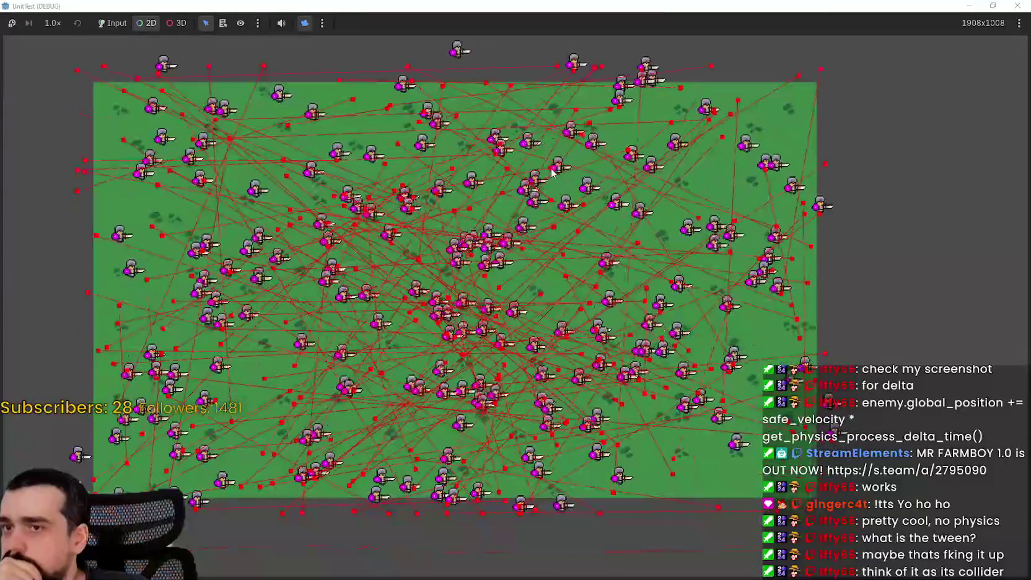
{"action": "left_click", "coordinate": [992, 6]}
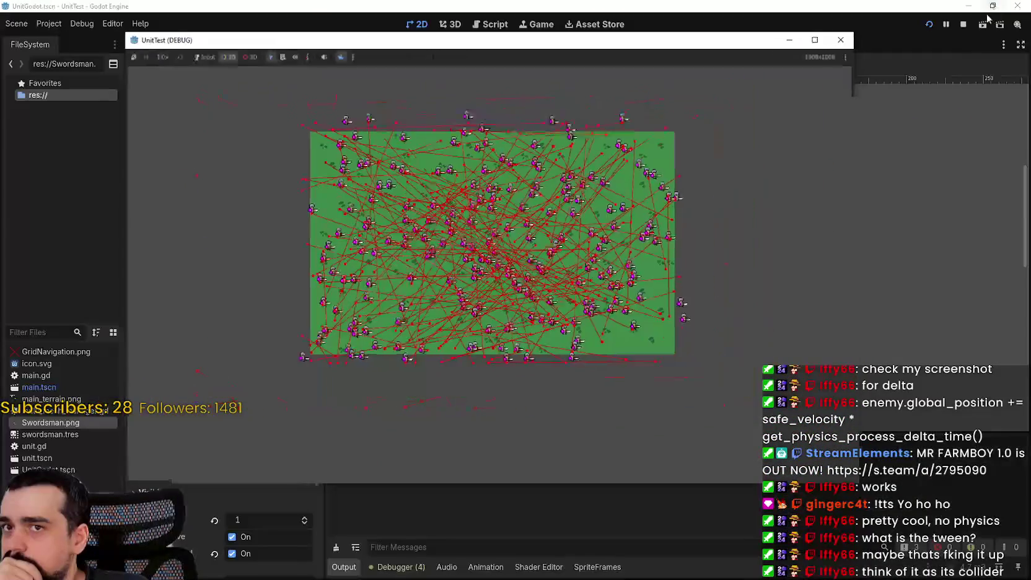
- Close the game, switch to the main scene and make NavigationRegion2D visible again
{"action": "left_click", "coordinate": [840, 40]}
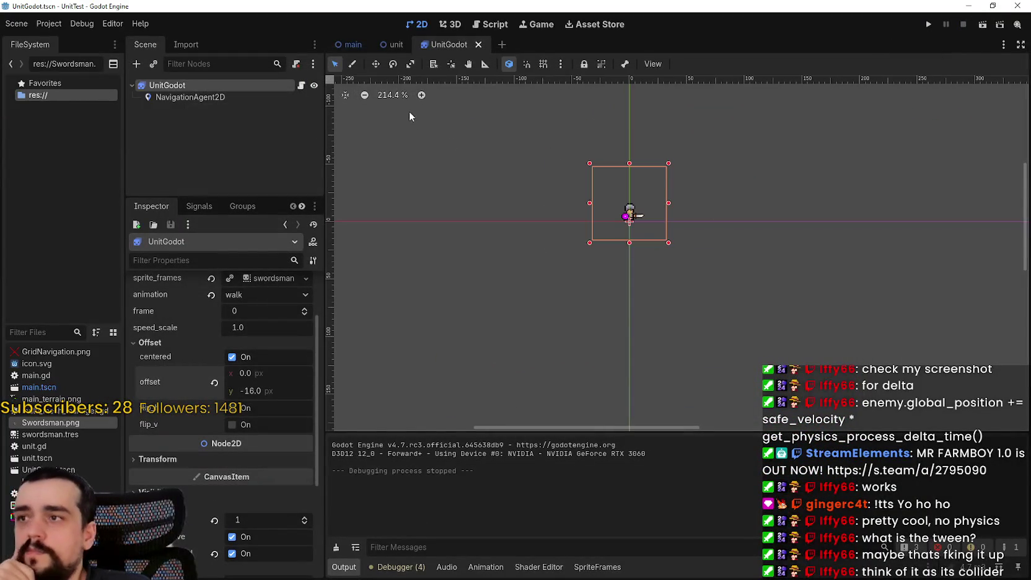
{"action": "left_click", "coordinate": [353, 45]}
{"action": "scroll", "coordinate": [729, 227], "scroll_direction": "down", "scroll_amount": 5}
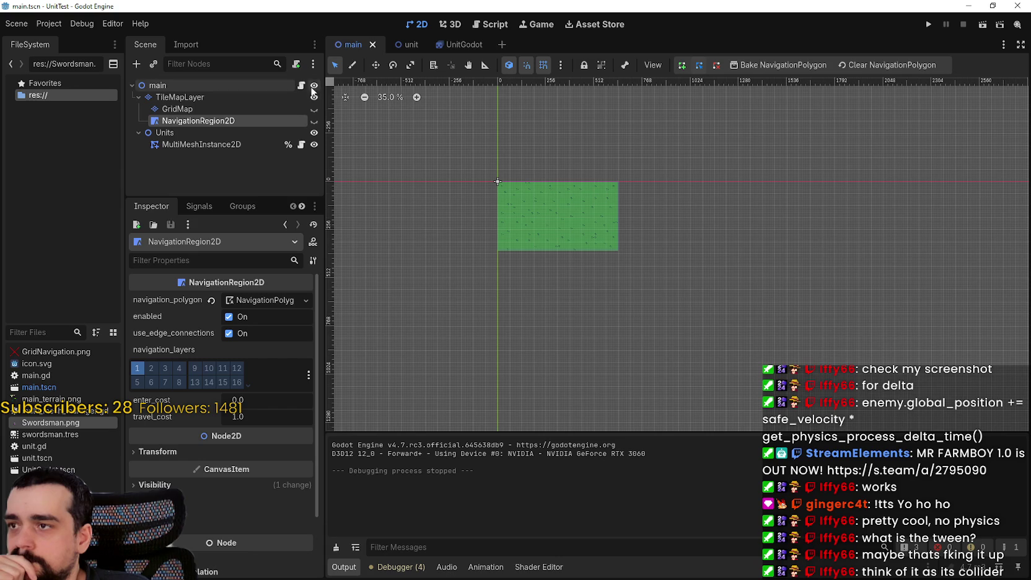
{"action": "left_click", "coordinate": [313, 121]}
{"action": "scroll", "coordinate": [551, 216], "scroll_direction": "up", "scroll_amount": 4}
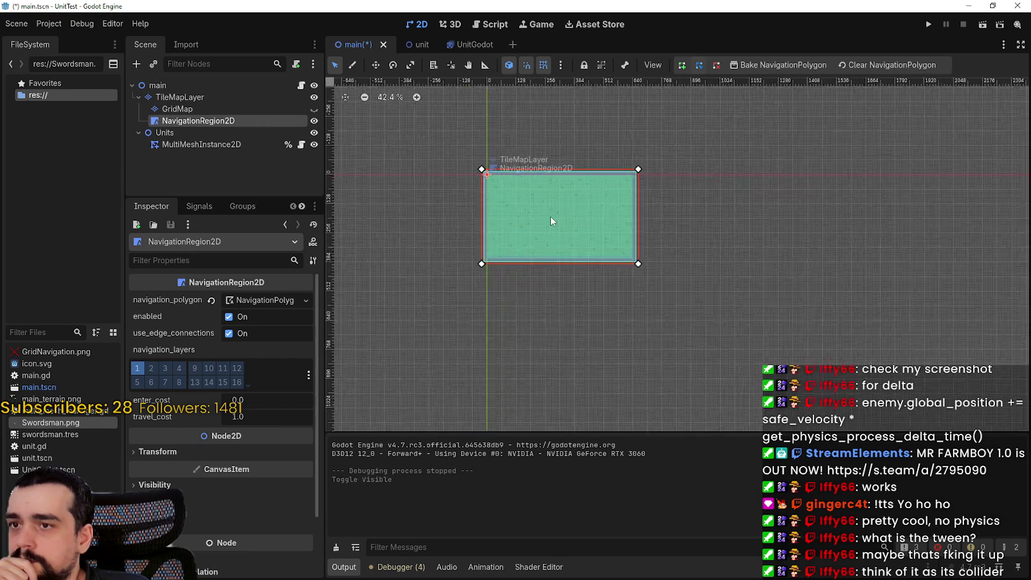
{"action": "scroll", "coordinate": [657, 186], "scroll_direction": "down", "scroll_amount": 6}
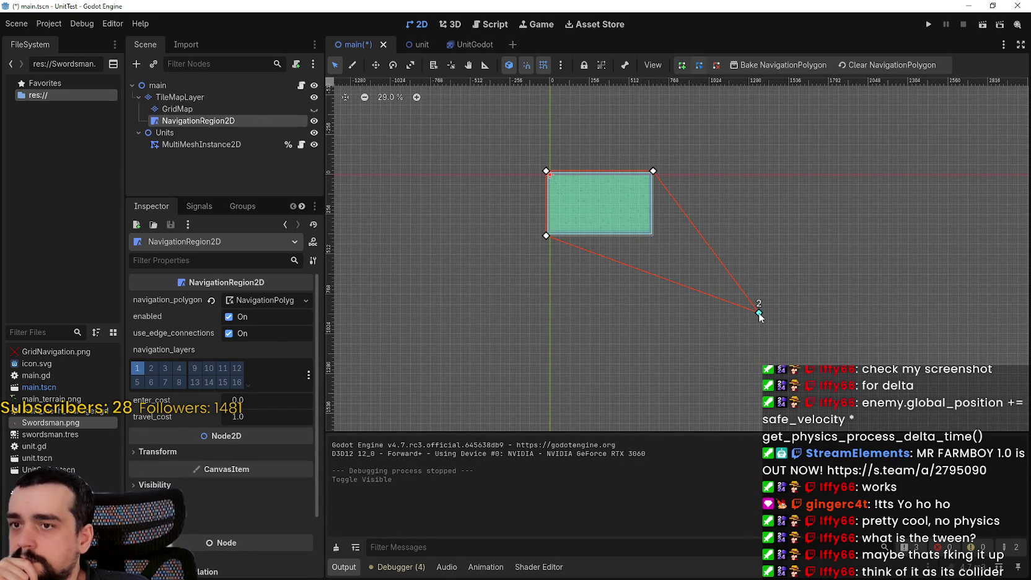
- Drag the first navigation polygon corners far outward to enlarge the region
{"action": "left_click_drag", "start_coordinate": [747, 176], "coordinate": [748, 176]}
{"action": "scroll", "coordinate": [771, 230], "scroll_direction": "up", "scroll_amount": 10}
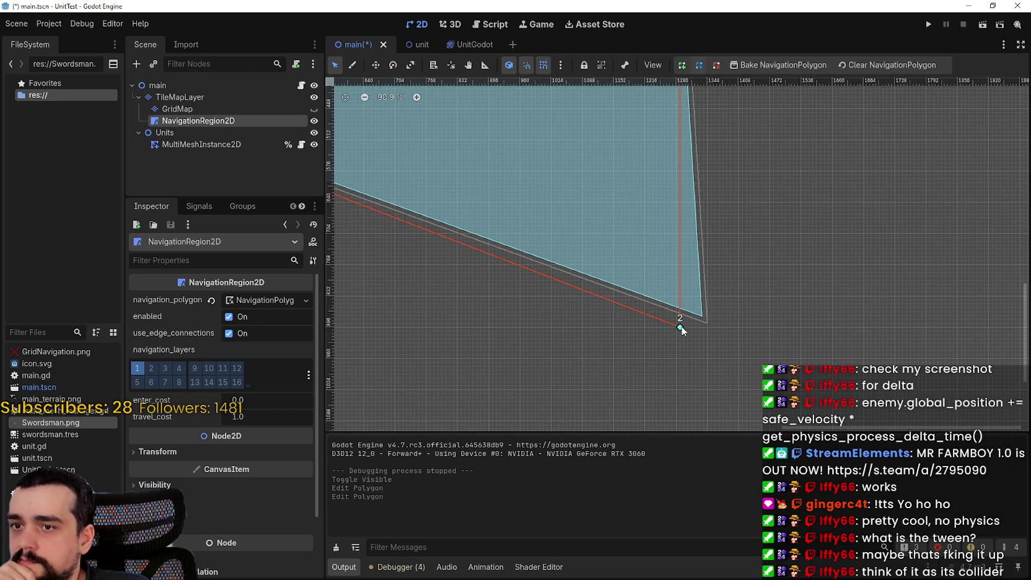
{"action": "left_click_drag", "start_coordinate": [680, 330], "coordinate": [681, 330]}
{"action": "scroll", "coordinate": [697, 322], "scroll_direction": "down", "scroll_amount": 8}
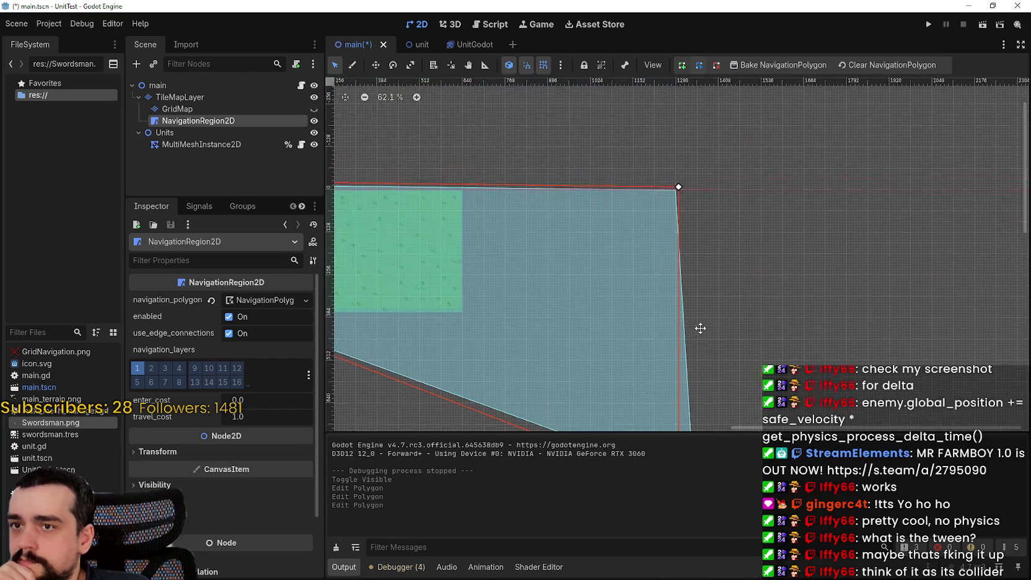
{"action": "scroll", "coordinate": [489, 207], "scroll_direction": "left", "scroll_amount": 3}
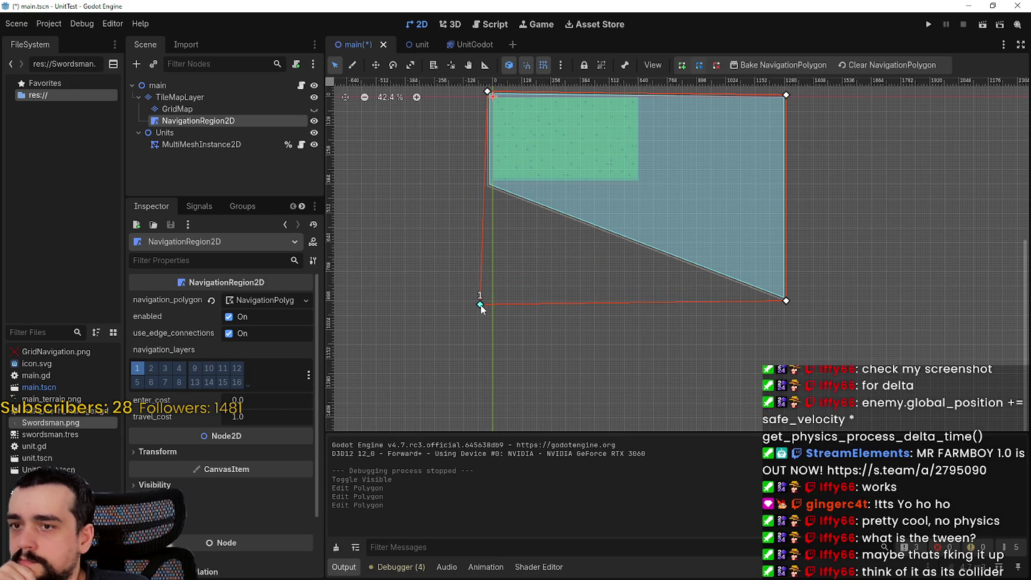
{"action": "left_click_drag", "start_coordinate": [481, 305], "coordinate": [481, 306]}
{"action": "scroll", "coordinate": [490, 296], "scroll_direction": "up", "scroll_amount": 8}
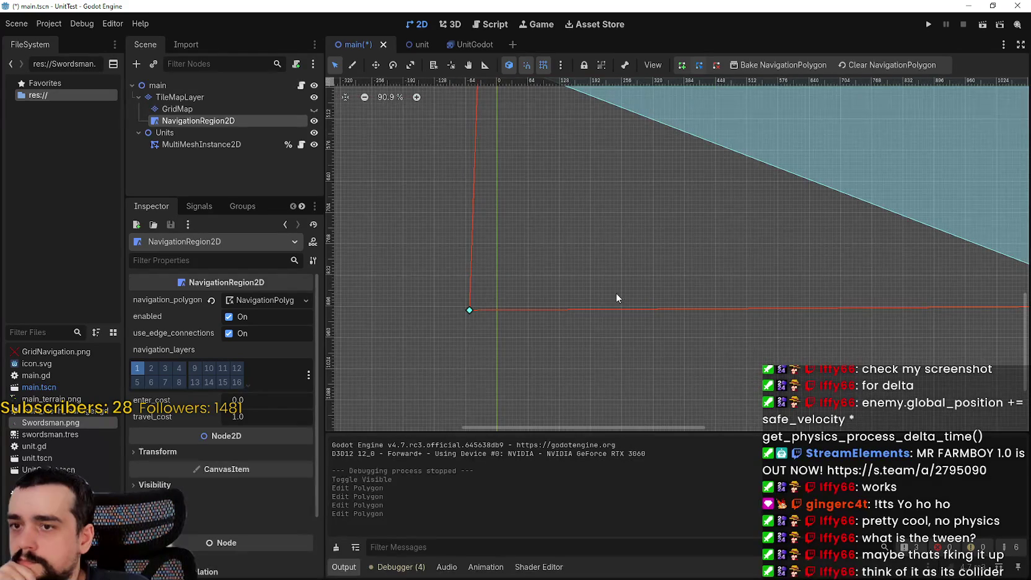
{"action": "scroll", "coordinate": [379, 299], "scroll_direction": "up", "scroll_amount": 4}
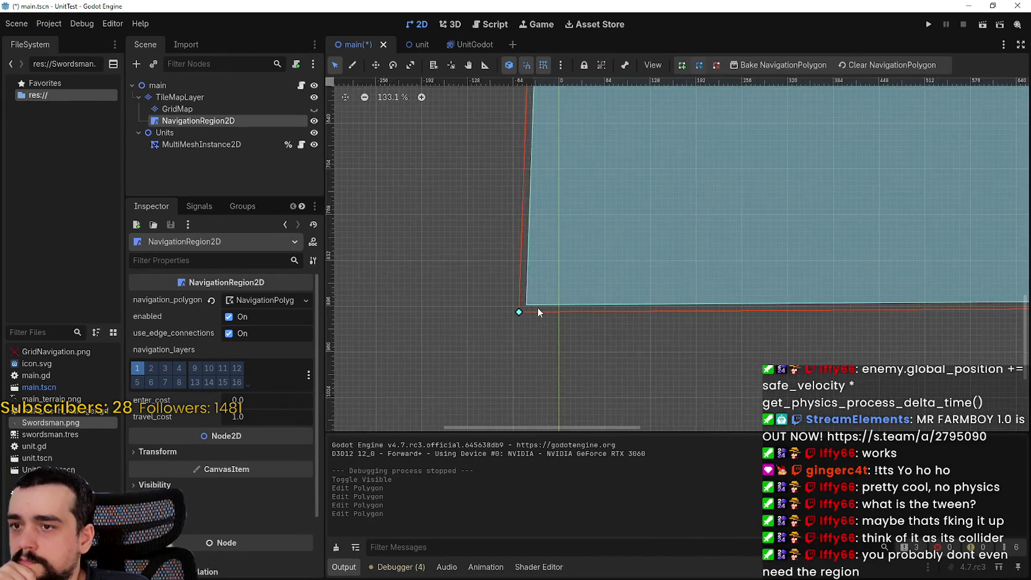
{"action": "scroll", "coordinate": [755, 278], "scroll_direction": "right", "scroll_amount": 10}
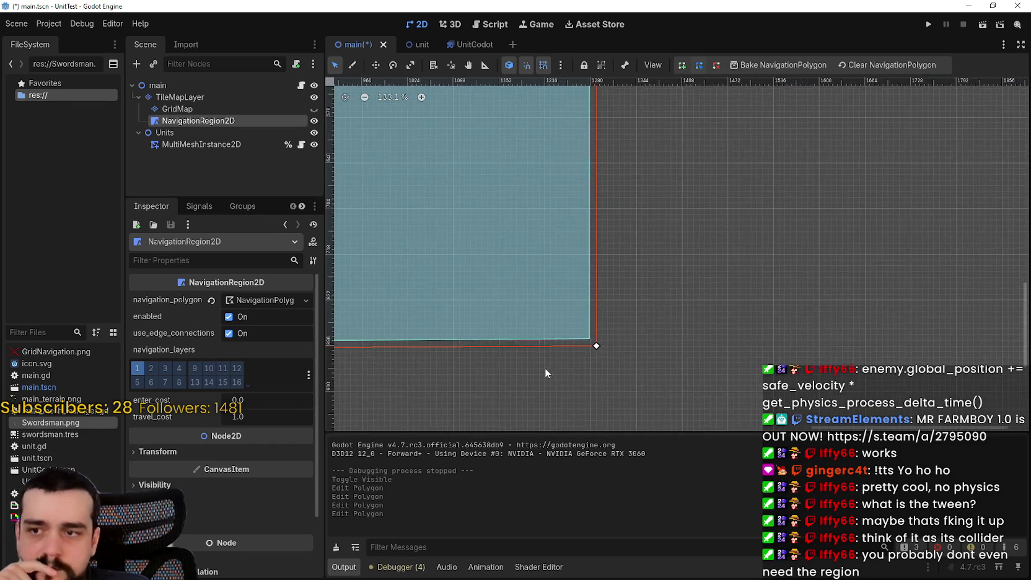
{"action": "scroll", "coordinate": [496, 356], "scroll_direction": "down", "scroll_amount": 8}
{"action": "scroll", "coordinate": [483, 350], "scroll_direction": "left", "scroll_amount": 4}
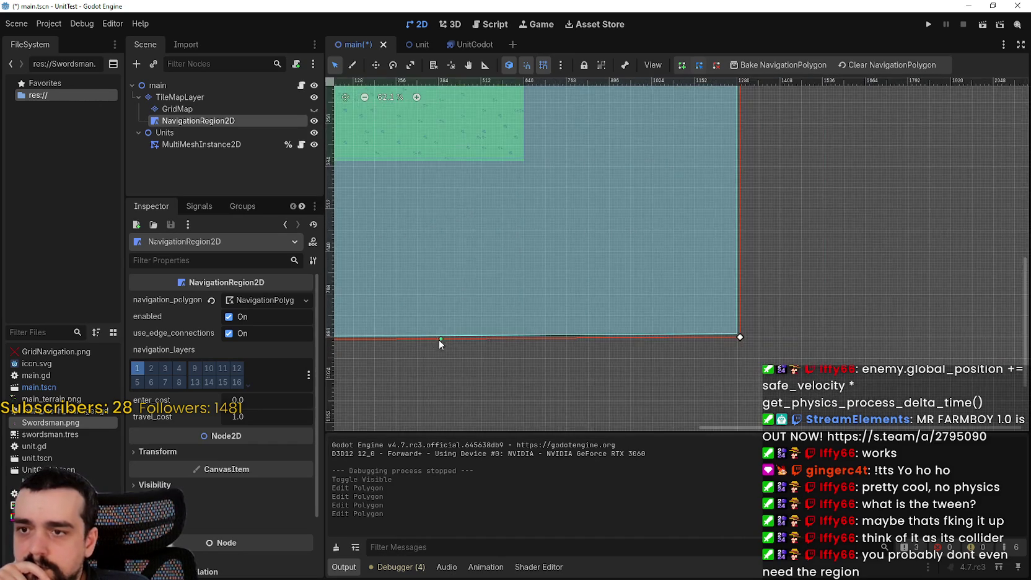
{"action": "scroll", "coordinate": [610, 318], "scroll_direction": "up", "scroll_amount": 13}
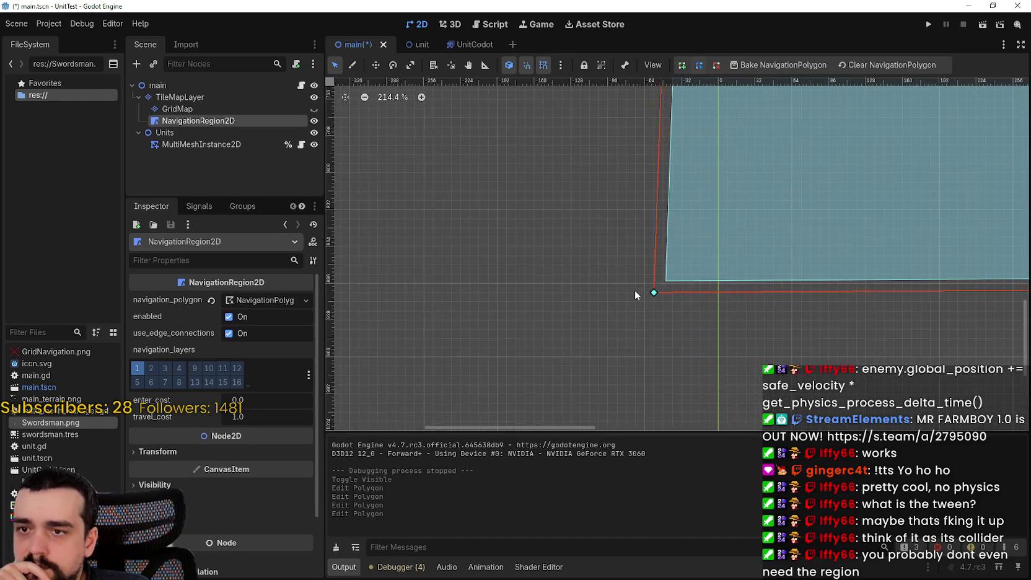
{"action": "scroll", "coordinate": [655, 293], "scroll_direction": "up", "scroll_amount": 3}
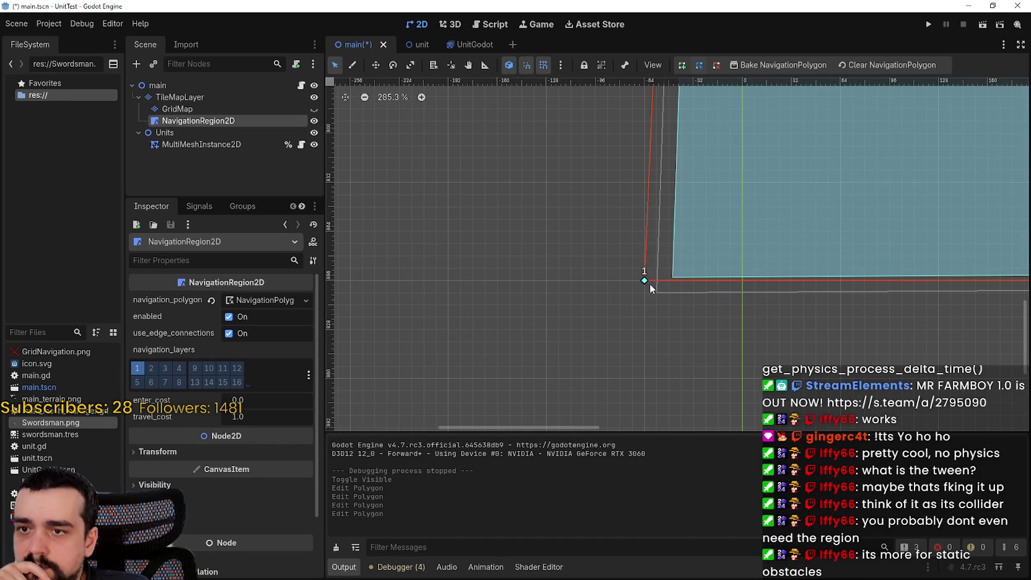
- Place the bottom-left, top-left and top-right corners to form a wide straight-edged rectangle
{"action": "left_click_drag", "start_coordinate": [651, 288], "coordinate": [644, 281]}
{"action": "scroll", "coordinate": [645, 281], "scroll_direction": "down", "scroll_amount": 14}
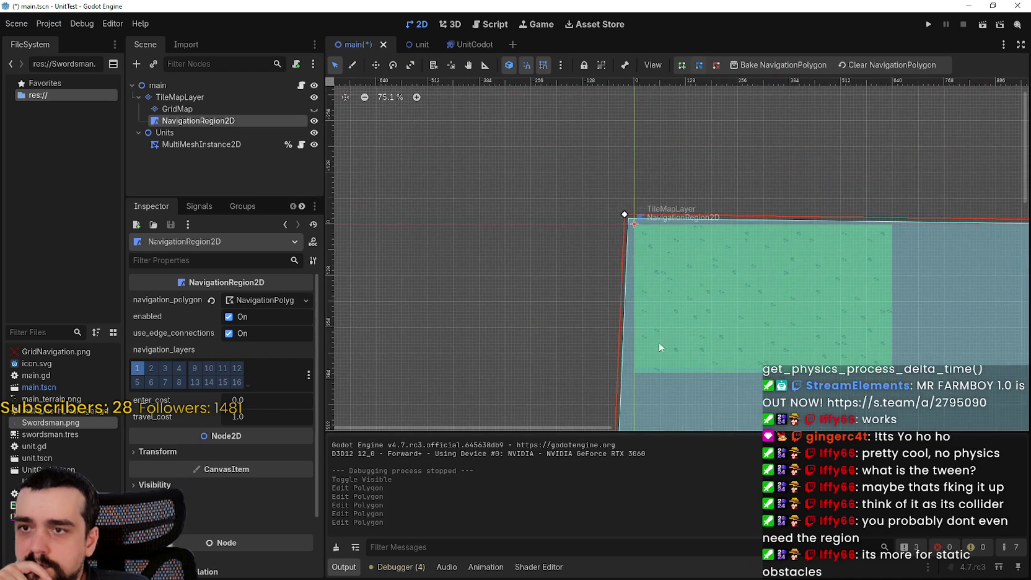
{"action": "scroll", "coordinate": [619, 212], "scroll_direction": "up", "scroll_amount": 2}
{"action": "left_click_drag", "start_coordinate": [613, 216], "coordinate": [606, 212]}
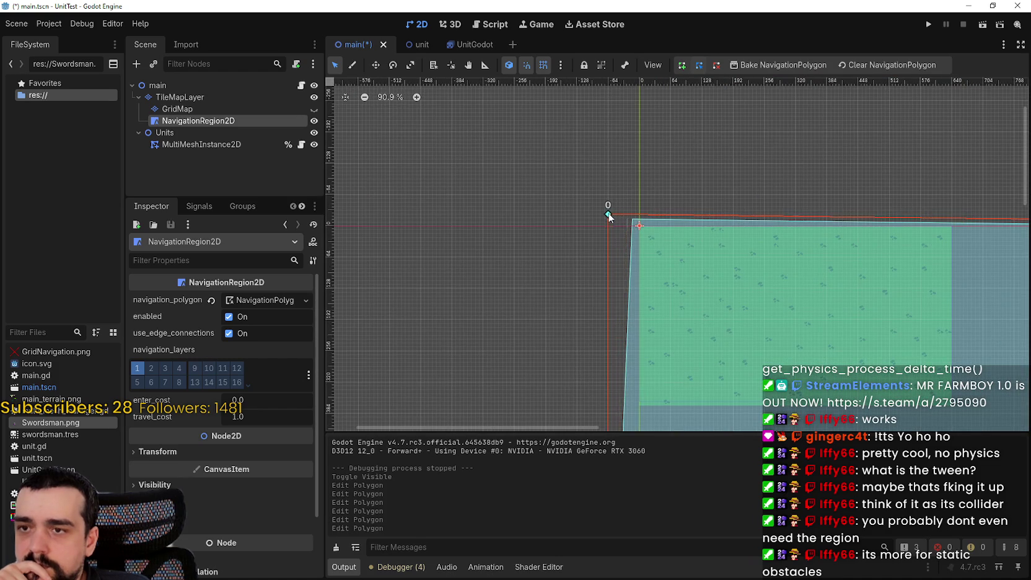
{"action": "scroll", "coordinate": [606, 212], "scroll_direction": "down", "scroll_amount": 8}
{"action": "scroll", "coordinate": [857, 226], "scroll_direction": "up", "scroll_amount": 4}
{"action": "scroll", "coordinate": [858, 226], "scroll_direction": "up", "scroll_amount": 3}
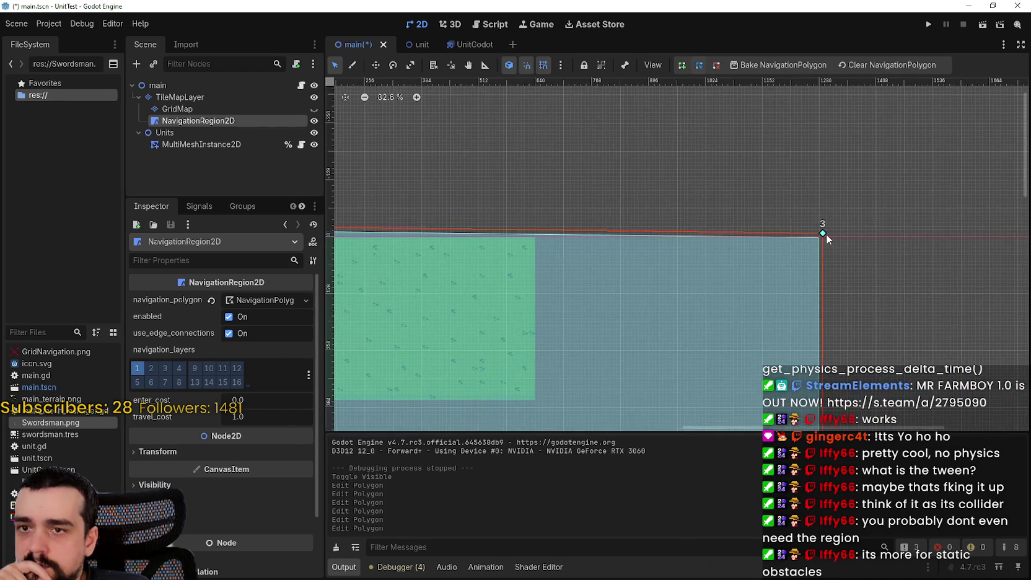
{"action": "left_click_drag", "start_coordinate": [824, 231], "coordinate": [821, 228]}
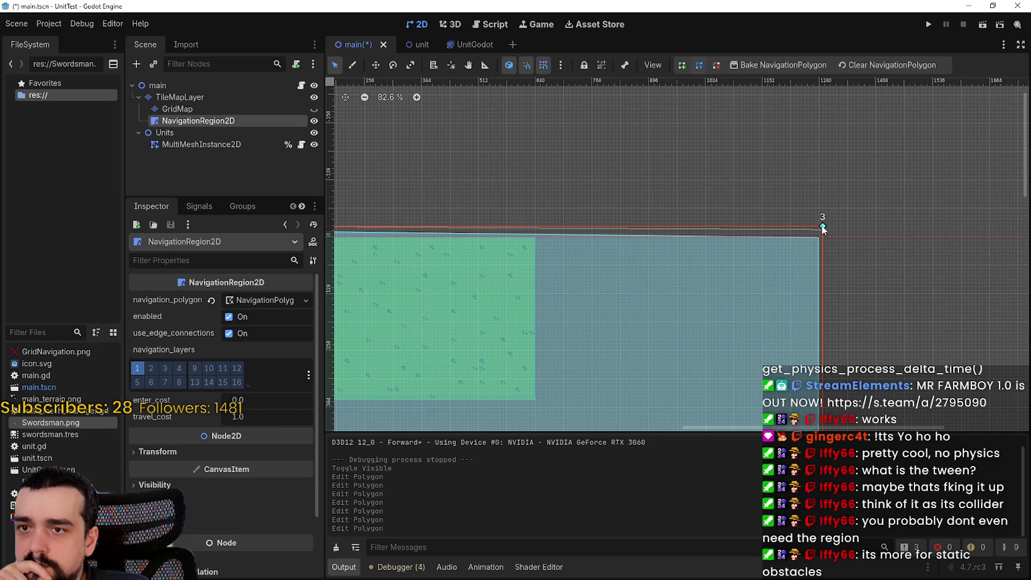
{"action": "scroll", "coordinate": [713, 279], "scroll_direction": "down", "scroll_amount": 3}
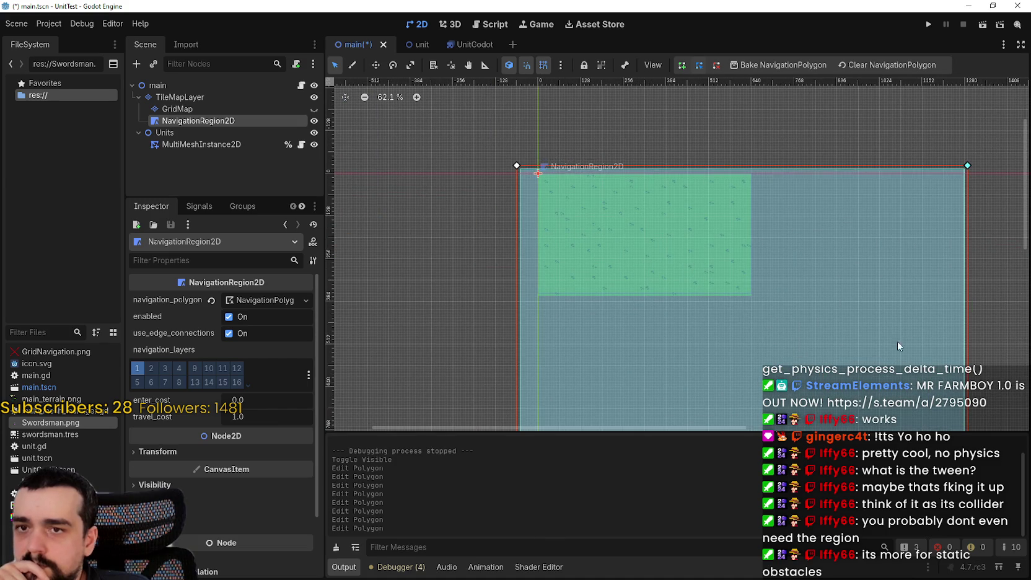
{"action": "mouse_move", "coordinate": [899, 346]}
{"action": "left_mouse_down"}
{"action": "mouse_move", "coordinate": [822, 184]}
{"action": "mouse_move", "coordinate": [815, 248]}
{"action": "mouse_move", "coordinate": [808, 217]}
{"action": "left_mouse_up"}
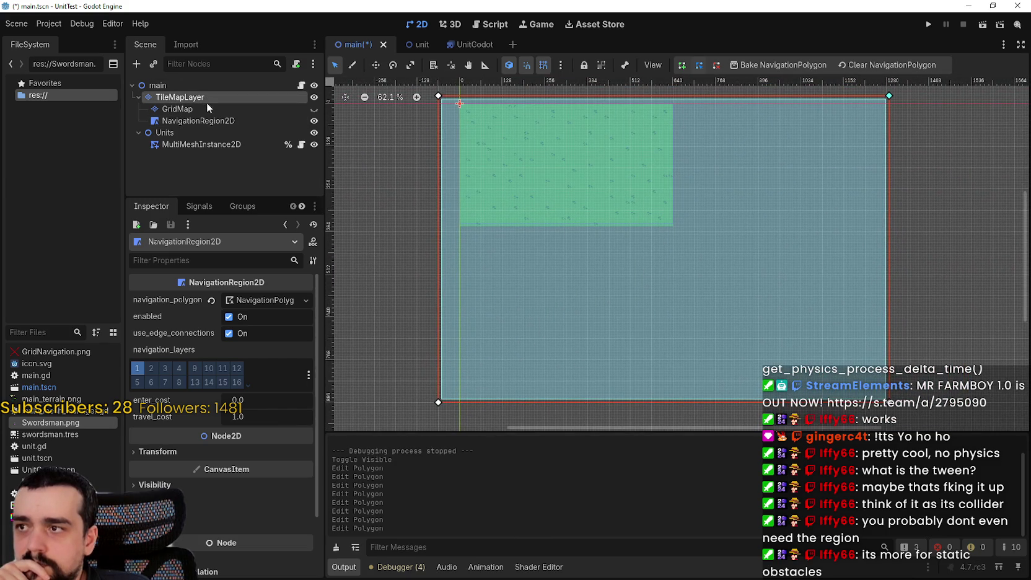
- Paint two rectangles of grass tiles on TileMapLayer to cover the enlarged region and save
{"action": "left_click", "coordinate": [206, 100]}
{"action": "scroll", "coordinate": [809, 491], "scroll_direction": "down", "scroll_amount": 6}
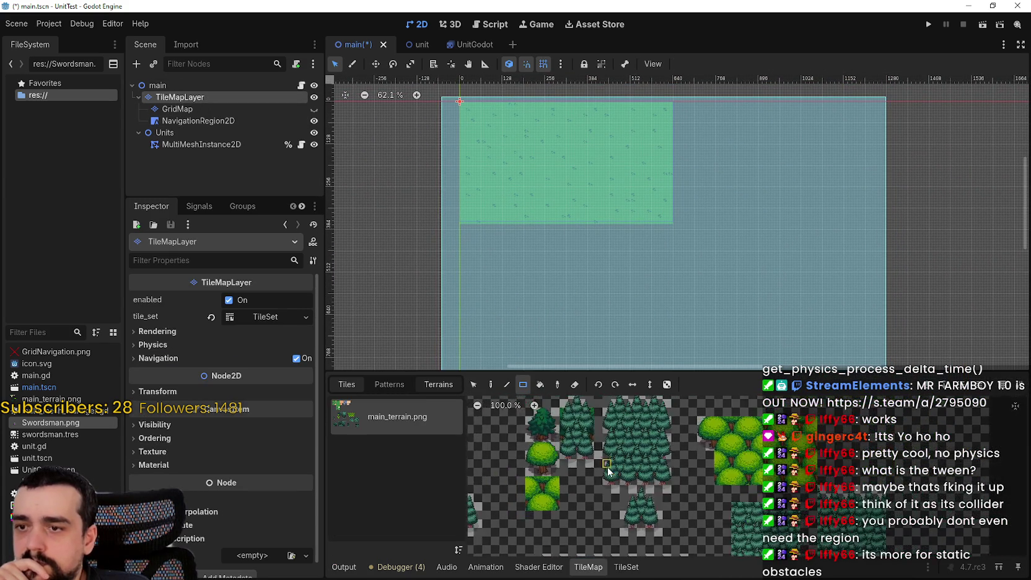
{"action": "scroll", "coordinate": [657, 446], "scroll_direction": "up", "scroll_amount": 3}
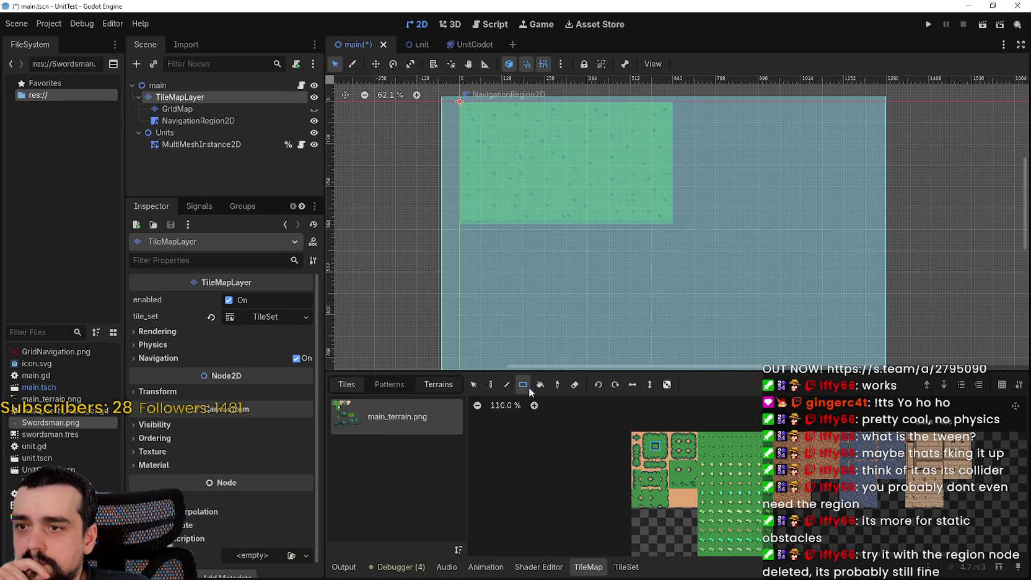
{"action": "left_click_drag", "start_coordinate": [627, 279], "coordinate": [739, 333]}
{"action": "scroll", "coordinate": [691, 248], "scroll_direction": "down", "scroll_amount": 2}
{"action": "scroll", "coordinate": [770, 276], "scroll_direction": "up", "scroll_amount": 4}
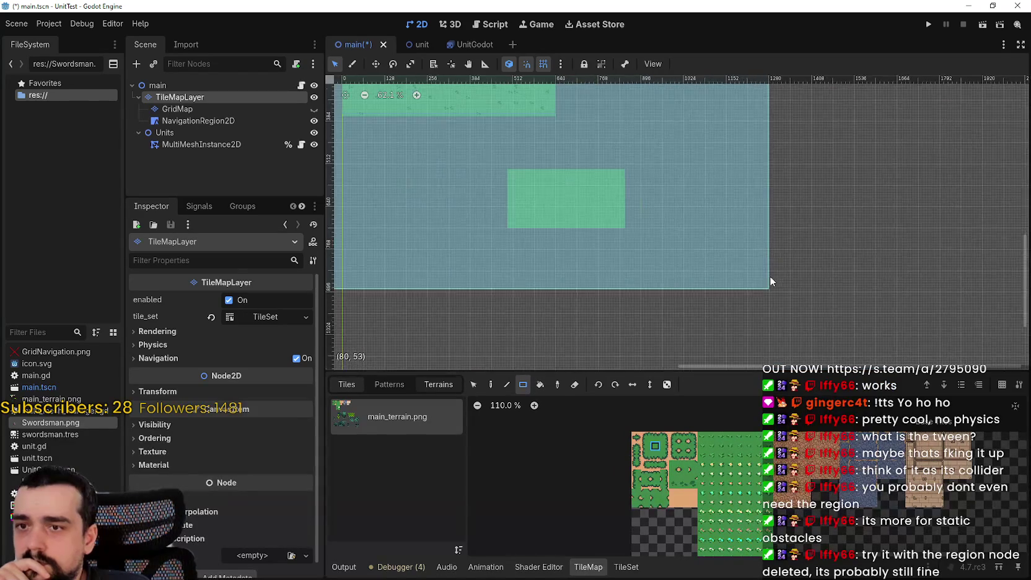
{"action": "left_click_drag", "start_coordinate": [773, 289], "coordinate": [554, 147]}
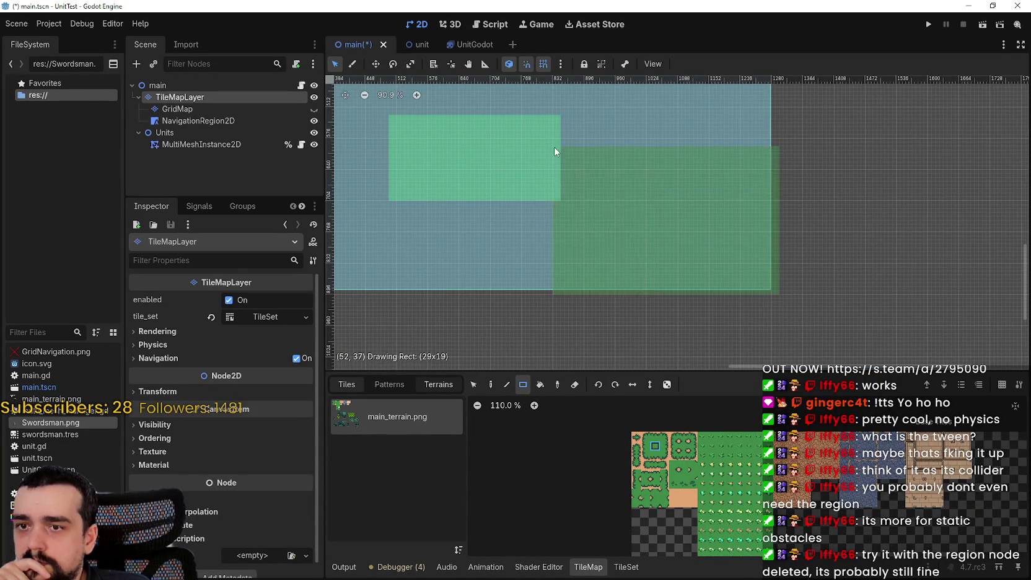
{"action": "scroll", "coordinate": [646, 199], "scroll_direction": "down", "scroll_amount": 4}
{"action": "scroll", "coordinate": [782, 197], "scroll_direction": "down", "scroll_amount": 3}
{"action": "key", "text": "ctrl+z"}
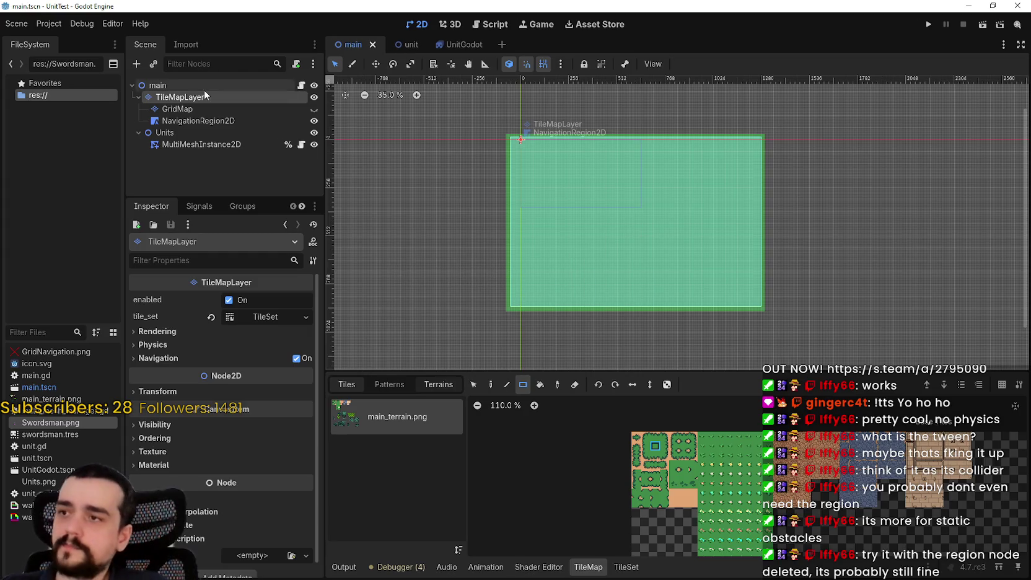
{"action": "left_click", "coordinate": [301, 85]}
- Save main.gd with spawn_units(1000) and show the Debugger's Monitors panel
{"action": "scroll", "coordinate": [599, 275], "scroll_direction": "down", "scroll_amount": 2}
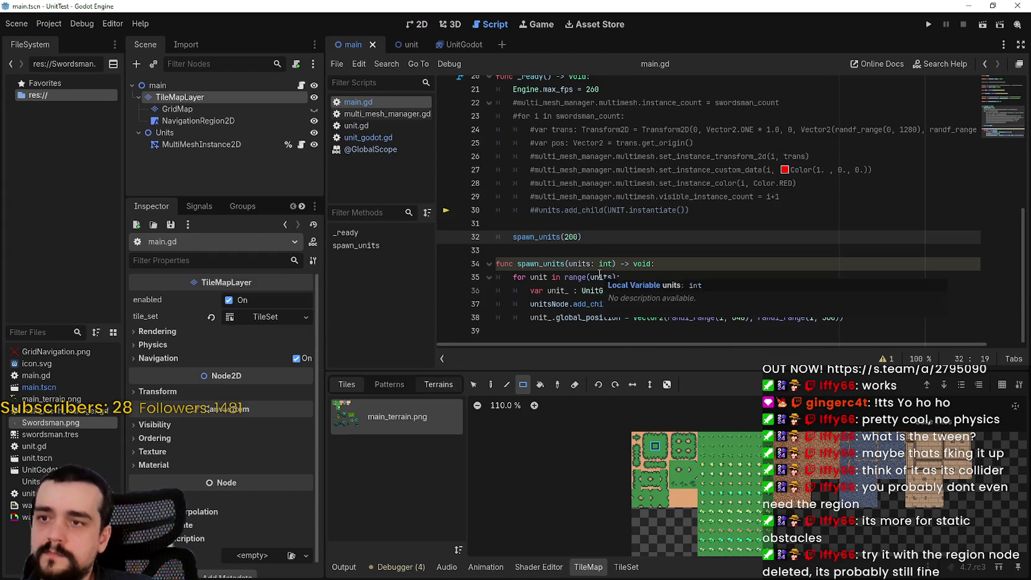
{"action": "key", "text": "ctrl+s"}
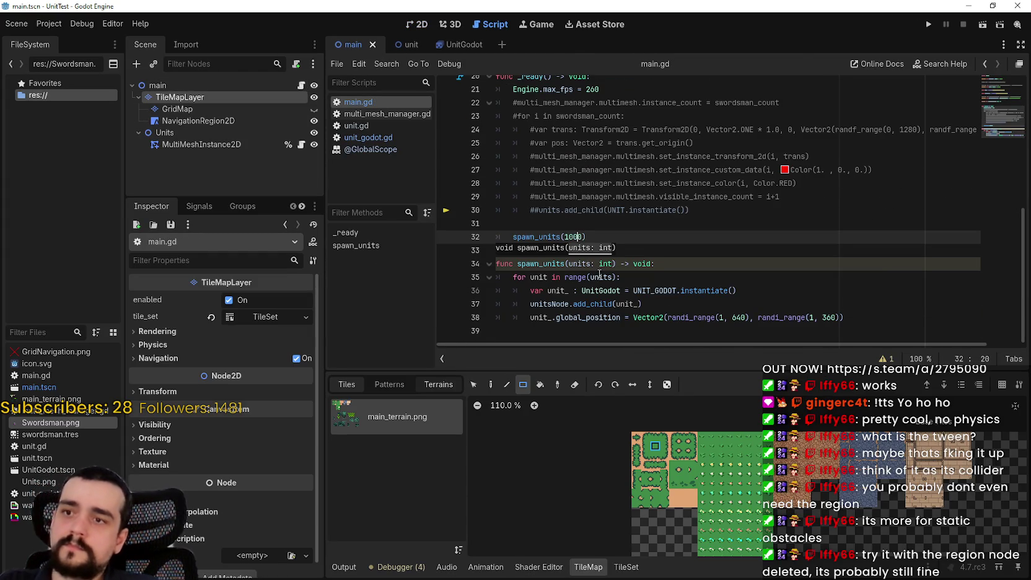
{"action": "left_click", "coordinate": [373, 566]}
{"action": "left_click", "coordinate": [687, 434]}
{"action": "left_click", "coordinate": [634, 432]}
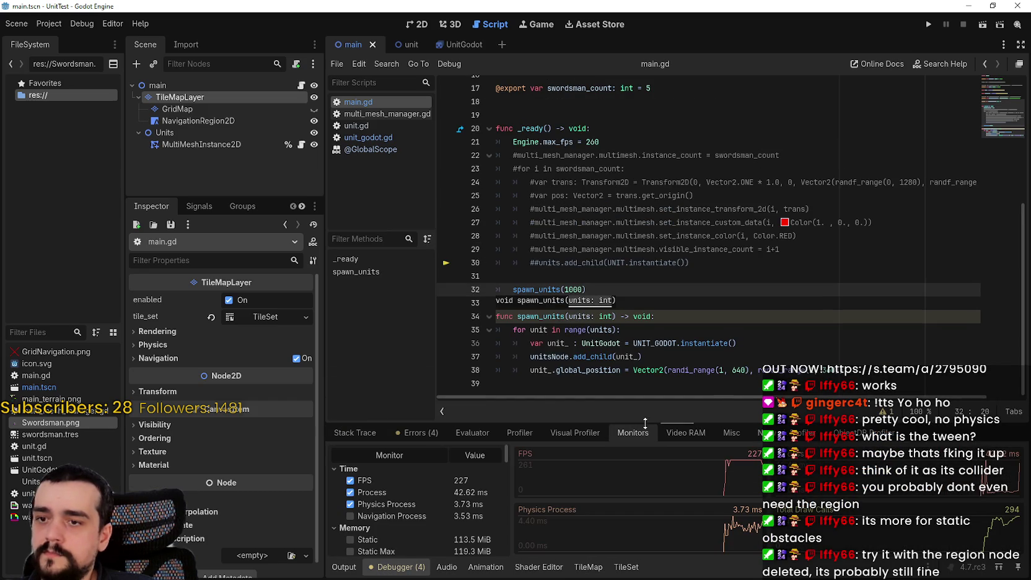
- Run the project and check the performance monitors while 1000 units wander at about 91 FPS
{"action": "left_click", "coordinate": [928, 24]}
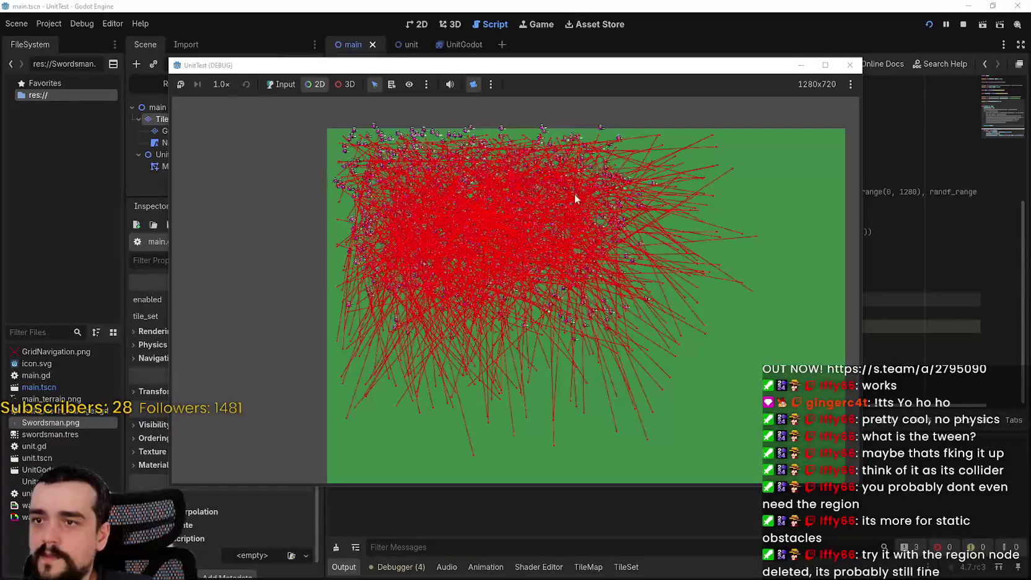
{"action": "left_click_drag", "start_coordinate": [563, 65], "coordinate": [568, 9]}
{"action": "left_click", "coordinate": [406, 567]}
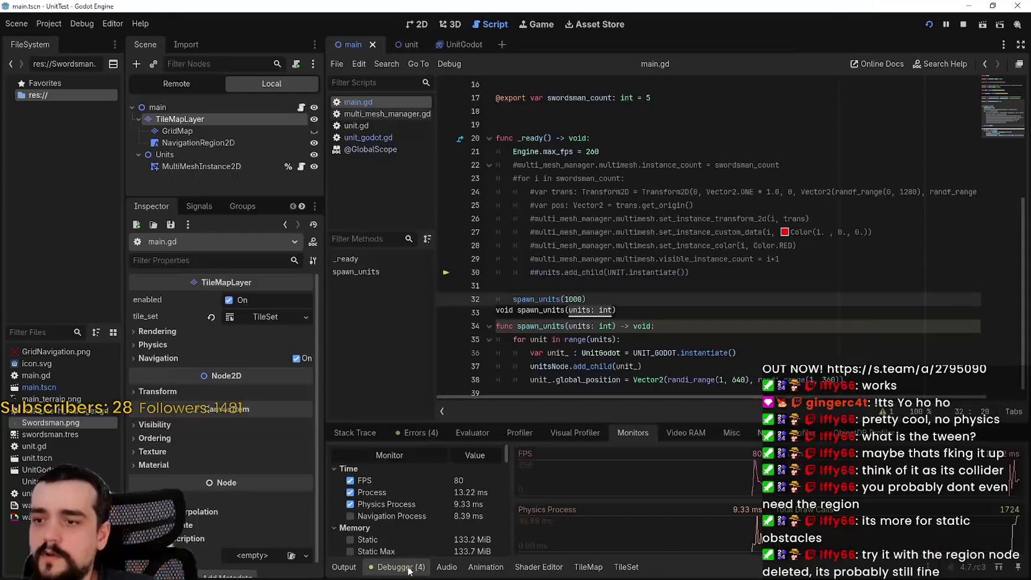
{"action": "key", "text": "alt+Tab"}
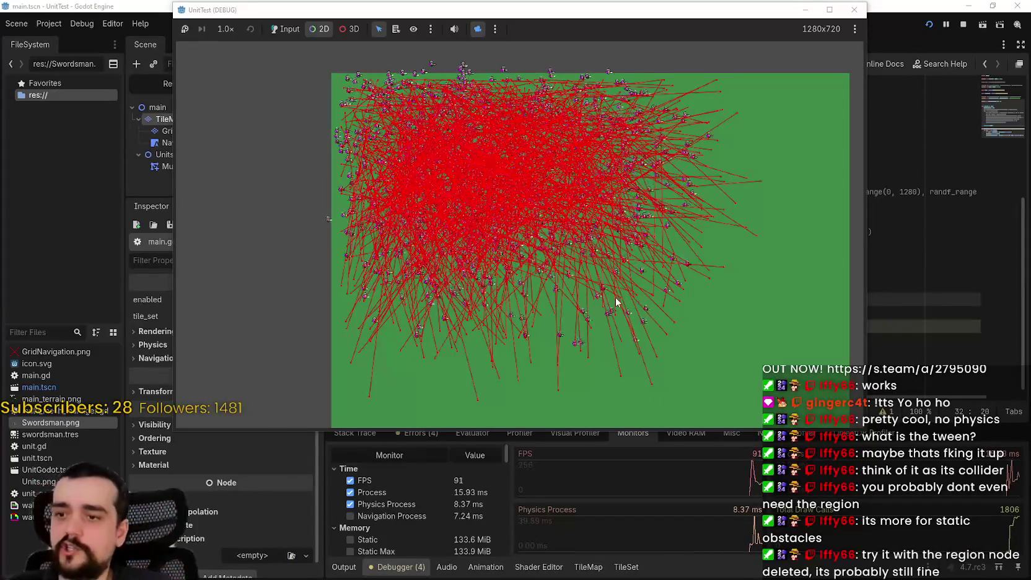
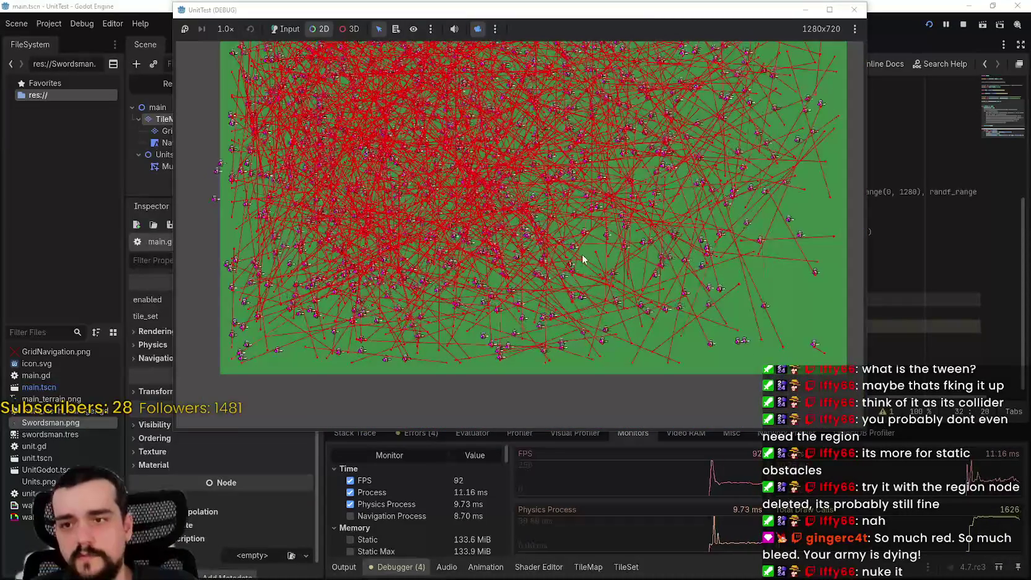
- Open unit_godot.gd and read the docs for get_current_navigation_path on line 55
{"action": "key", "text": "F8"}
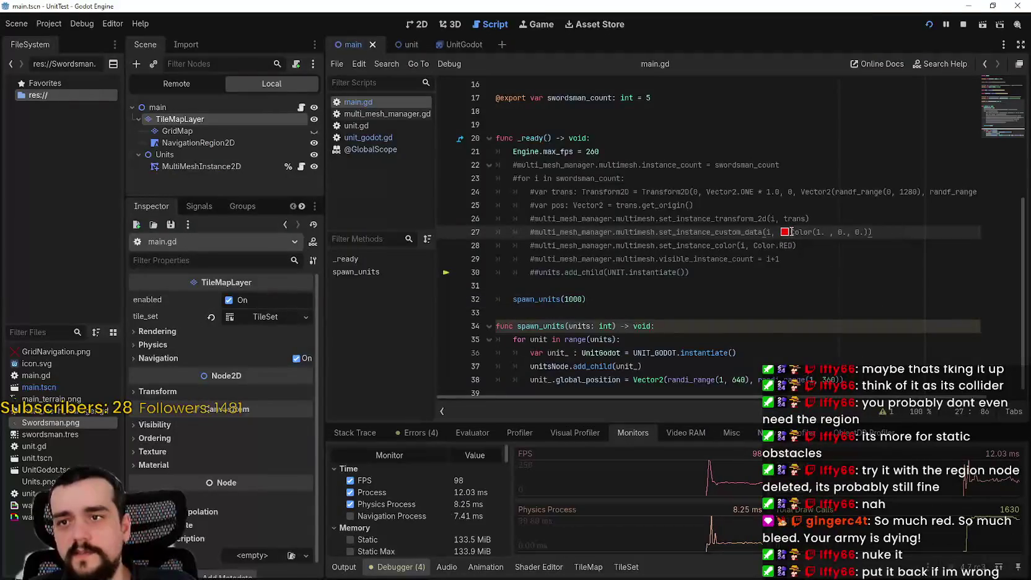
{"action": "left_click", "coordinate": [391, 137]}
{"action": "scroll", "coordinate": [738, 266], "scroll_direction": "down", "scroll_amount": 5}
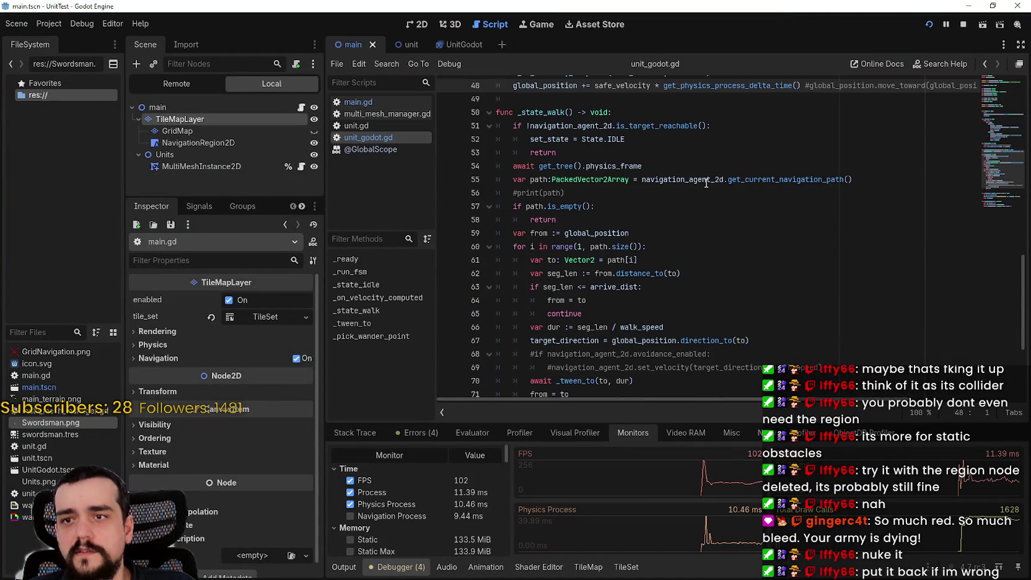
{"action": "left_click_drag", "start_coordinate": [706, 182], "coordinate": [826, 180]}
{"action": "mouse_move", "coordinate": [821, 179]}
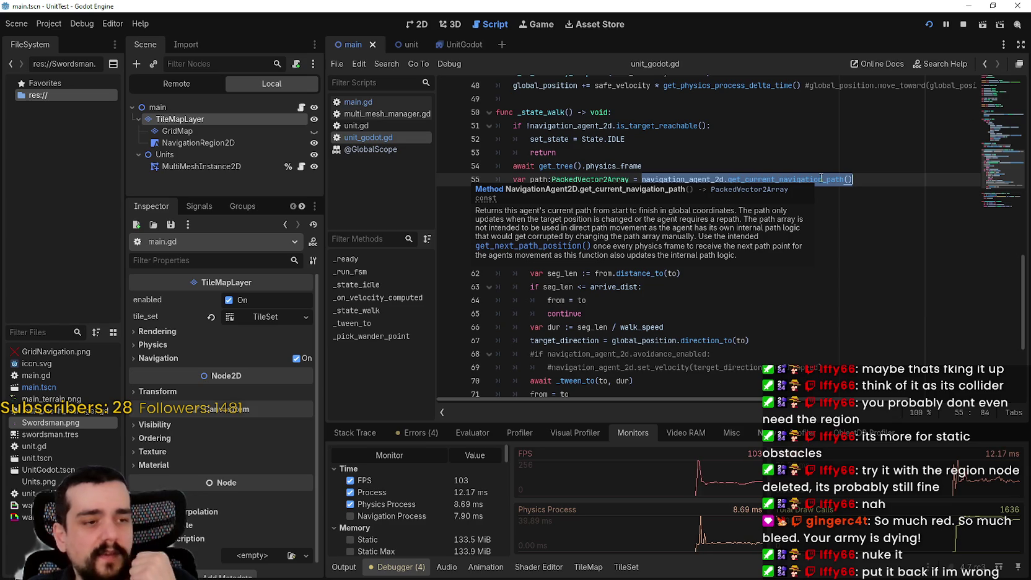
{"action": "left_click", "coordinate": [727, 171]}
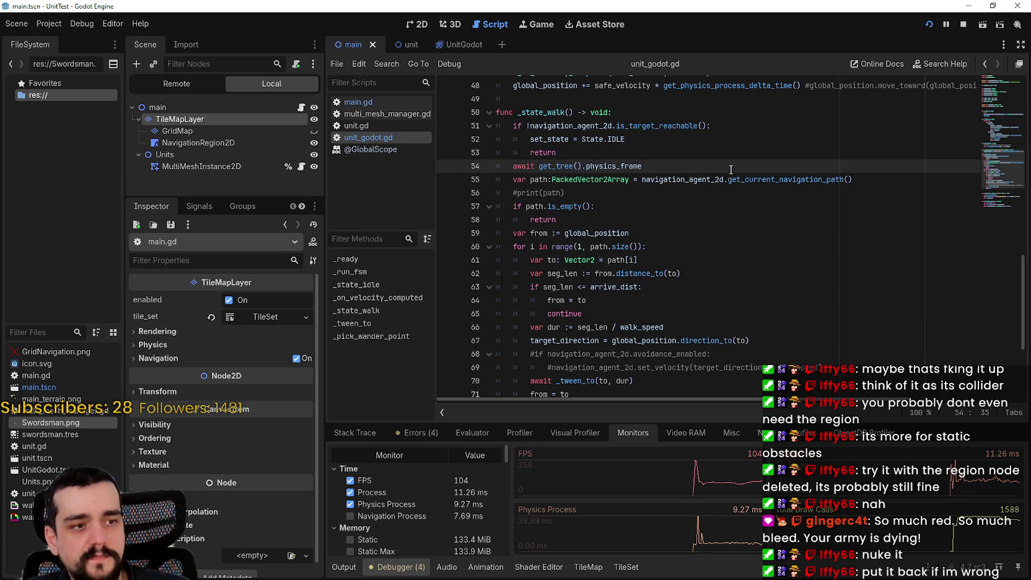
- Re-read the get_current_navigation_path documentation, move to line 58, and return to the running game
{"action": "double_click", "coordinate": [718, 184]}
{"action": "mouse_move", "coordinate": [717, 183]}
{"action": "left_mouse_down"}
{"action": "mouse_move", "coordinate": [850, 179]}
{"action": "mouse_move", "coordinate": [829, 180]}
{"action": "left_mouse_up"}
{"action": "mouse_move", "coordinate": [778, 182]}
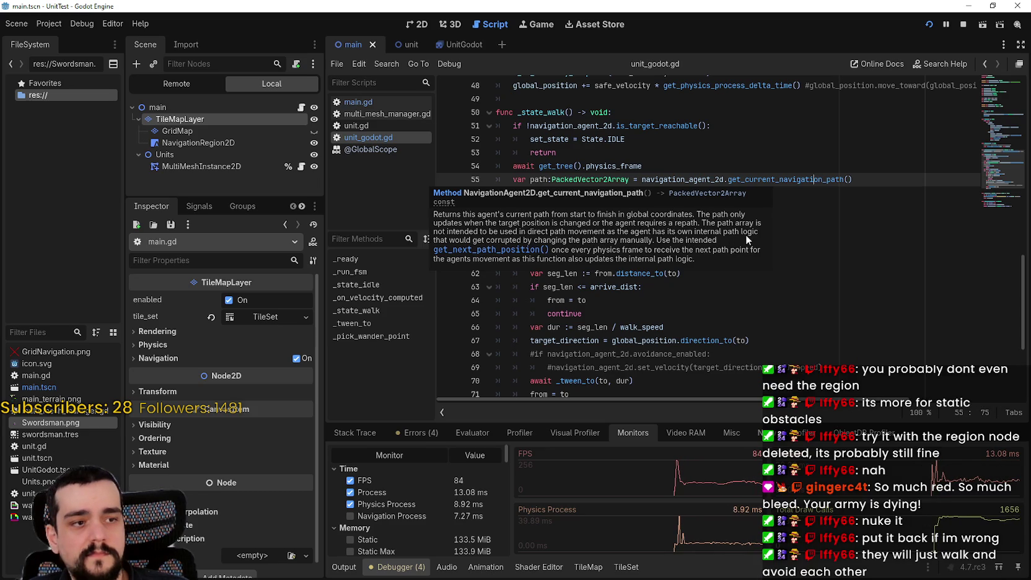
{"action": "left_click", "coordinate": [798, 216]}
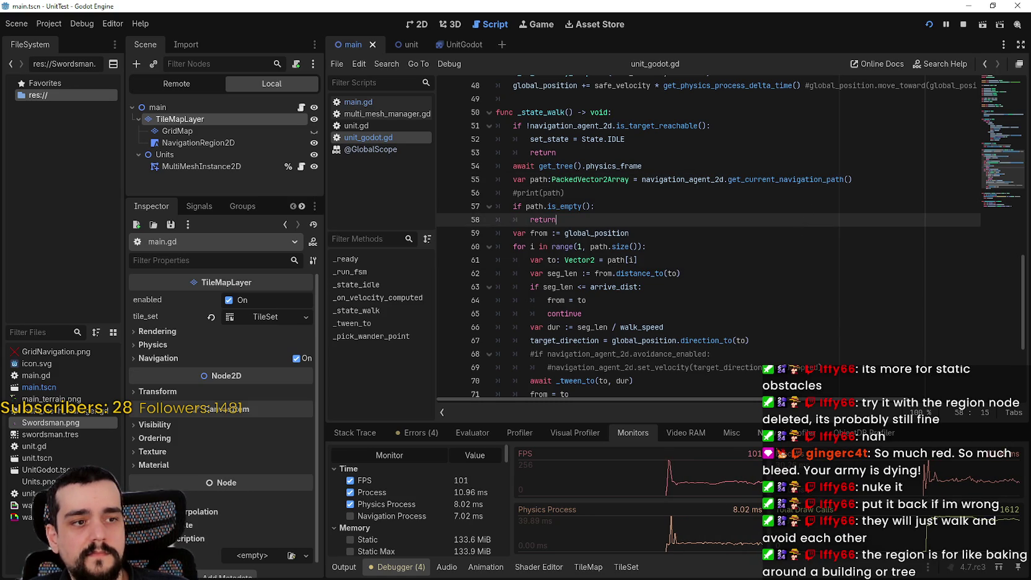
{"action": "key", "text": "alt+Tab"}
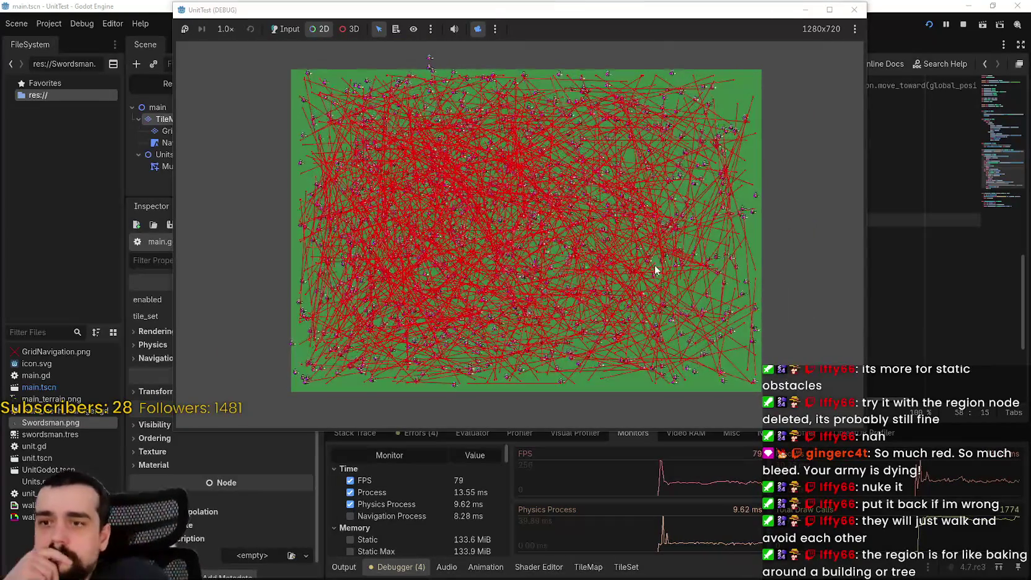
- Pan and zoom the game view across the map to inspect the walking swordsmen
{"action": "key", "text": "Down"}
{"action": "left_click_drag", "start_coordinate": [754, 315], "coordinate": [637, 352]}
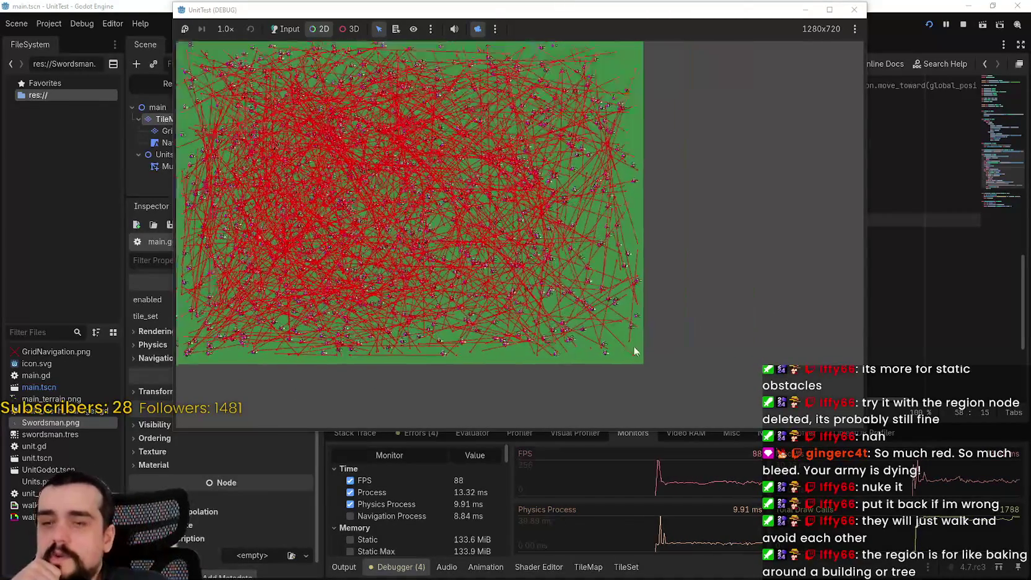
{"action": "scroll", "coordinate": [565, 336], "scroll_direction": "down", "scroll_amount": 2}
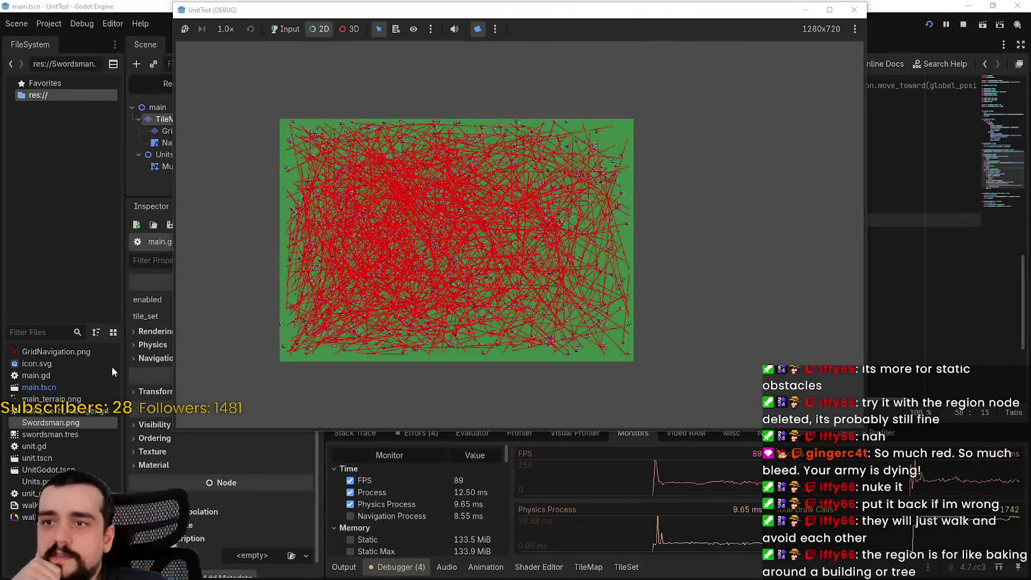
{"action": "left_click_drag", "start_coordinate": [502, 230], "coordinate": [631, 339]}
{"action": "scroll", "coordinate": [516, 285], "scroll_direction": "up", "scroll_amount": 3}
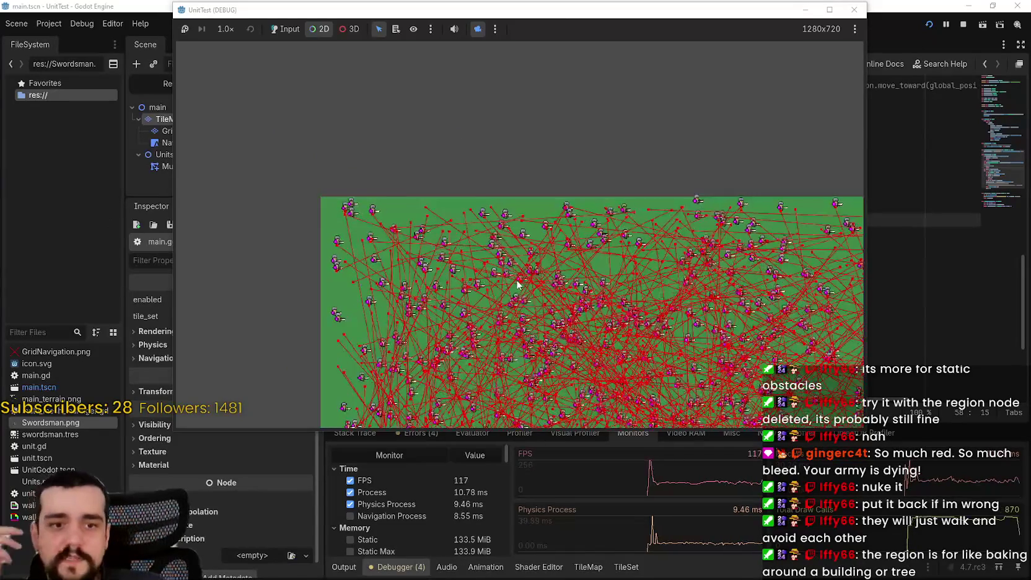
{"action": "scroll", "coordinate": [516, 284], "scroll_direction": "down", "scroll_amount": 3}
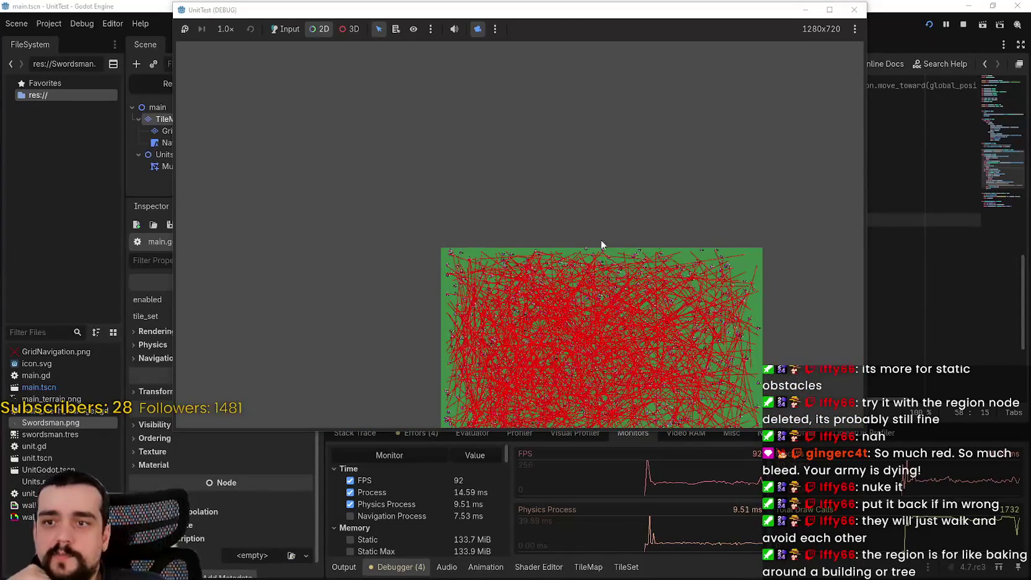
{"action": "scroll", "coordinate": [536, 266], "scroll_direction": "up", "scroll_amount": 5}
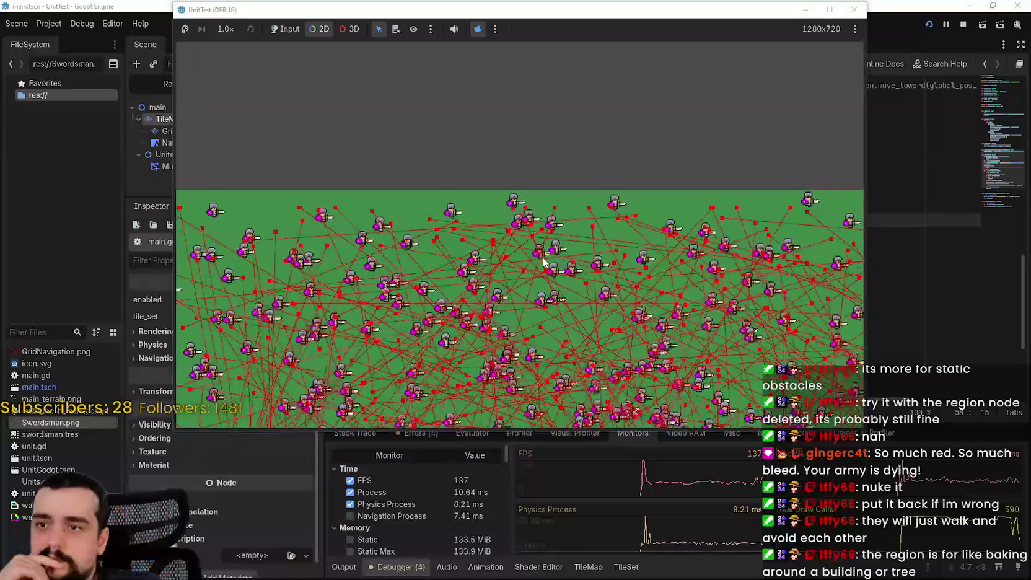
{"action": "scroll", "coordinate": [545, 261], "scroll_direction": "down", "scroll_amount": 2}
{"action": "scroll", "coordinate": [549, 259], "scroll_direction": "down", "scroll_amount": 1}
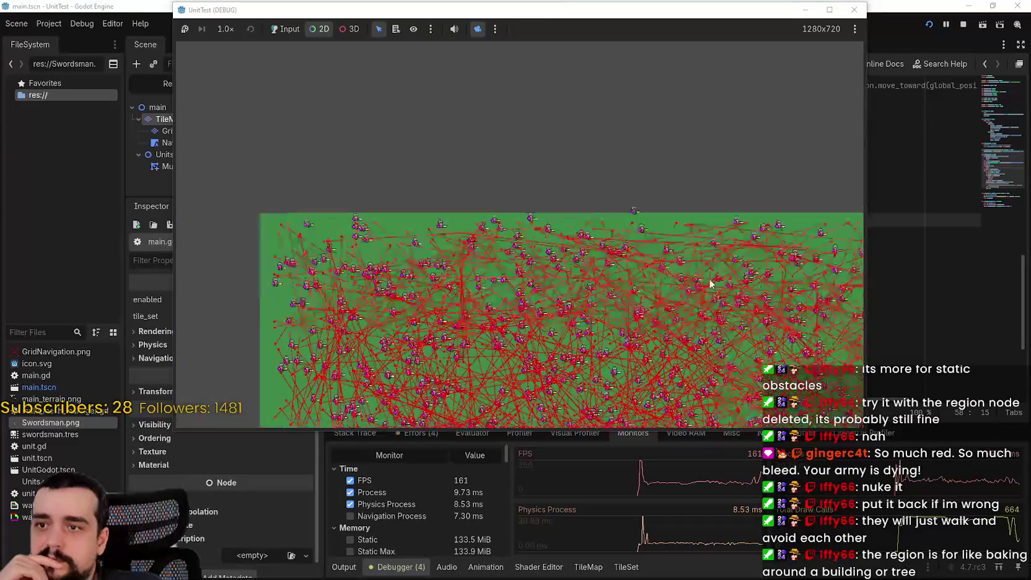
{"action": "left_click_drag", "start_coordinate": [616, 315], "coordinate": [543, 147]}
{"action": "scroll", "coordinate": [495, 236], "scroll_direction": "down", "scroll_amount": 2}
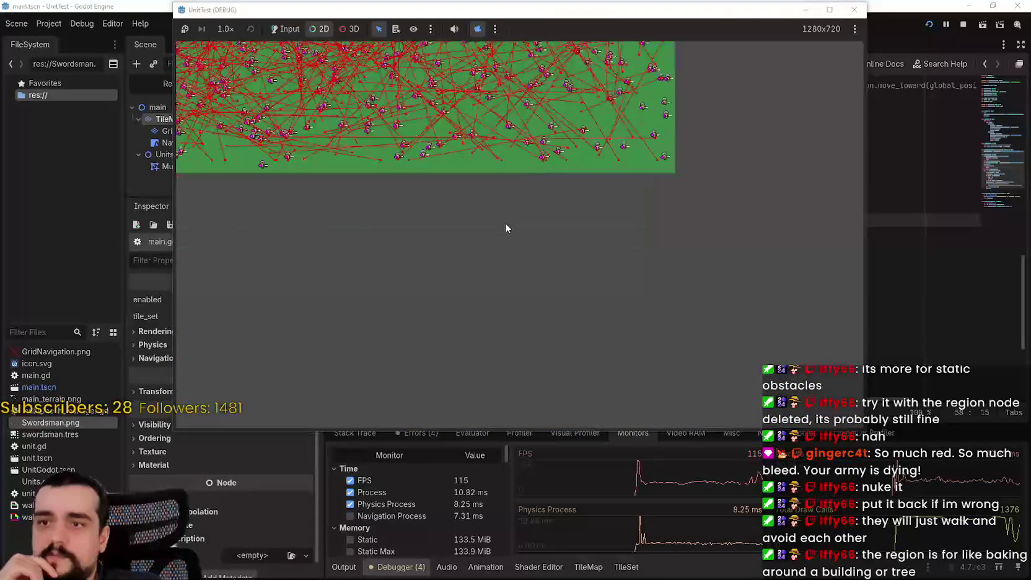
{"action": "scroll", "coordinate": [296, 250], "scroll_direction": "up", "scroll_amount": 2}
{"action": "left_click_drag", "start_coordinate": [372, 289], "coordinate": [431, 325]}
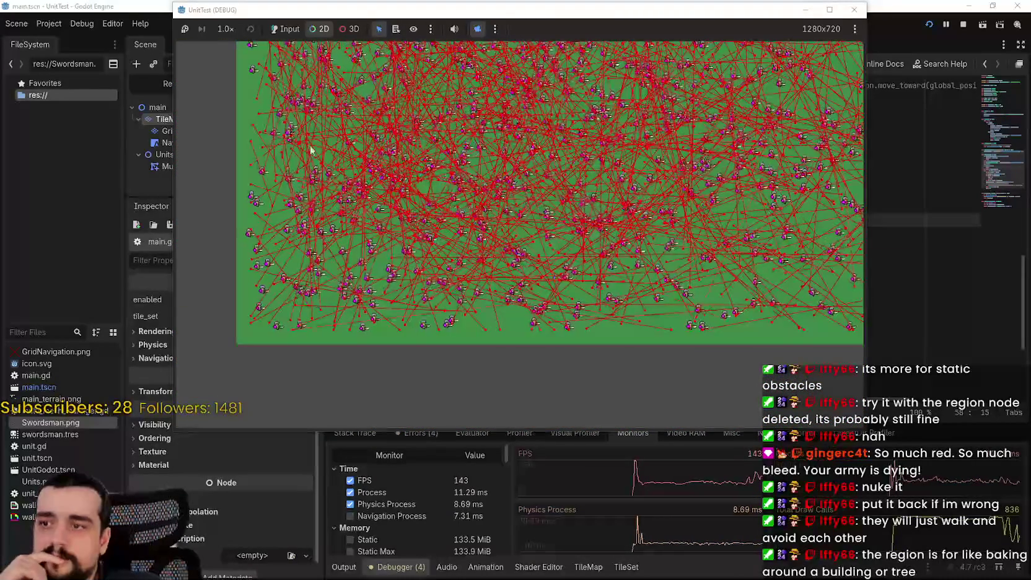
{"action": "scroll", "coordinate": [317, 163], "scroll_direction": "down", "scroll_amount": 2}
{"action": "left_click_drag", "start_coordinate": [320, 173], "coordinate": [280, 270]}
{"action": "scroll", "coordinate": [582, 249], "scroll_direction": "up", "scroll_amount": 2}
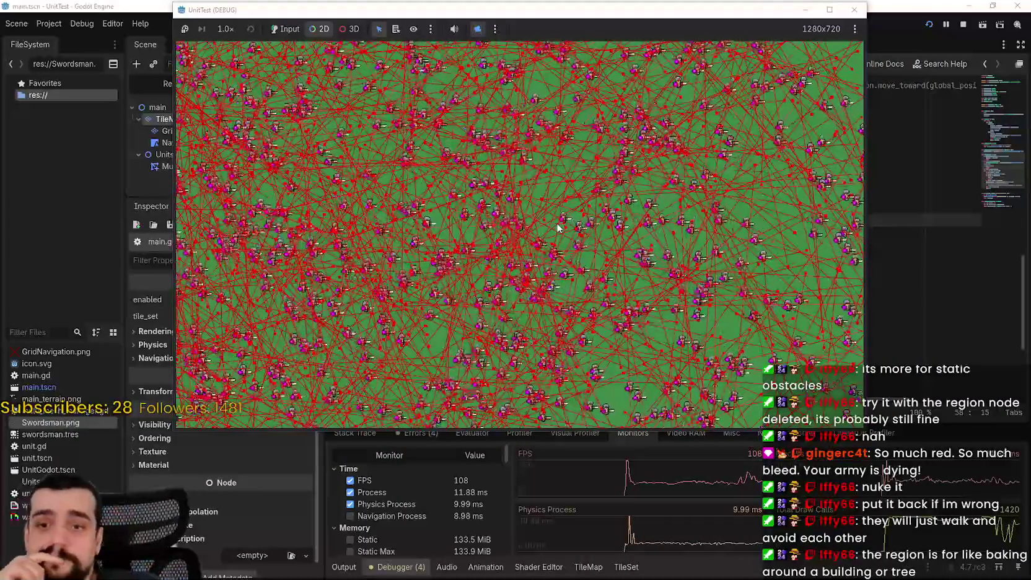
{"action": "scroll", "coordinate": [556, 229], "scroll_direction": "down", "scroll_amount": 1}
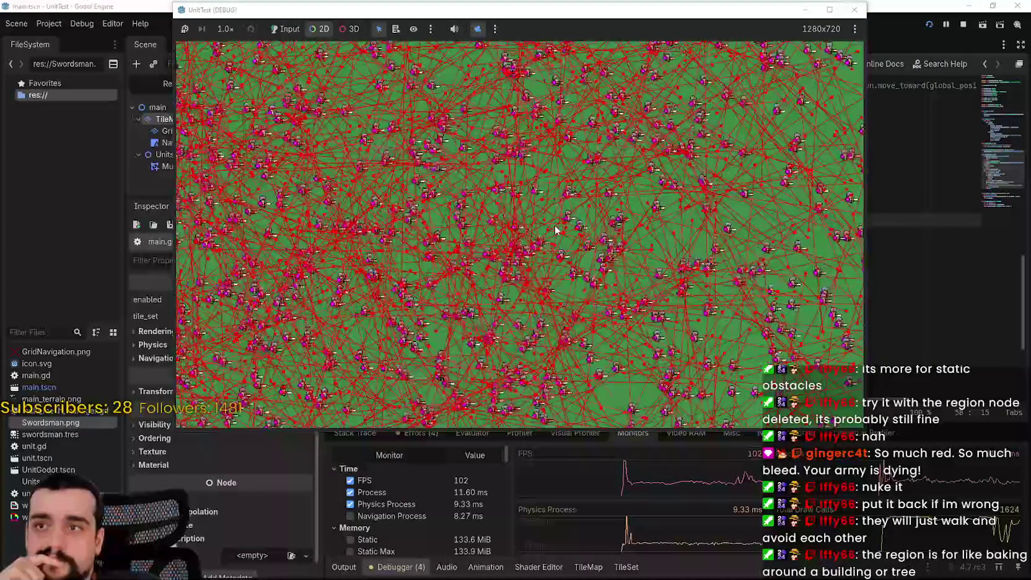
{"action": "scroll", "coordinate": [526, 196], "scroll_direction": "down", "scroll_amount": 1}
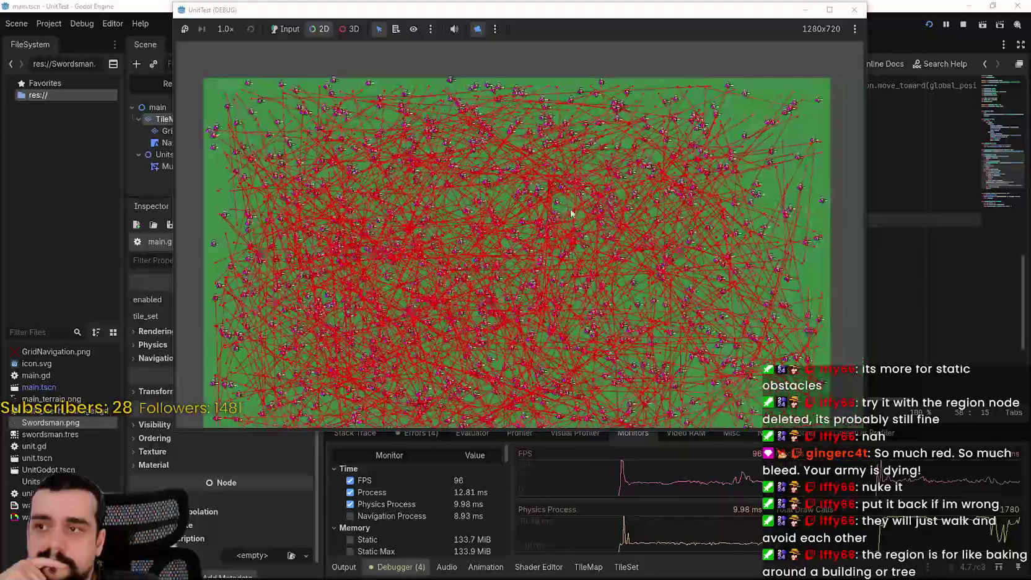
{"action": "scroll", "coordinate": [571, 212], "scroll_direction": "down", "scroll_amount": 2}
- Stop the test and inspect the NavigationAgent2D properties in the UnitGodot scene
{"action": "left_click", "coordinate": [963, 24]}
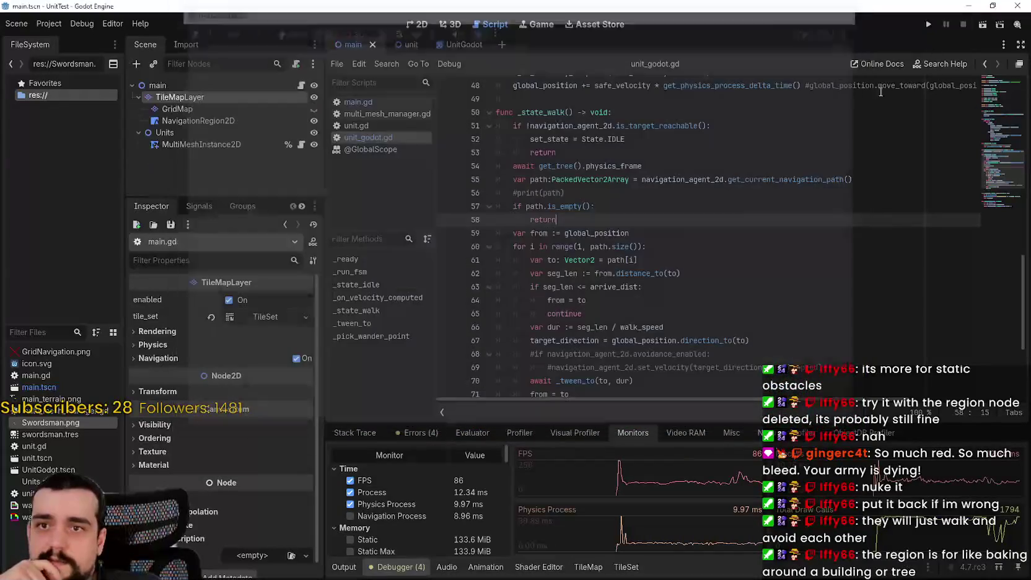
{"action": "left_click", "coordinate": [485, 50]}
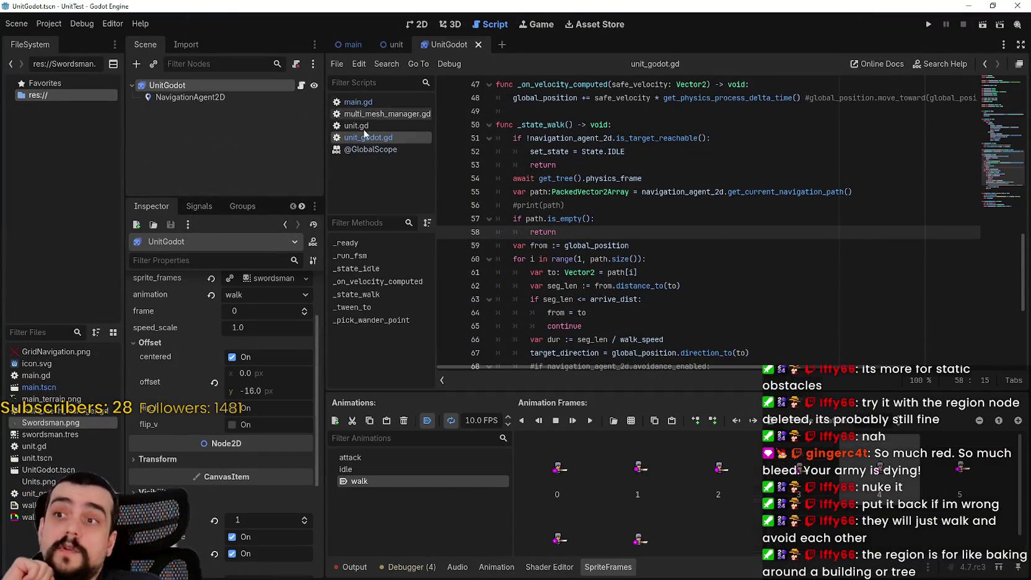
{"action": "left_click", "coordinate": [245, 102]}
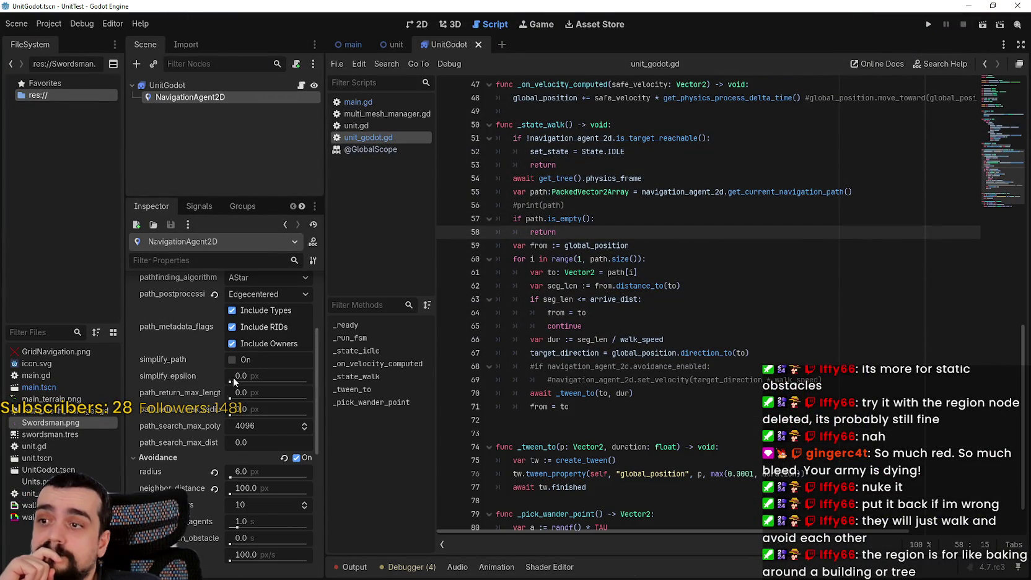
{"action": "scroll", "coordinate": [235, 421], "scroll_direction": "down", "scroll_amount": 5}
{"action": "scroll", "coordinate": [276, 406], "scroll_direction": "down", "scroll_amount": 3}
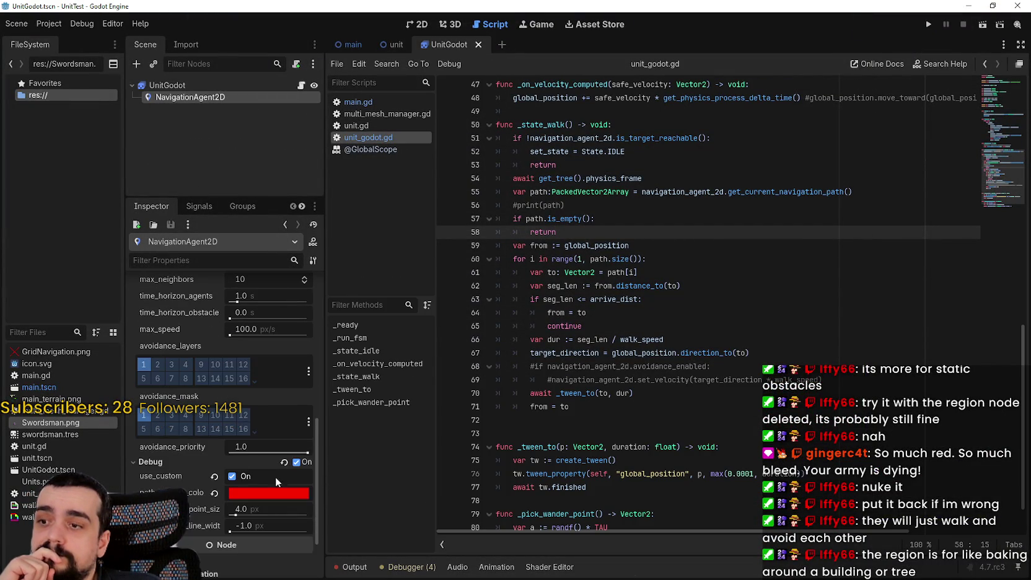
{"action": "scroll", "coordinate": [282, 443], "scroll_direction": "up", "scroll_amount": 7}
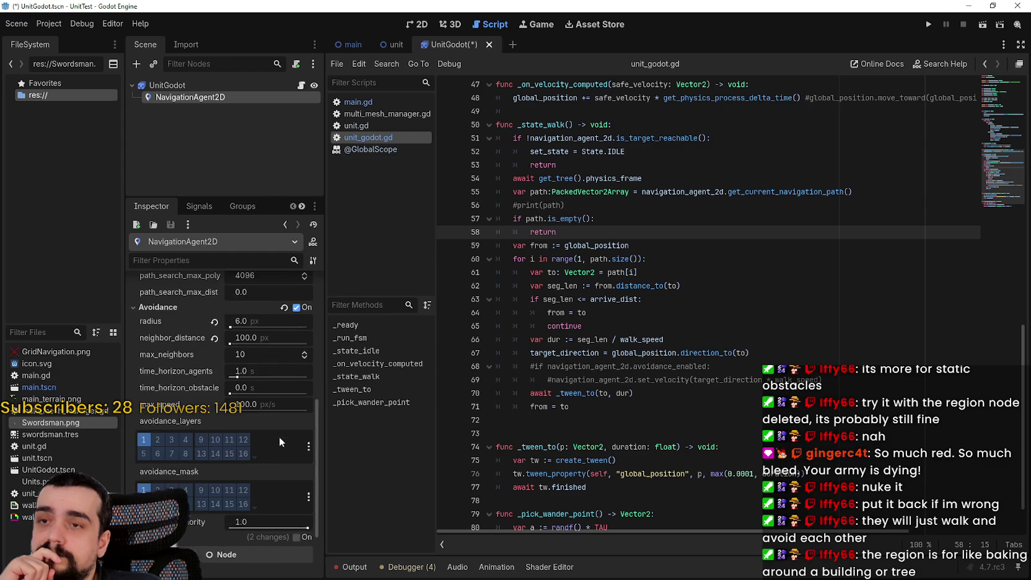
- Rerun the project and show the FPS and process time monitors
{"action": "left_click", "coordinate": [929, 26]}
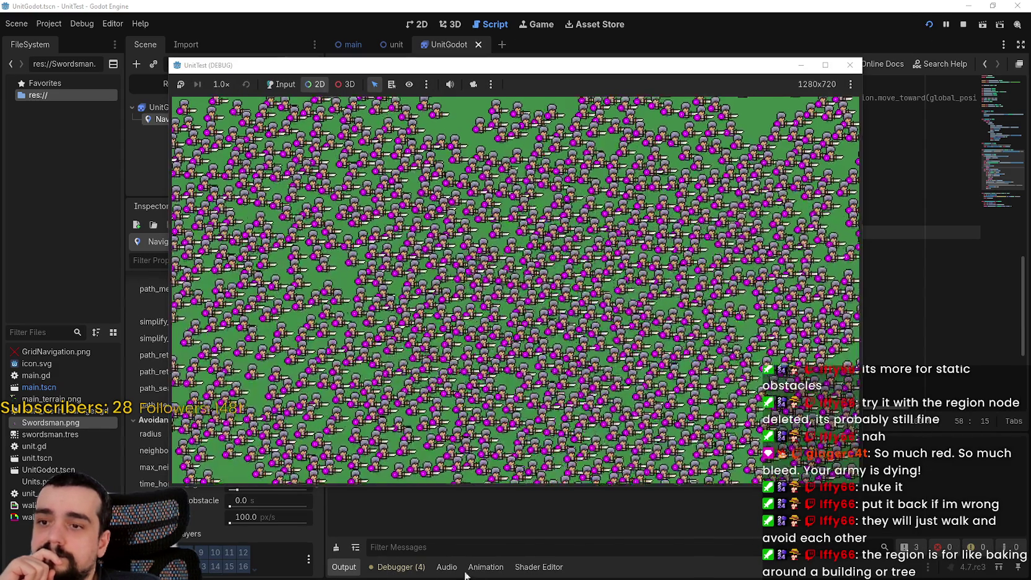
{"action": "left_click", "coordinate": [464, 575]}
{"action": "left_click", "coordinate": [397, 567]}
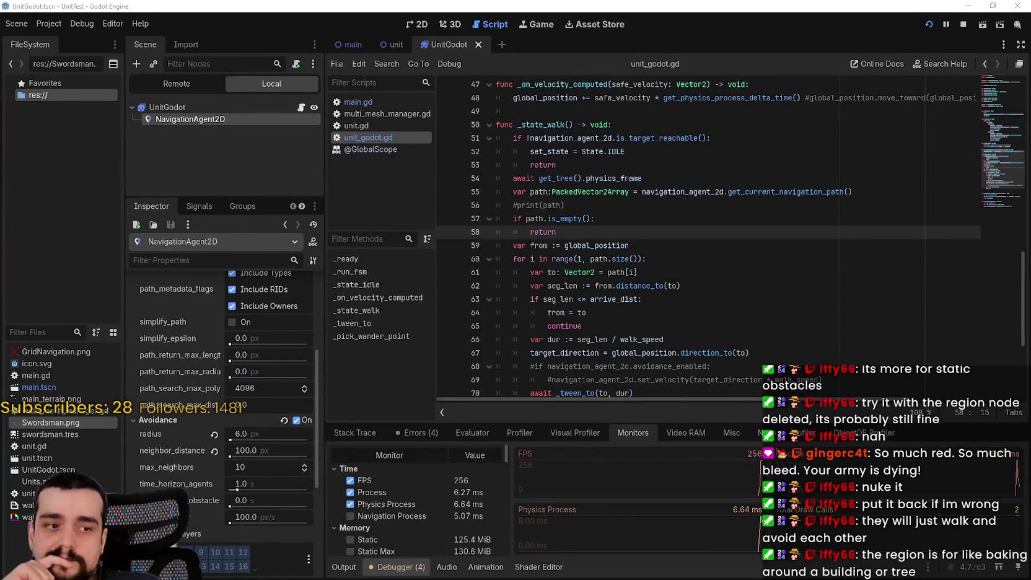
- Move the game window to the screen top, take camera control, zoom around the units, then stop
{"action": "key", "text": "alt+Tab"}
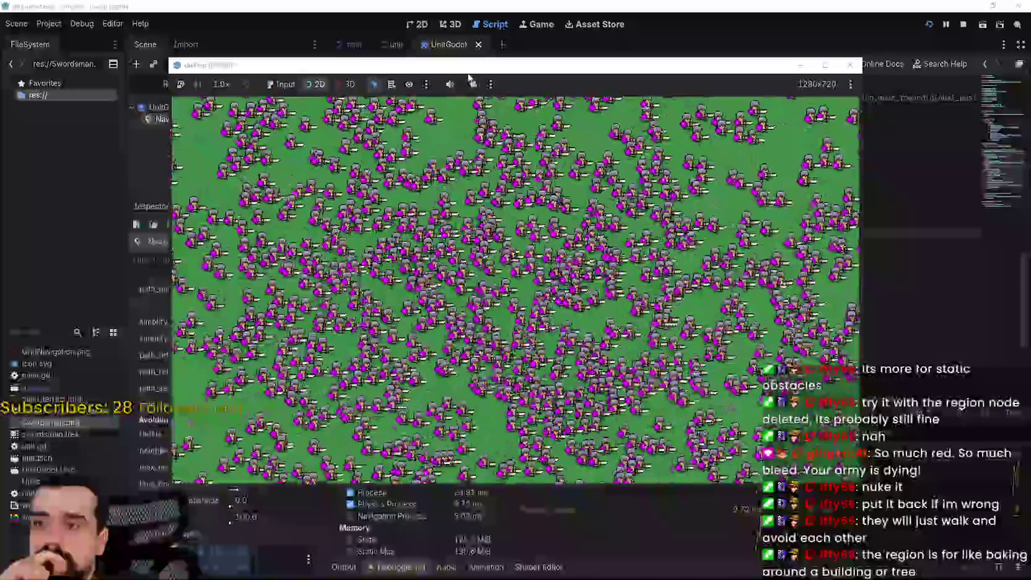
{"action": "mouse_move", "coordinate": [523, 69]}
{"action": "left_mouse_down"}
{"action": "mouse_move", "coordinate": [621, 4]}
{"action": "mouse_move", "coordinate": [603, 8]}
{"action": "left_mouse_up"}
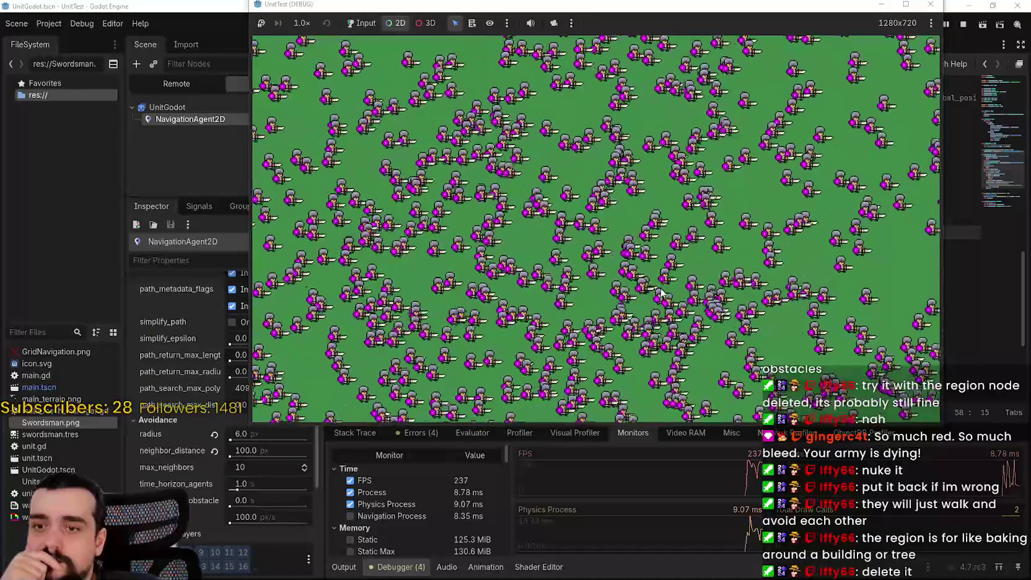
{"action": "left_click", "coordinate": [553, 23]}
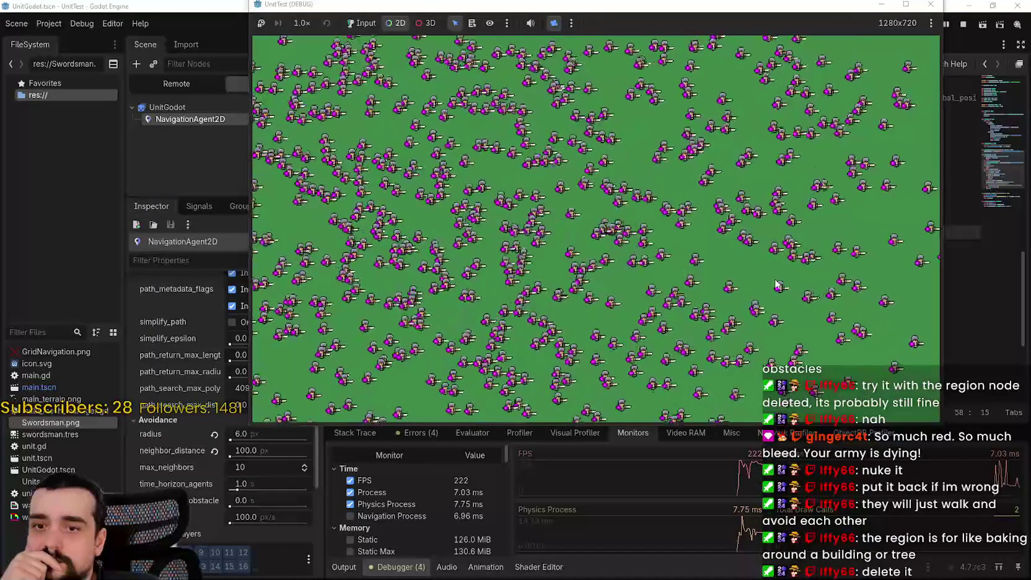
{"action": "scroll", "coordinate": [760, 270], "scroll_direction": "down", "scroll_amount": 5}
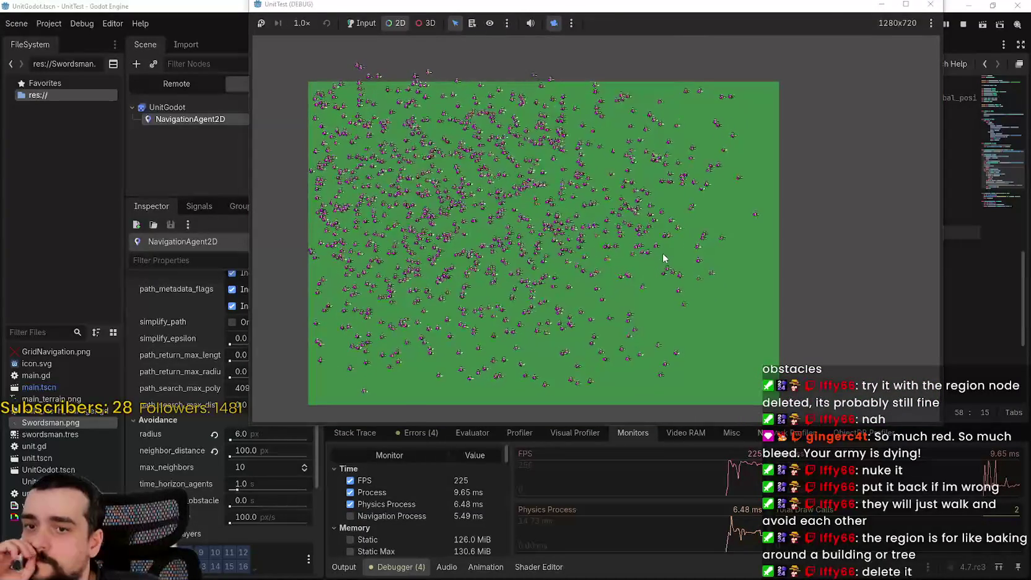
{"action": "scroll", "coordinate": [589, 273], "scroll_direction": "up", "scroll_amount": 3}
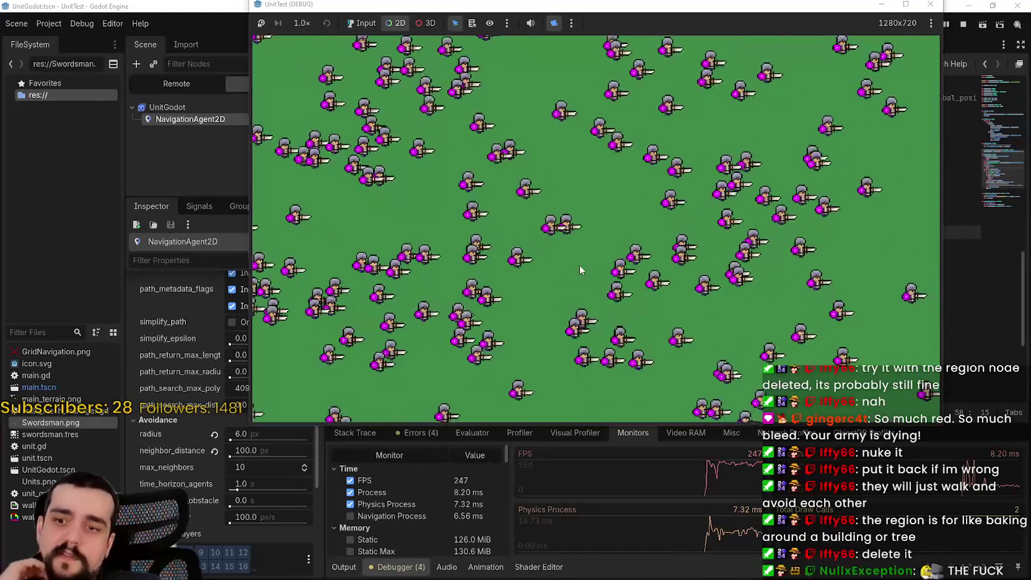
{"action": "scroll", "coordinate": [579, 271], "scroll_direction": "down", "scroll_amount": 10}
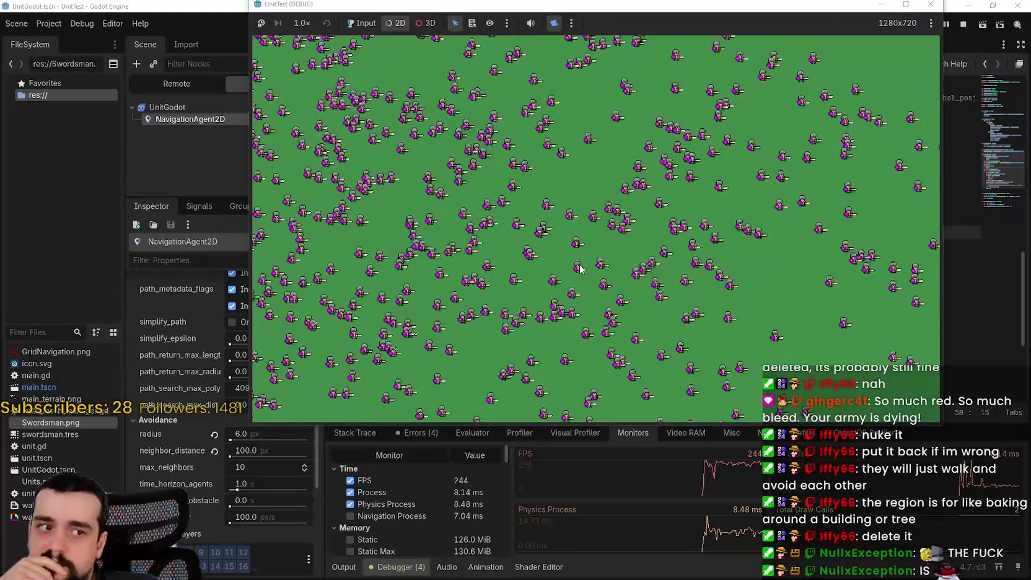
{"action": "scroll", "coordinate": [579, 270], "scroll_direction": "down", "scroll_amount": 4}
{"action": "scroll", "coordinate": [594, 253], "scroll_direction": "up", "scroll_amount": 7}
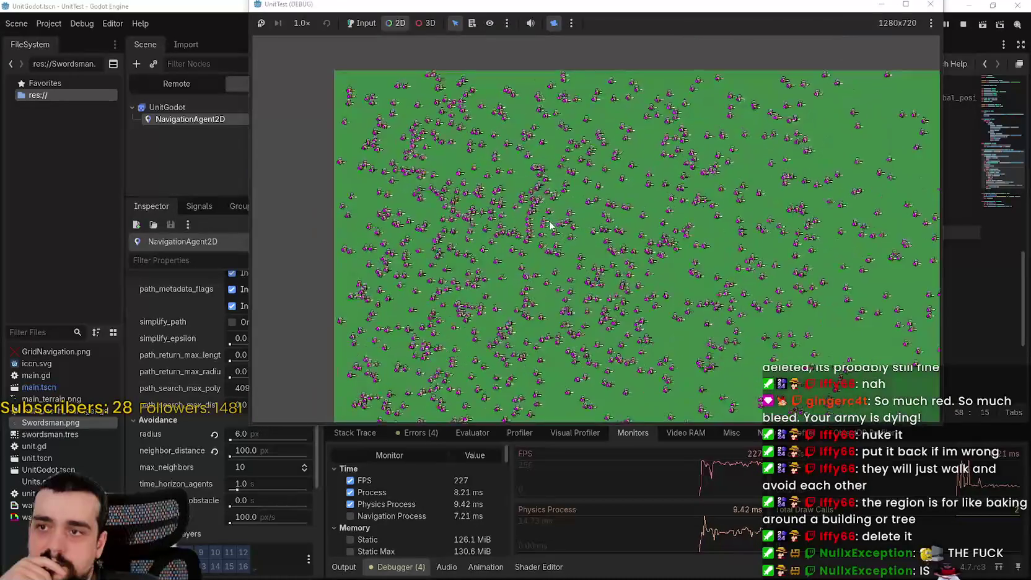
{"action": "scroll", "coordinate": [550, 226], "scroll_direction": "up", "scroll_amount": 5}
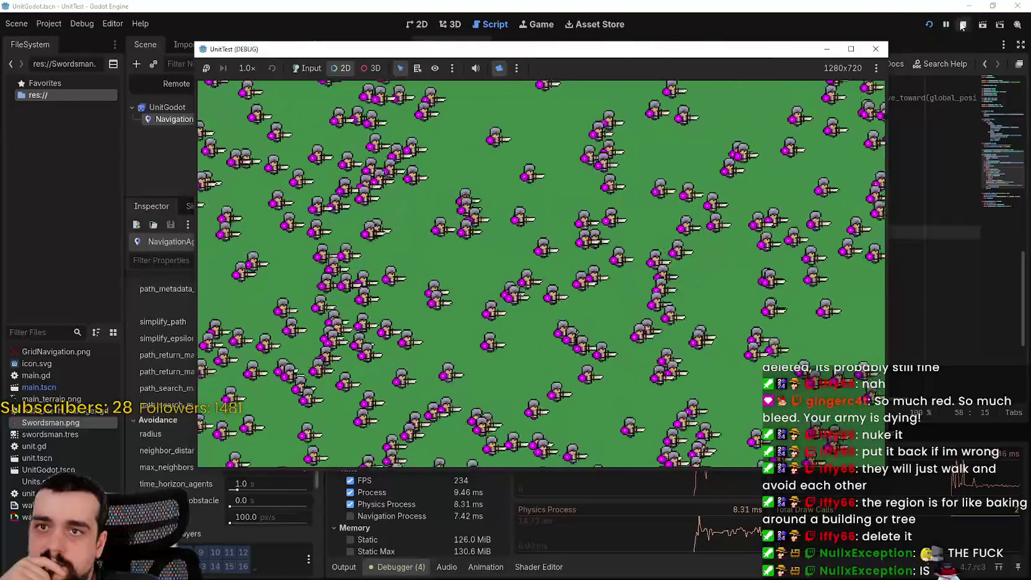
{"action": "key", "text": "F8"}
- Show the main scene in the 2D view and select its NavigationRegion2D node
{"action": "left_click", "coordinate": [417, 24]}
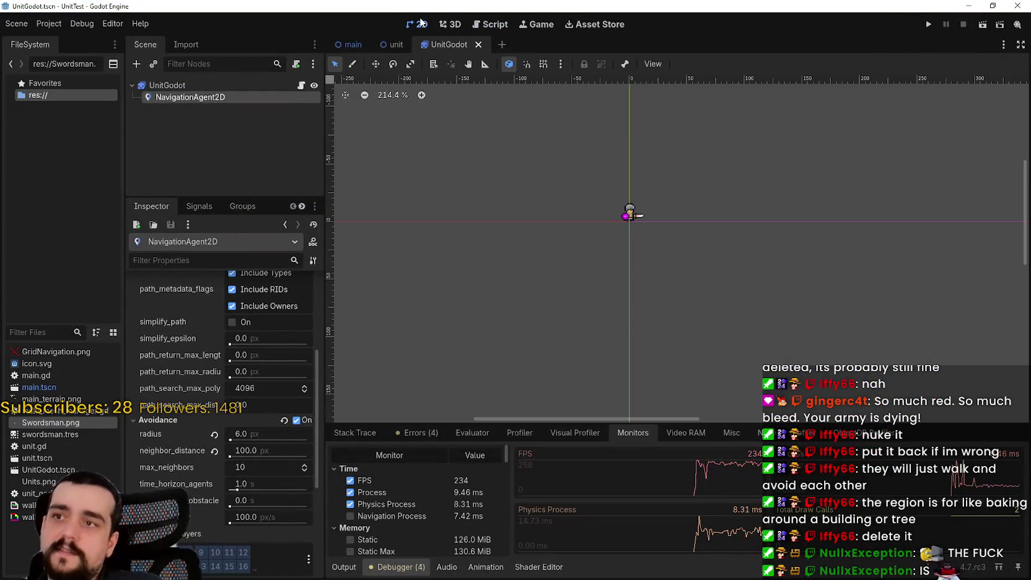
{"action": "left_click", "coordinate": [344, 45]}
{"action": "scroll", "coordinate": [596, 204], "scroll_direction": "down", "scroll_amount": 2}
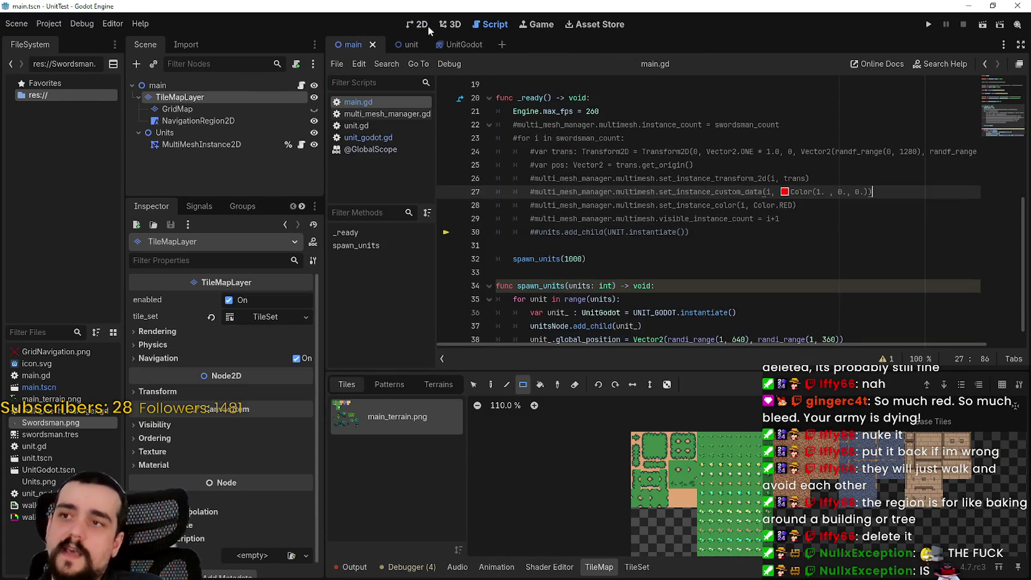
{"action": "left_click", "coordinate": [421, 25]}
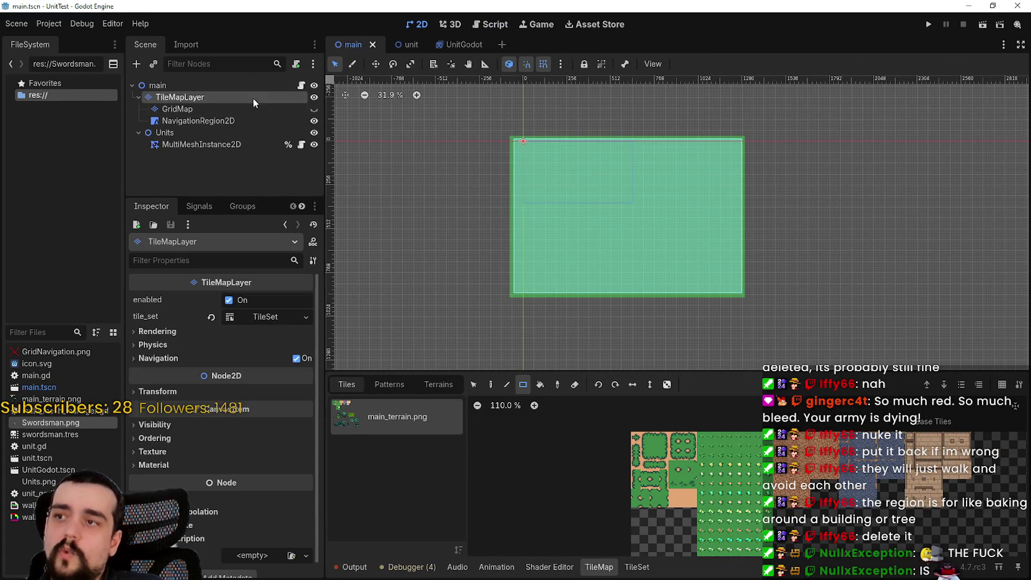
{"action": "right_click", "coordinate": [239, 122]}
{"action": "key", "text": "Escape"}
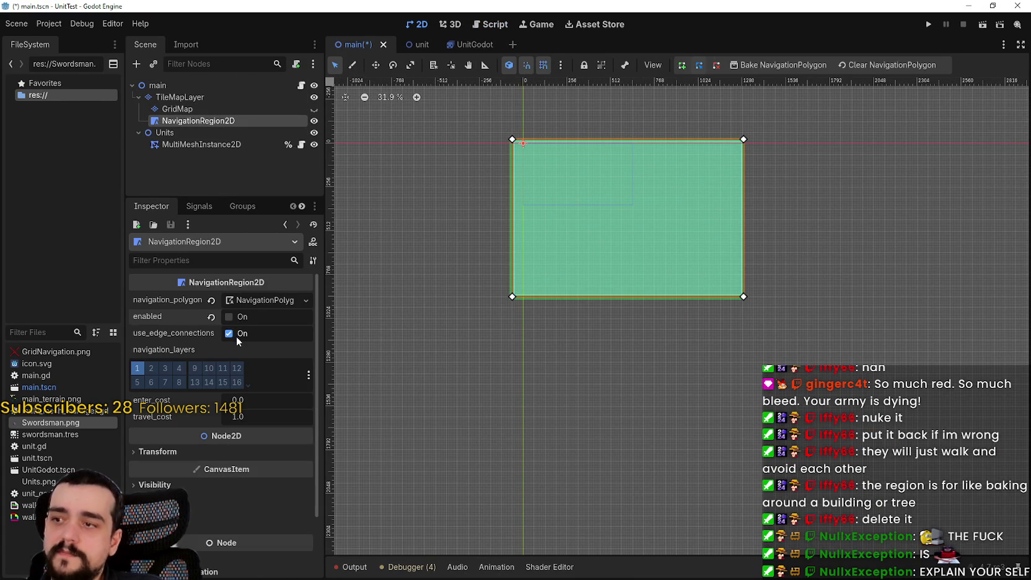
- Hide the NavigationRegion2D in the scene and save the main scene
{"action": "key", "text": "ctrl+s"}
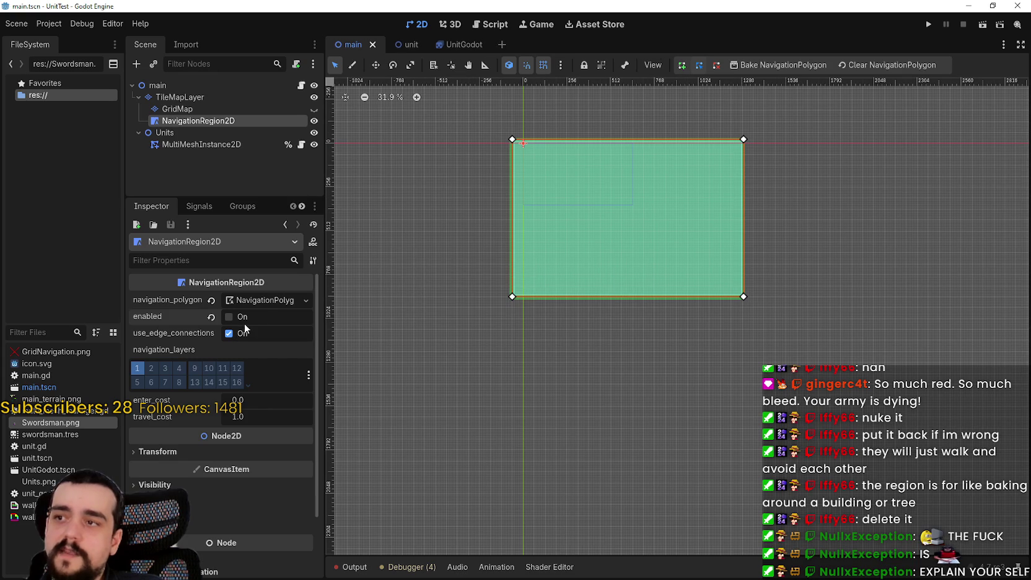
{"action": "key", "text": "ctrl+s"}
{"action": "left_click", "coordinate": [250, 302]}
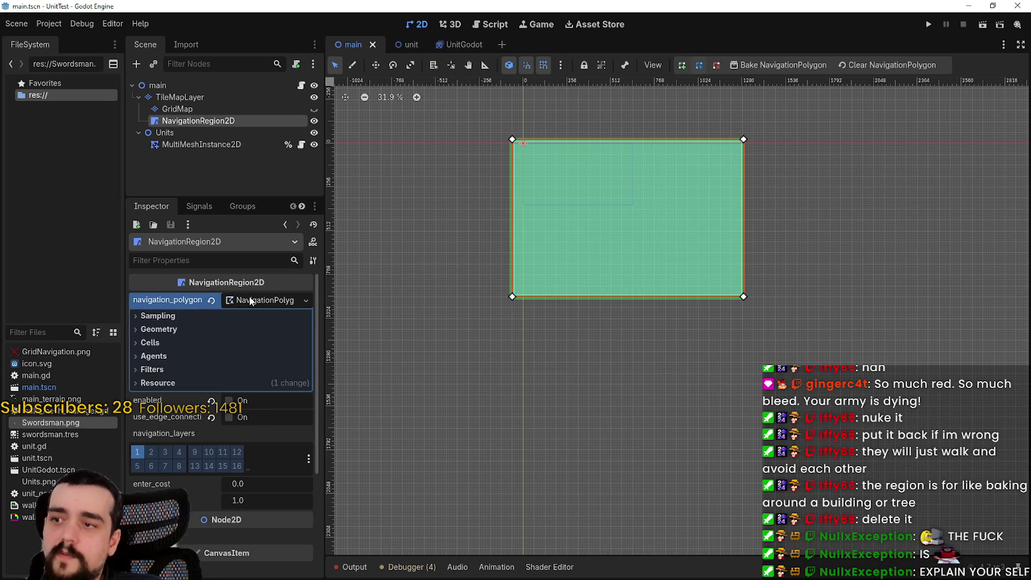
{"action": "left_click", "coordinate": [250, 301]}
{"action": "left_click", "coordinate": [314, 121]}
{"action": "key", "text": "ctrl+s"}
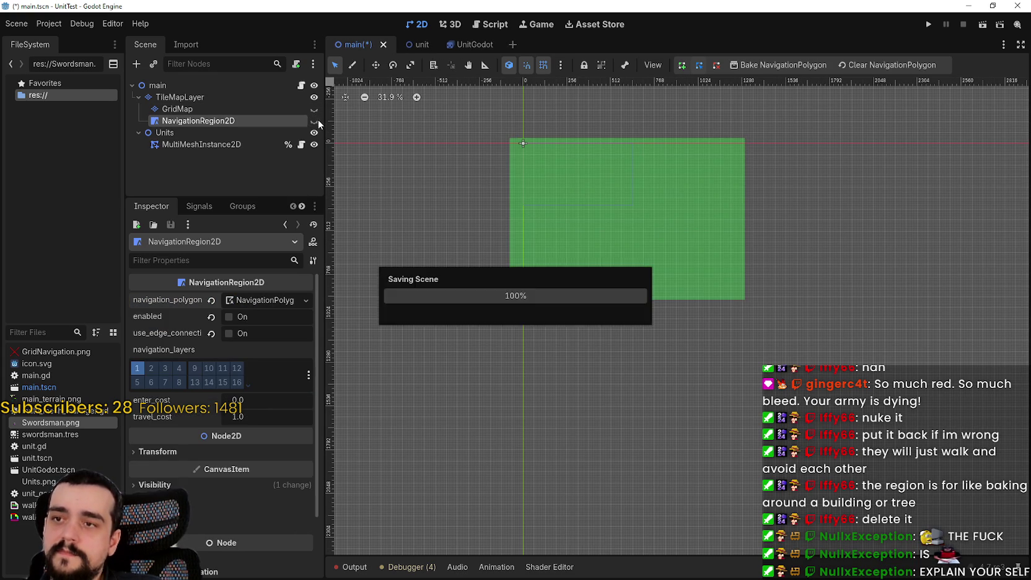
- Save the UnitGodot scene, run the swordsman test, and stop it
{"action": "left_click", "coordinate": [450, 44]}
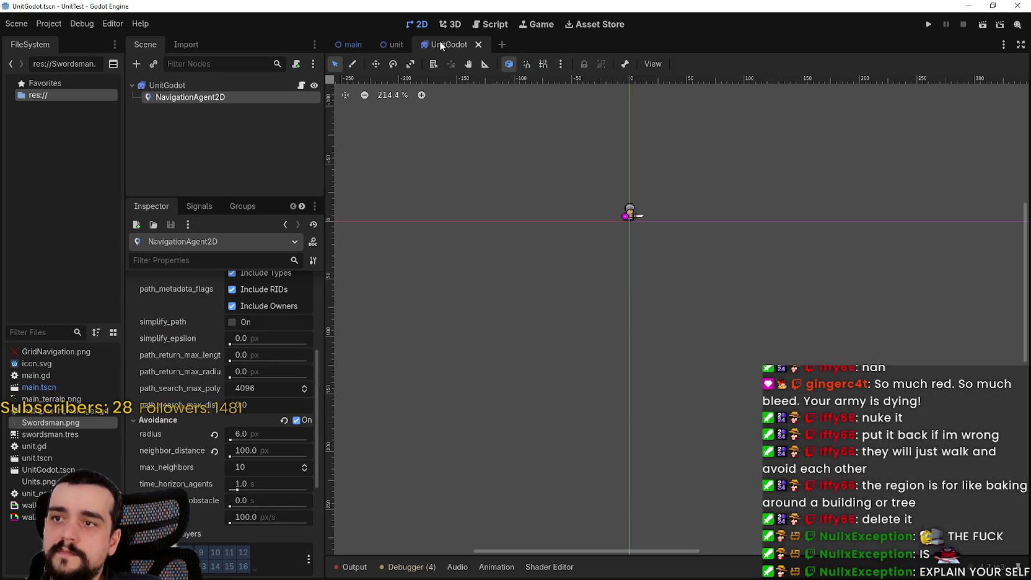
{"action": "scroll", "coordinate": [199, 484], "scroll_direction": "down", "scroll_amount": 5}
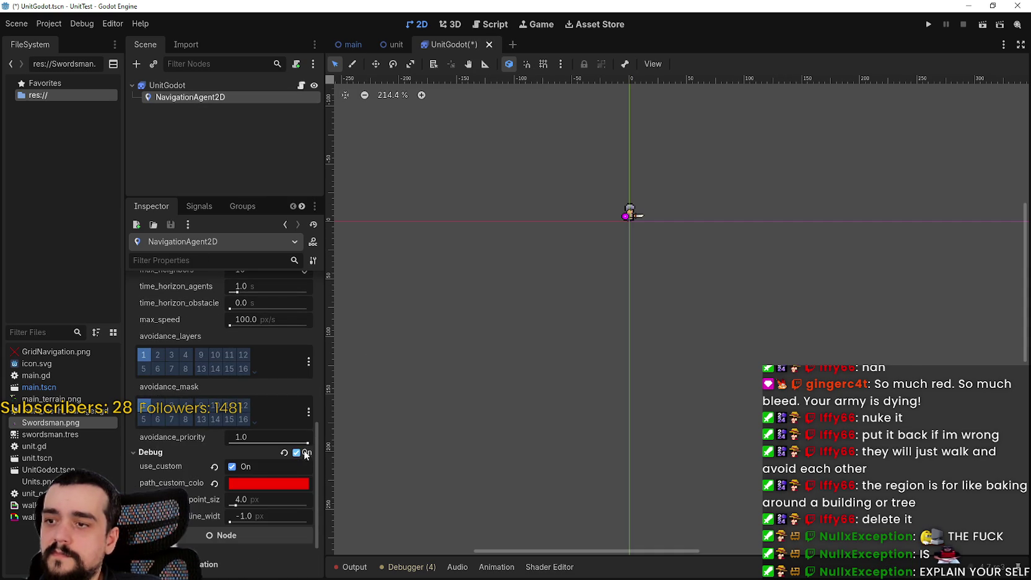
{"action": "key", "text": "ctrl+s"}
{"action": "left_click", "coordinate": [929, 23]}
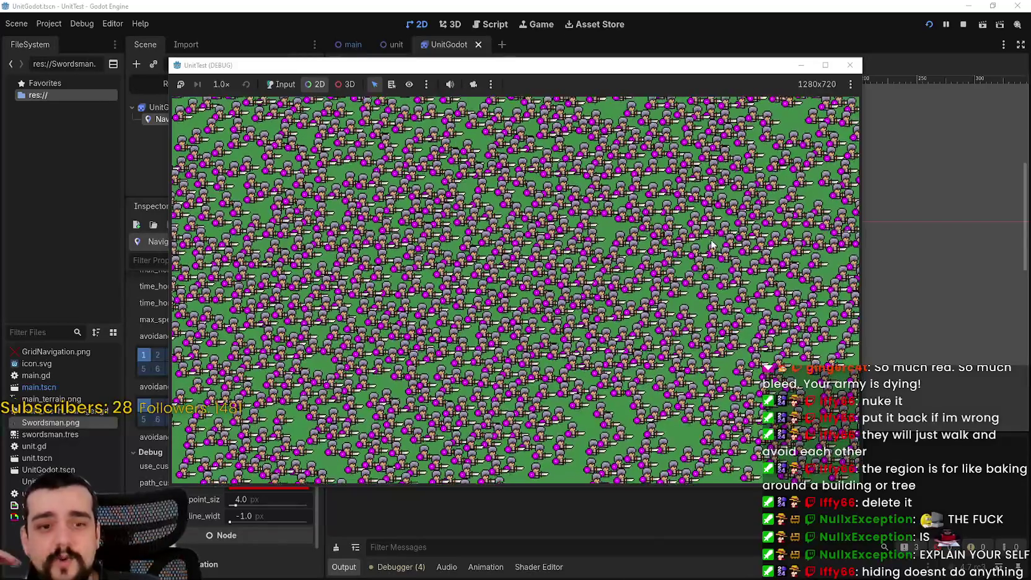
{"action": "key", "text": "F8"}
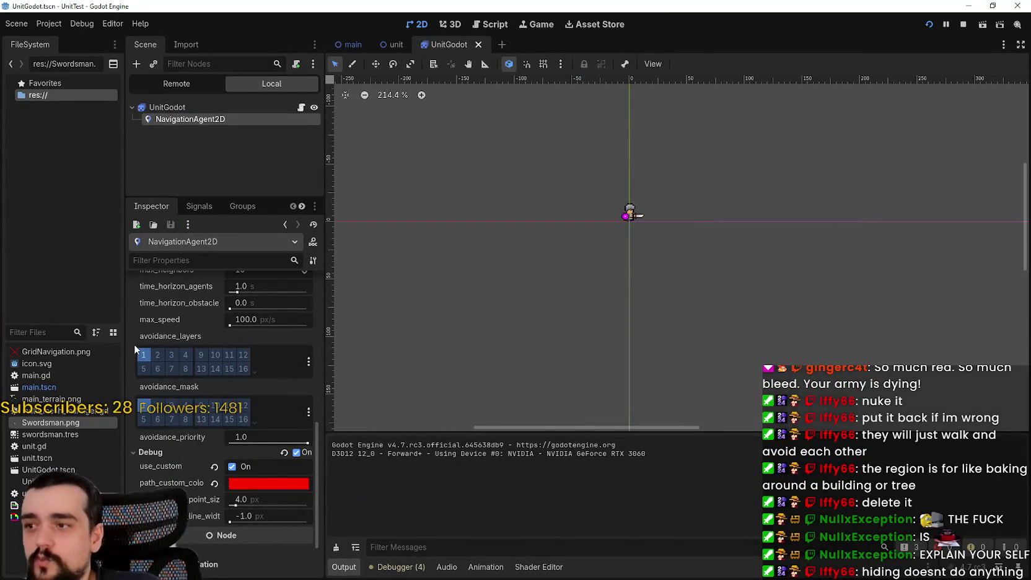
- Run the swordsman test a second time with F5 and stop it
{"action": "scroll", "coordinate": [143, 424], "scroll_direction": "up", "scroll_amount": 10}
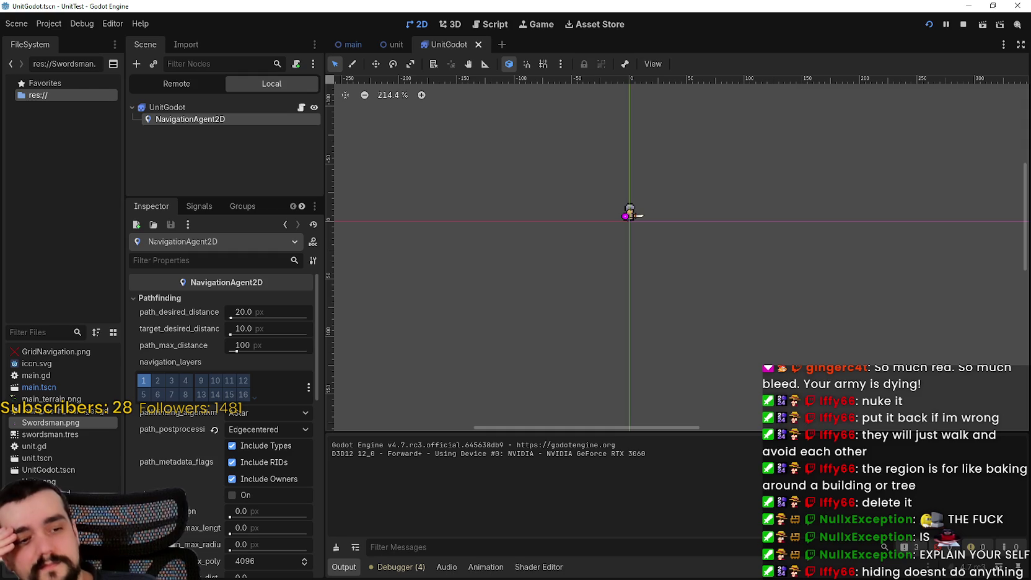
{"action": "key", "text": "F5"}
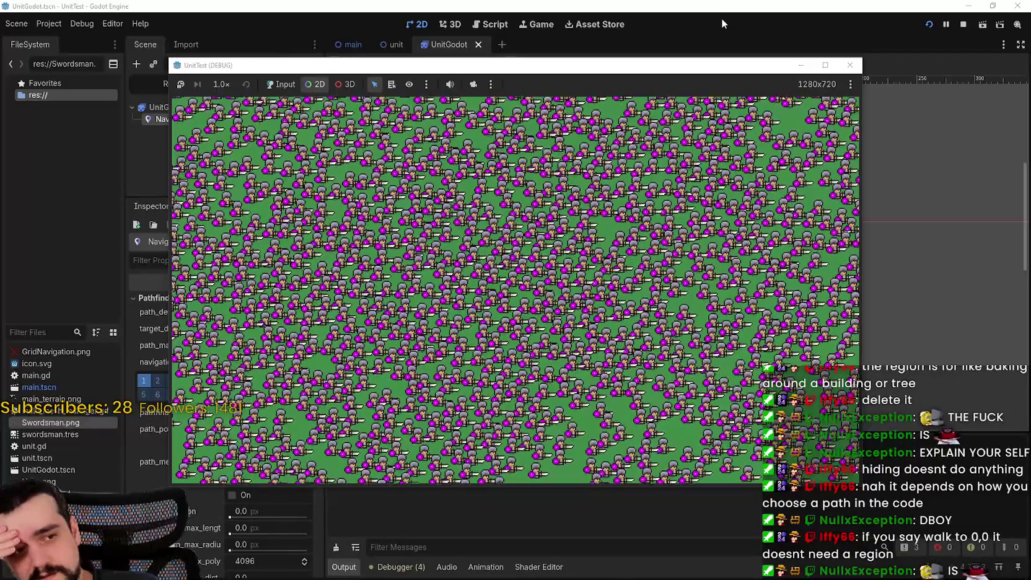
{"action": "key", "text": "F8"}
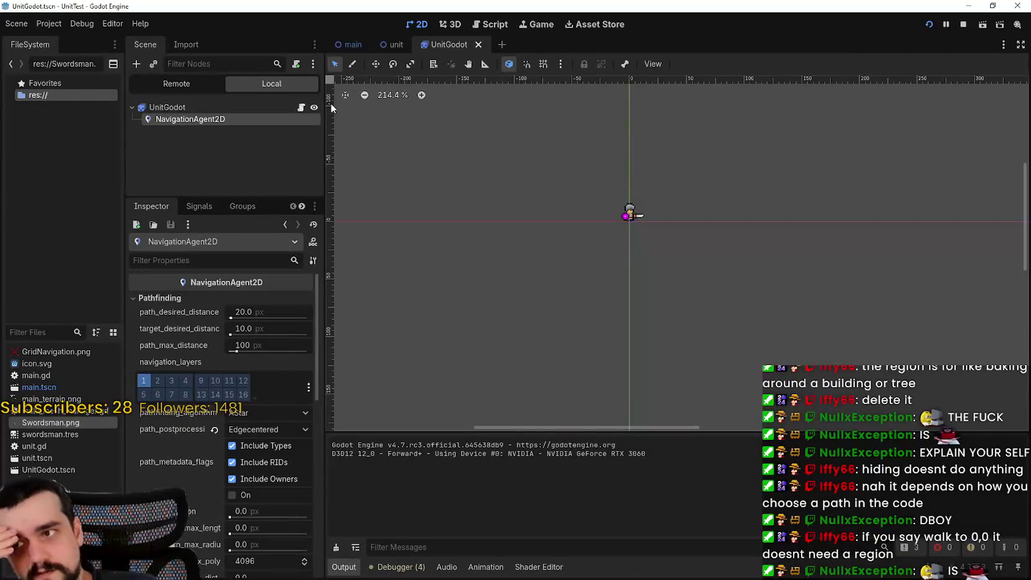
- Open unit_godot.gd and select the _pick_wander_point function to review it
{"action": "left_click", "coordinate": [302, 109]}
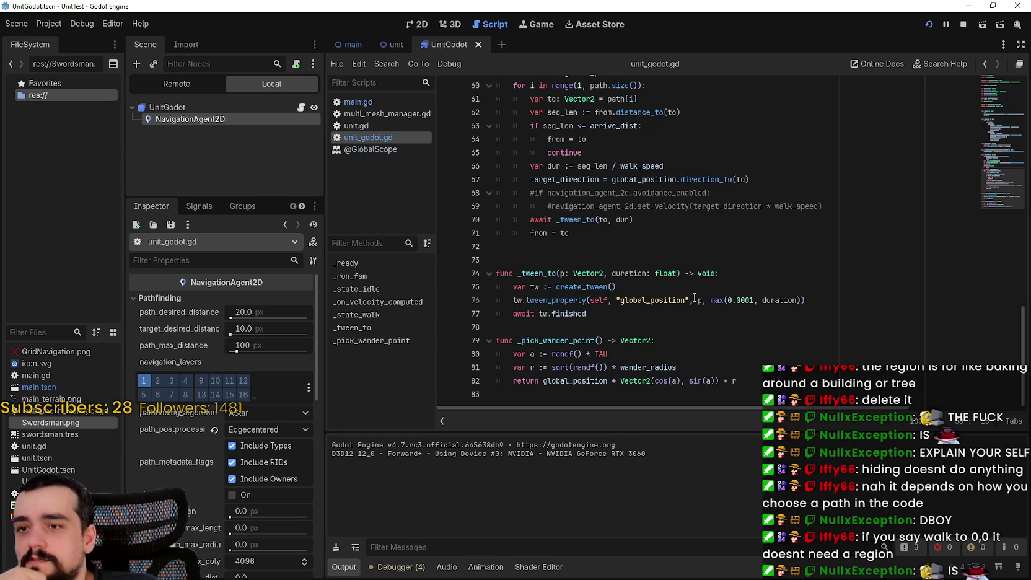
{"action": "mouse_move", "coordinate": [761, 380]}
{"action": "left_mouse_down"}
{"action": "mouse_move", "coordinate": [489, 341]}
{"action": "mouse_move", "coordinate": [476, 329]}
{"action": "left_mouse_up"}
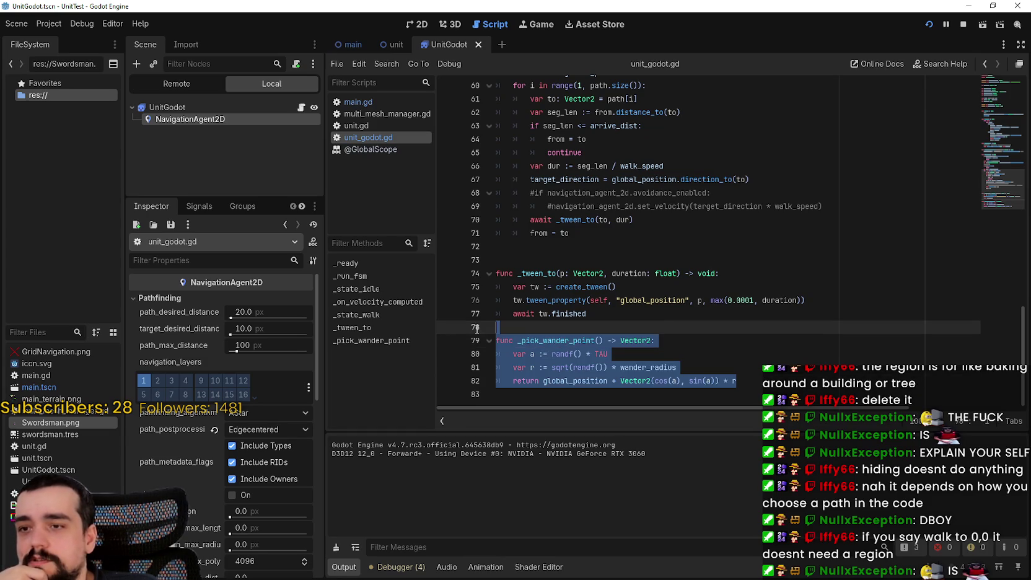
{"action": "double_click", "coordinate": [547, 338]}
{"action": "left_click_drag", "start_coordinate": [744, 380], "coordinate": [476, 324]}
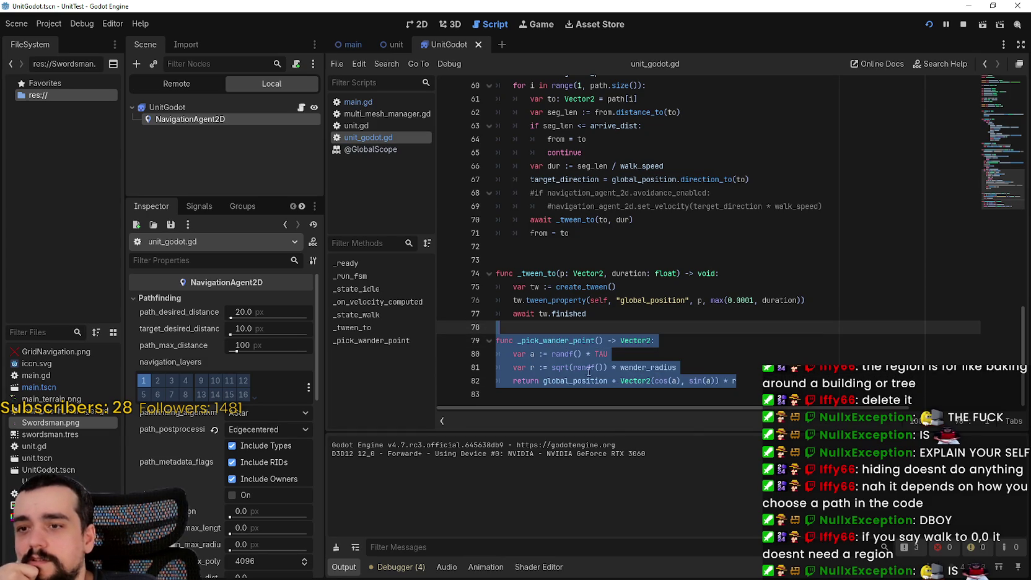
{"action": "double_click", "coordinate": [552, 340]}
{"action": "scroll", "coordinate": [685, 343], "scroll_direction": "up", "scroll_amount": 10}
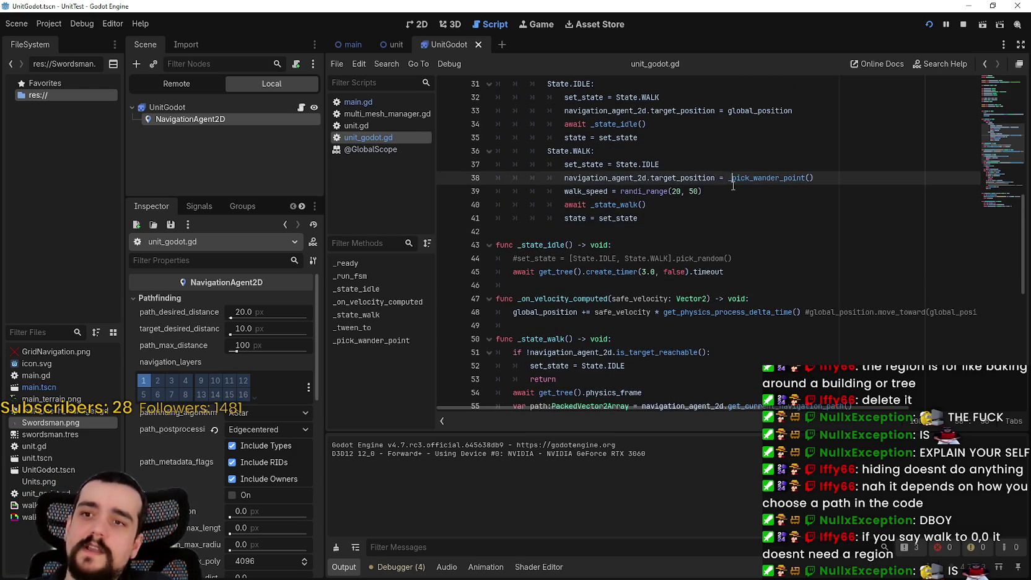
{"action": "scroll", "coordinate": [724, 264], "scroll_direction": "up", "scroll_amount": 1}
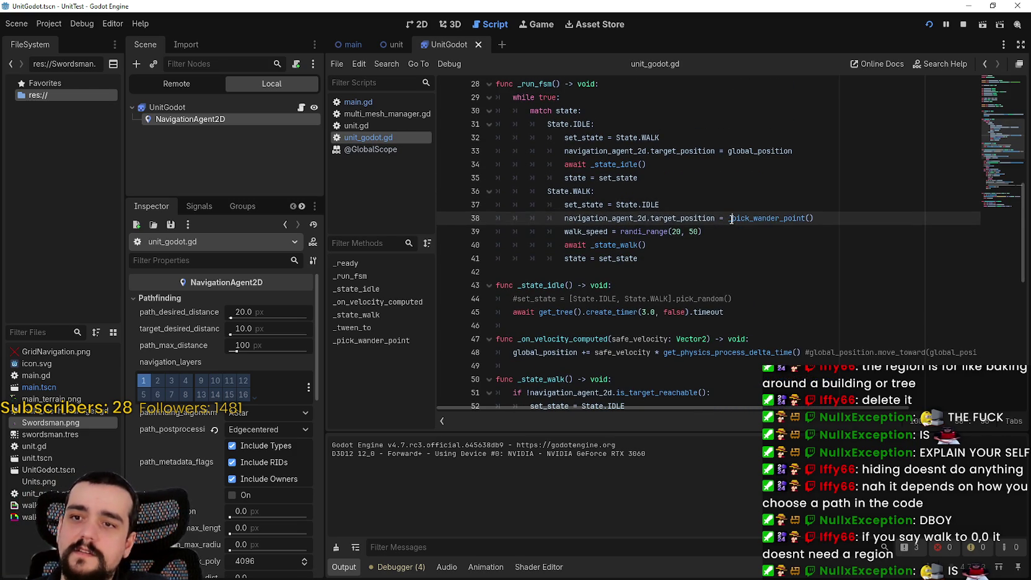
{"action": "scroll", "coordinate": [548, 281], "scroll_direction": "down", "scroll_amount": 6}
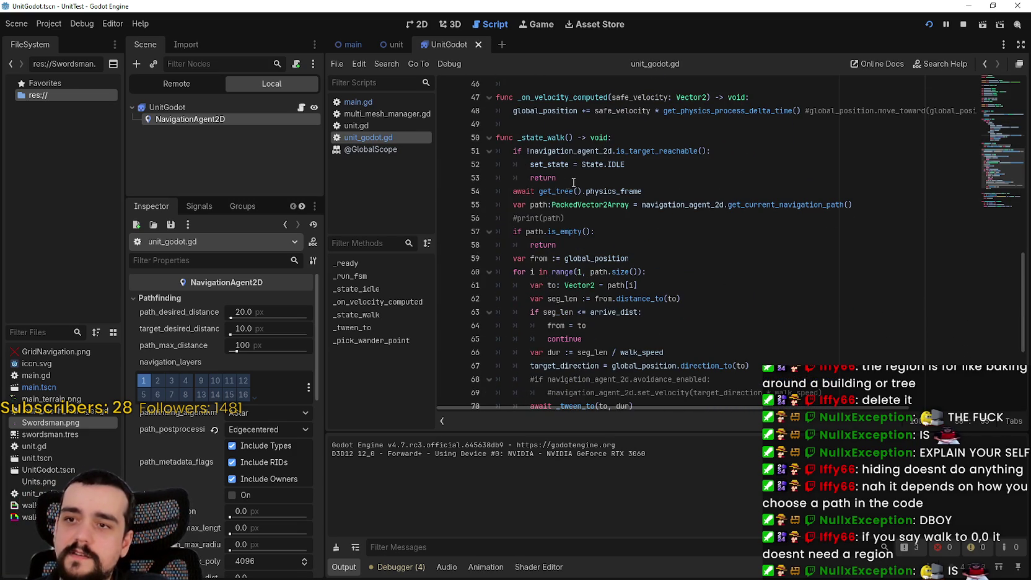
- Highlight the unreachable-target check on lines 51–53
{"action": "key", "text": "shift+Up"}
{"action": "key", "text": "shift+Up"}
{"action": "key", "text": "shift+Home"}
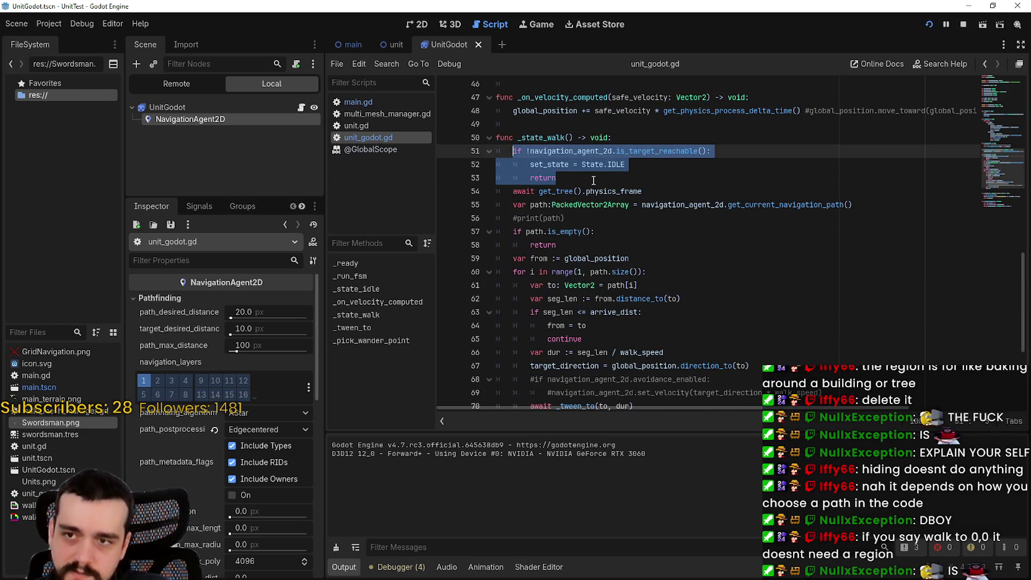
{"action": "key", "text": "Down"}
{"action": "key", "text": "shift+Down"}
{"action": "key", "text": "shift+End"}
{"action": "key", "text": "shift+Up"}
{"action": "key", "text": "shift+Up"}
{"action": "key", "text": "Left"}
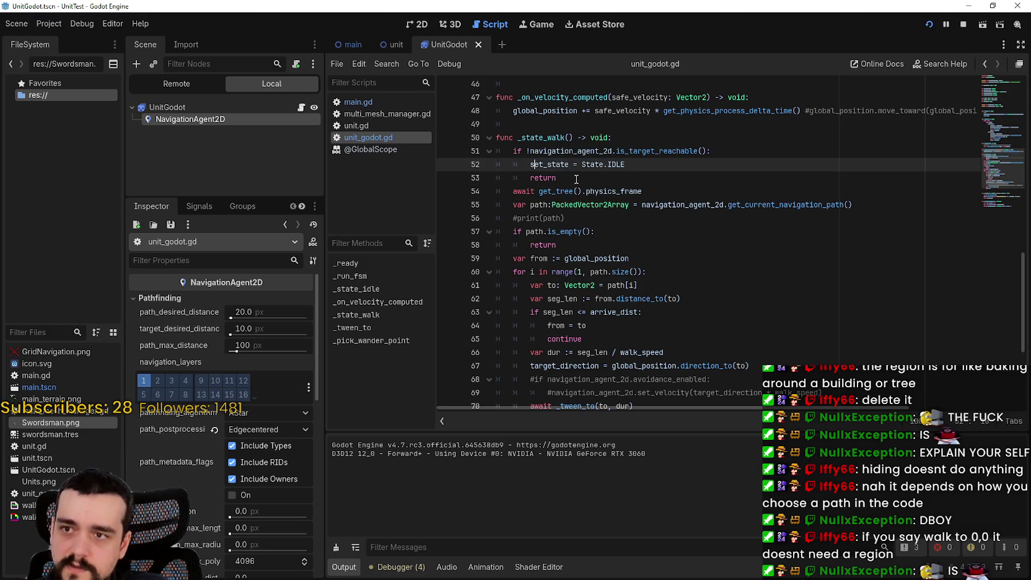
- Check target_direction and global_position, then relaunch with the print(path) line uncommented
{"action": "scroll", "coordinate": [622, 238], "scroll_direction": "down", "scroll_amount": 2}
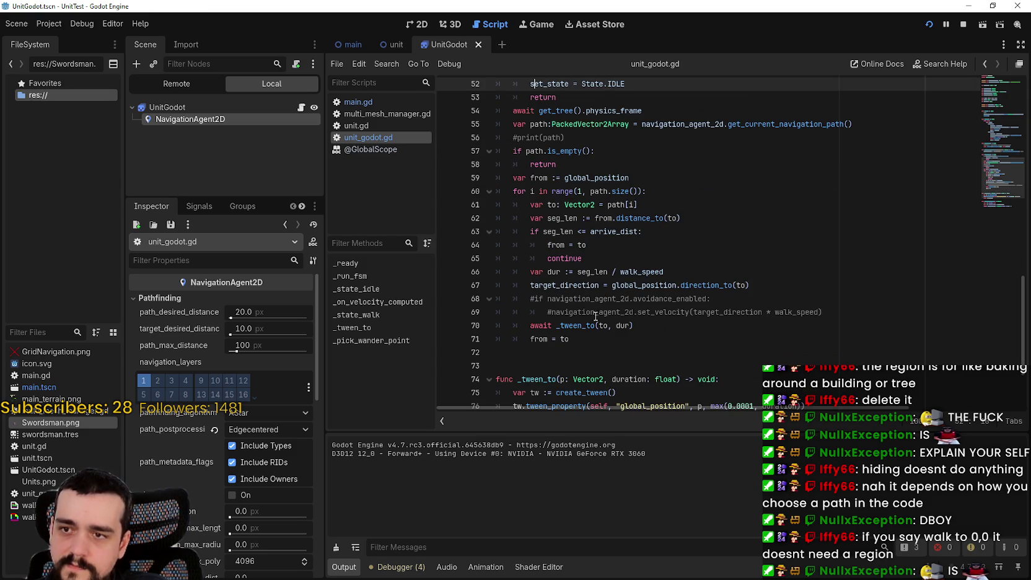
{"action": "double_click", "coordinate": [557, 285]}
{"action": "scroll", "coordinate": [610, 274], "scroll_direction": "up", "scroll_amount": 2}
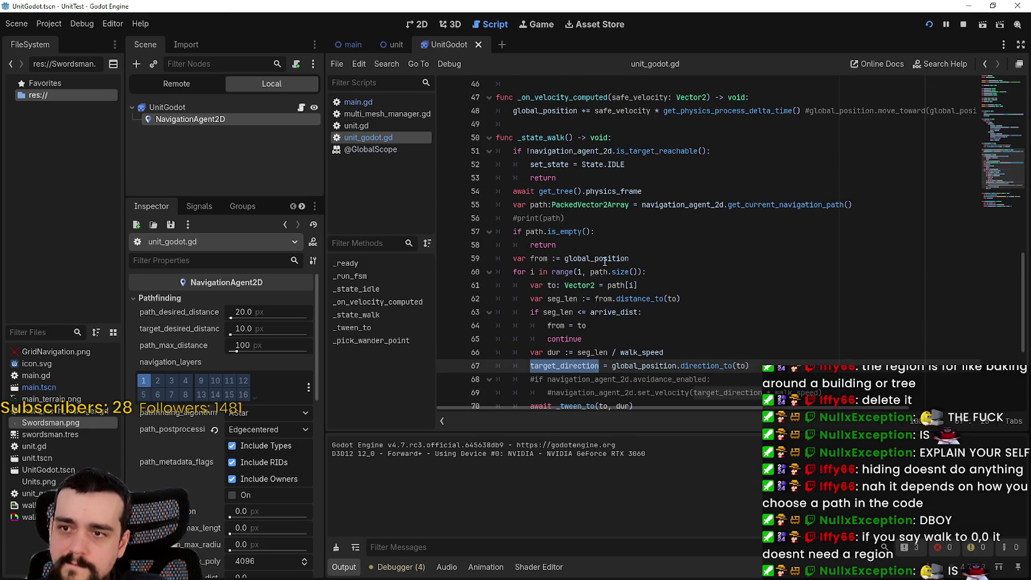
{"action": "double_click", "coordinate": [605, 260]}
{"action": "left_click", "coordinate": [539, 271]}
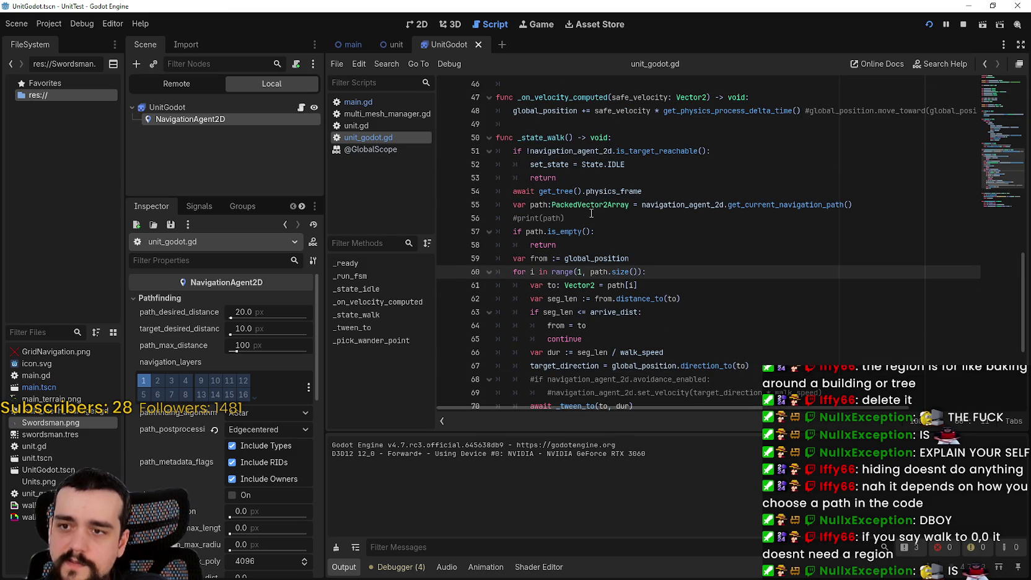
{"action": "left_click", "coordinate": [564, 218]}
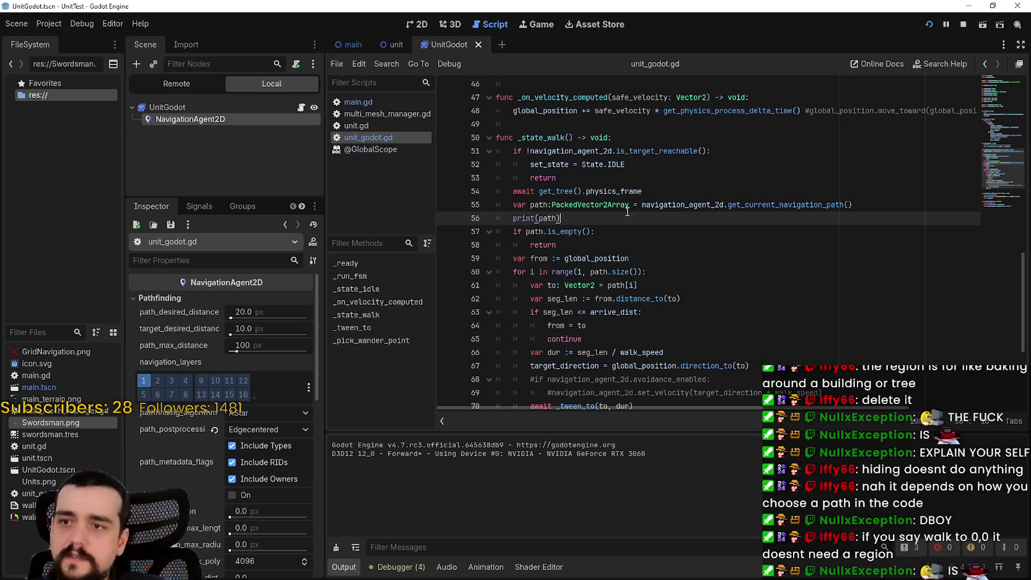
{"action": "left_click", "coordinate": [928, 25]}
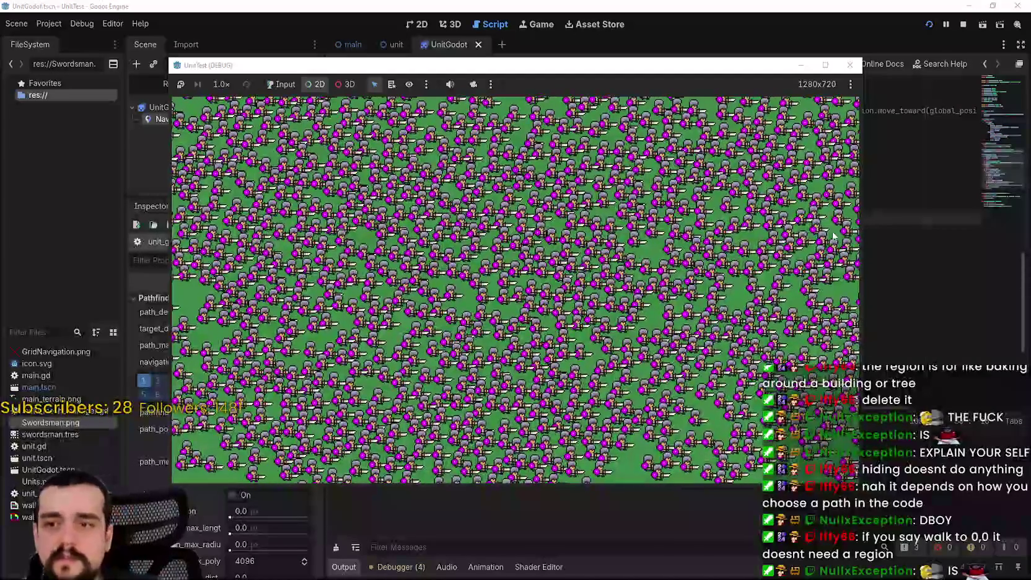
- Review _state_walk's navigation path fetch and print(path) line, then stop the test run
{"action": "left_click", "coordinate": [900, 212]}
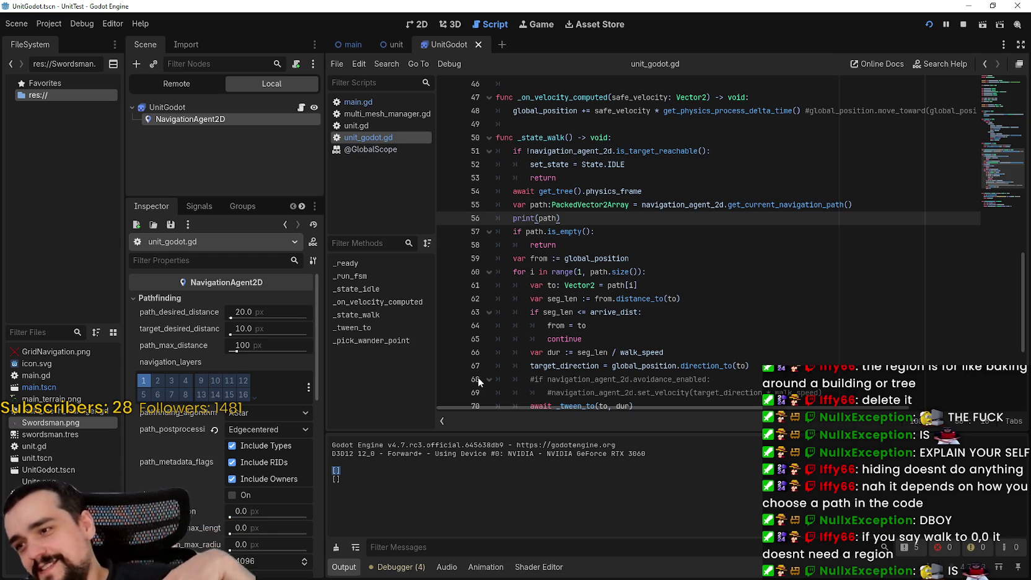
{"action": "left_click", "coordinate": [590, 208]}
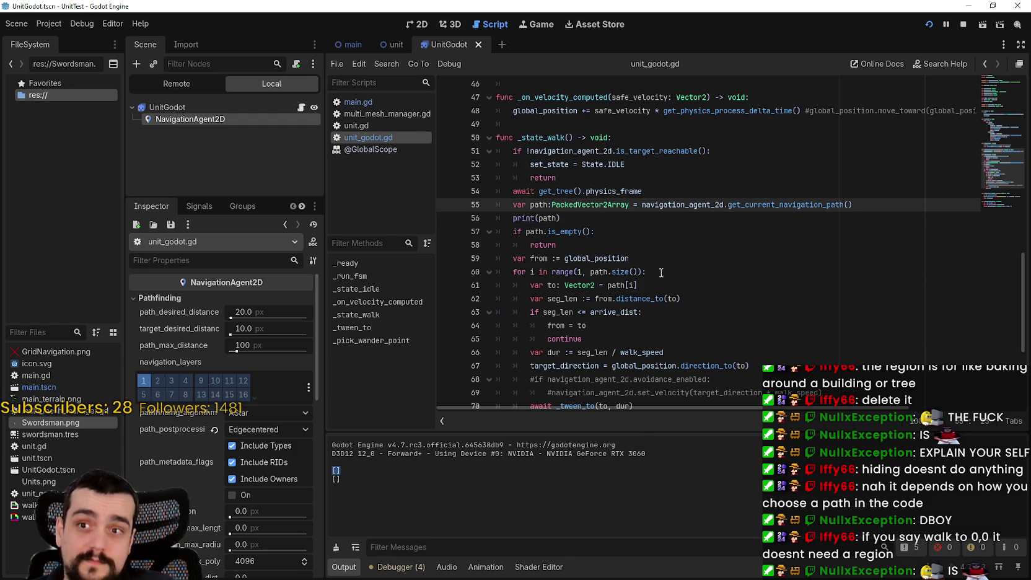
{"action": "scroll", "coordinate": [661, 273], "scroll_direction": "down", "scroll_amount": 3}
{"action": "scroll", "coordinate": [663, 258], "scroll_direction": "up", "scroll_amount": 3}
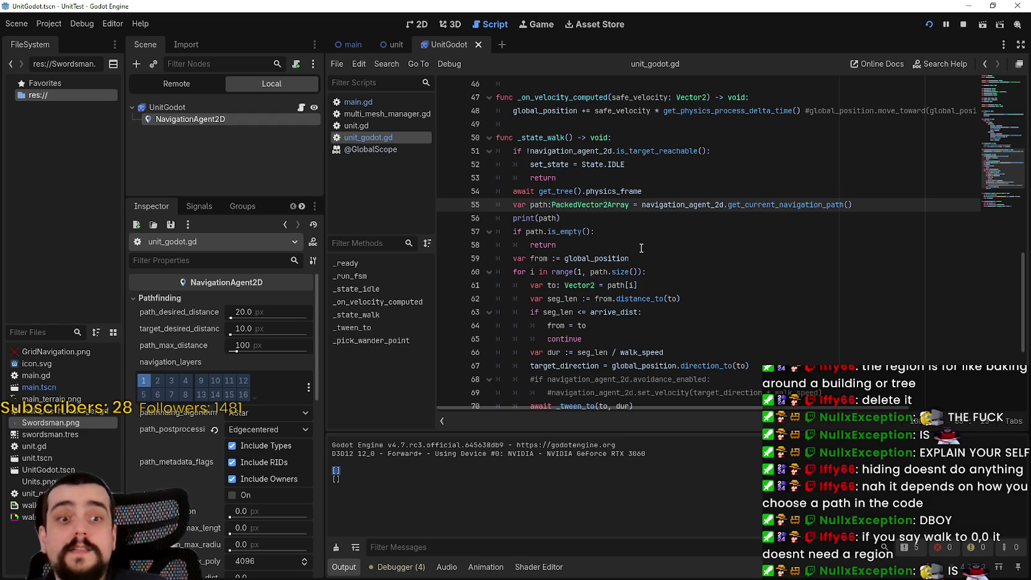
{"action": "scroll", "coordinate": [619, 260], "scroll_direction": "up", "scroll_amount": 3}
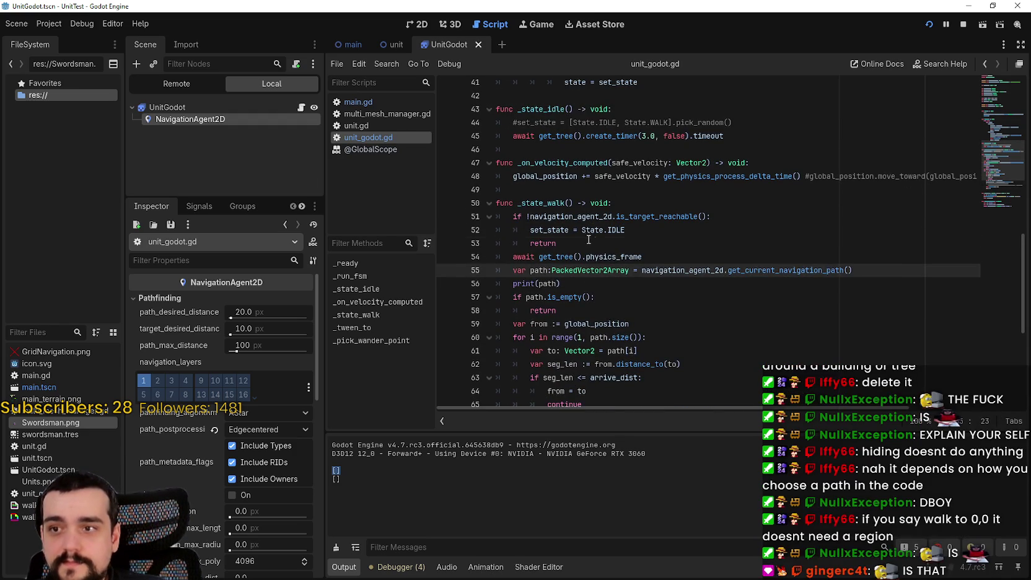
{"action": "left_click", "coordinate": [610, 296]}
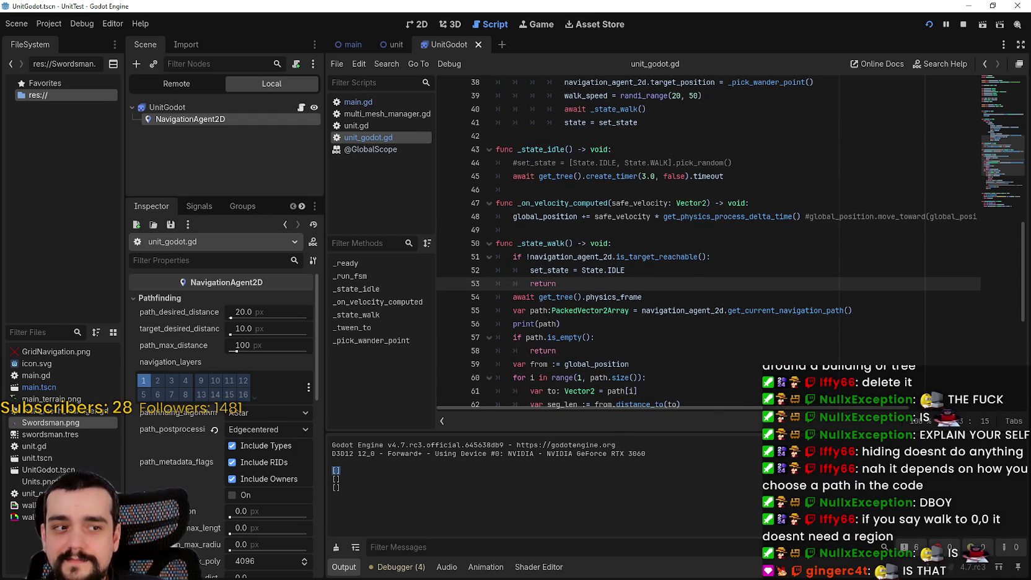
{"action": "left_click", "coordinate": [763, 324]}
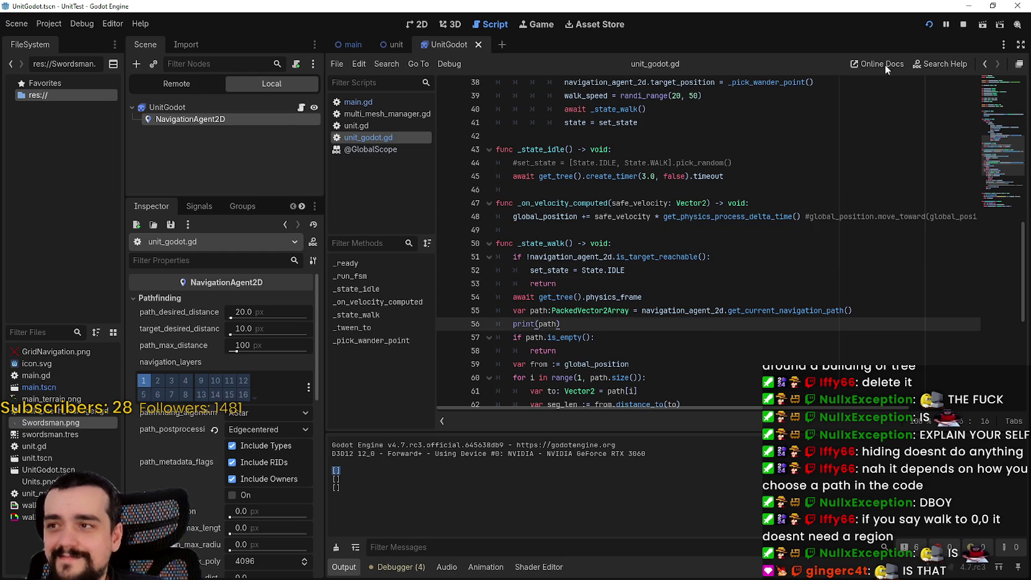
{"action": "left_click", "coordinate": [963, 25]}
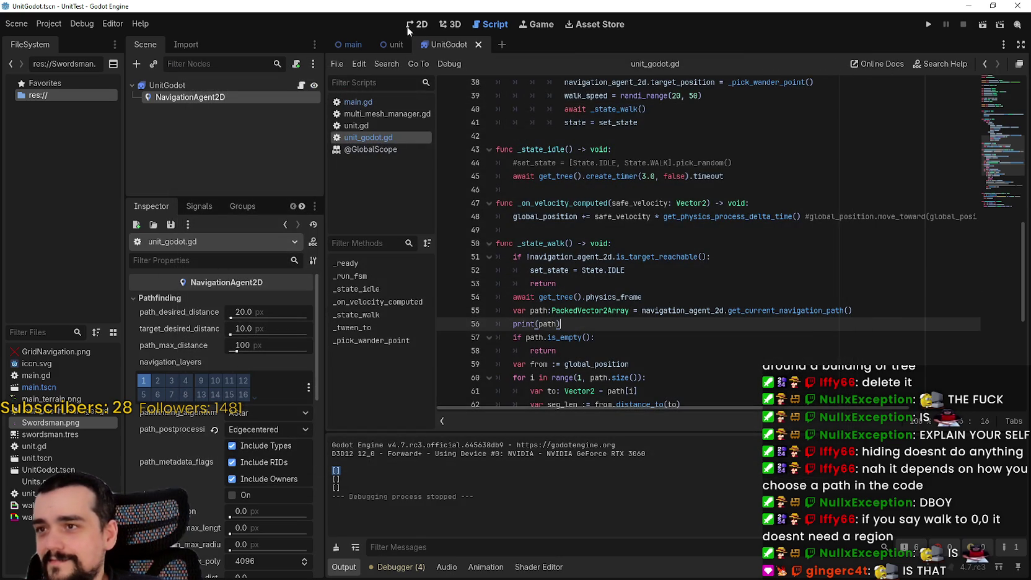
- Unhide NavigationRegion2D, turn on enabled and use_edge_connections, and save the main scene
{"action": "left_click", "coordinate": [340, 45]}
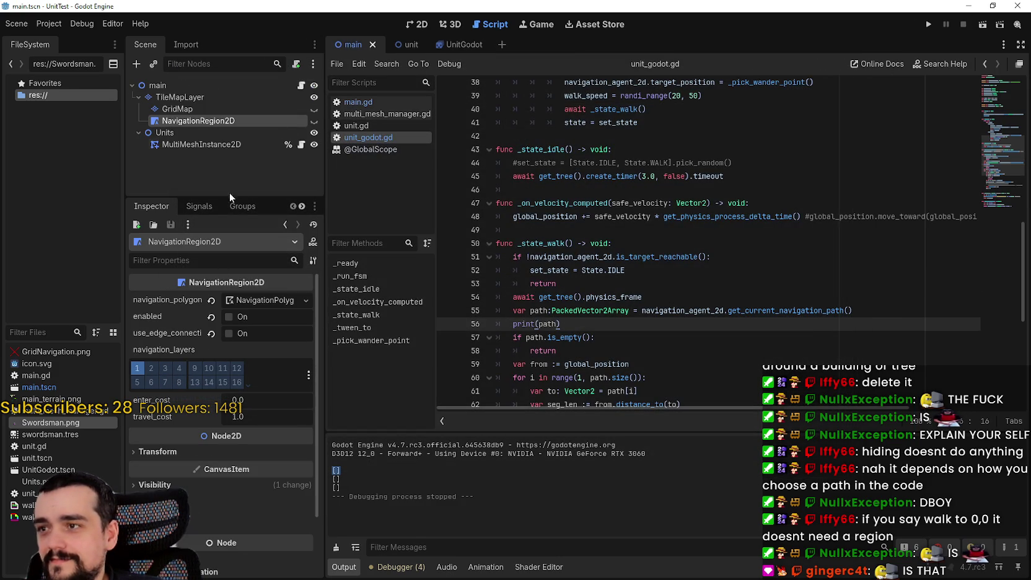
{"action": "left_click", "coordinate": [314, 122]}
{"action": "left_click", "coordinate": [241, 316]}
{"action": "left_click", "coordinate": [240, 333]}
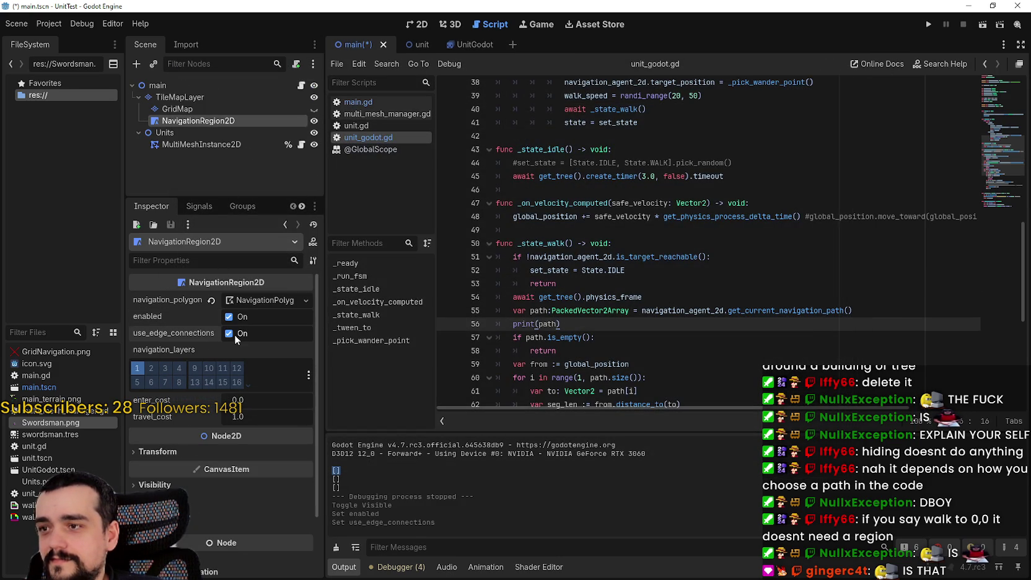
{"action": "key", "text": "ctrl+s"}
- Comment out the print(path) line with # and save the script
{"action": "scroll", "coordinate": [720, 324], "scroll_direction": "down", "scroll_amount": 1}
{"action": "scroll", "coordinate": [720, 324], "scroll_direction": "down", "scroll_amount": 2}
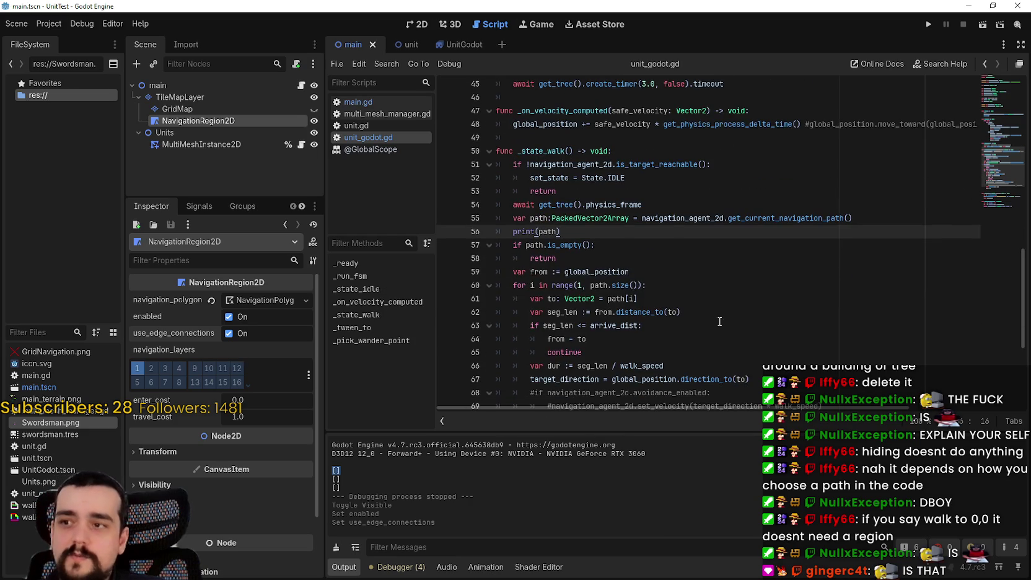
{"action": "left_click", "coordinate": [638, 299]}
{"action": "scroll", "coordinate": [558, 248], "scroll_direction": "down", "scroll_amount": 4}
{"action": "scroll", "coordinate": [488, 174], "scroll_direction": "up", "scroll_amount": 3}
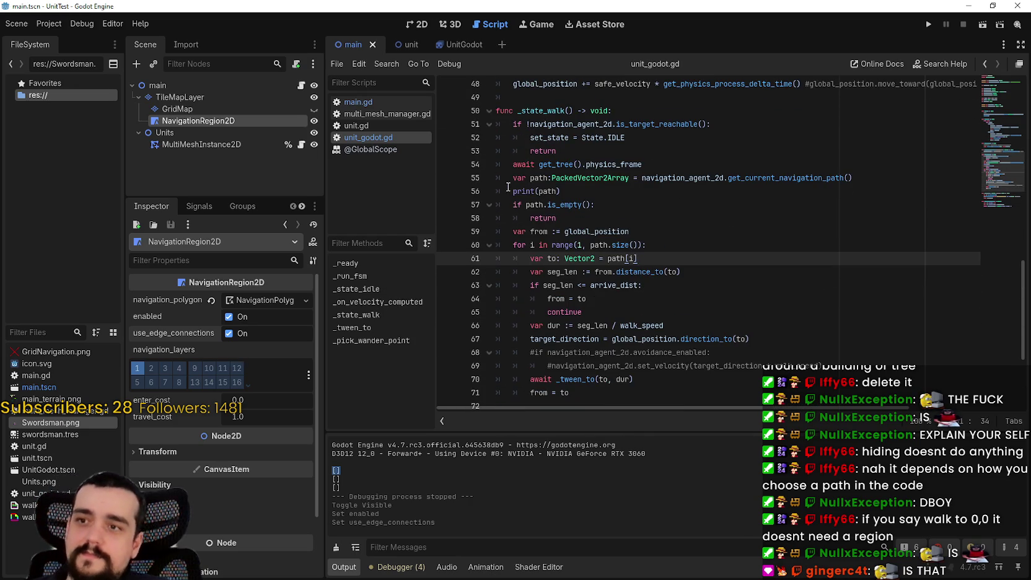
{"action": "left_click", "coordinate": [508, 187]}
{"action": "type", "text": "#"}
{"action": "key", "text": "ctrl+s"}
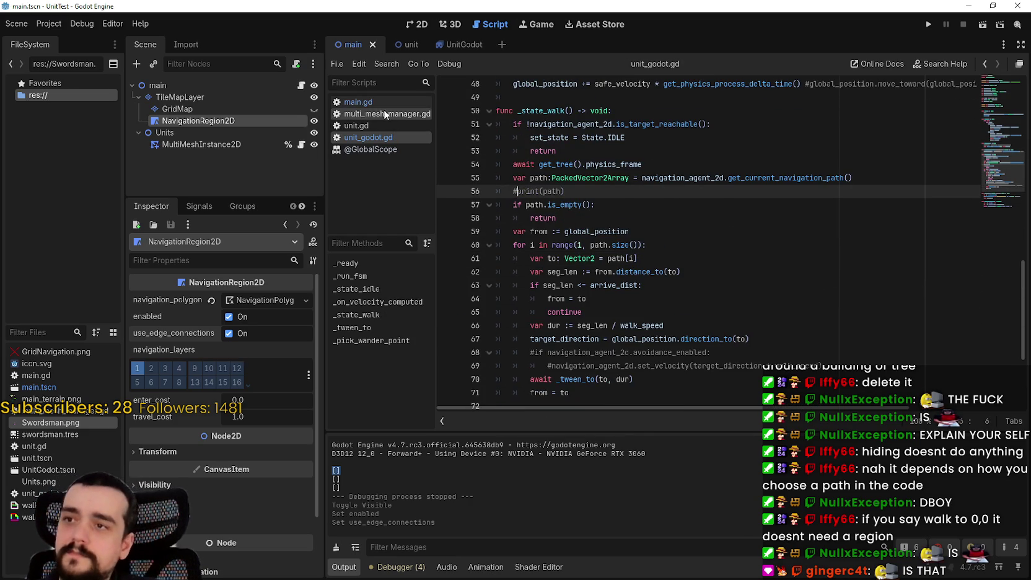
- Open main.gd and run the game
{"action": "left_click", "coordinate": [385, 115]}
{"action": "left_click", "coordinate": [360, 101]}
{"action": "left_click", "coordinate": [650, 299]}
{"action": "key", "text": "Up"}
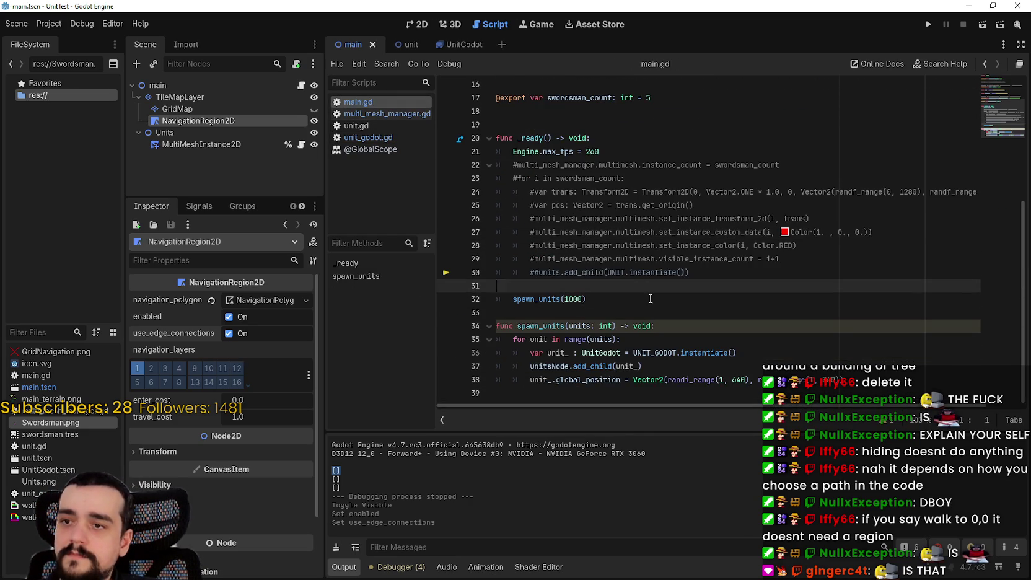
{"action": "left_click", "coordinate": [930, 26]}
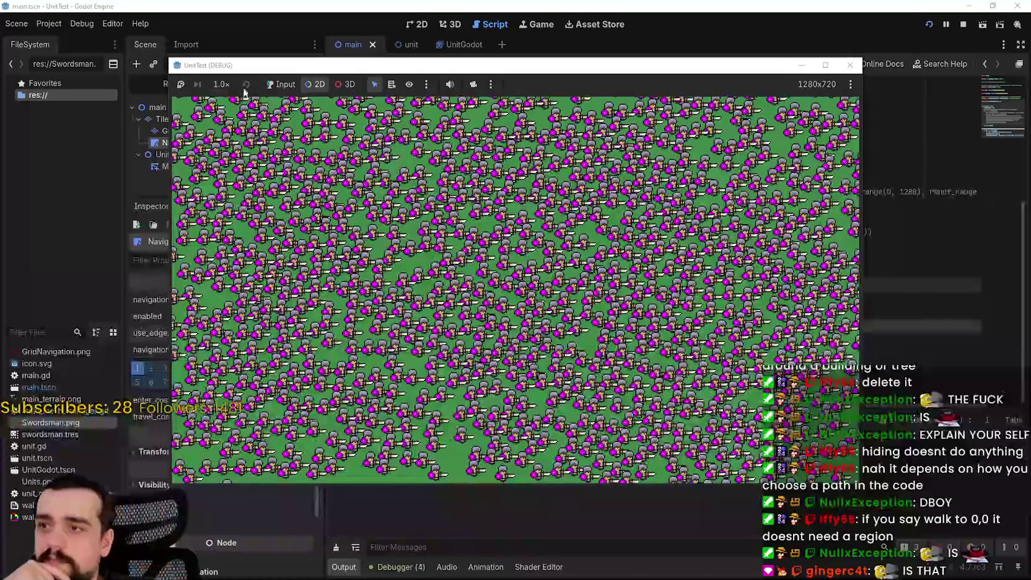
- Display the units' navigation paths, select a swordsman and the navigation region, then stop
{"action": "left_click", "coordinate": [474, 84]}
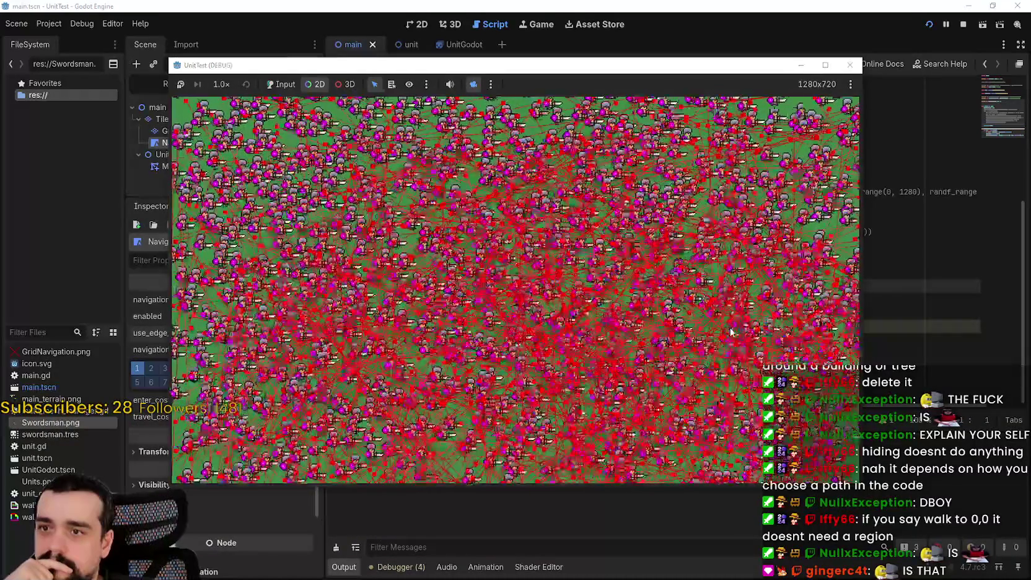
{"action": "left_click", "coordinate": [732, 331]}
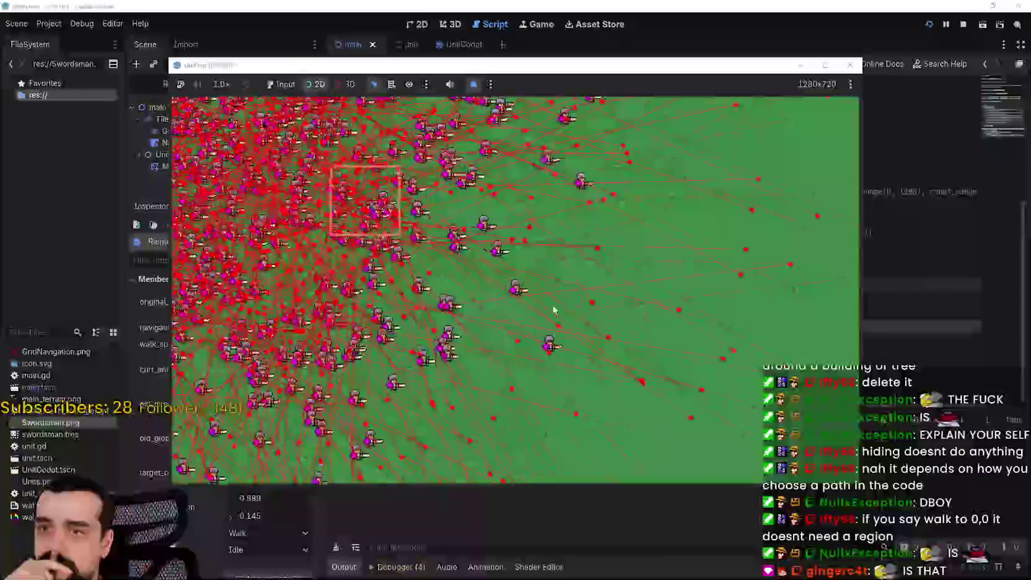
{"action": "left_click", "coordinate": [727, 331]}
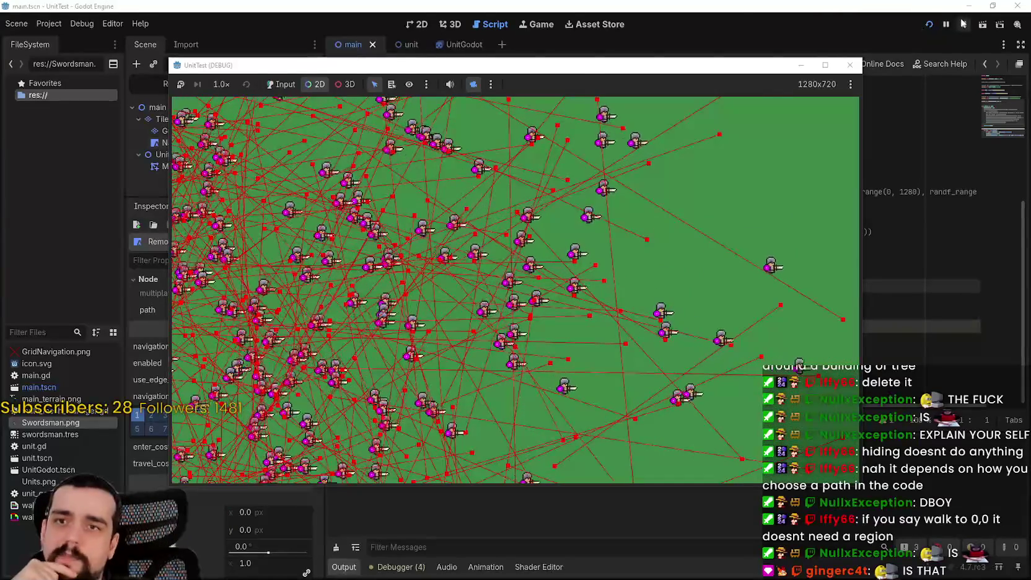
{"action": "left_click", "coordinate": [850, 65]}
{"action": "left_click", "coordinate": [464, 45]}
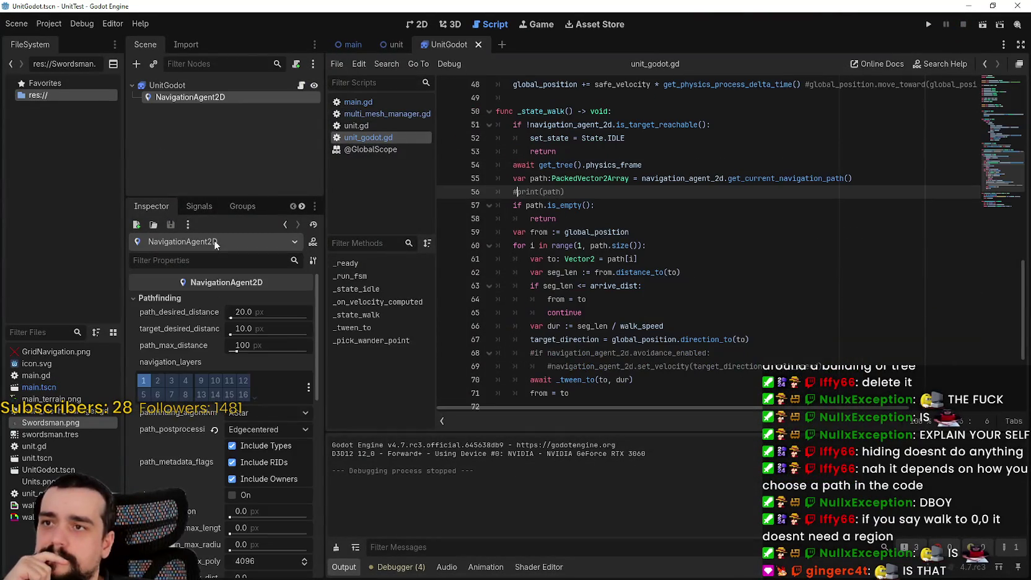
{"action": "scroll", "coordinate": [217, 372], "scroll_direction": "down", "scroll_amount": 5}
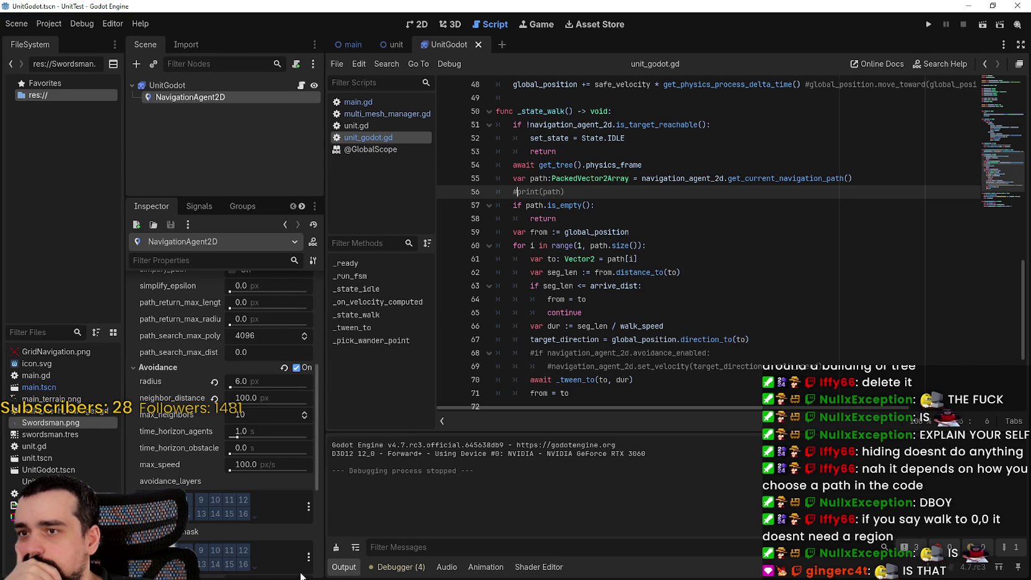
{"action": "scroll", "coordinate": [538, 332], "scroll_direction": "down", "scroll_amount": 4}
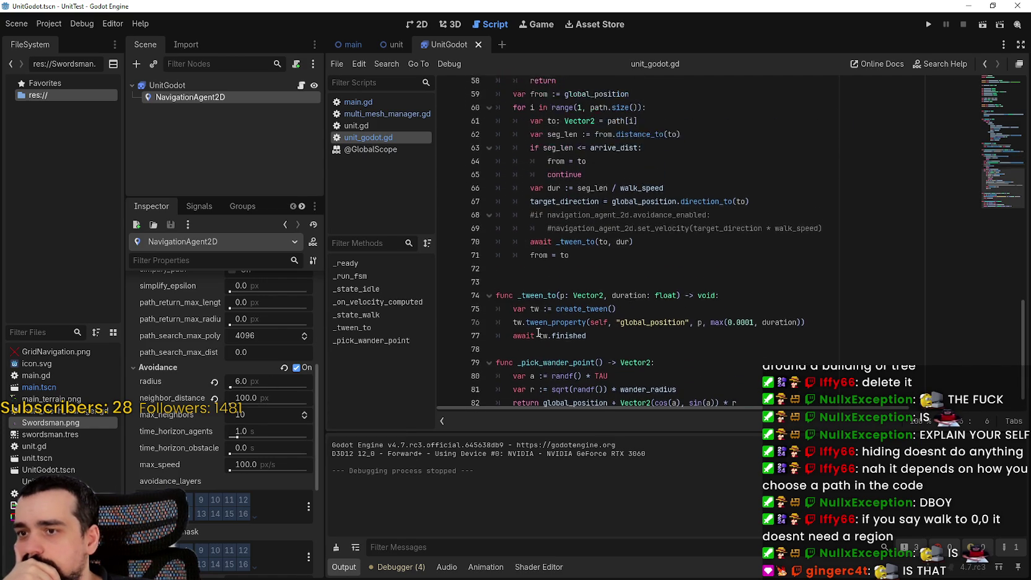
{"action": "scroll", "coordinate": [539, 333], "scroll_direction": "up", "scroll_amount": 8}
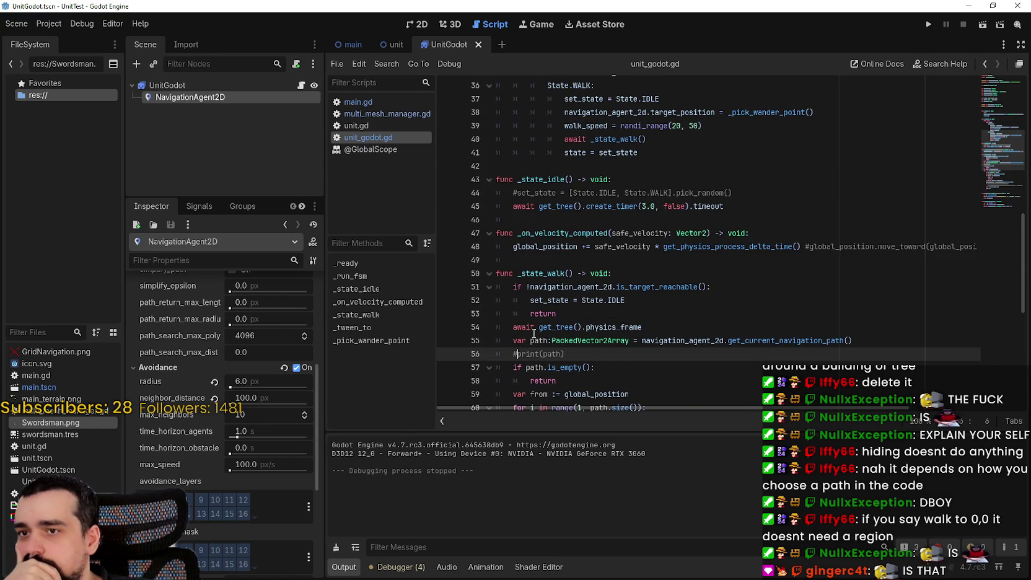
{"action": "scroll", "coordinate": [534, 334], "scroll_direction": "up", "scroll_amount": 2}
{"action": "left_click", "coordinate": [654, 338]}
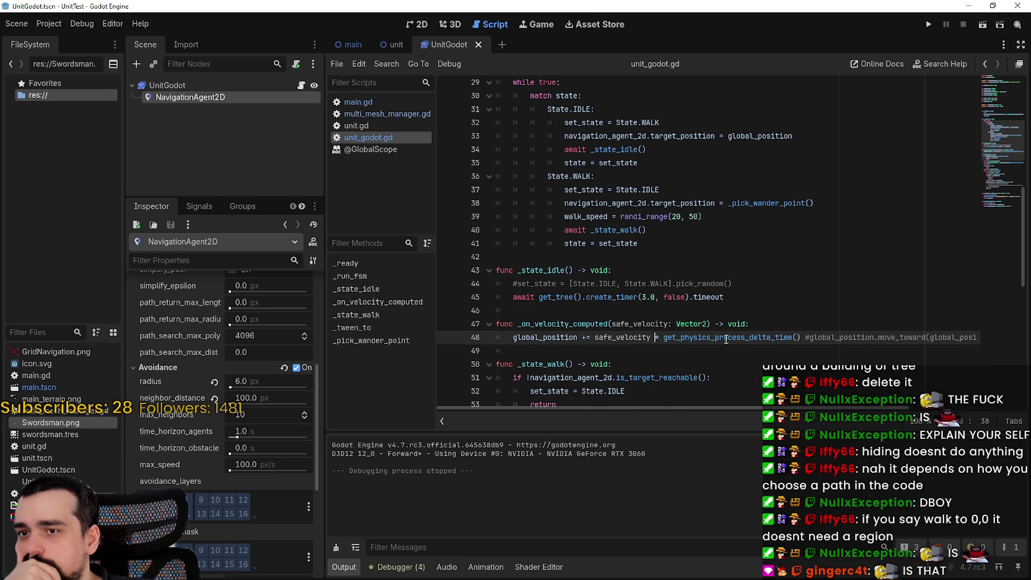
{"action": "mouse_move", "coordinate": [727, 340]}
{"action": "scroll", "coordinate": [867, 396], "scroll_direction": "right", "scroll_amount": 5}
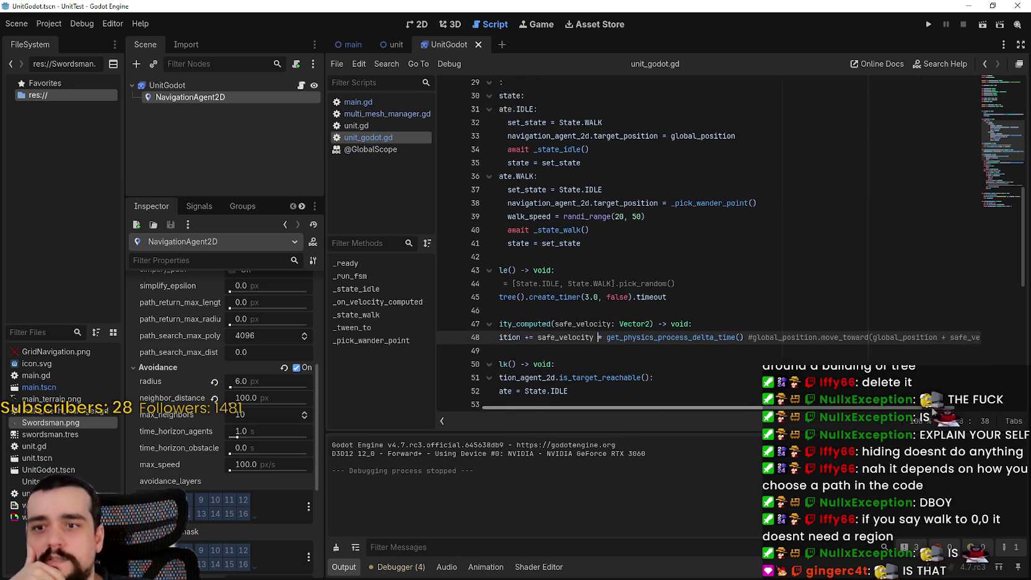
{"action": "scroll", "coordinate": [1025, 416], "scroll_direction": "left", "scroll_amount": 5}
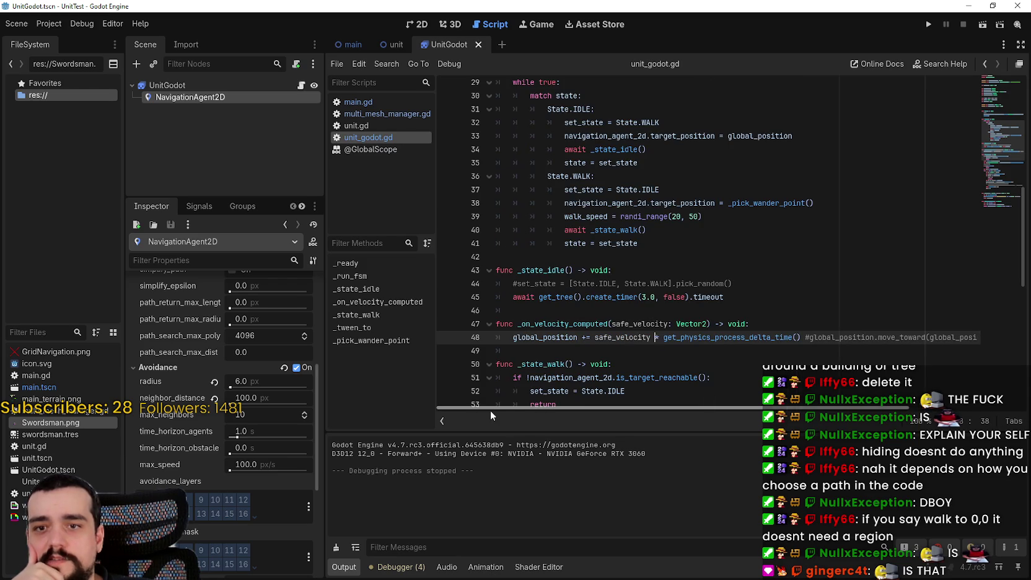
- Edit the navigation agent's neighbor_distance value, entering 30
{"action": "left_click", "coordinate": [252, 398]}
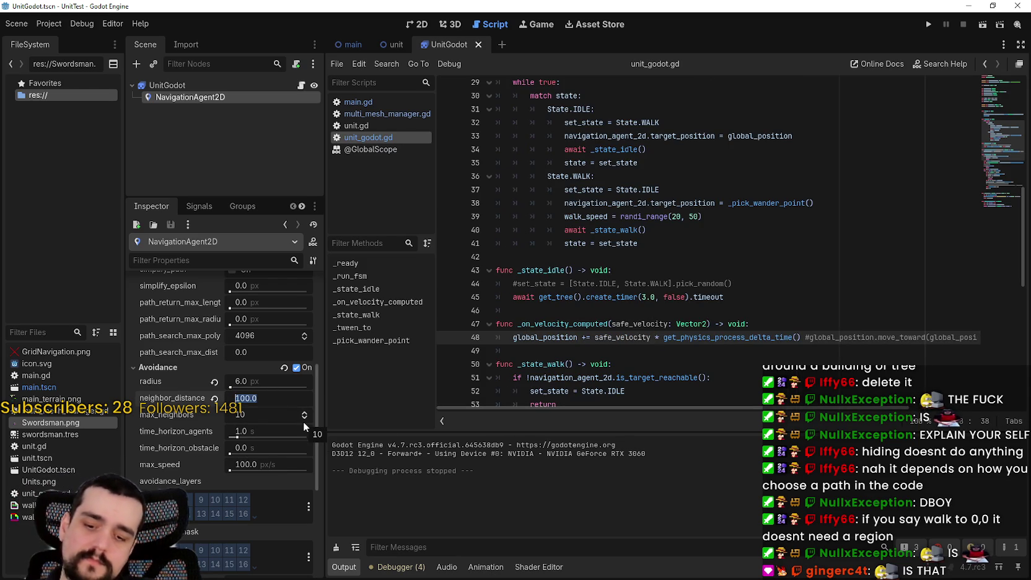
{"action": "type", "text": "30"}
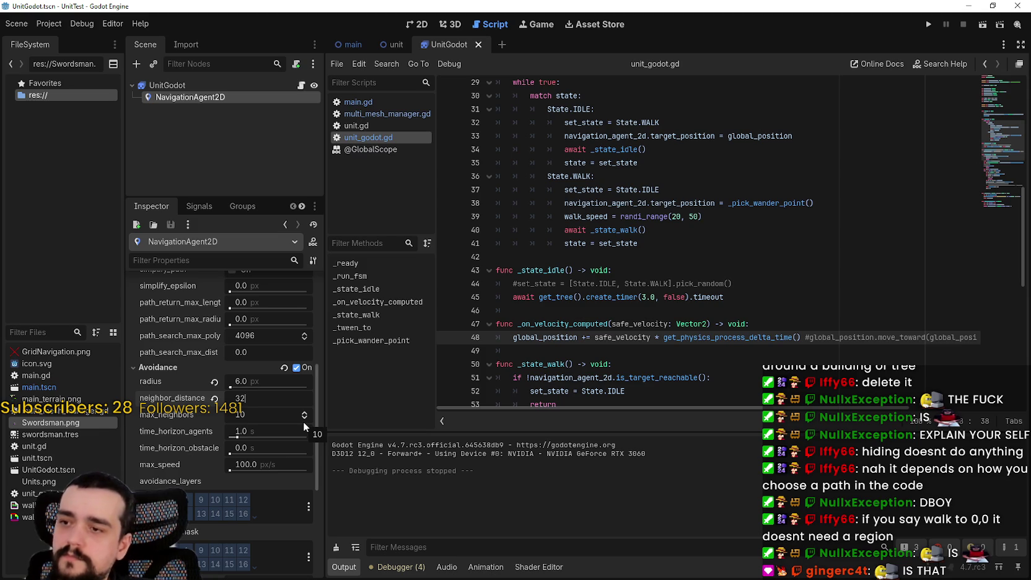
{"action": "key", "text": "Return"}
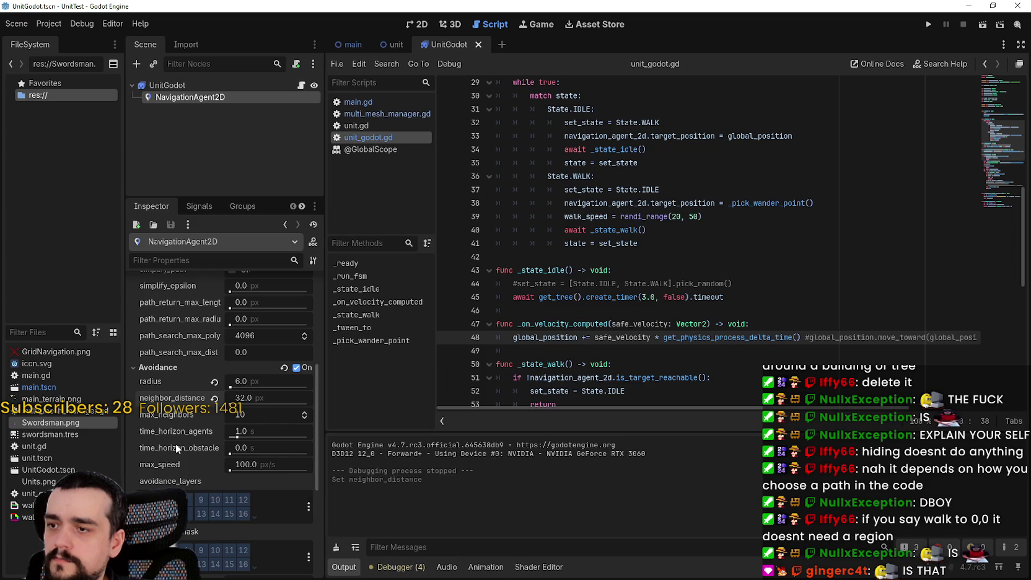
{"action": "mouse_move", "coordinate": [176, 447]}
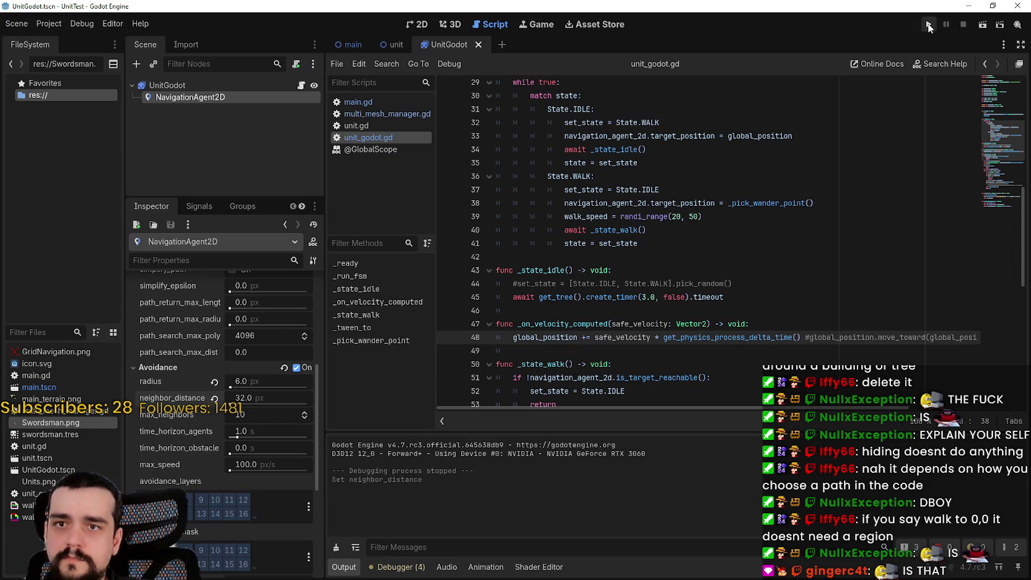
- Turn off the NavigationAgent2D's Debug drawing in the Inspector
{"action": "left_click", "coordinate": [219, 87]}
{"action": "left_click", "coordinate": [219, 98]}
{"action": "scroll", "coordinate": [231, 539], "scroll_direction": "down", "scroll_amount": 3}
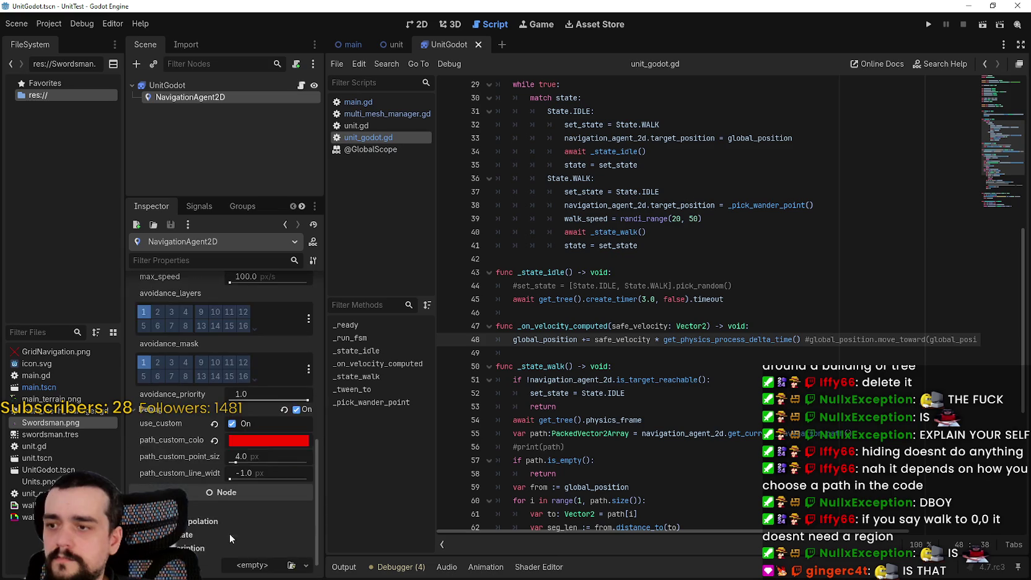
{"action": "scroll", "coordinate": [235, 484], "scroll_direction": "down", "scroll_amount": 1}
{"action": "left_click", "coordinate": [297, 387]}
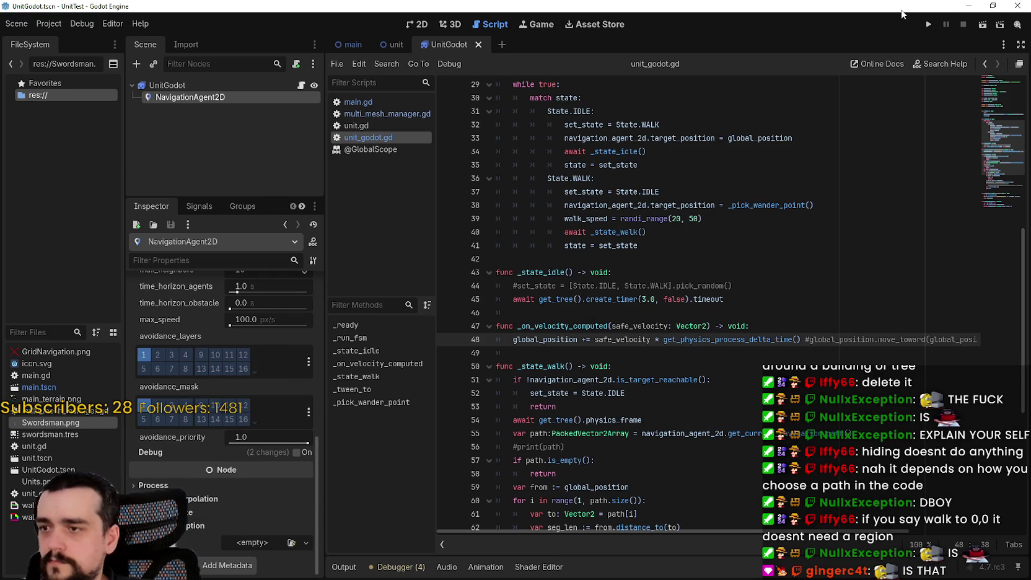
- Test-run the swordsmen with editor camera control, stop, and open main.gd
{"action": "left_click", "coordinate": [927, 25]}
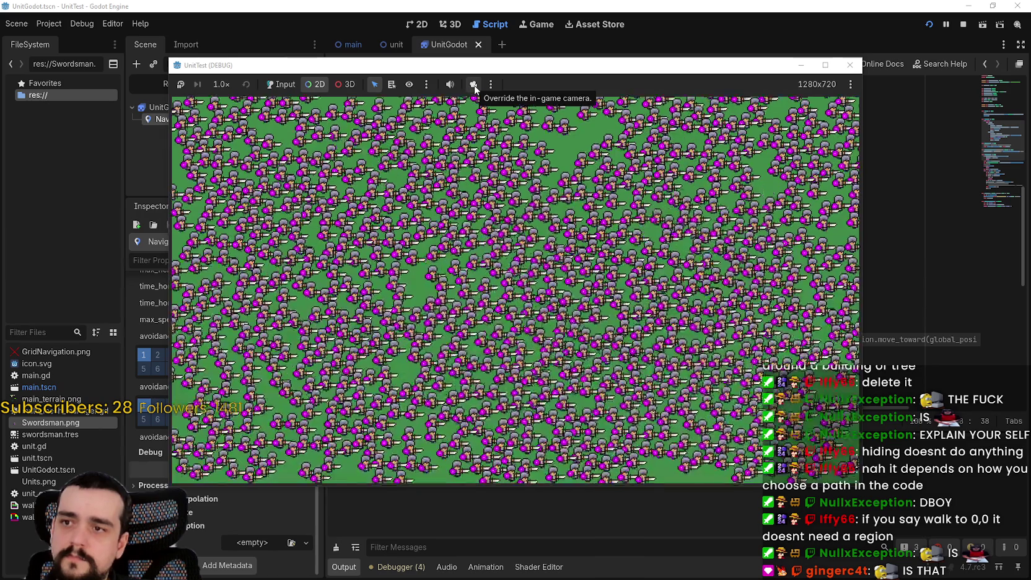
{"action": "left_click", "coordinate": [473, 85]}
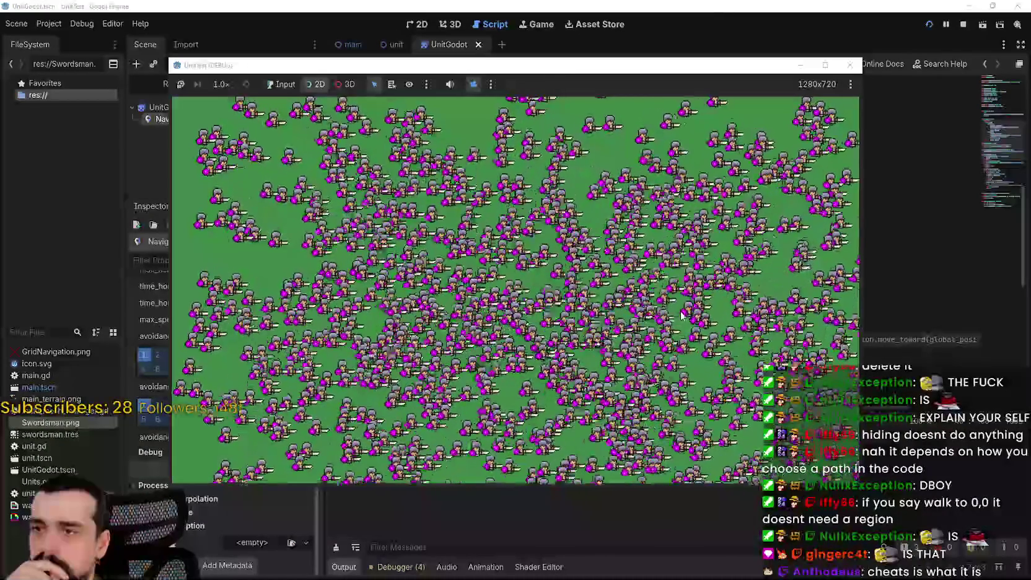
{"action": "key", "text": "F8"}
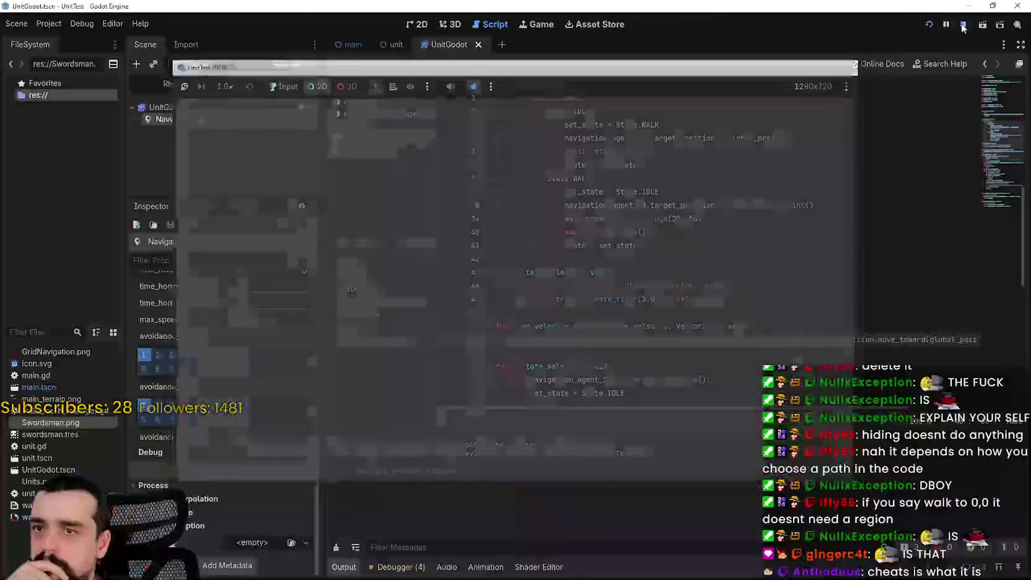
{"action": "left_click", "coordinate": [370, 102]}
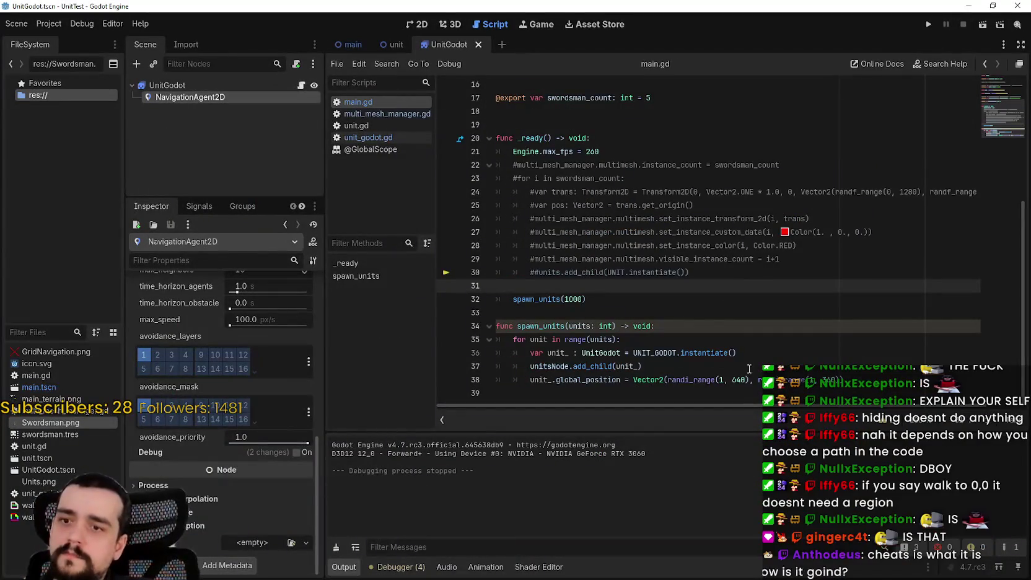
- In the main scene, select TileMapLayer and zoom into the tilemap's lower-right corner to read its size
{"action": "left_click", "coordinate": [351, 44]}
{"action": "left_click", "coordinate": [180, 97]}
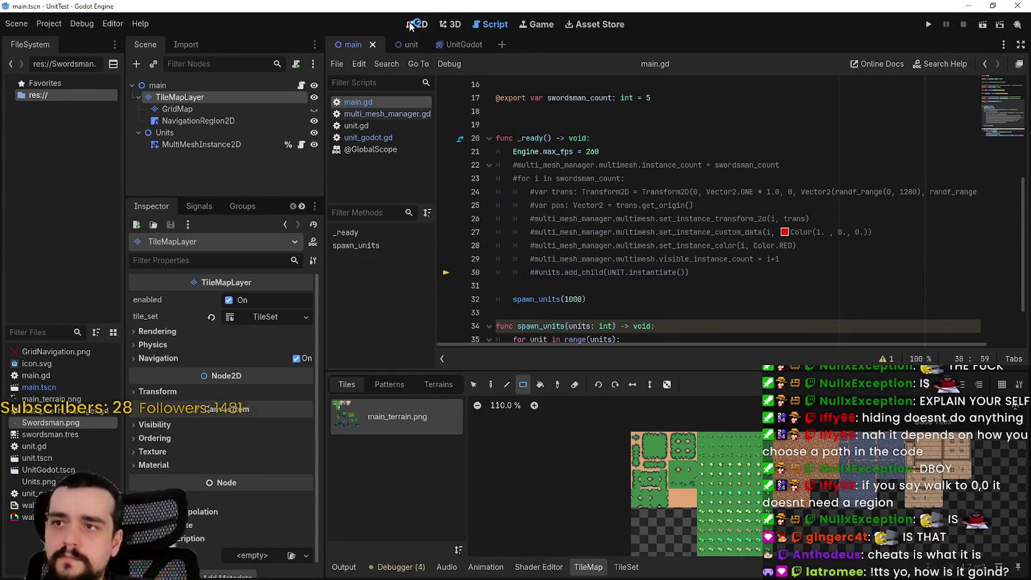
{"action": "scroll", "coordinate": [713, 263], "scroll_direction": "up", "scroll_amount": 9}
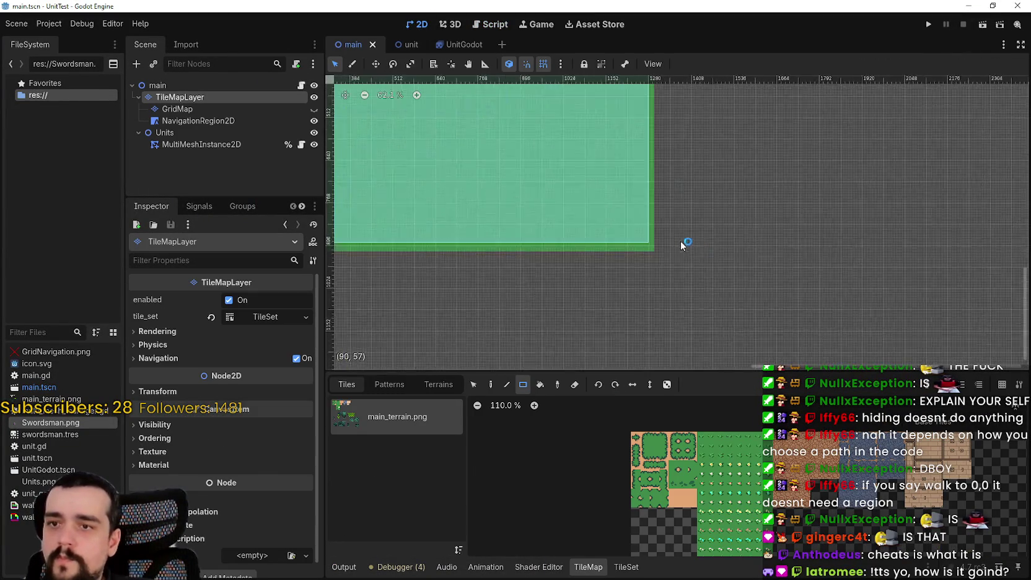
{"action": "scroll", "coordinate": [657, 264], "scroll_direction": "up", "scroll_amount": 2}
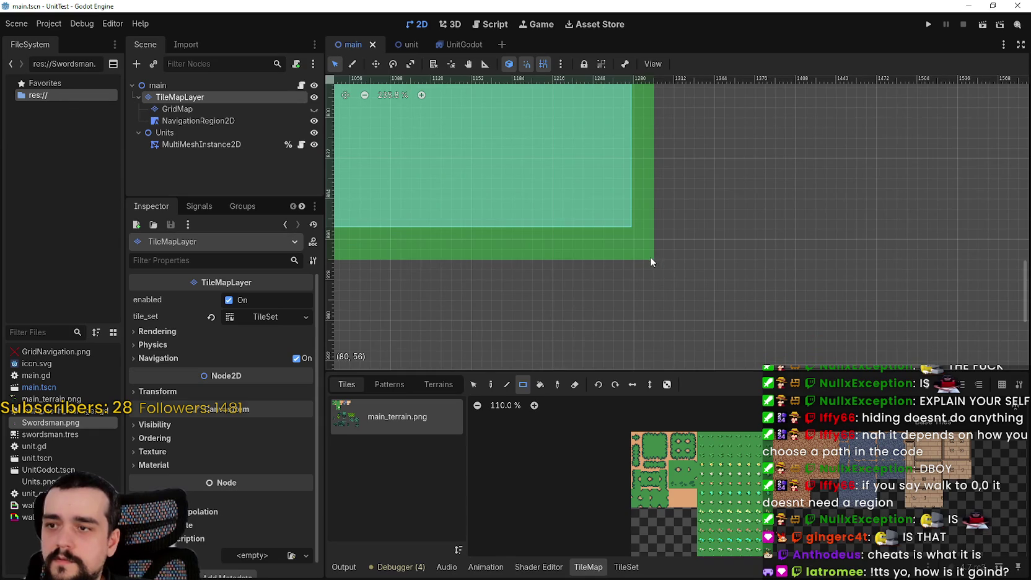
{"action": "scroll", "coordinate": [650, 257], "scroll_direction": "up", "scroll_amount": 5}
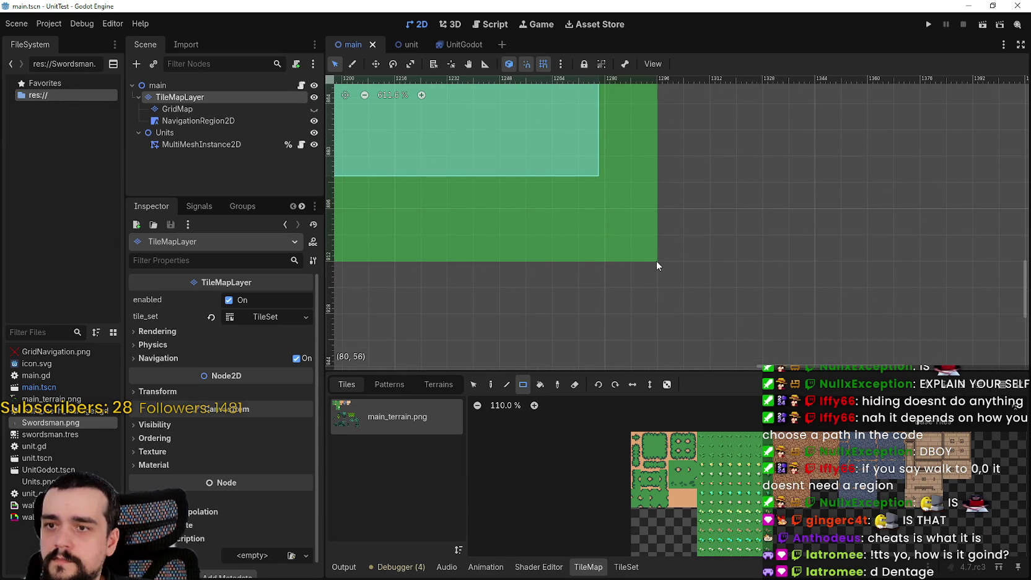
{"action": "scroll", "coordinate": [657, 261], "scroll_direction": "up", "scroll_amount": 5}
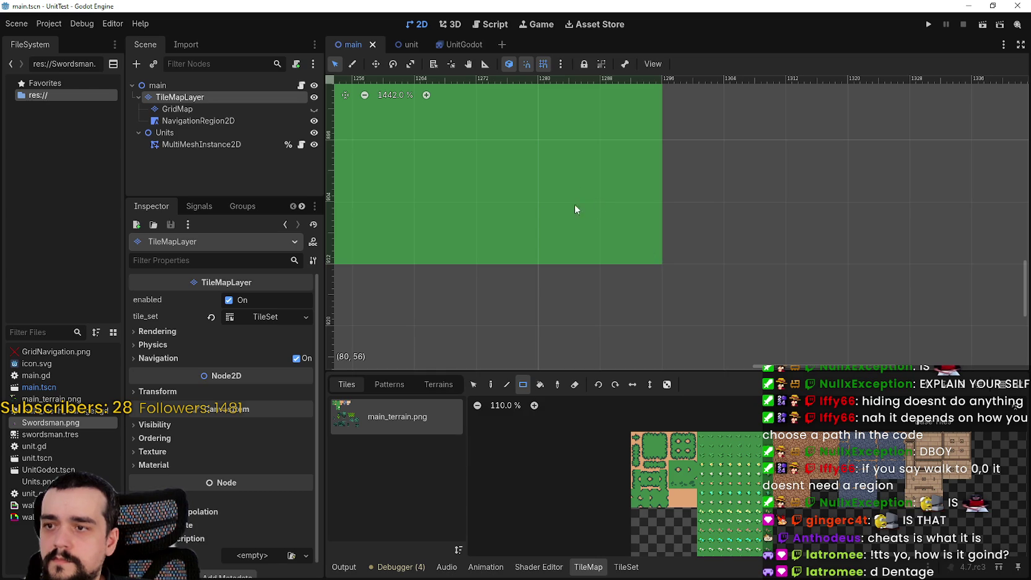
{"action": "scroll", "coordinate": [597, 207], "scroll_direction": "down", "scroll_amount": 4}
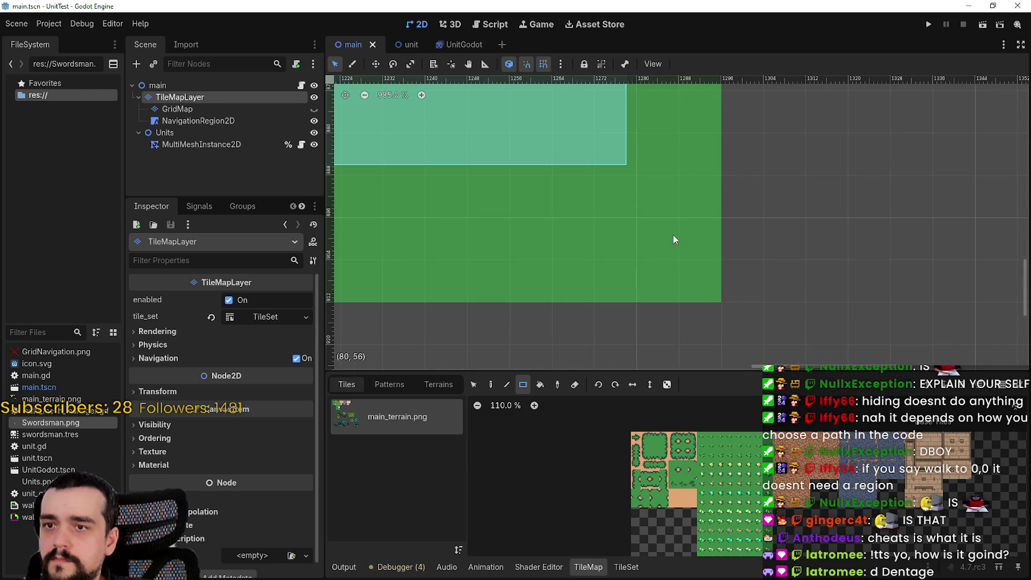
{"action": "scroll", "coordinate": [680, 261], "scroll_direction": "down", "scroll_amount": 5}
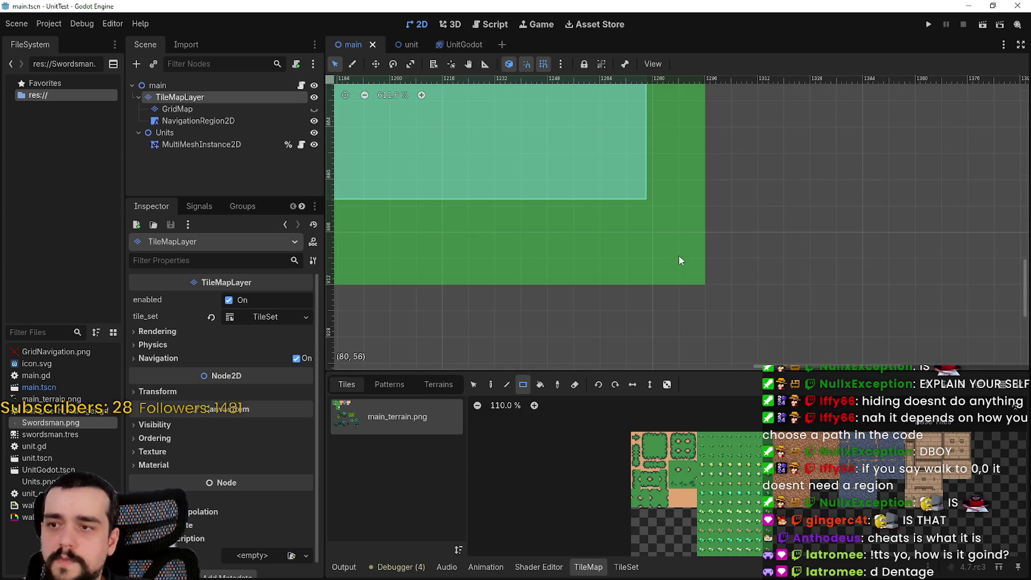
{"action": "left_click", "coordinate": [301, 85]}
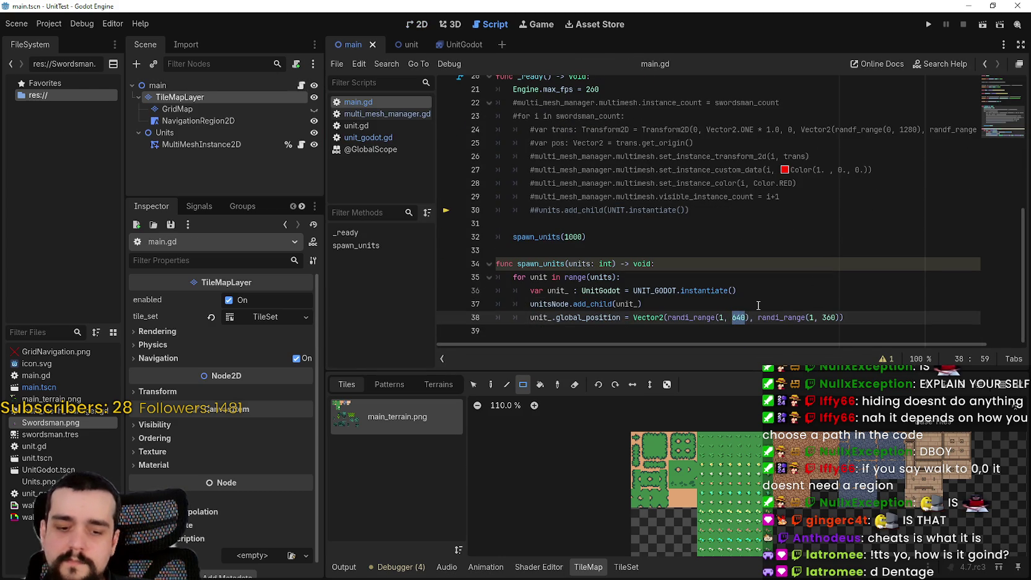
- Set the spawn width on line 38 to 80*16, evaluated to 1280
{"action": "type", "text": "80*1"}
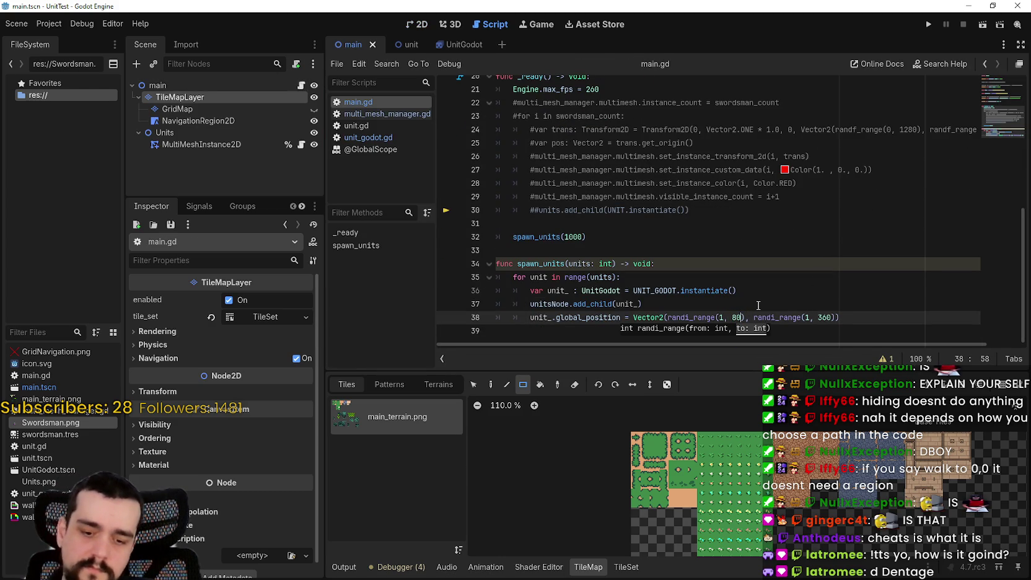
{"action": "type", "text": "6"}
{"action": "key", "text": "Return"}
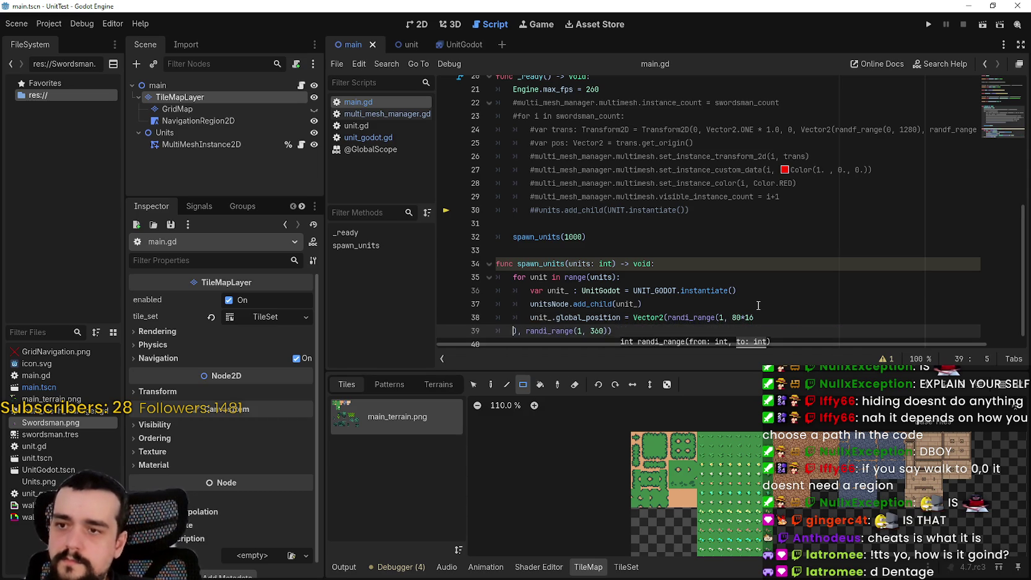
{"action": "key", "text": "BackSpace"}
{"action": "key", "text": "BackSpace"}
{"action": "left_click", "coordinate": [757, 318]}
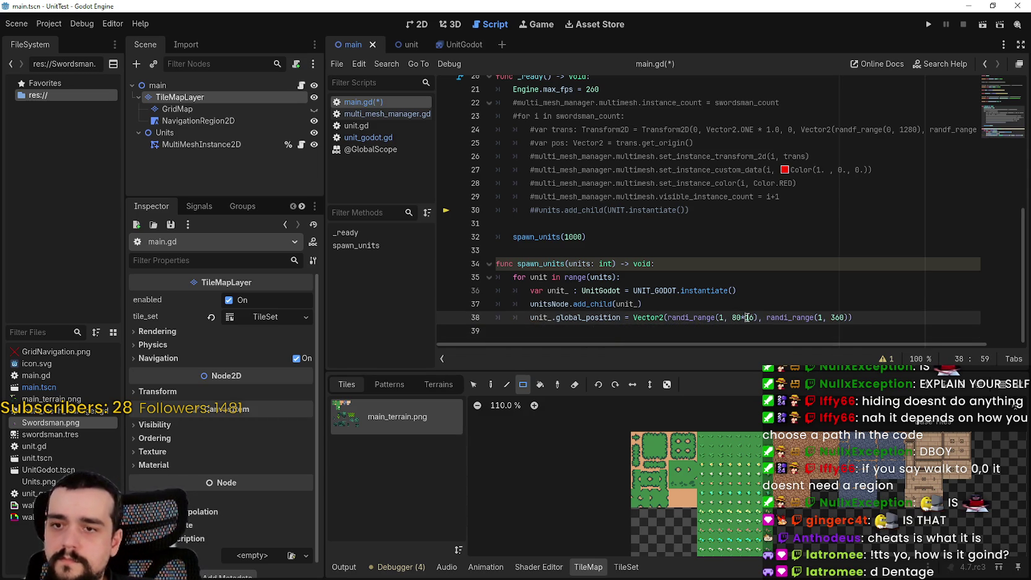
{"action": "left_click_drag", "start_coordinate": [737, 317], "coordinate": [734, 317]}
{"action": "right_click", "coordinate": [737, 318]}
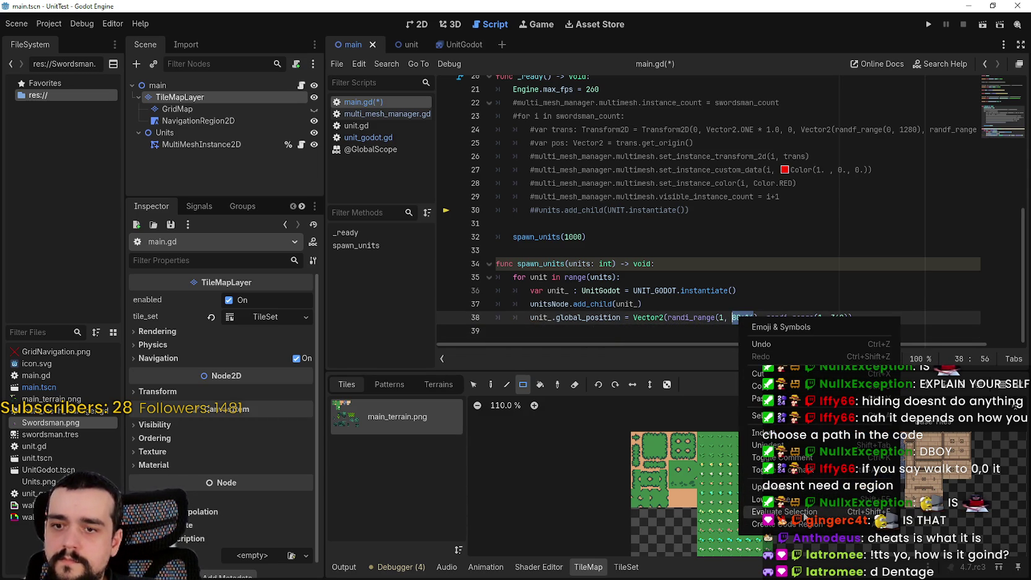
{"action": "key", "text": "Escape"}
{"action": "type", "text": "1280"}
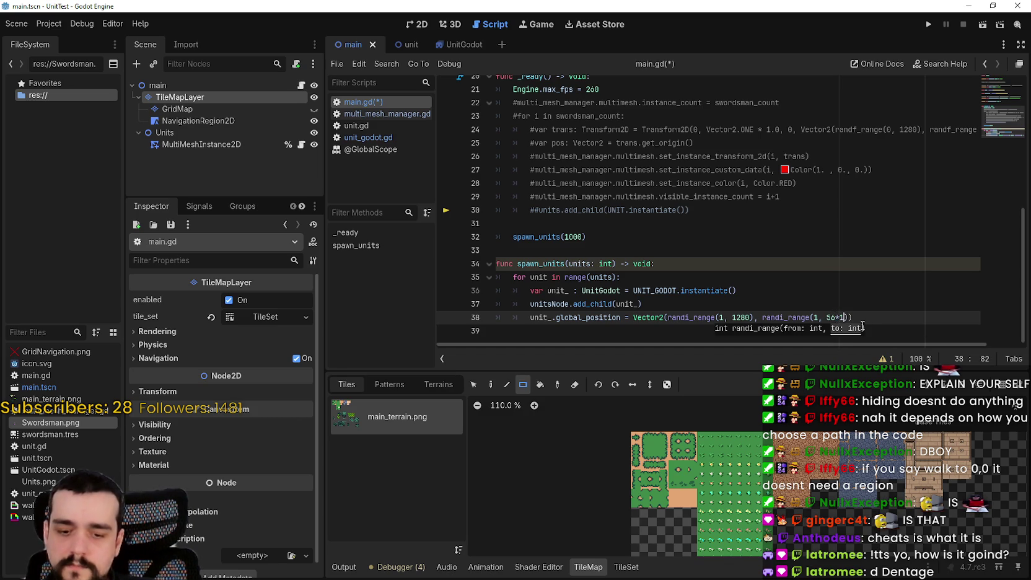
- Evaluate the height expression to 896 and save main.gd
{"action": "right_click", "coordinate": [829, 313]}
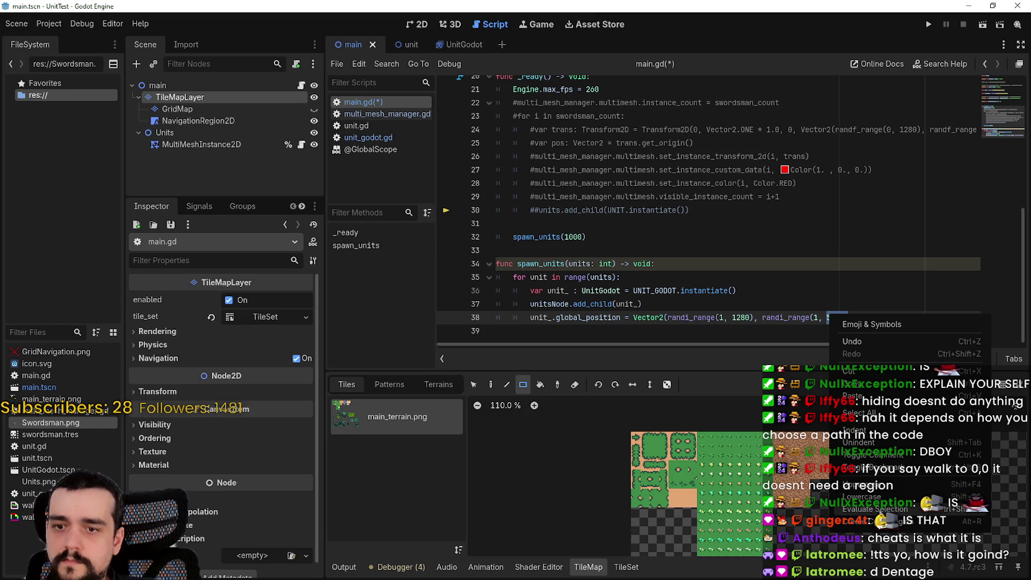
{"action": "left_click", "coordinate": [877, 508]}
{"action": "left_click", "coordinate": [813, 276]}
{"action": "key", "text": "ctrl+s"}
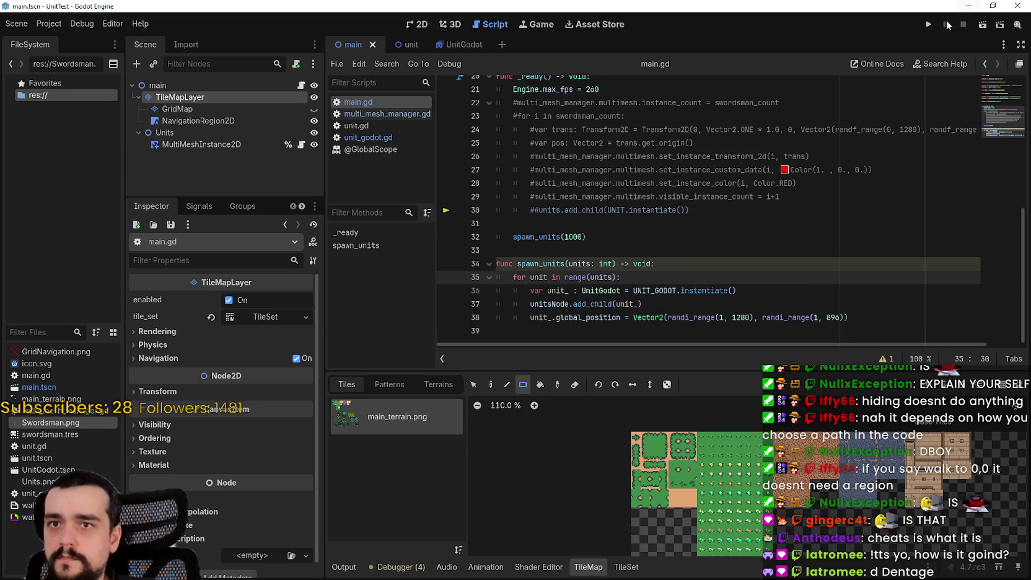
- Run the wider-spawn test with camera override and read FPS in the Debugger Monitors
{"action": "left_click", "coordinate": [936, 28]}
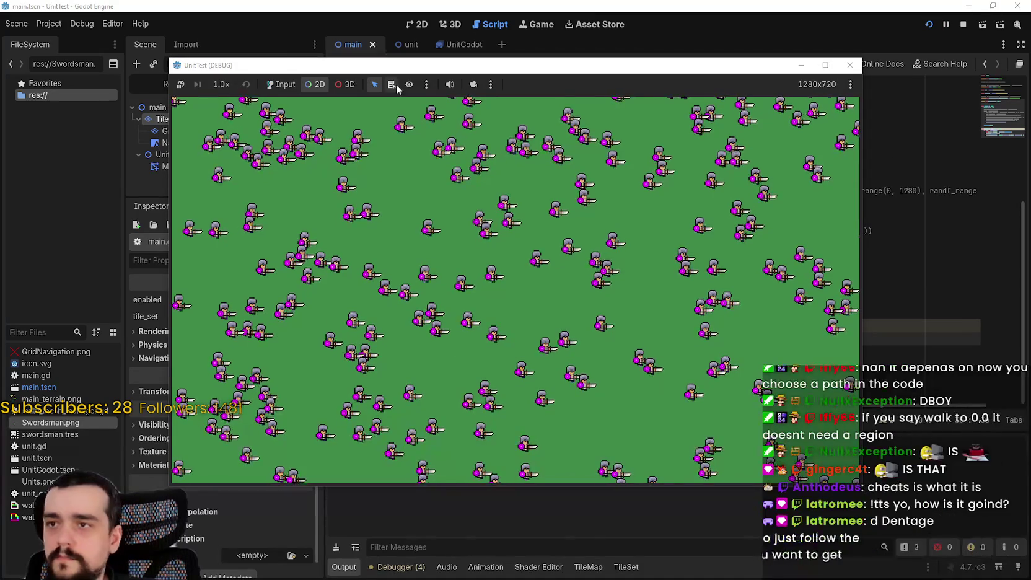
{"action": "left_click", "coordinate": [473, 85]}
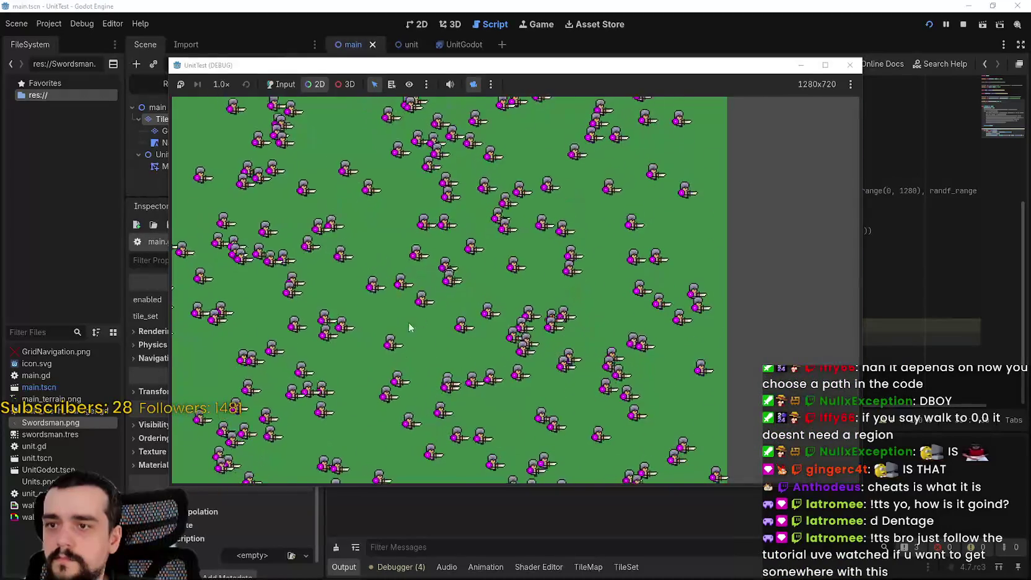
{"action": "left_click", "coordinate": [397, 566]}
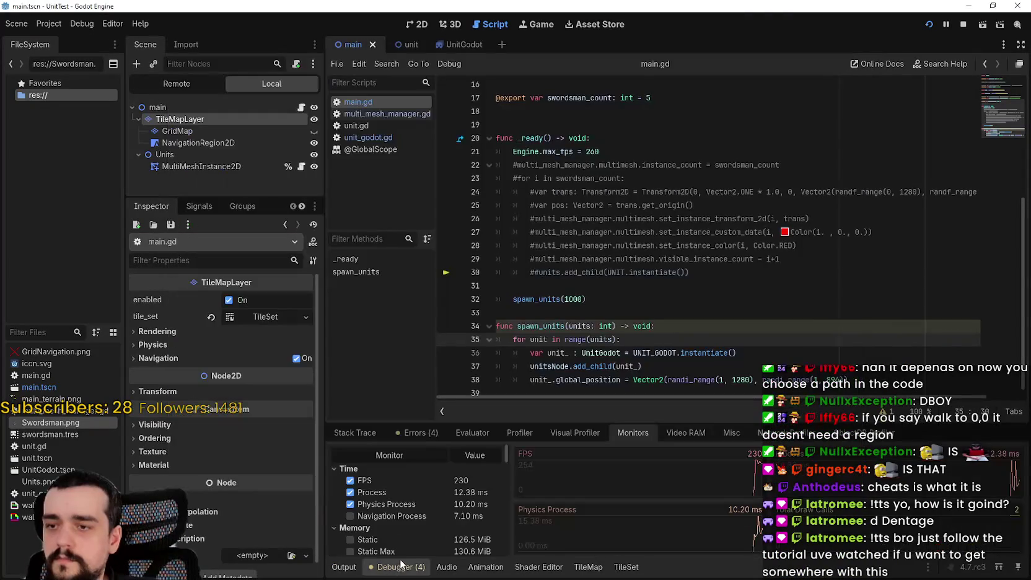
{"action": "key", "text": "F5"}
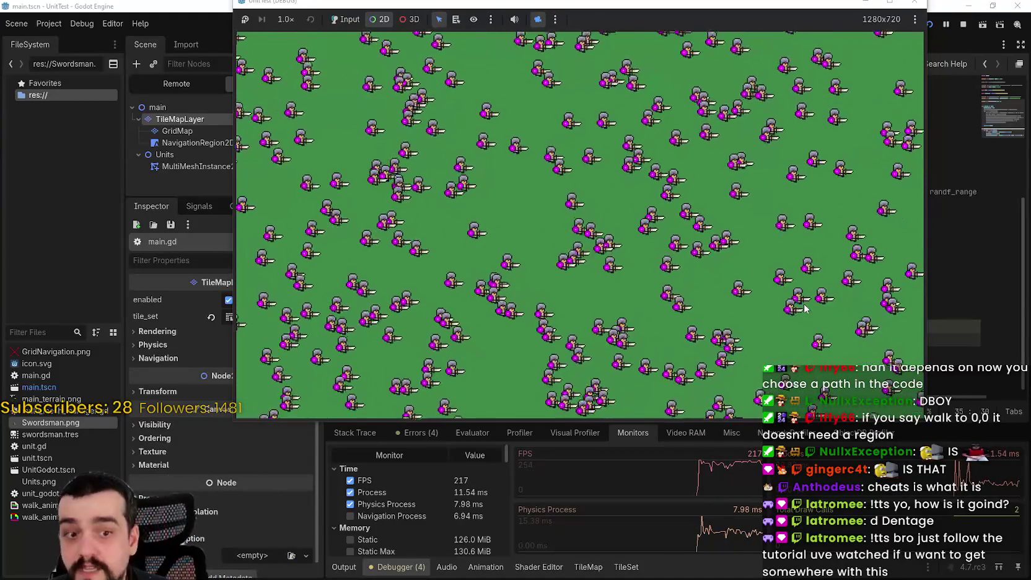
- Change Engine.max_fps from 260 to 60, rerun the test, confirm 60 FPS in Monitors, then close it
{"action": "left_click", "coordinate": [963, 27]}
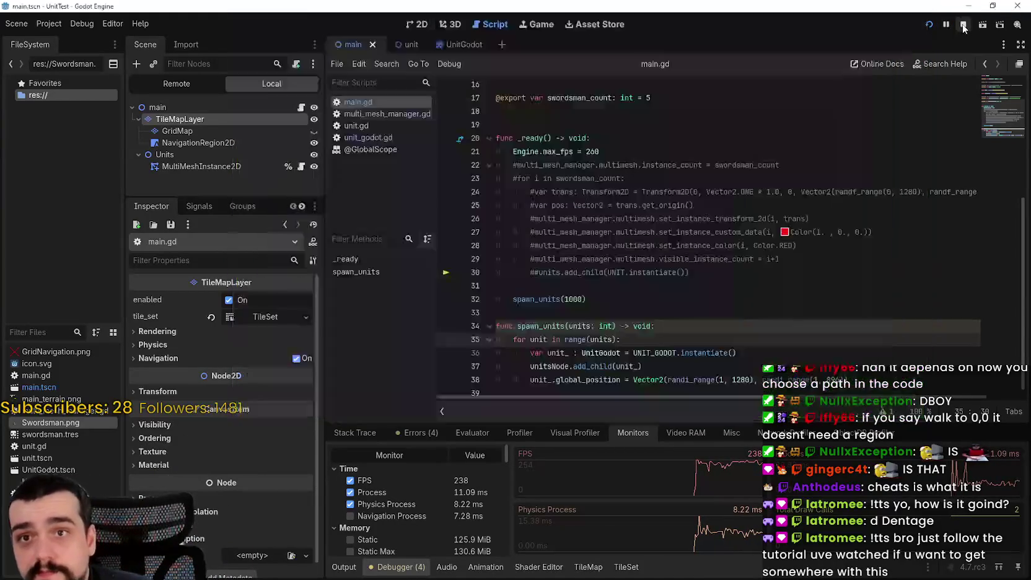
{"action": "double_click", "coordinate": [626, 157]}
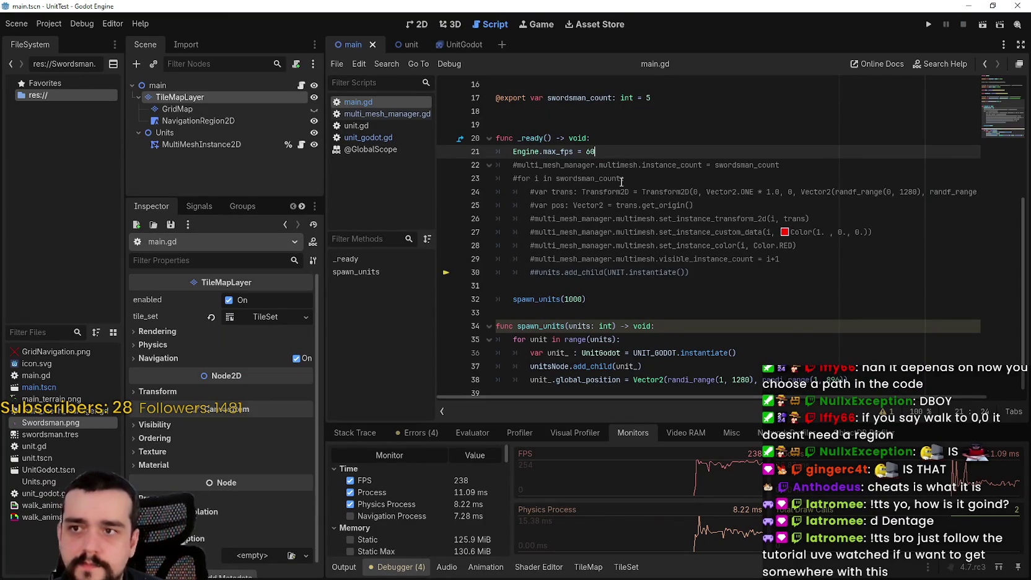
{"action": "left_click", "coordinate": [928, 25]}
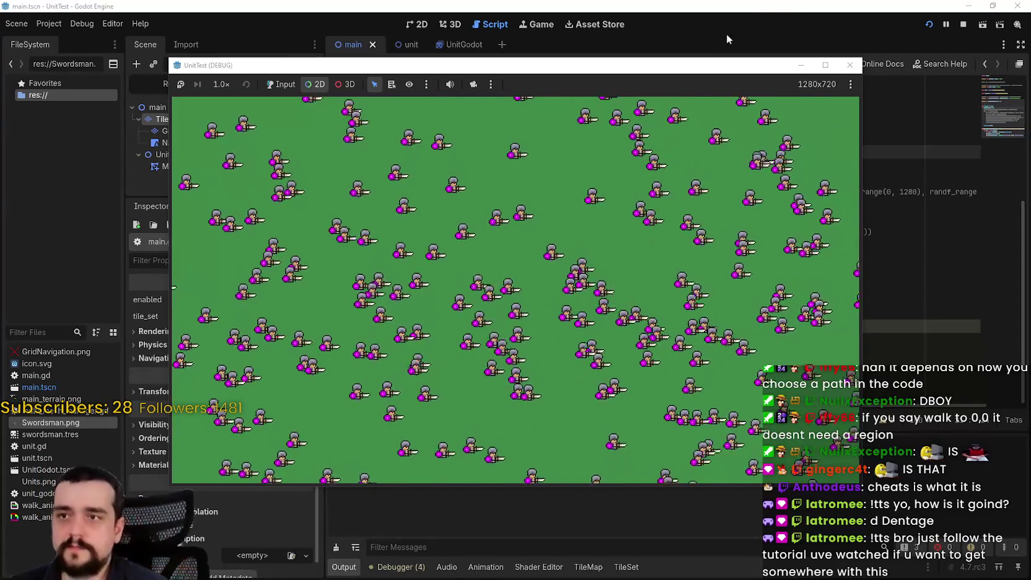
{"action": "left_click", "coordinate": [475, 87]}
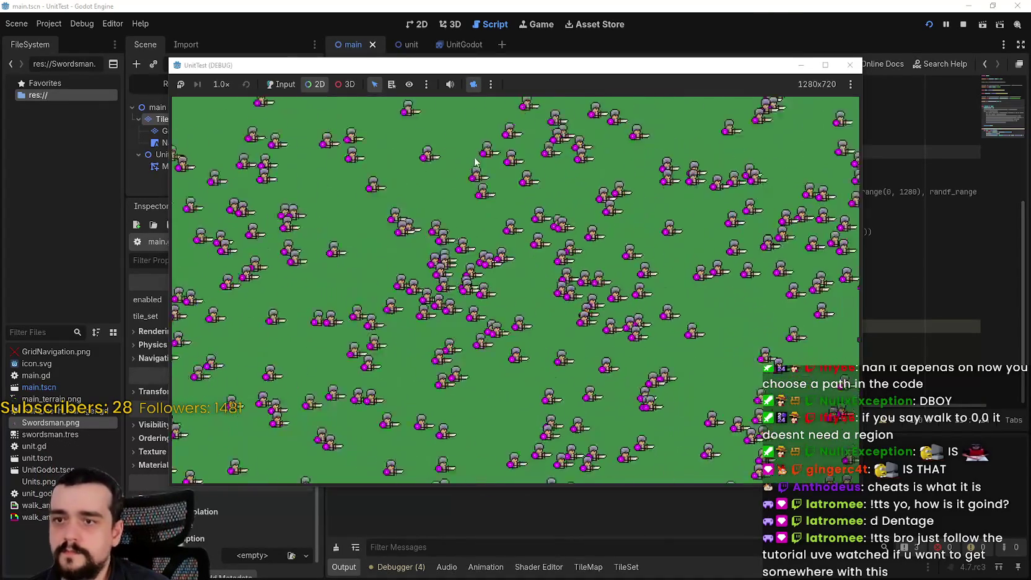
{"action": "left_click", "coordinate": [429, 567]}
{"action": "key", "text": "alt+Tab"}
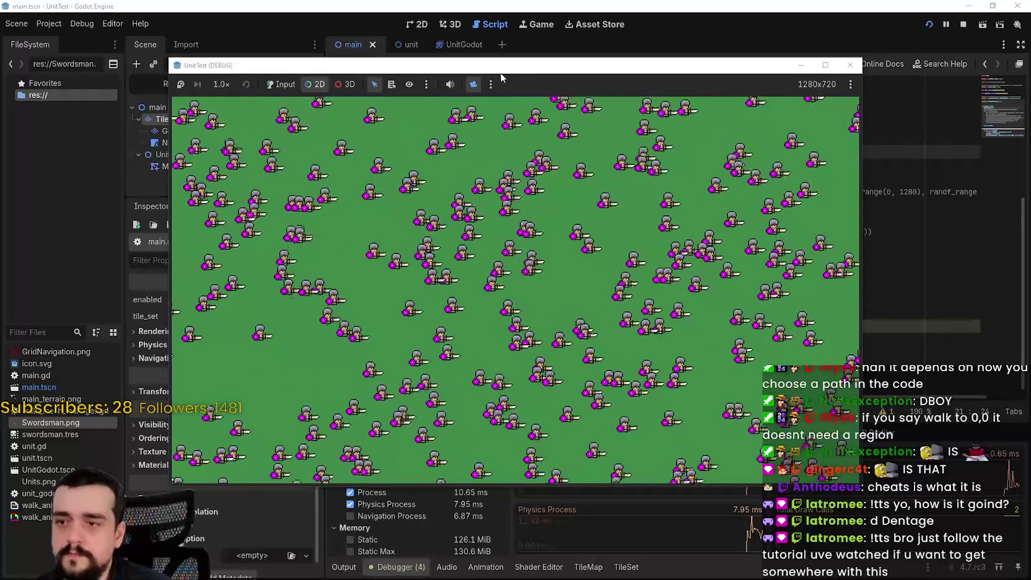
{"action": "key", "text": "F5"}
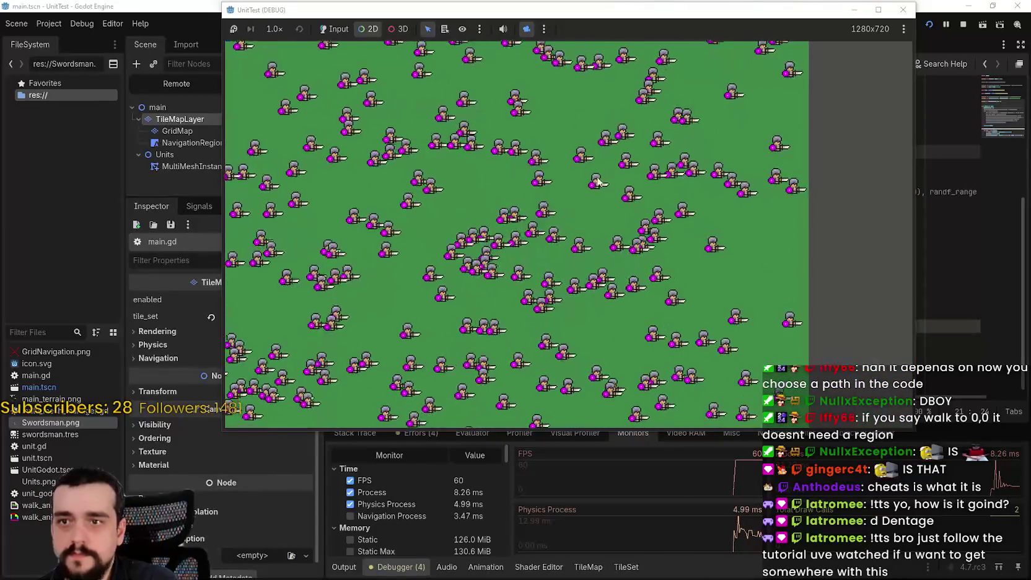
{"action": "left_click", "coordinate": [903, 10]}
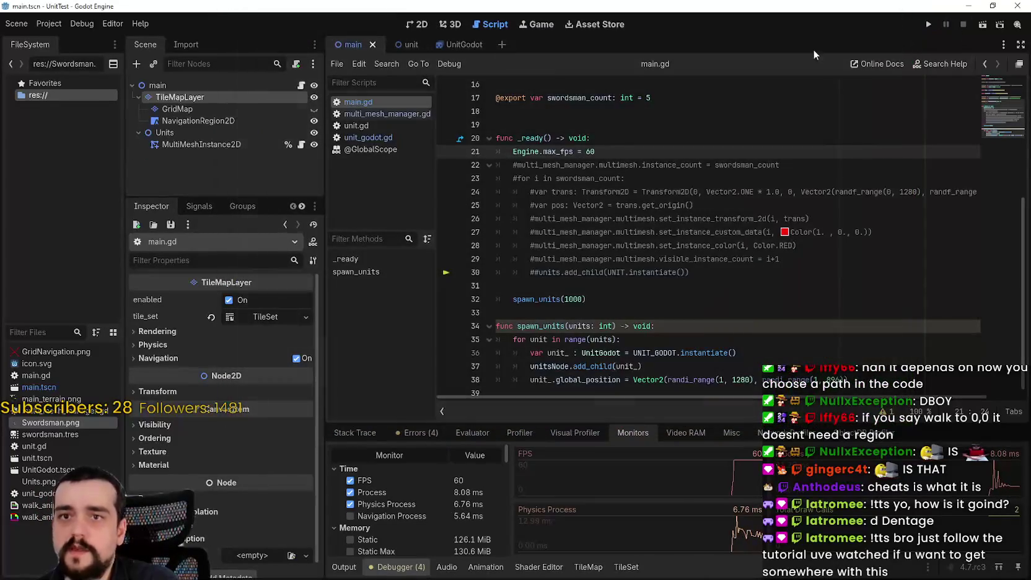
- Review the Physics > 2D project settings, then run the swordsmen test
{"action": "left_click", "coordinate": [50, 23]}
{"action": "left_click", "coordinate": [59, 41]}
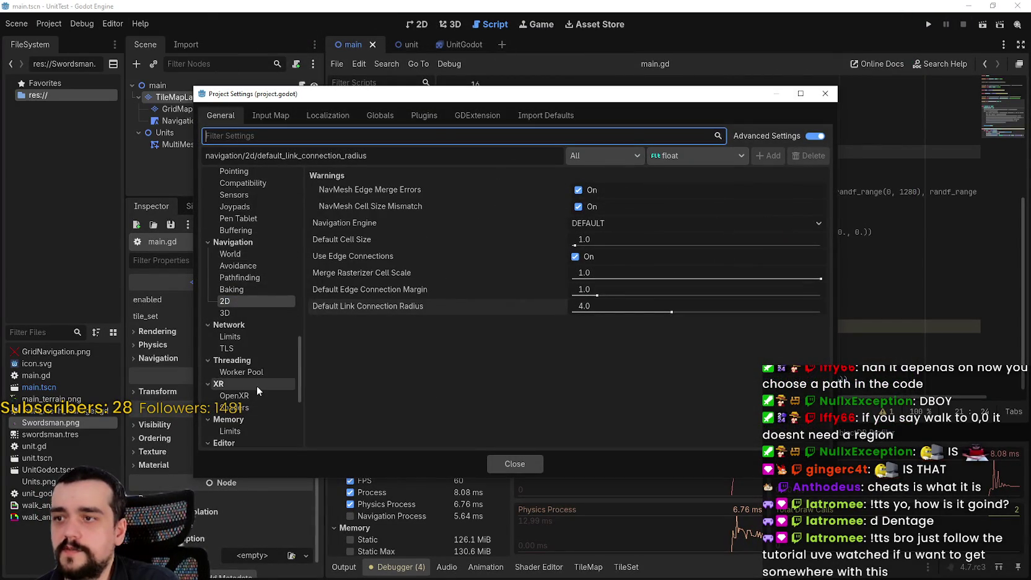
{"action": "scroll", "coordinate": [256, 385], "scroll_direction": "up", "scroll_amount": 2}
{"action": "scroll", "coordinate": [260, 322], "scroll_direction": "down", "scroll_amount": 10}
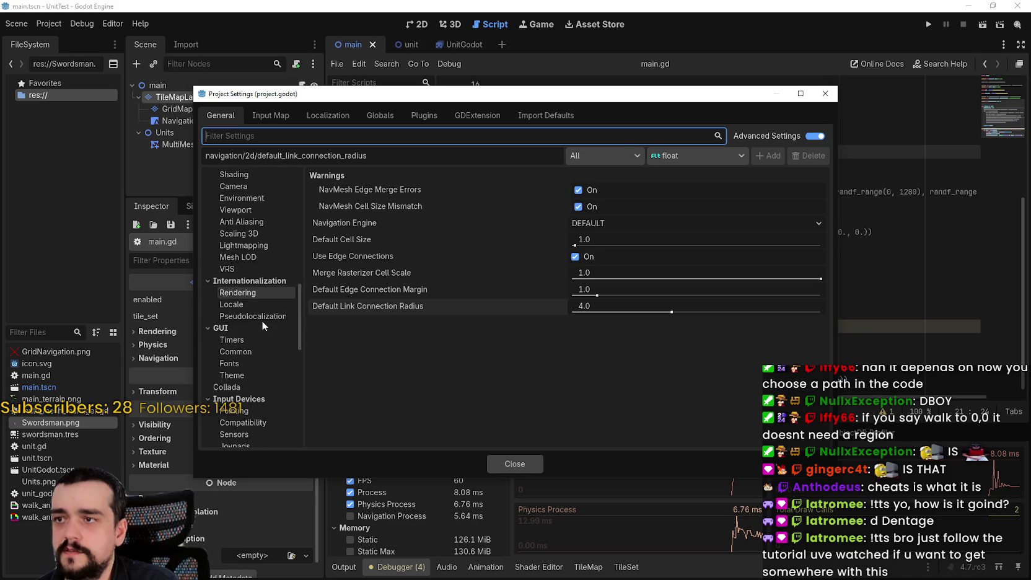
{"action": "scroll", "coordinate": [261, 340], "scroll_direction": "up", "scroll_amount": 10}
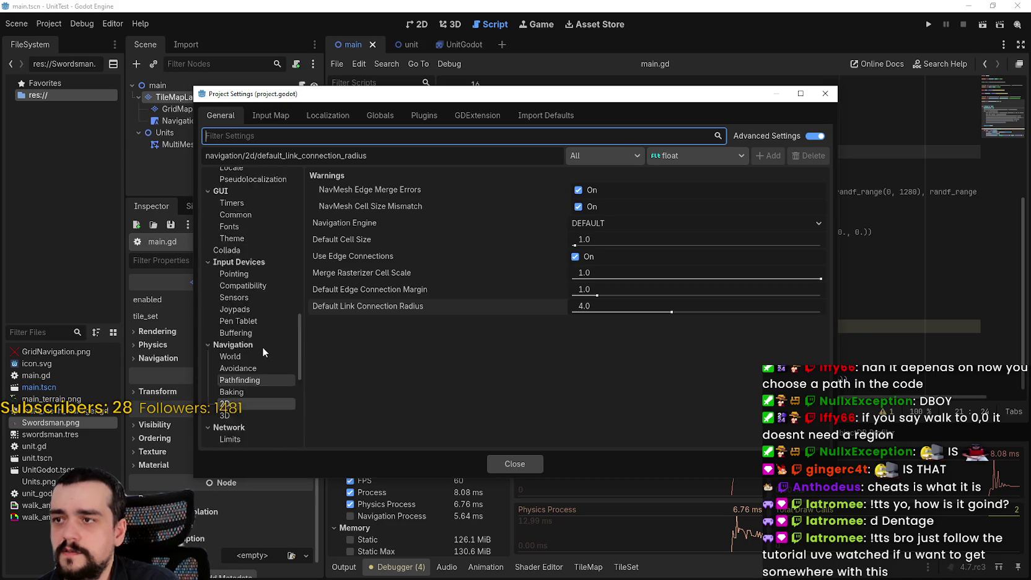
{"action": "scroll", "coordinate": [258, 345], "scroll_direction": "up", "scroll_amount": 1}
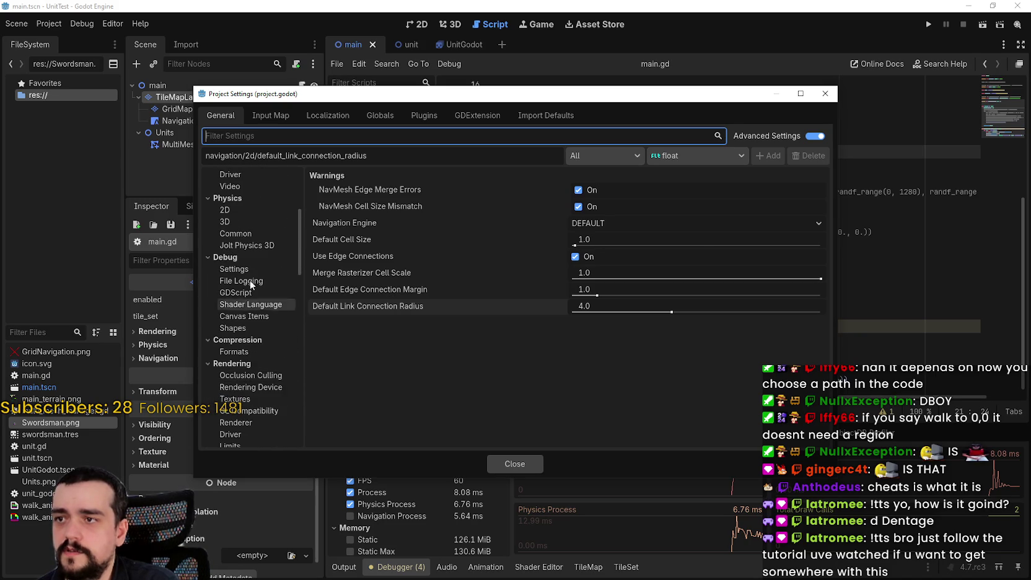
{"action": "left_click", "coordinate": [242, 209]}
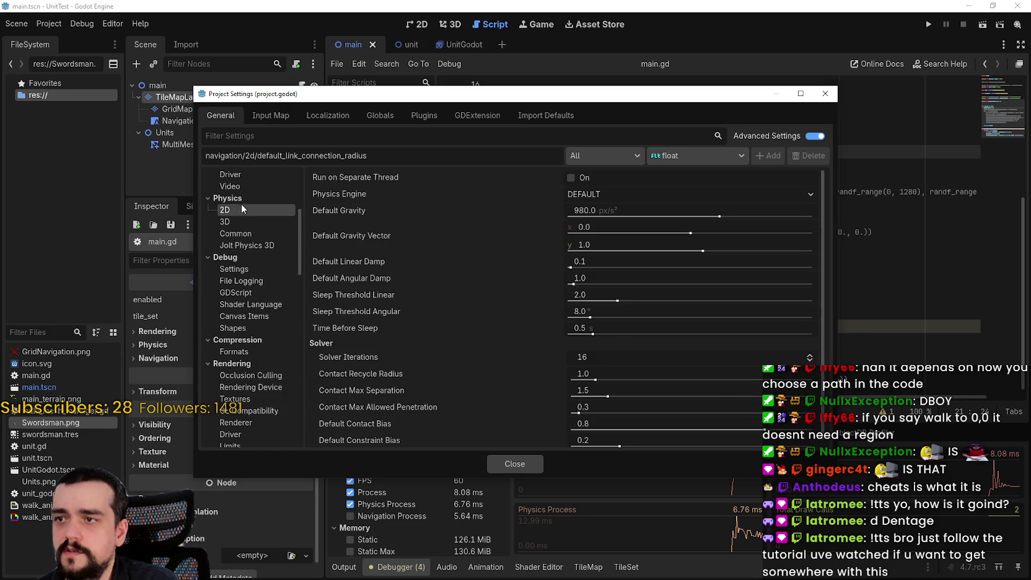
{"action": "left_click", "coordinate": [535, 466]}
{"action": "left_click", "coordinate": [928, 24]}
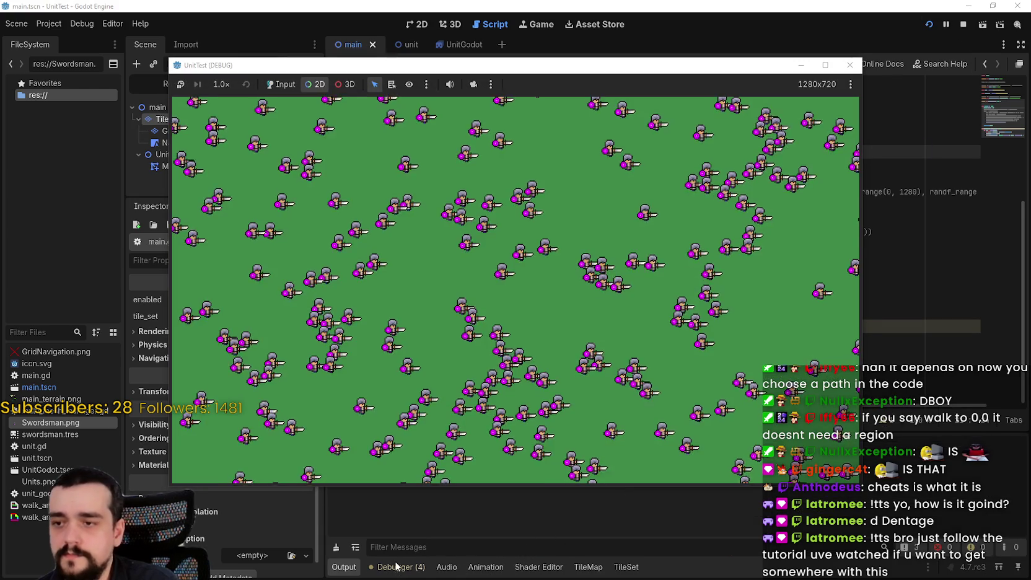
- Show the performance monitors, reposition the game window and check resource usage in Task Manager
{"action": "left_click", "coordinate": [401, 568]}
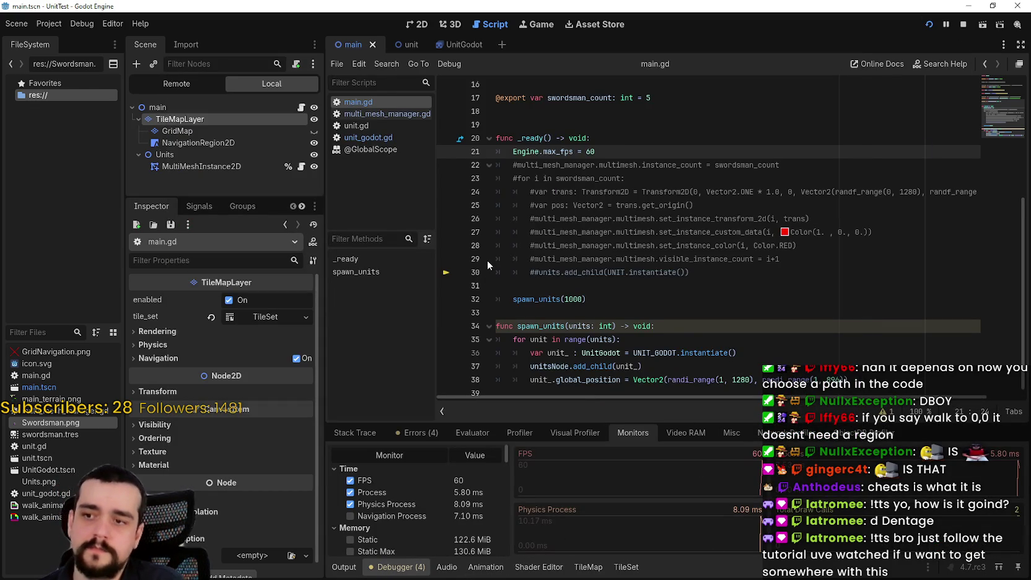
{"action": "key", "text": "alt+Tab"}
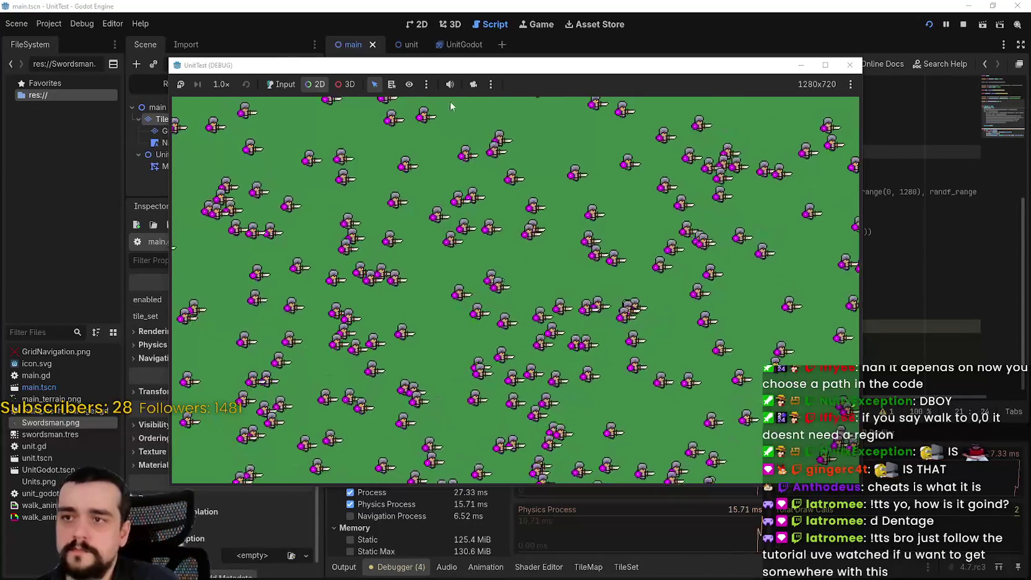
{"action": "left_click_drag", "start_coordinate": [514, 72], "coordinate": [613, 21]}
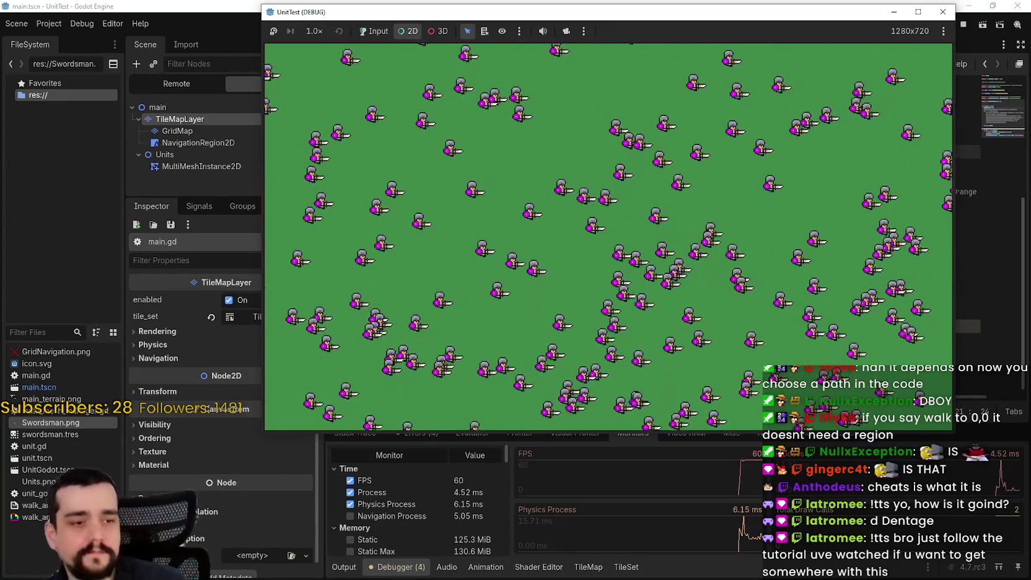
{"action": "key", "text": "ctrl+shift+Escape"}
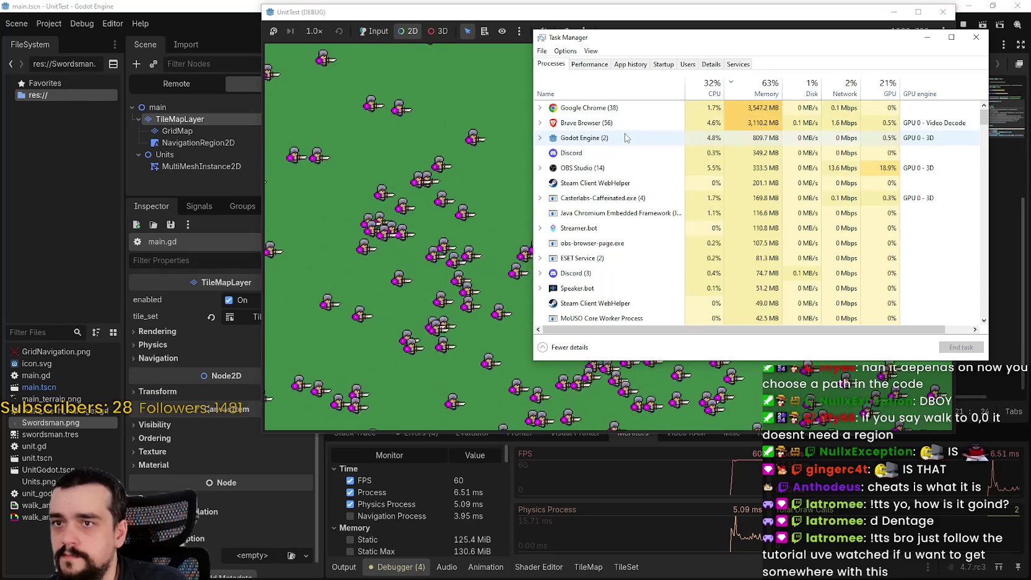
{"action": "left_click", "coordinate": [978, 38]}
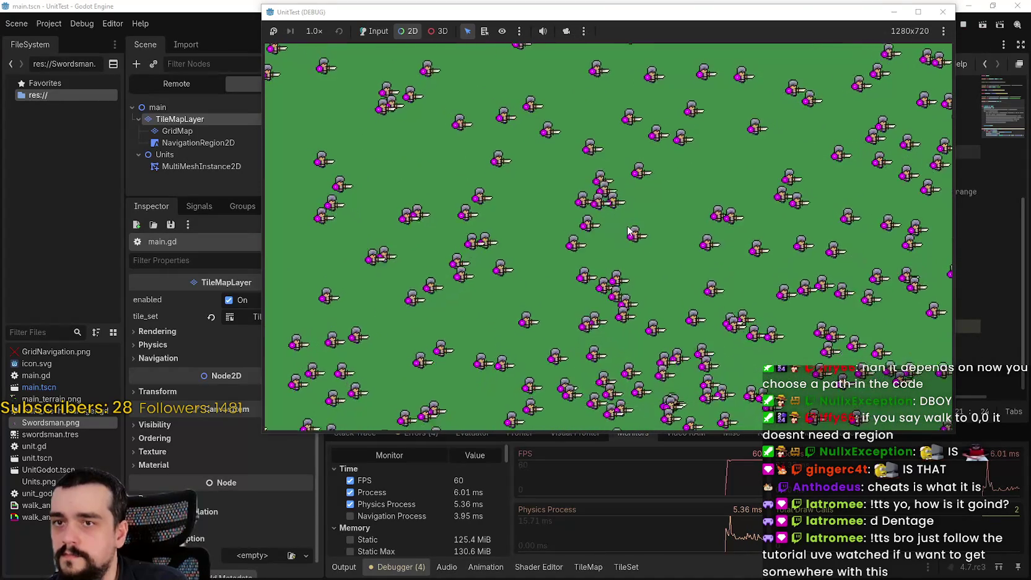
- Take editor control of the game camera, zoom out over the whole map, then stop the test
{"action": "left_click", "coordinate": [565, 31]}
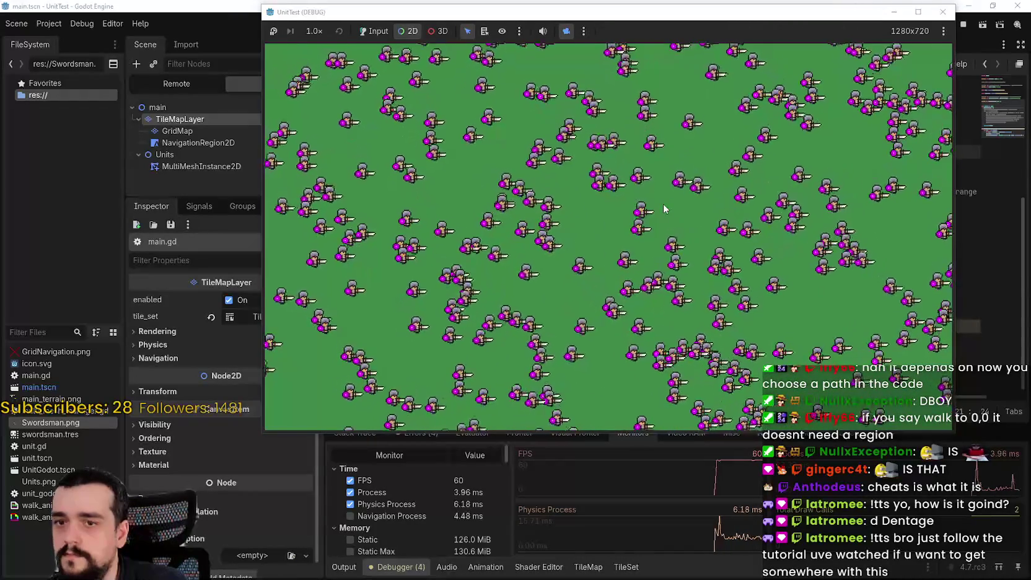
{"action": "scroll", "coordinate": [661, 217], "scroll_direction": "down", "scroll_amount": 3}
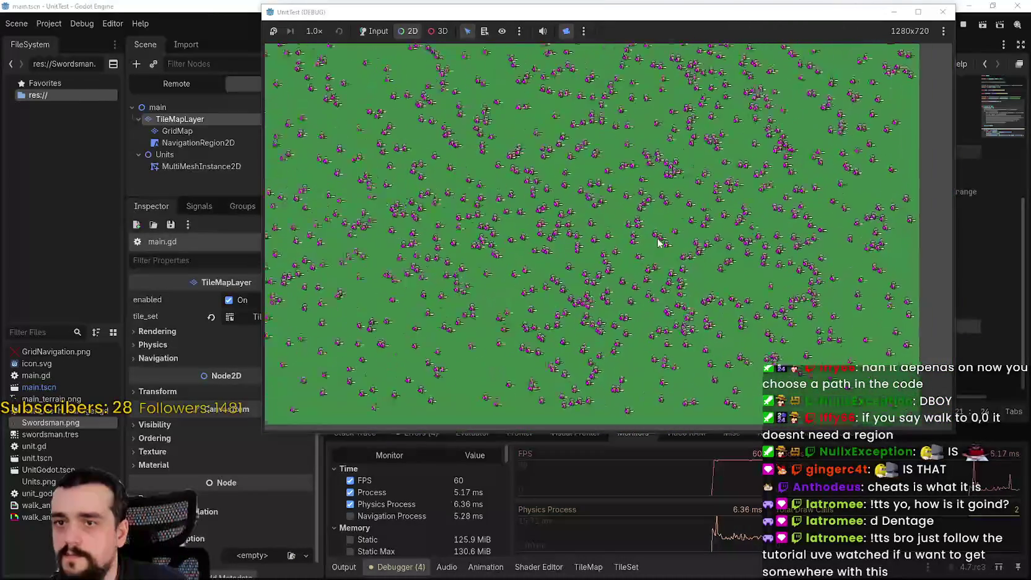
{"action": "scroll", "coordinate": [659, 303], "scroll_direction": "down", "scroll_amount": 2}
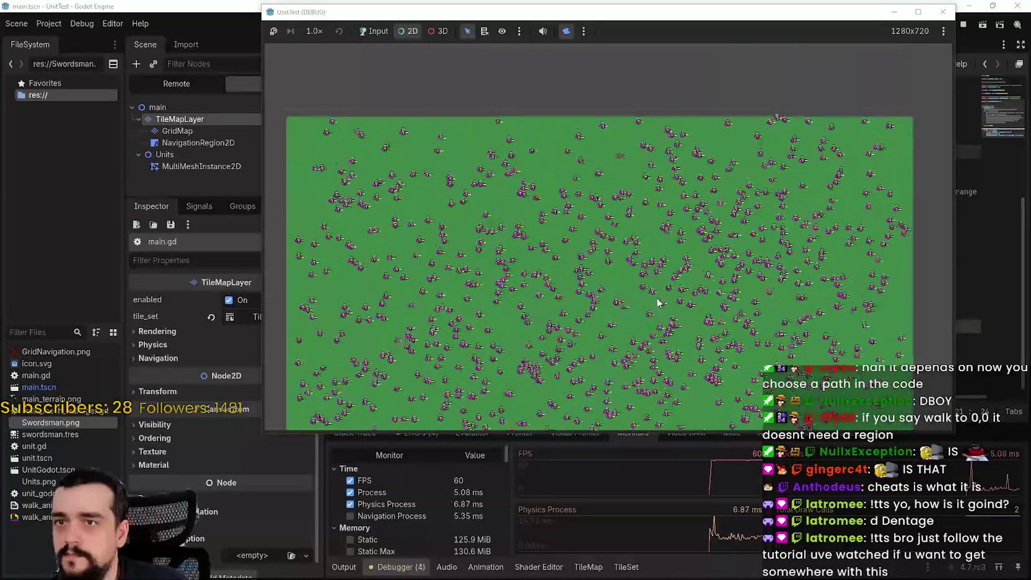
{"action": "scroll", "coordinate": [663, 215], "scroll_direction": "down", "scroll_amount": 2}
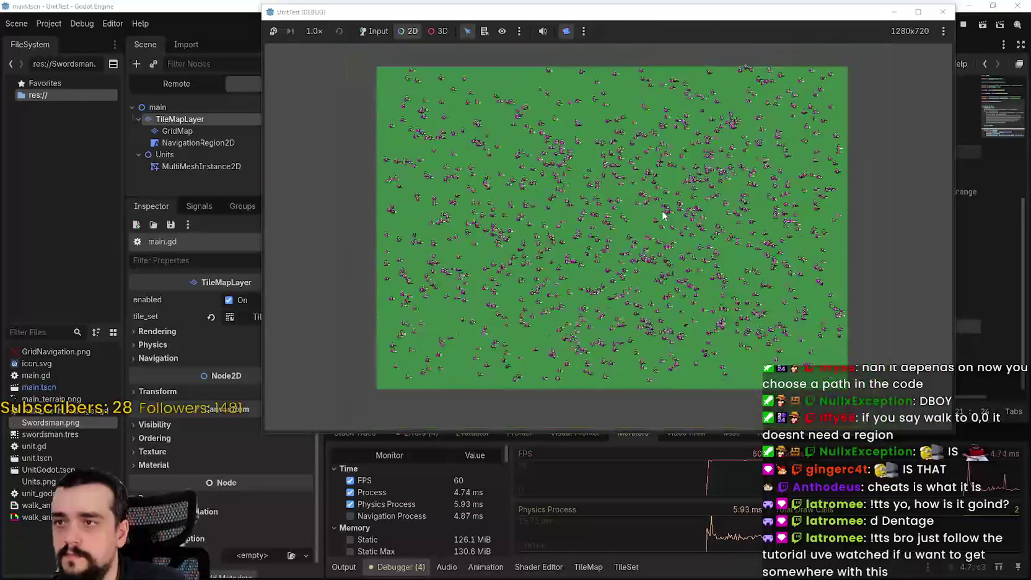
{"action": "scroll", "coordinate": [666, 217], "scroll_direction": "up", "scroll_amount": 1}
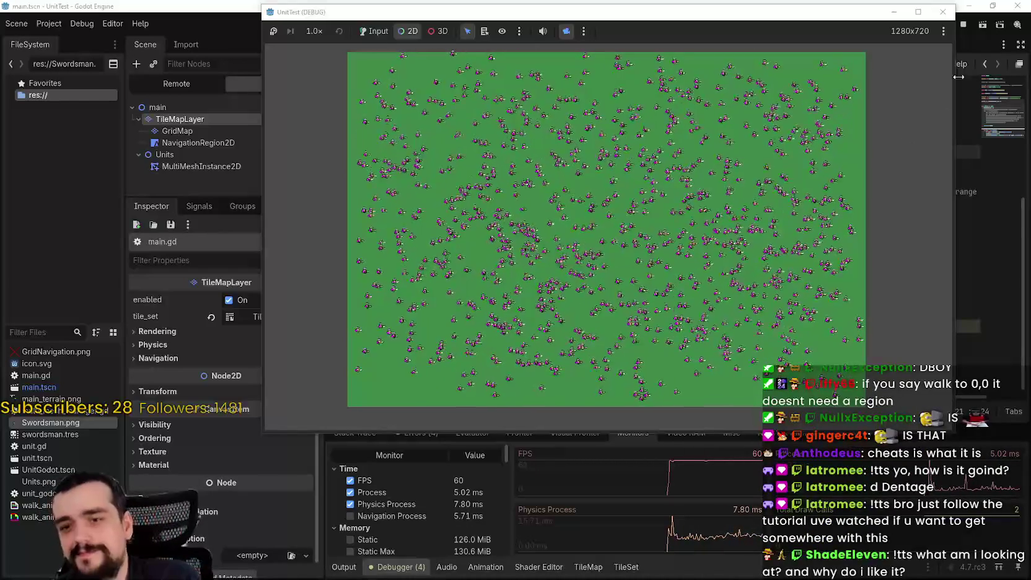
{"action": "left_click", "coordinate": [964, 25]}
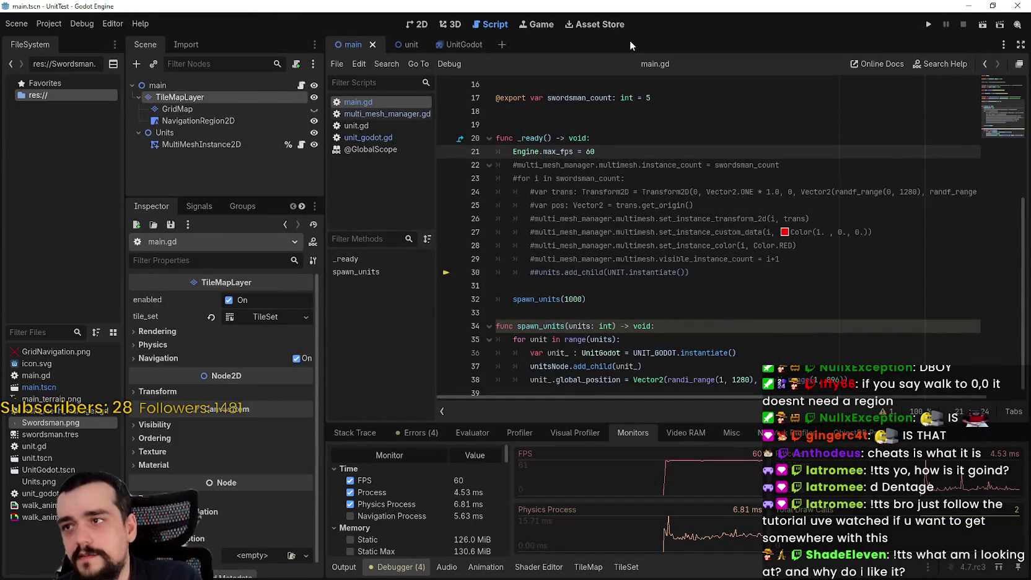
- Collapse Avoidance on UnitGodot's NavigationAgent2D and rerun the test with the monitors showing
{"action": "left_click", "coordinate": [467, 46]}
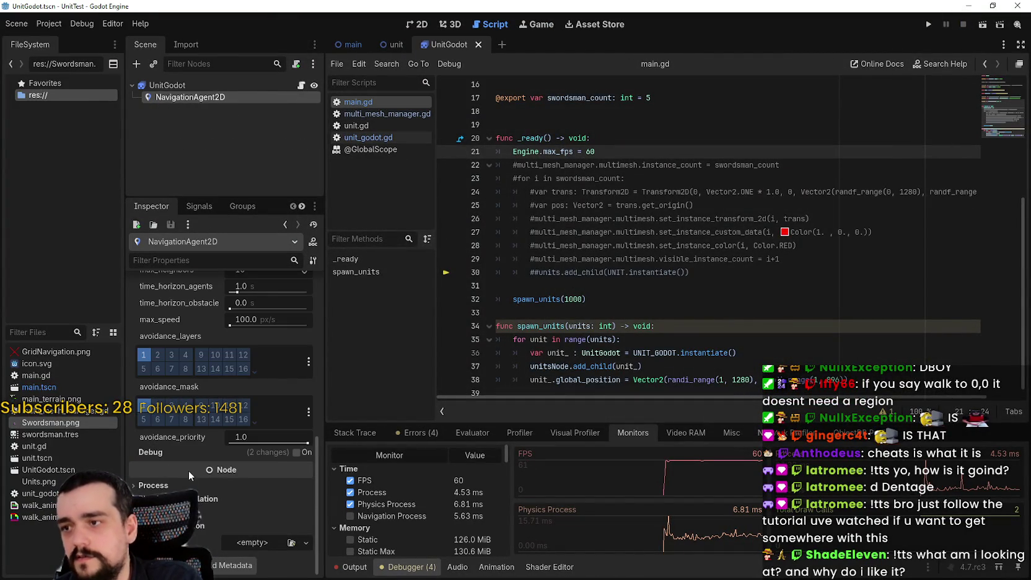
{"action": "scroll", "coordinate": [270, 452], "scroll_direction": "up", "scroll_amount": 5}
{"action": "left_click", "coordinate": [271, 451]}
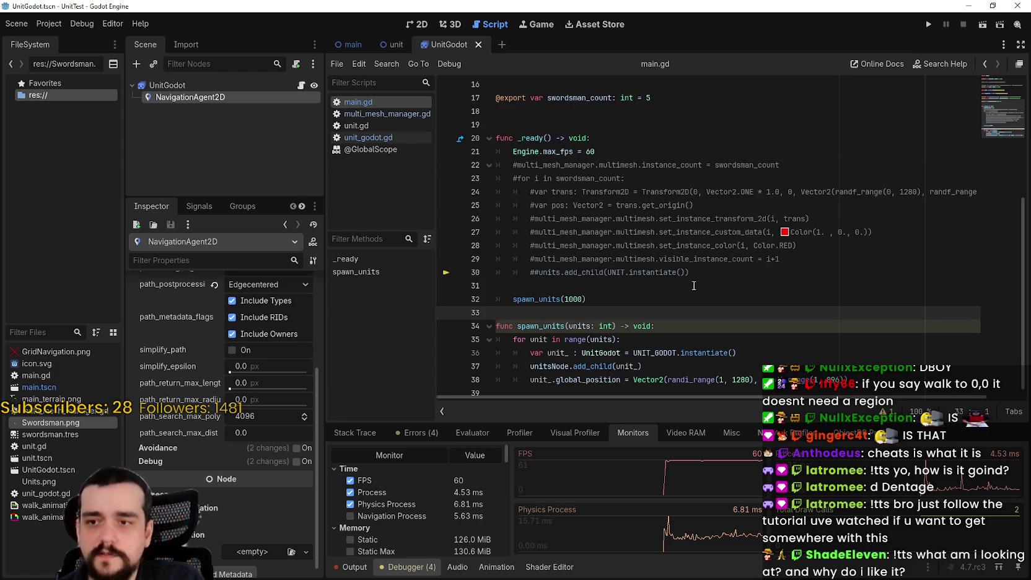
{"action": "left_click", "coordinate": [933, 23]}
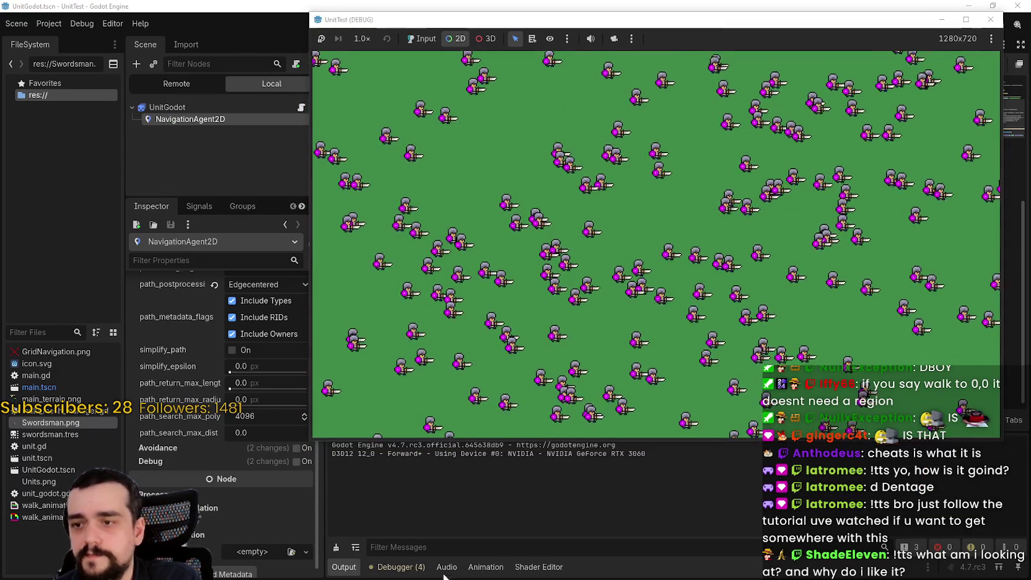
{"action": "left_click", "coordinate": [397, 566]}
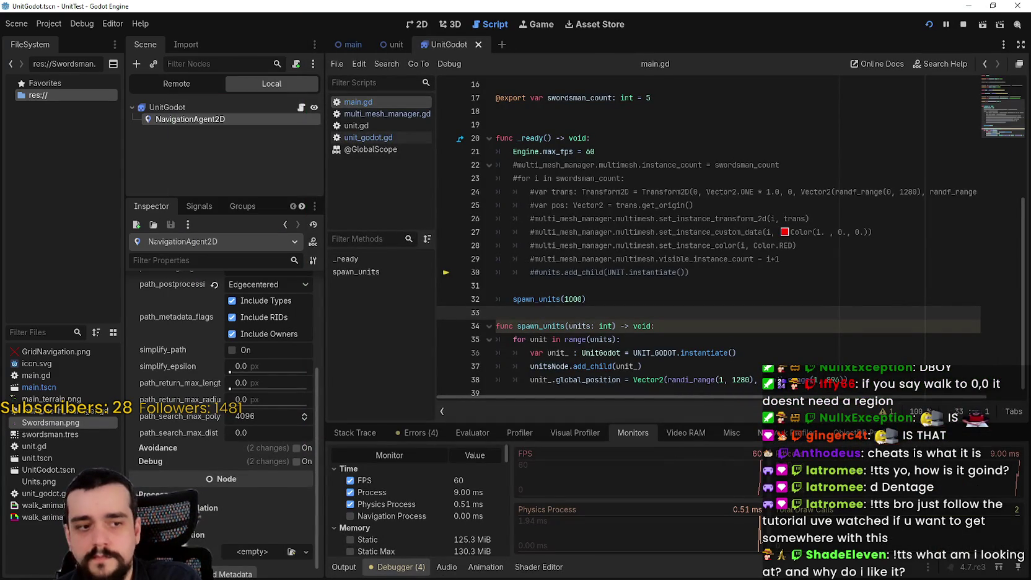
{"action": "key", "text": "alt+Tab"}
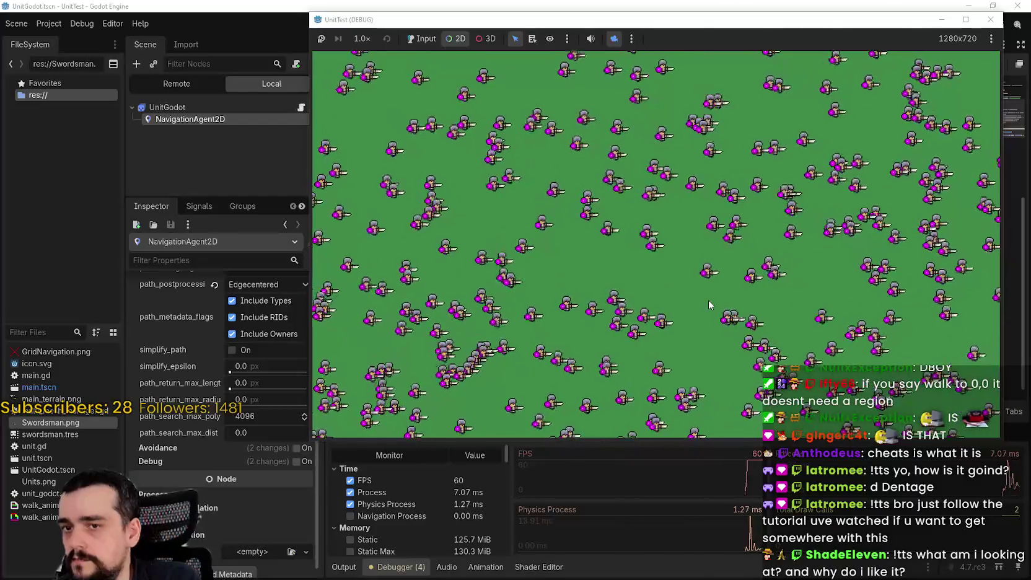
- Zoom out and pan the game camera to see the whole map of swordsmen
{"action": "scroll", "coordinate": [708, 299], "scroll_direction": "down", "scroll_amount": 5}
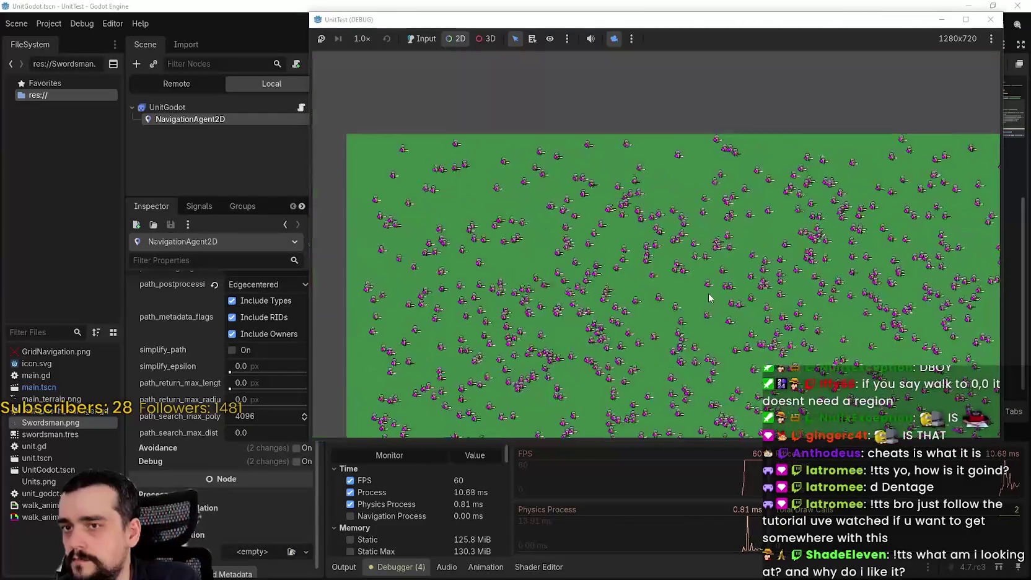
{"action": "left_click_drag", "start_coordinate": [710, 291], "coordinate": [700, 189]}
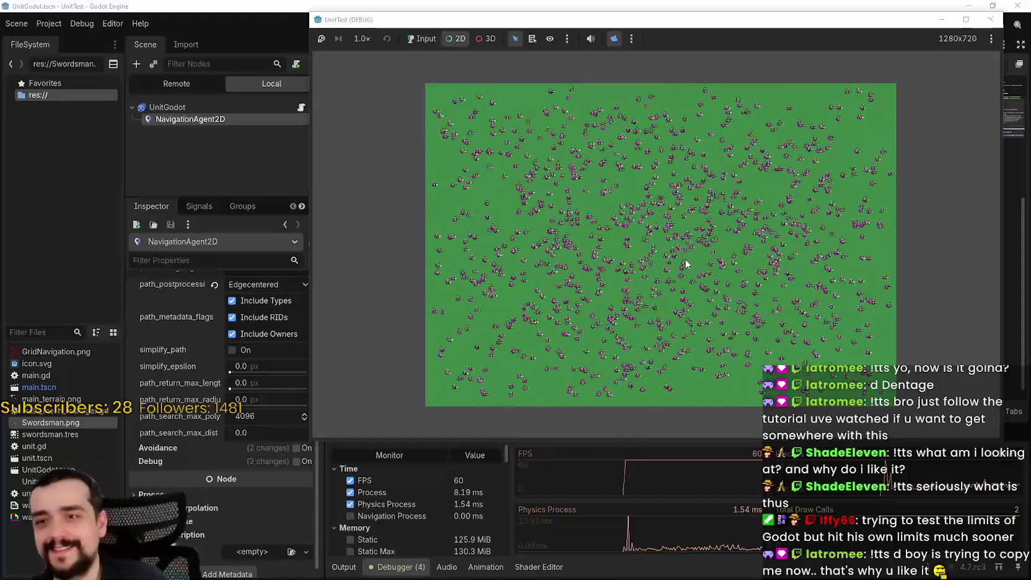
- Zoom in and out across the 1000-unit swordsman run, then stop it
{"action": "scroll", "coordinate": [538, 194], "scroll_direction": "up", "scroll_amount": 2}
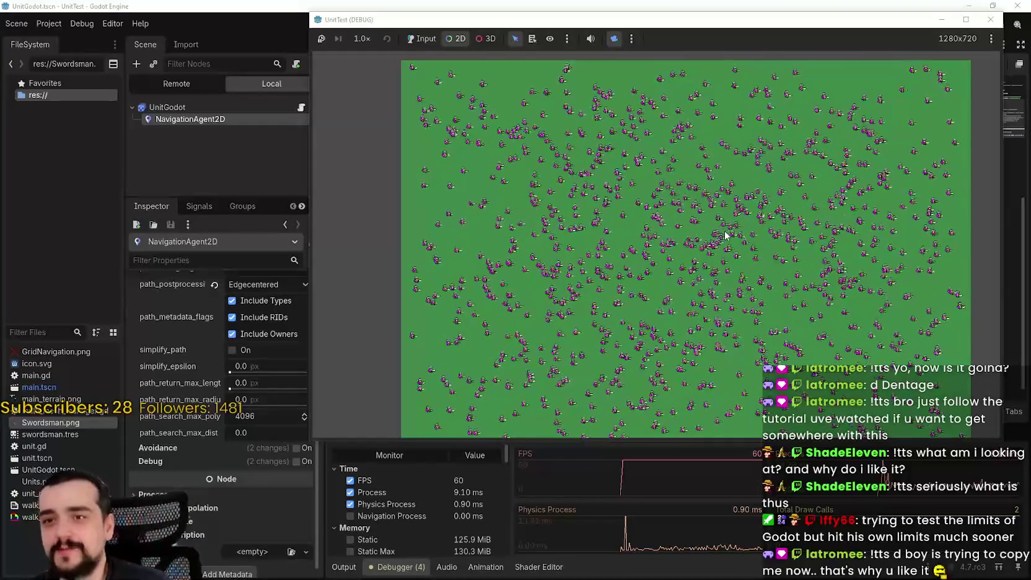
{"action": "scroll", "coordinate": [740, 328], "scroll_direction": "up", "scroll_amount": 2}
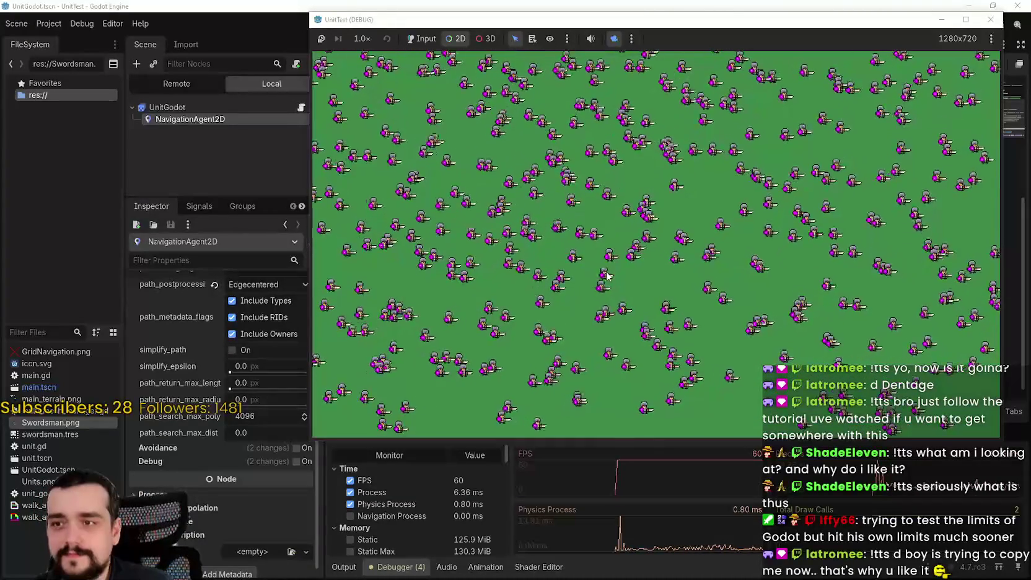
{"action": "scroll", "coordinate": [603, 268], "scroll_direction": "down", "scroll_amount": 1}
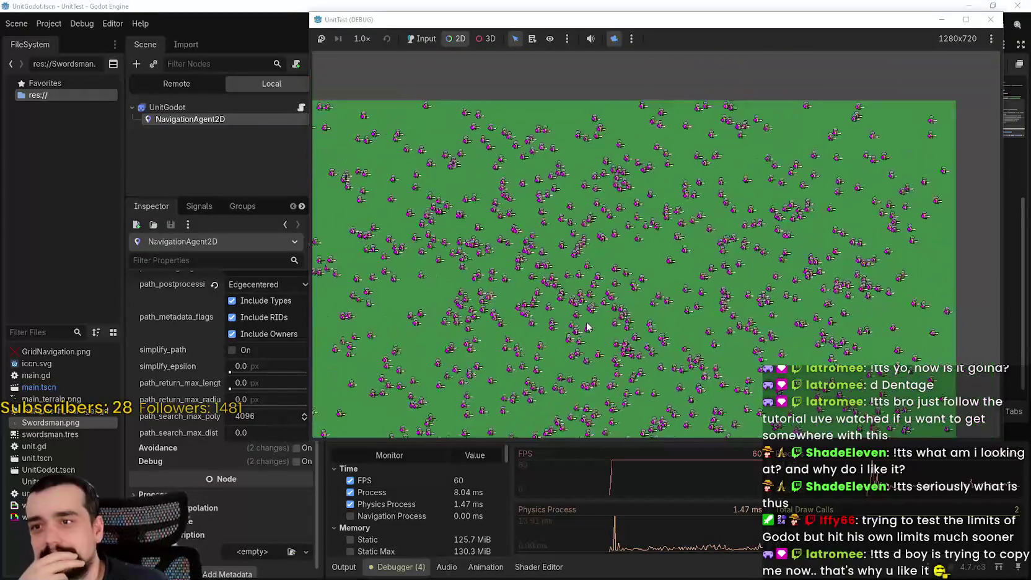
{"action": "scroll", "coordinate": [638, 245], "scroll_direction": "down", "scroll_amount": 1}
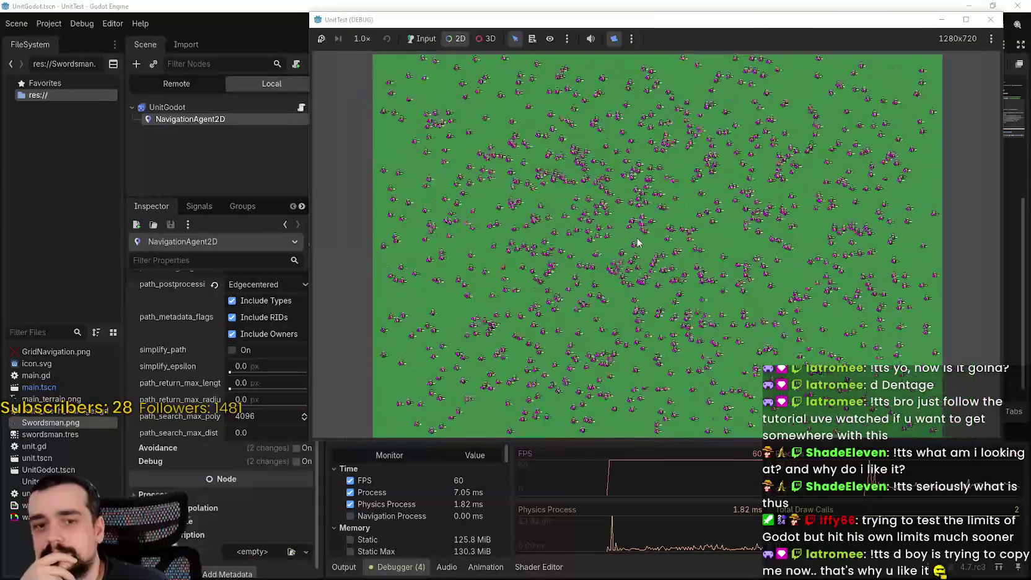
{"action": "scroll", "coordinate": [743, 311], "scroll_direction": "up", "scroll_amount": 1}
{"action": "scroll", "coordinate": [682, 316], "scroll_direction": "down", "scroll_amount": 1}
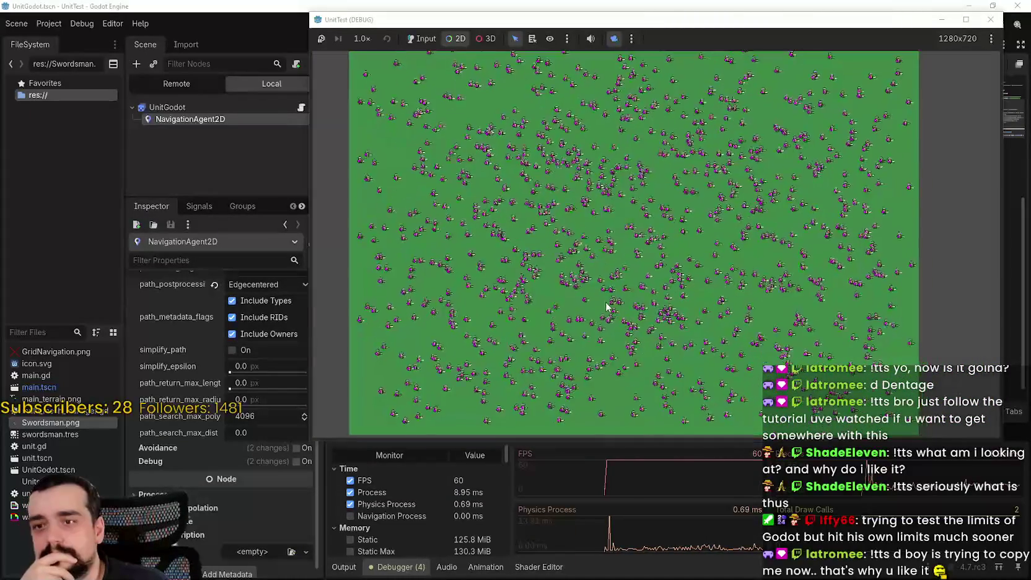
{"action": "scroll", "coordinate": [602, 303], "scroll_direction": "down", "scroll_amount": 1}
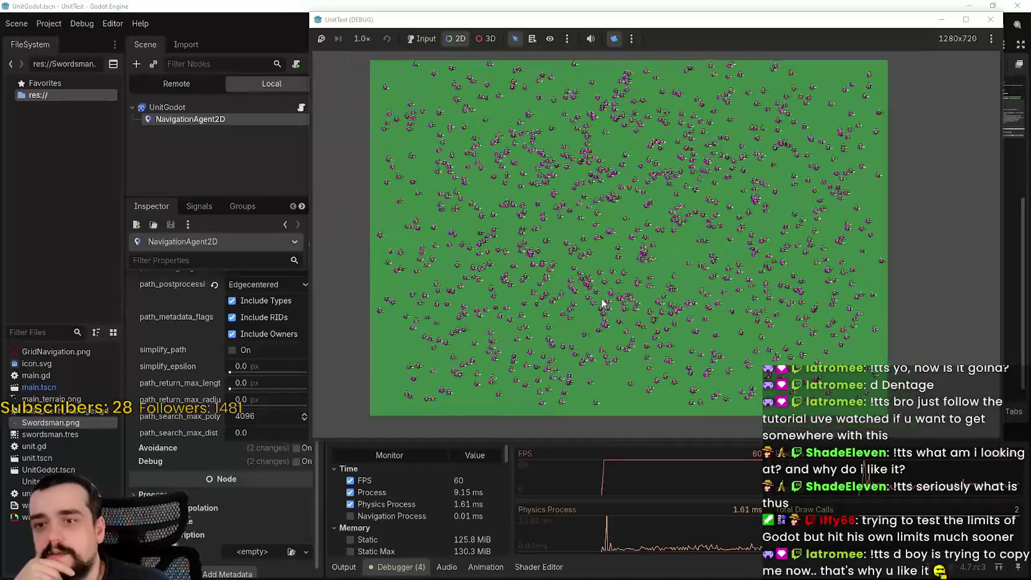
{"action": "scroll", "coordinate": [601, 303], "scroll_direction": "down", "scroll_amount": 1}
{"action": "scroll", "coordinate": [602, 303], "scroll_direction": "up", "scroll_amount": 1}
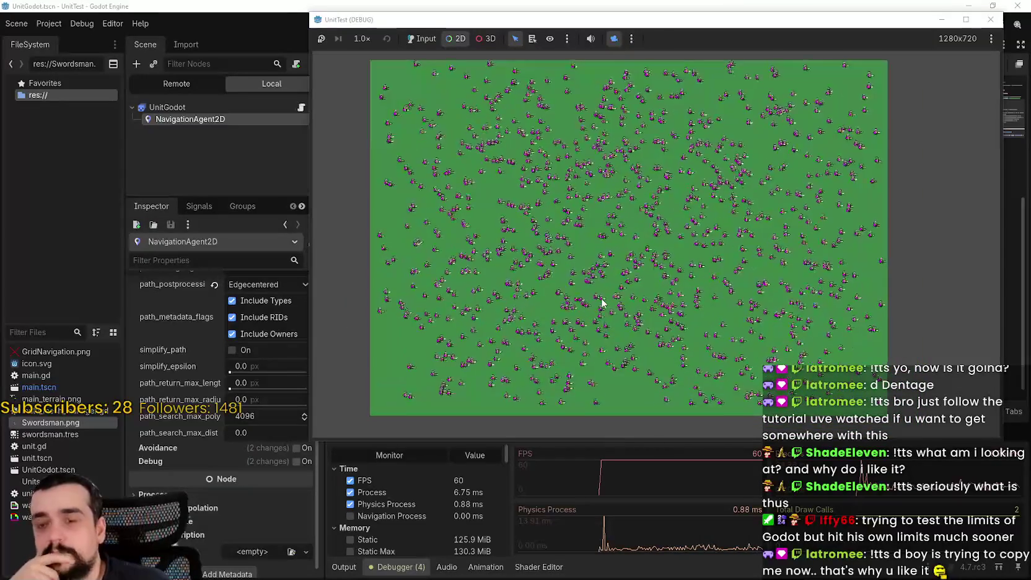
{"action": "scroll", "coordinate": [601, 303], "scroll_direction": "down", "scroll_amount": 1}
{"action": "scroll", "coordinate": [602, 303], "scroll_direction": "up", "scroll_amount": 1}
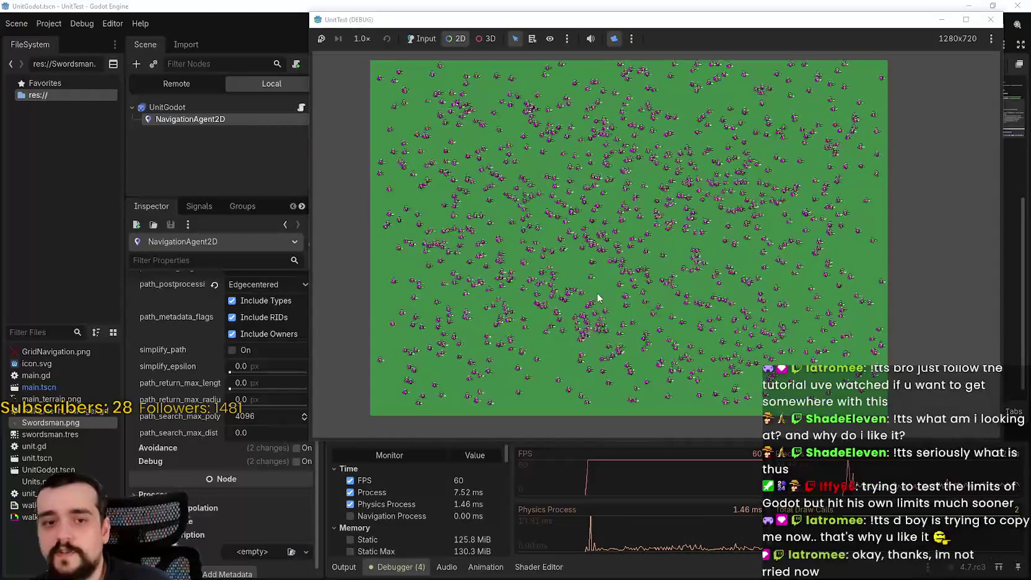
{"action": "left_click", "coordinate": [990, 19]}
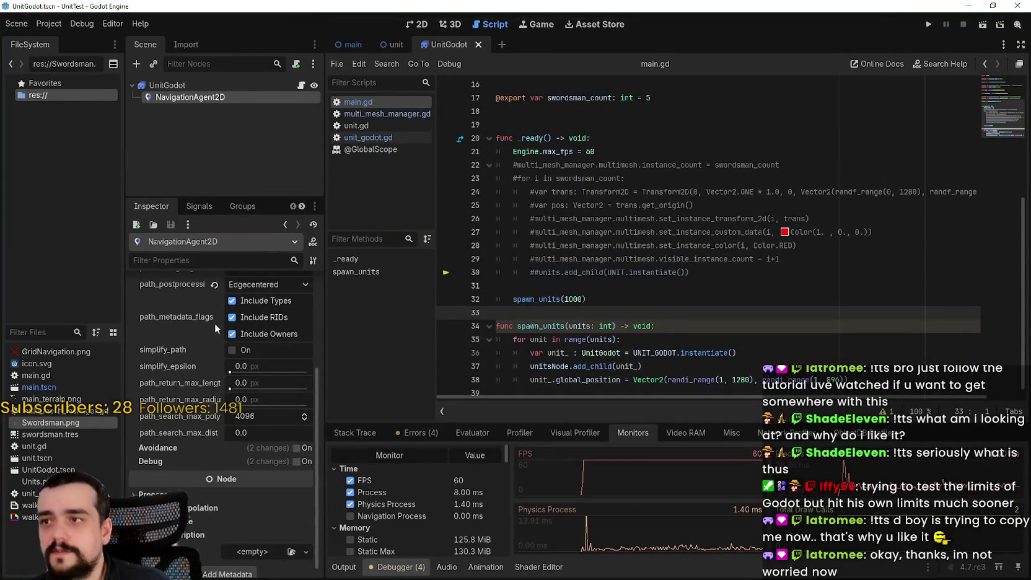
- Enable NavigationAgent2D avoidance and run the test, zoomed out, with the monitors checked
{"action": "left_click", "coordinate": [300, 449]}
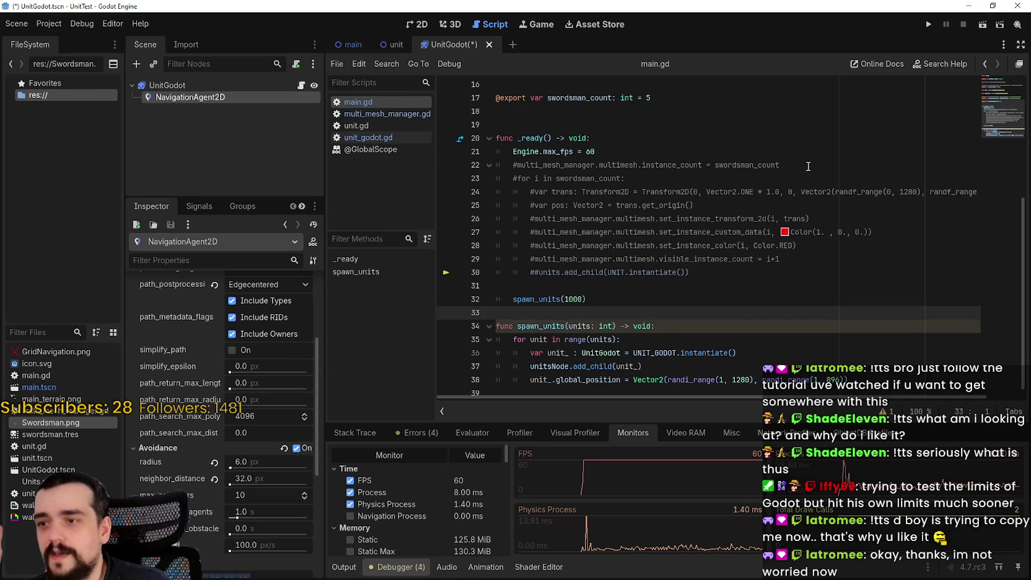
{"action": "left_click", "coordinate": [929, 25]}
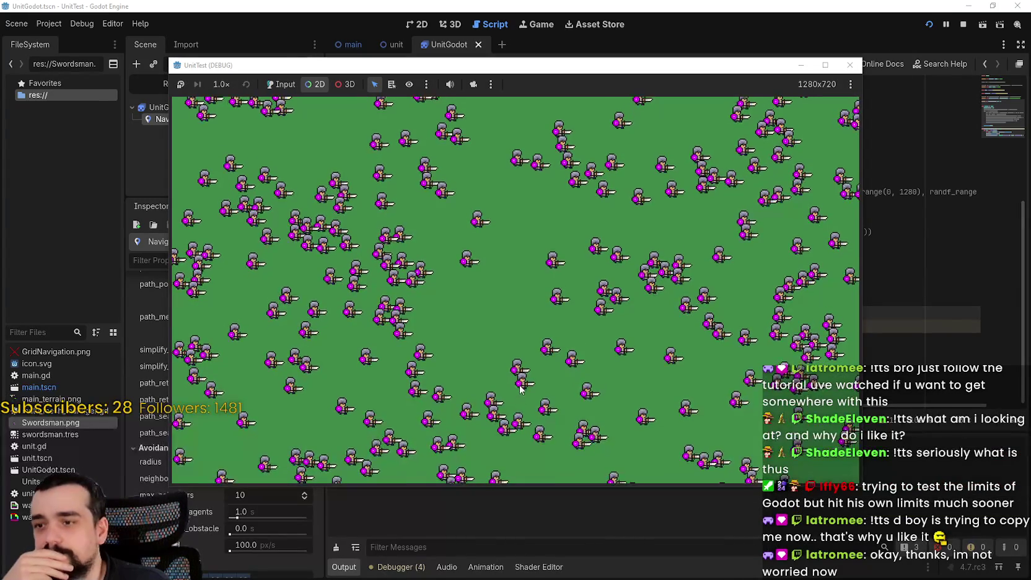
{"action": "left_click", "coordinate": [474, 84]}
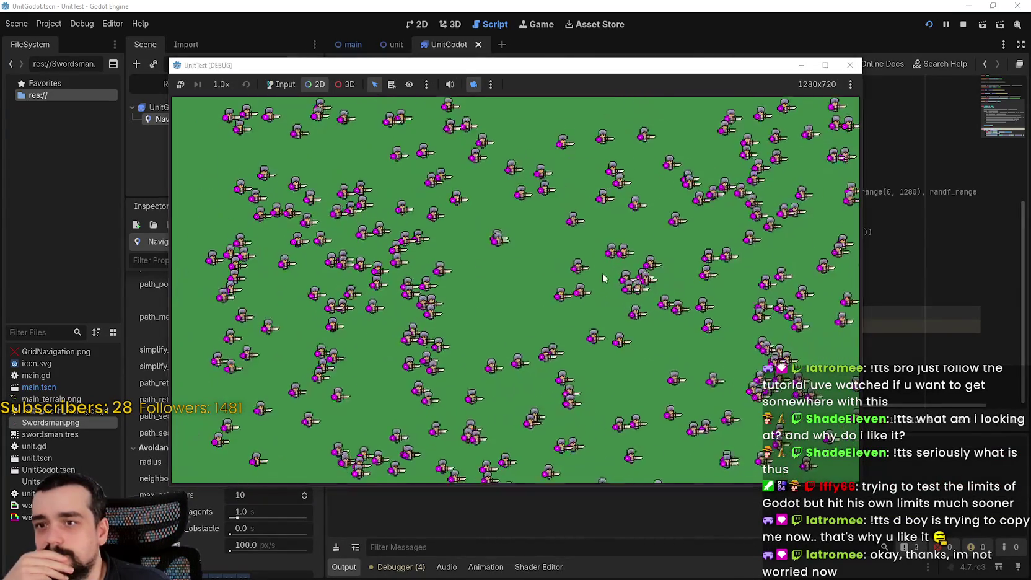
{"action": "scroll", "coordinate": [599, 273], "scroll_direction": "down", "scroll_amount": 2}
{"action": "scroll", "coordinate": [599, 274], "scroll_direction": "down", "scroll_amount": 5}
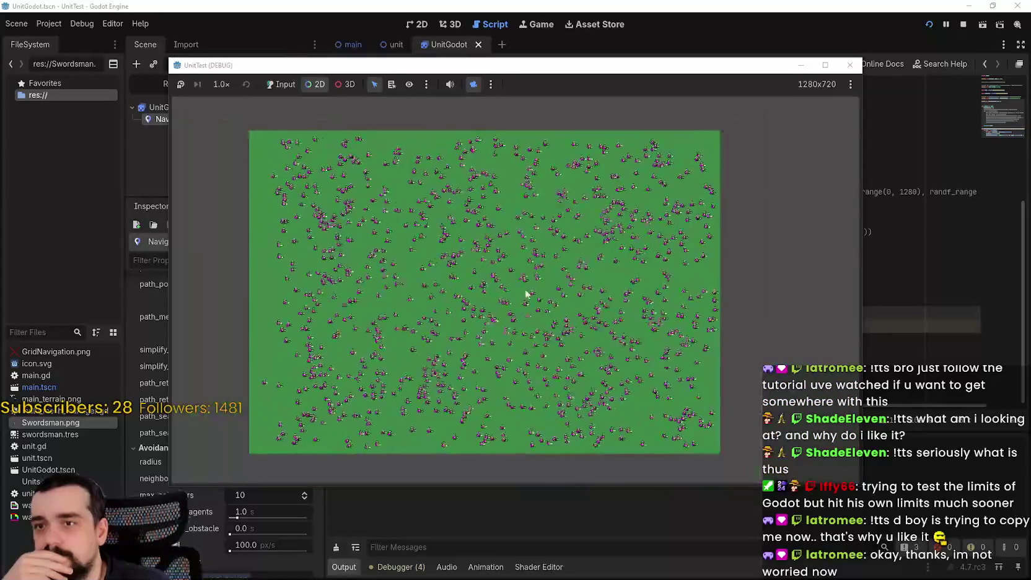
{"action": "left_click", "coordinate": [399, 567]}
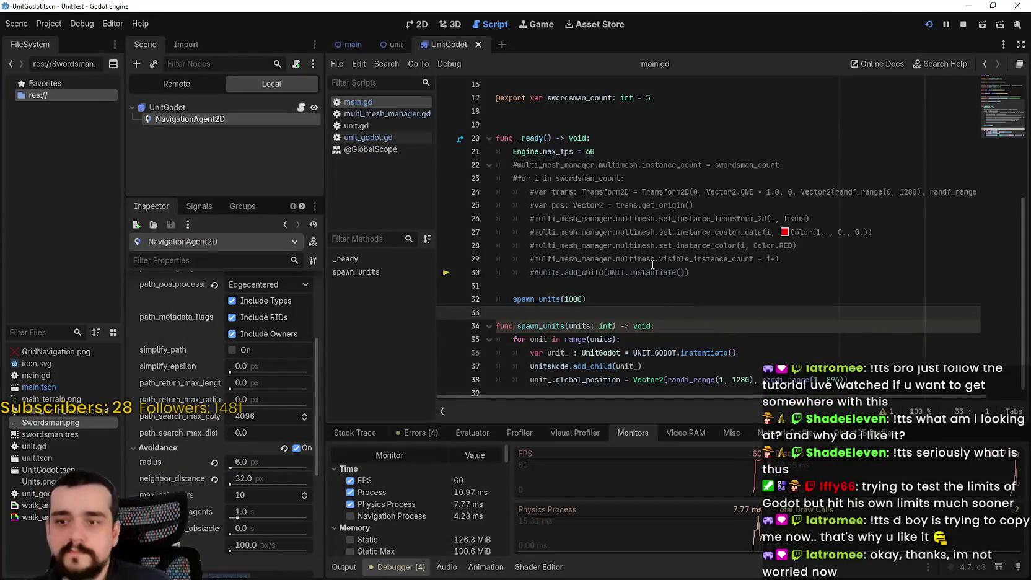
{"action": "key", "text": "alt+Tab"}
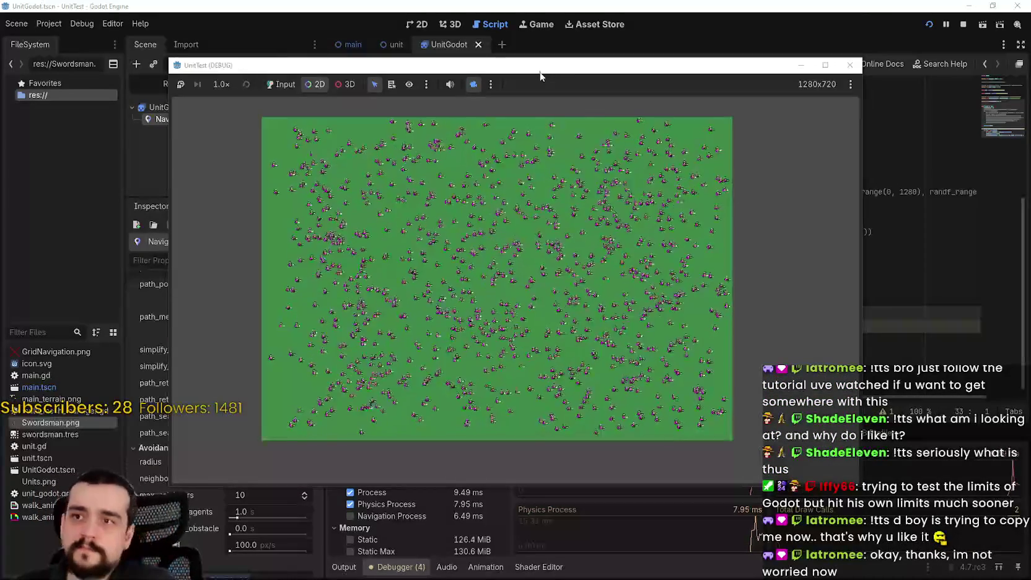
- Reposition the game window, stop the run, and return to the main scene's 2D view
{"action": "left_click_drag", "start_coordinate": [587, 78], "coordinate": [718, 18]}
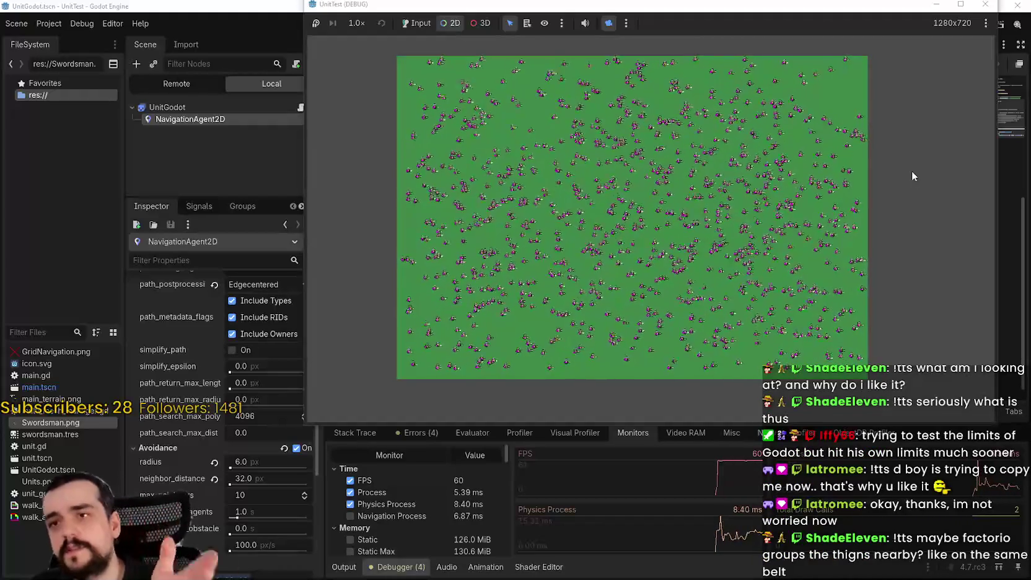
{"action": "left_click_drag", "start_coordinate": [847, 4], "coordinate": [905, 32]}
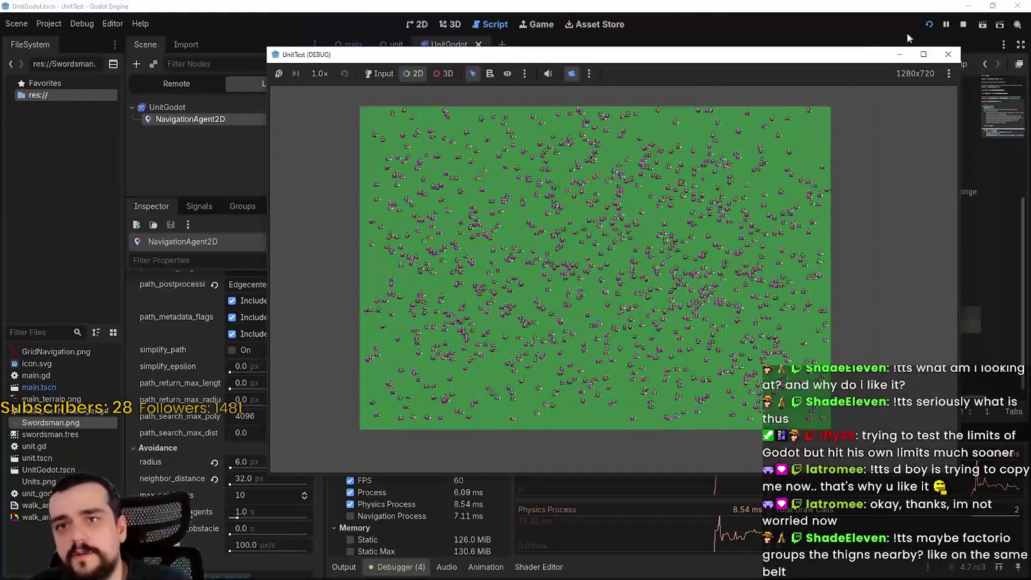
{"action": "left_click", "coordinate": [967, 22]}
{"action": "left_click", "coordinate": [412, 26]}
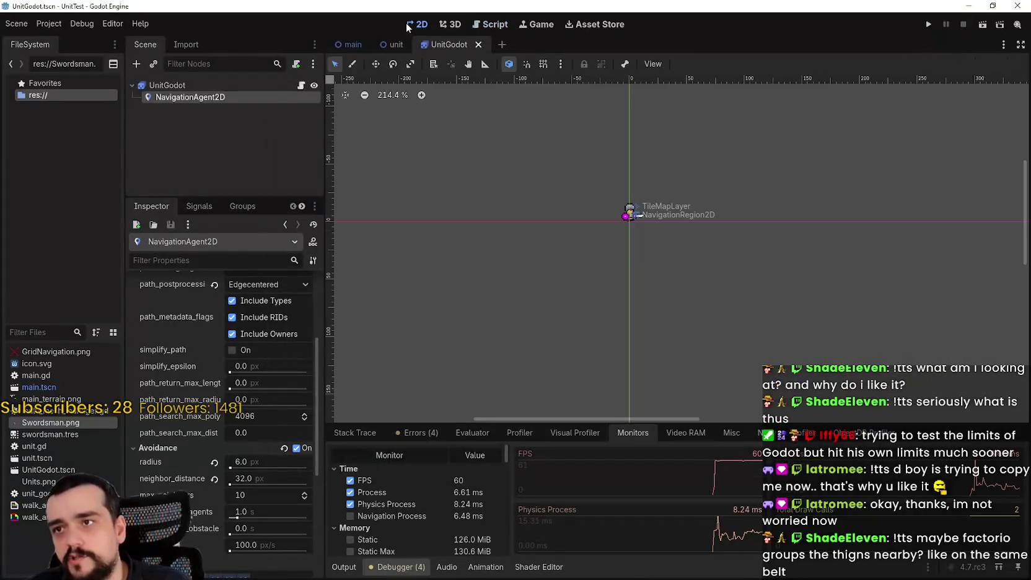
- Disable the spawn_units(1000) call and uncomment the MultiMesh spawning code on lines 22–30
{"action": "left_click", "coordinate": [360, 41]}
{"action": "left_click", "coordinate": [651, 221]}
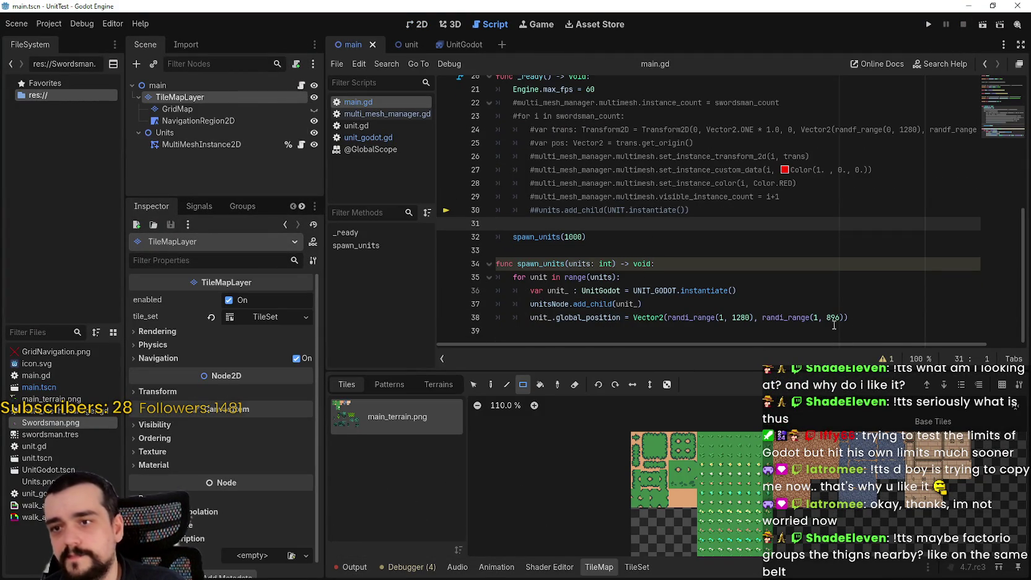
{"action": "left_click", "coordinate": [879, 323]}
{"action": "scroll", "coordinate": [851, 314], "scroll_direction": "up", "scroll_amount": 2}
{"action": "scroll", "coordinate": [461, 307], "scroll_direction": "down", "scroll_amount": 1}
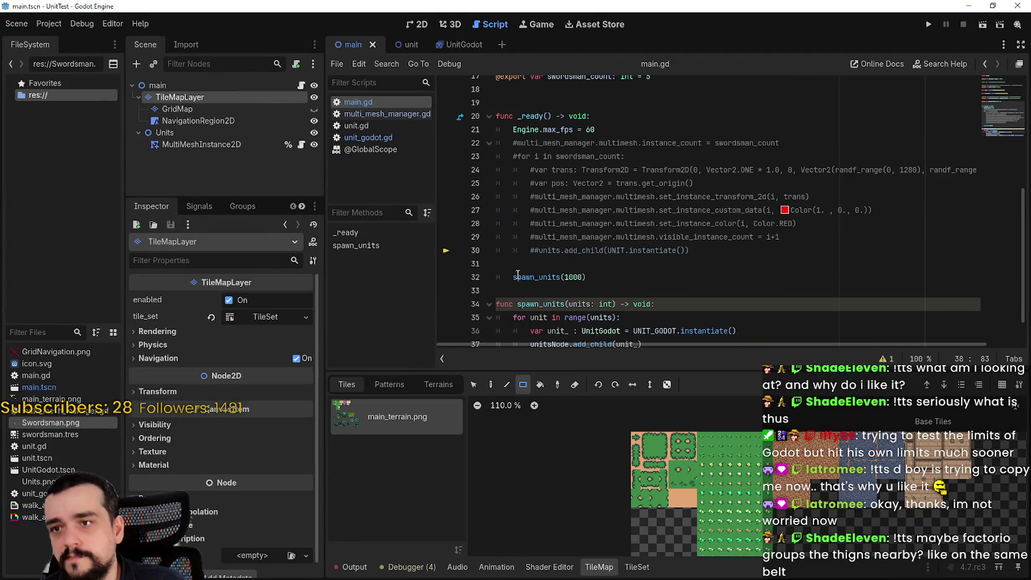
{"action": "left_click", "coordinate": [510, 276]}
{"action": "type", "text": "#"}
{"action": "left_click", "coordinate": [597, 130]}
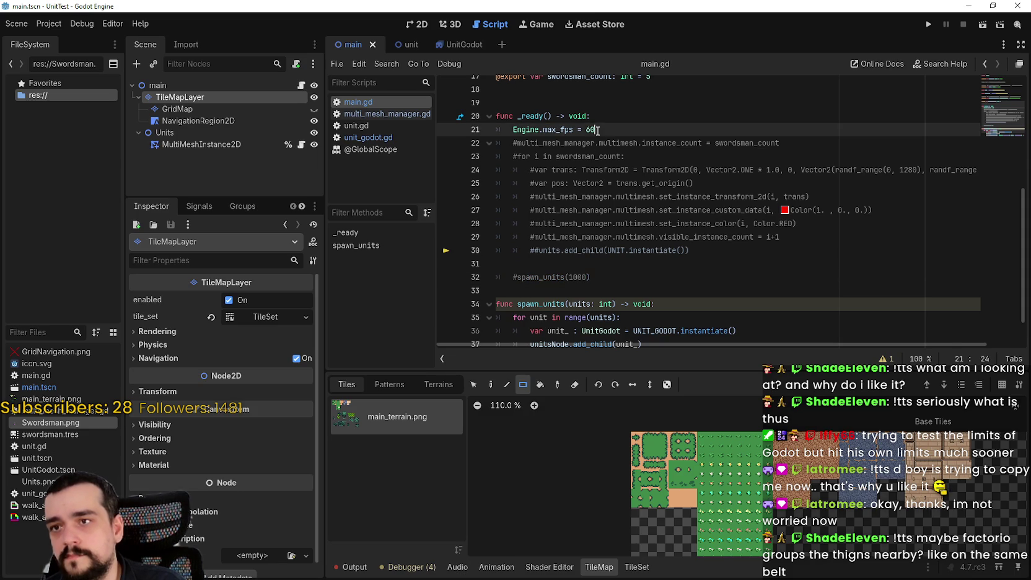
{"action": "left_click_drag", "start_coordinate": [691, 250], "coordinate": [462, 140]}
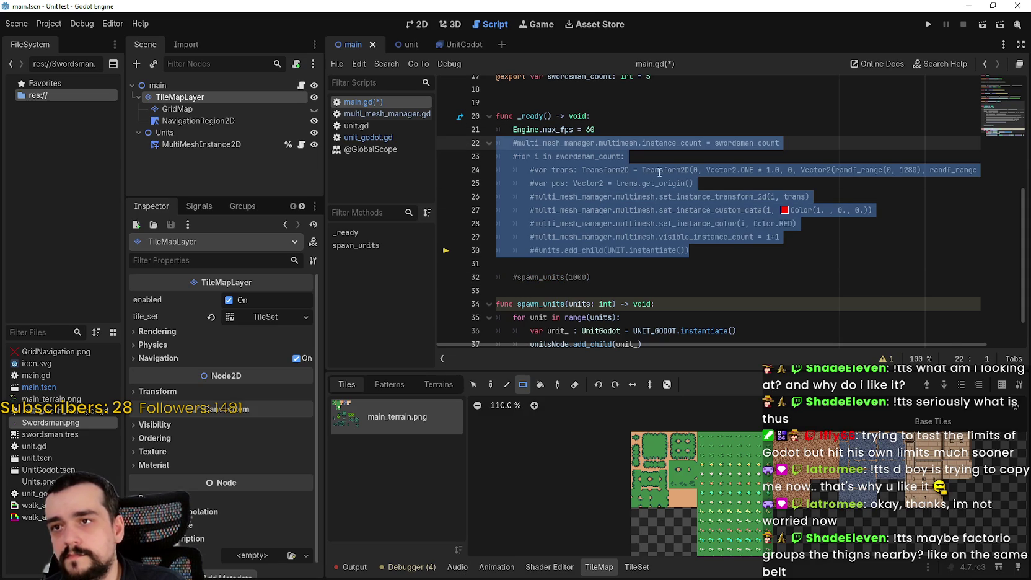
{"action": "key", "text": "ctrl+z"}
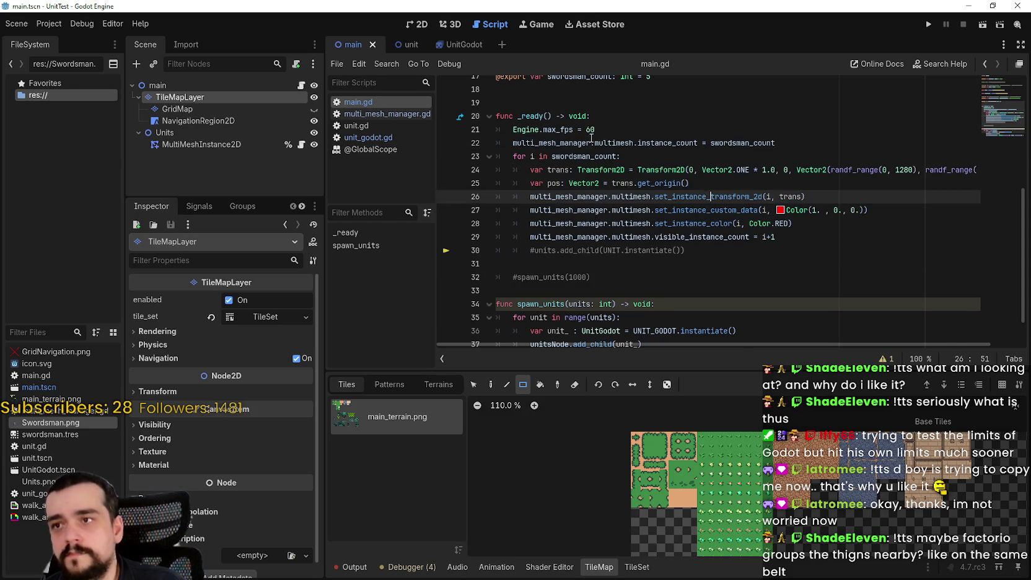
{"action": "left_click", "coordinate": [694, 155]}
- Change swordsman_count from 5 to 50000 and save main.gd
{"action": "left_click", "coordinate": [702, 116]}
{"action": "left_click", "coordinate": [642, 132]}
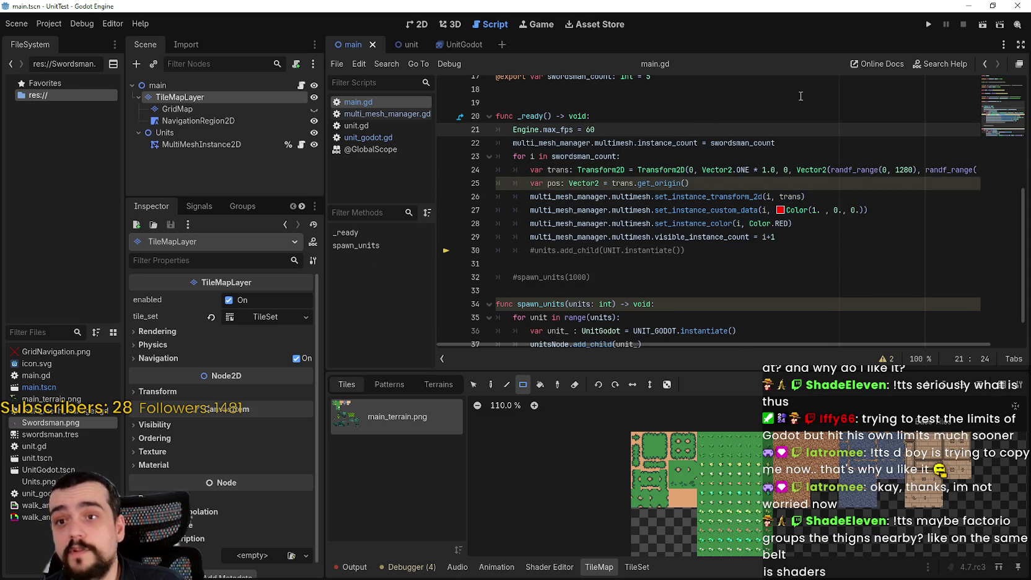
{"action": "scroll", "coordinate": [779, 196], "scroll_direction": "up", "scroll_amount": 2}
{"action": "scroll", "coordinate": [779, 196], "scroll_direction": "up", "scroll_amount": 2}
{"action": "double_click", "coordinate": [666, 197]}
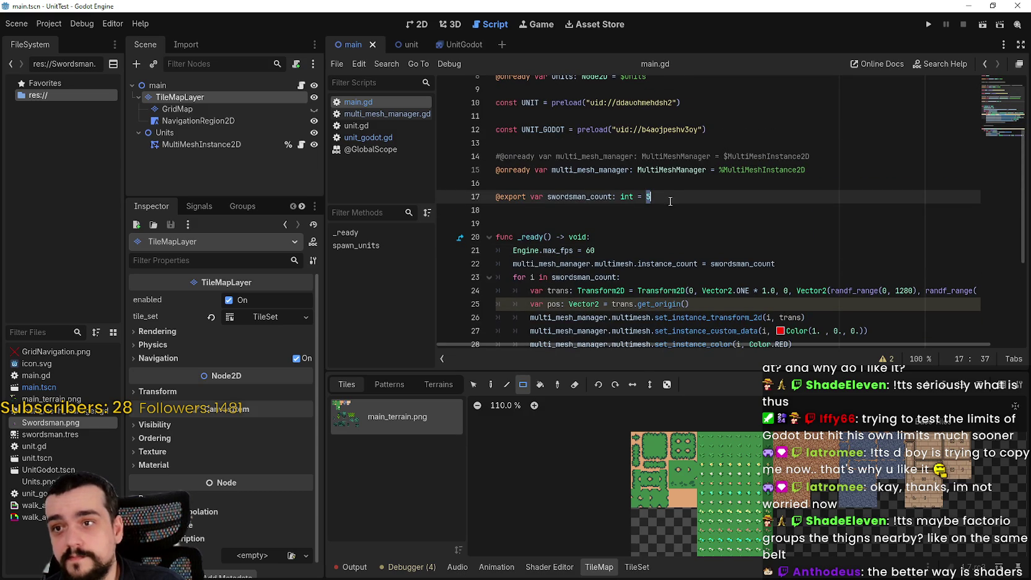
{"action": "type", "text": "0000"}
{"action": "key", "text": "ctrl+s"}
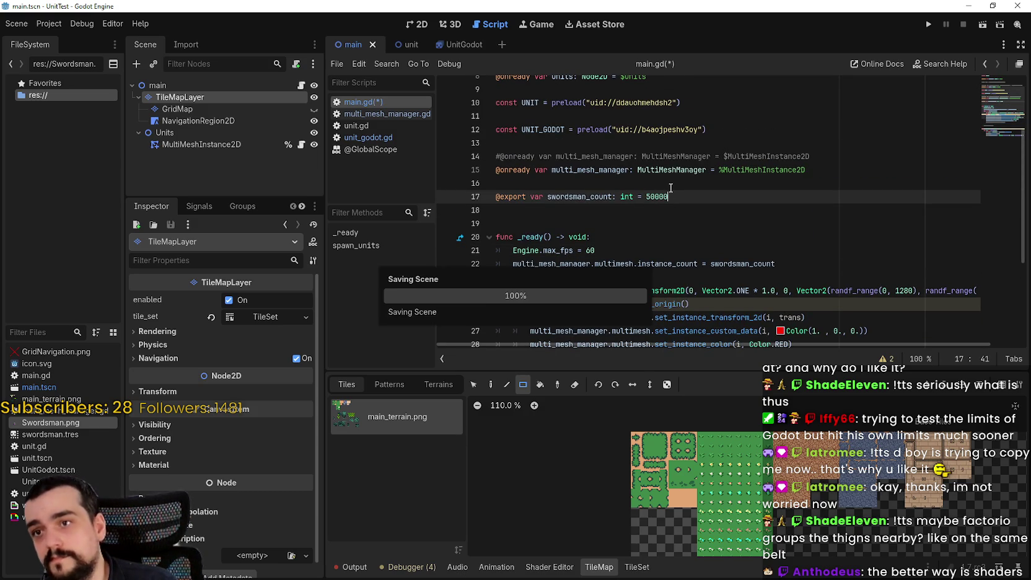
{"action": "scroll", "coordinate": [681, 232], "scroll_direction": "down", "scroll_amount": 5}
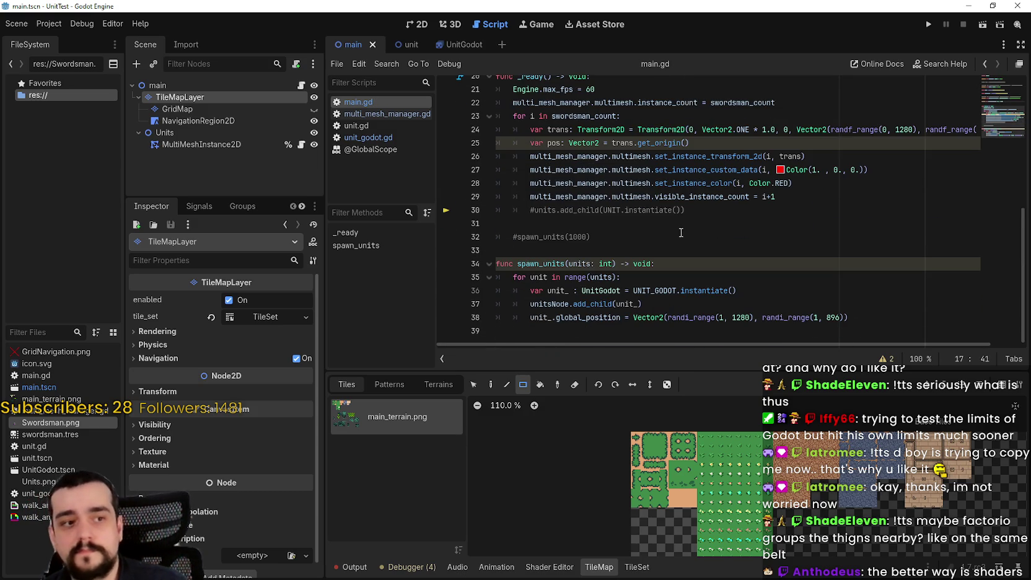
- Run the 50000-unit MultiMesh test and zoom out with the editor-controlled camera
{"action": "left_click", "coordinate": [927, 25]}
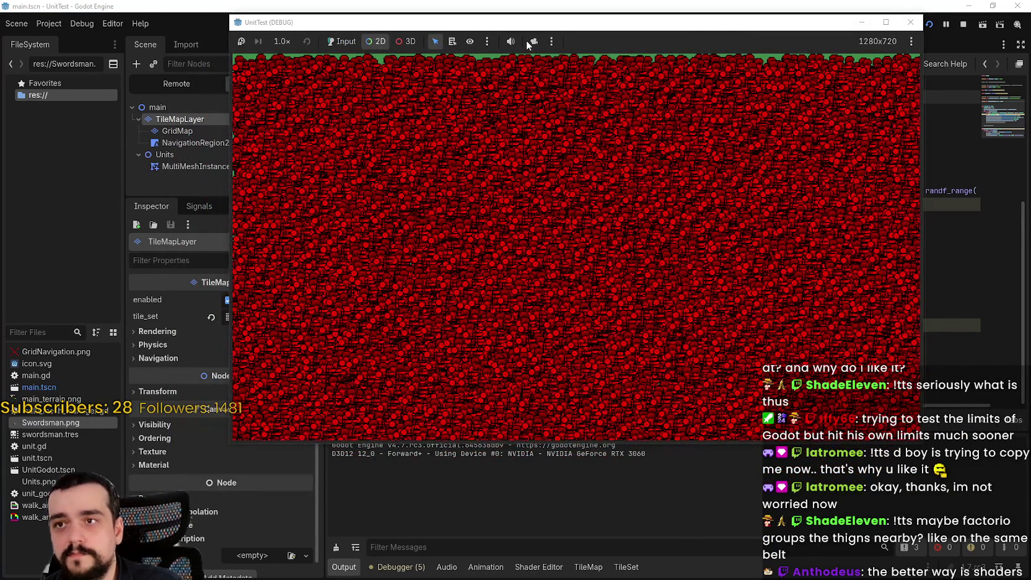
{"action": "left_click", "coordinate": [527, 41]}
{"action": "scroll", "coordinate": [590, 216], "scroll_direction": "down", "scroll_amount": 6}
{"action": "scroll", "coordinate": [590, 213], "scroll_direction": "down", "scroll_amount": 2}
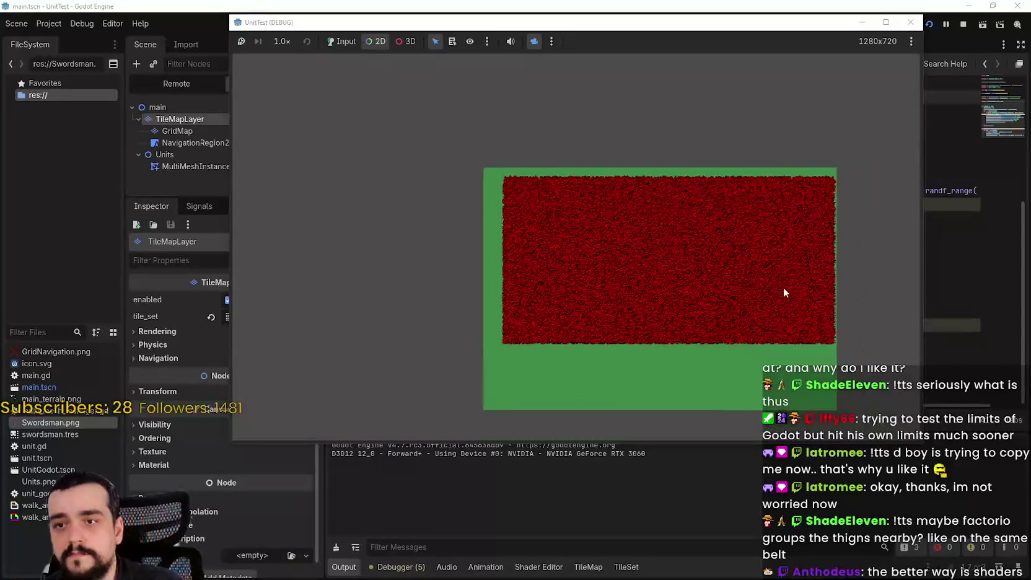
{"action": "scroll", "coordinate": [635, 248], "scroll_direction": "up", "scroll_amount": 5}
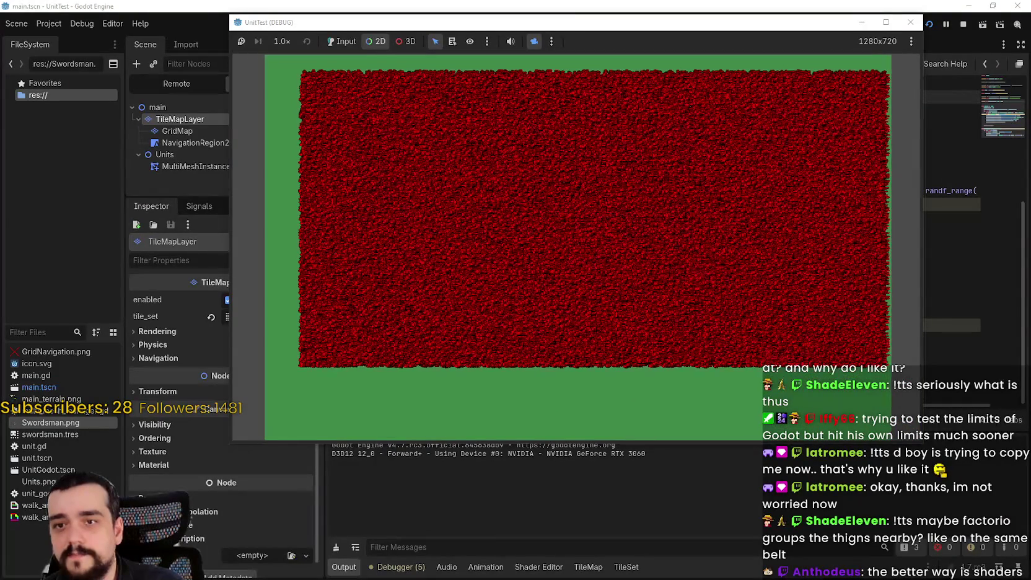
{"action": "left_click", "coordinate": [424, 561]}
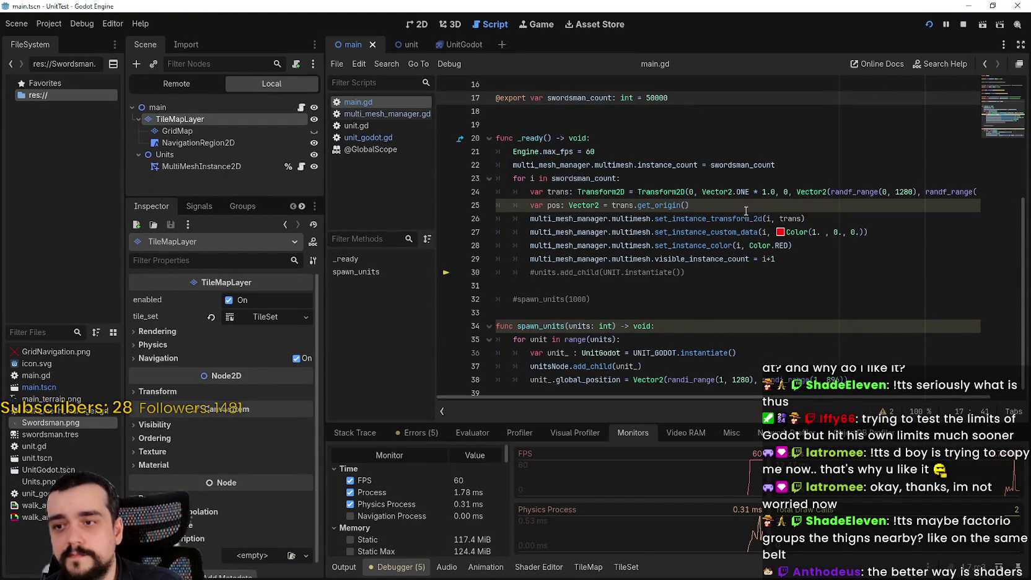
- Comment out Engine.max_fps = 60 and rerun, centring the red unit field at 598 FPS
{"action": "left_click", "coordinate": [746, 210]}
{"action": "left_click", "coordinate": [515, 152]}
{"action": "type", "text": "#"}
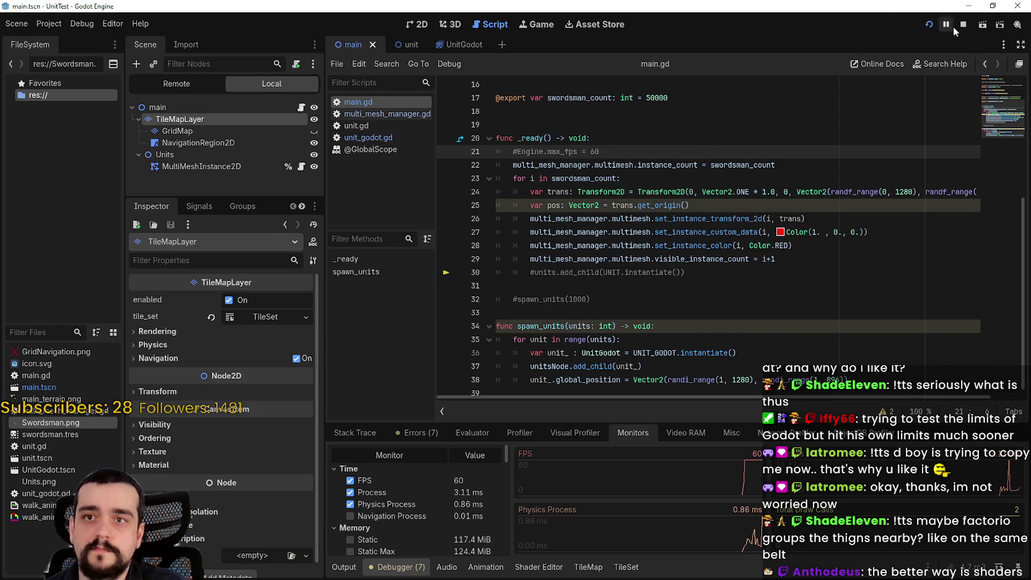
{"action": "key", "text": "F5"}
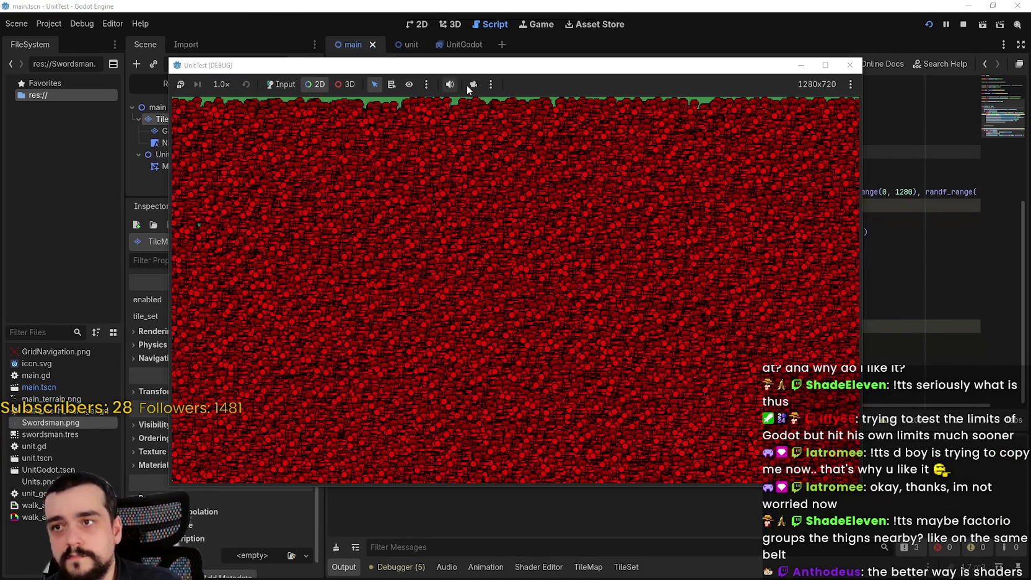
{"action": "left_click", "coordinate": [469, 85]}
{"action": "scroll", "coordinate": [589, 276], "scroll_direction": "down", "scroll_amount": 6}
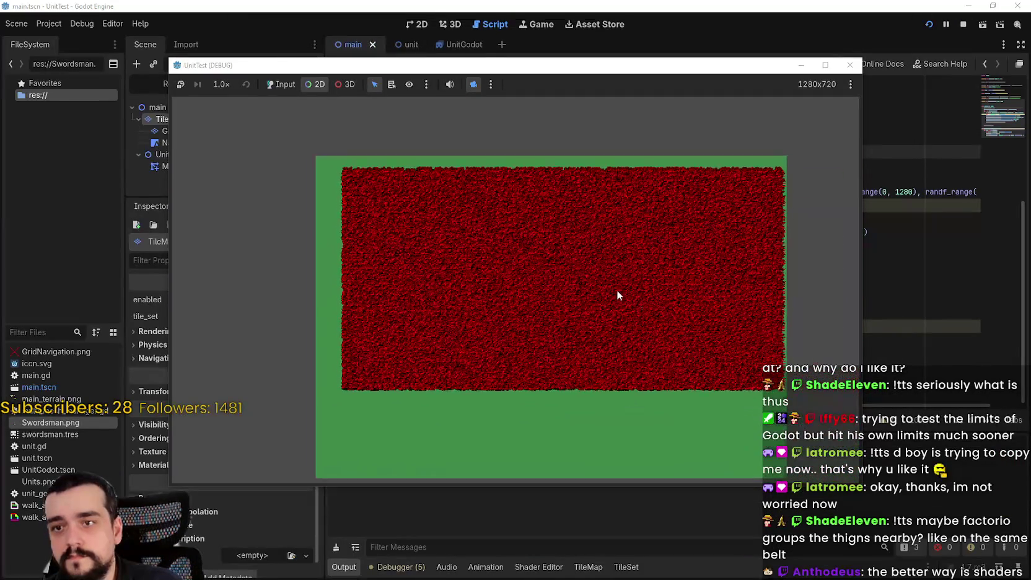
{"action": "left_click_drag", "start_coordinate": [618, 292], "coordinate": [565, 254]}
{"action": "left_click", "coordinate": [398, 573]}
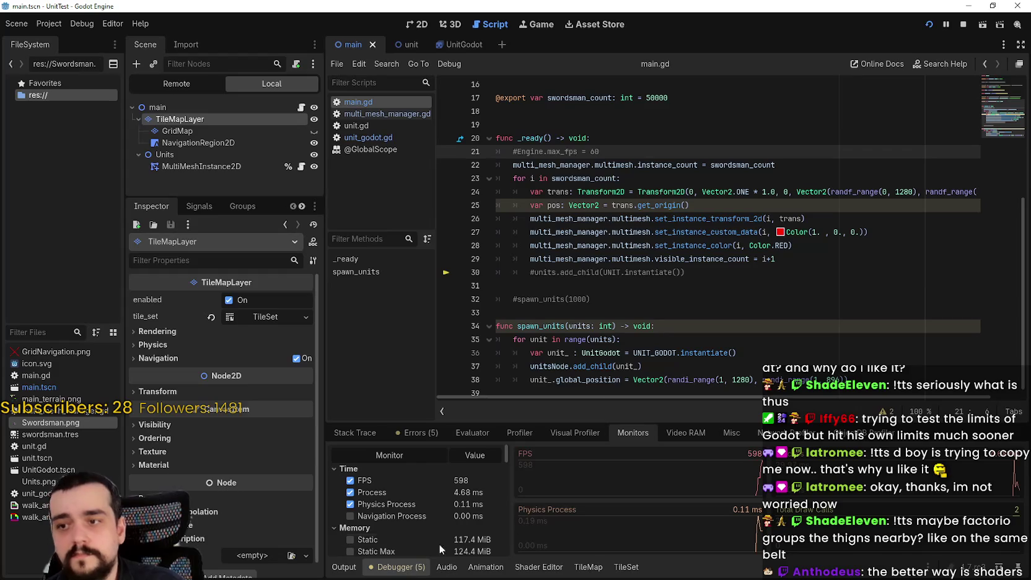
- Move the UnitTest window up-right and zoom over the red swordsman block, settling near 511 FPS
{"action": "key", "text": "alt+Tab"}
{"action": "mouse_move", "coordinate": [697, 60]}
{"action": "left_mouse_down"}
{"action": "mouse_move", "coordinate": [784, 7]}
{"action": "mouse_move", "coordinate": [766, 5]}
{"action": "left_mouse_up"}
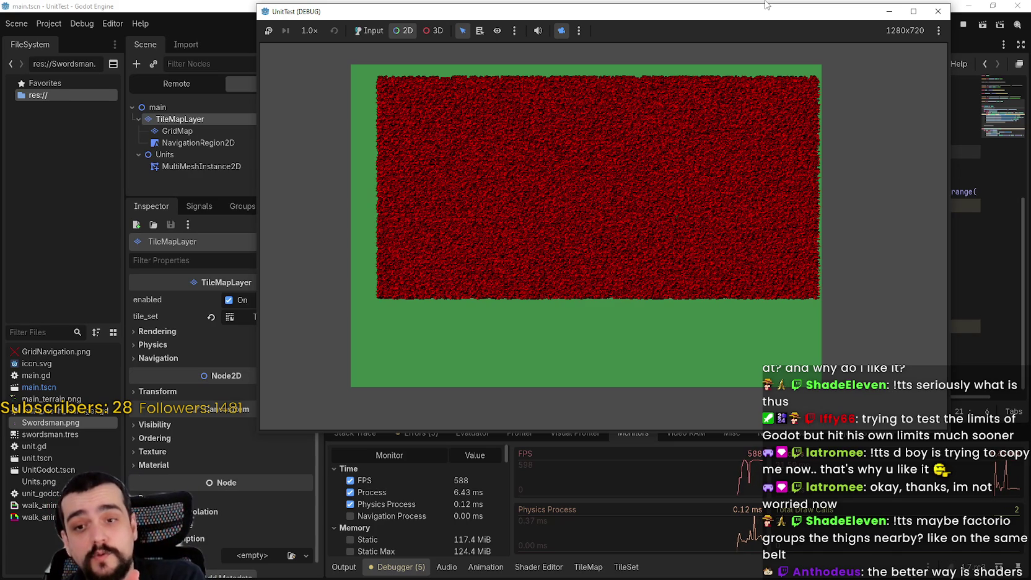
{"action": "scroll", "coordinate": [644, 219], "scroll_direction": "up", "scroll_amount": 5}
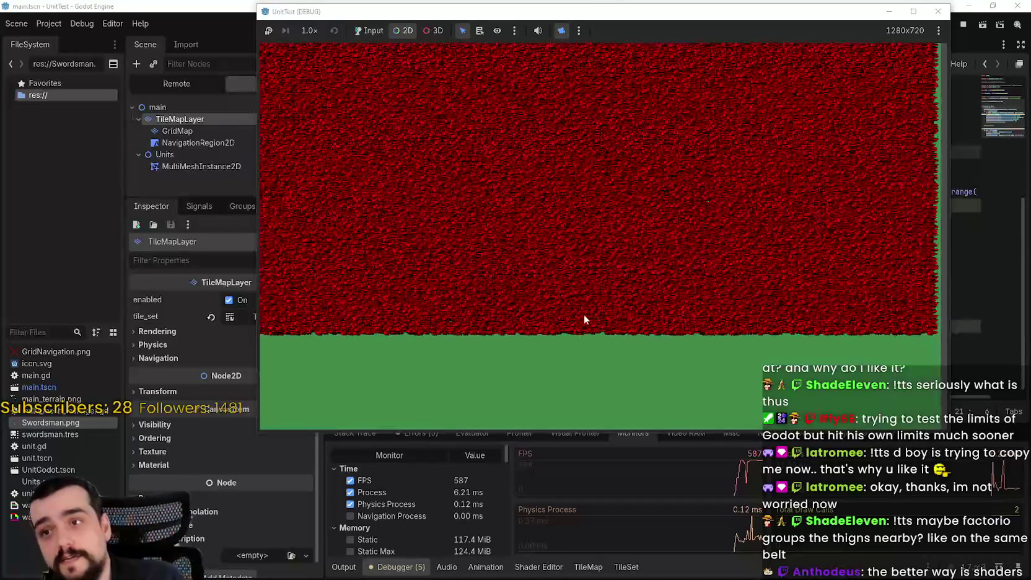
{"action": "left_click", "coordinate": [532, 338]}
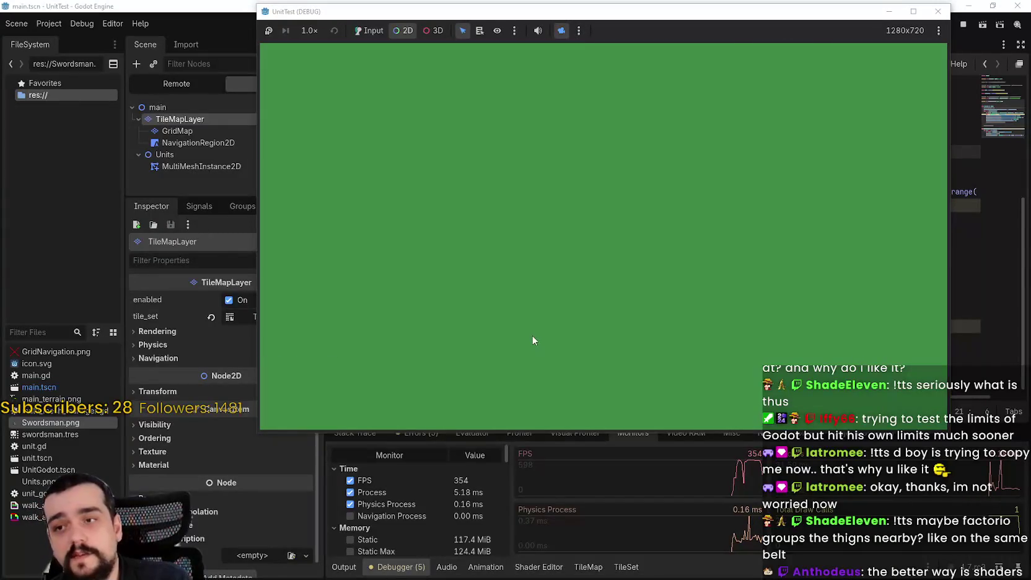
{"action": "scroll", "coordinate": [406, 173], "scroll_direction": "down", "scroll_amount": 5}
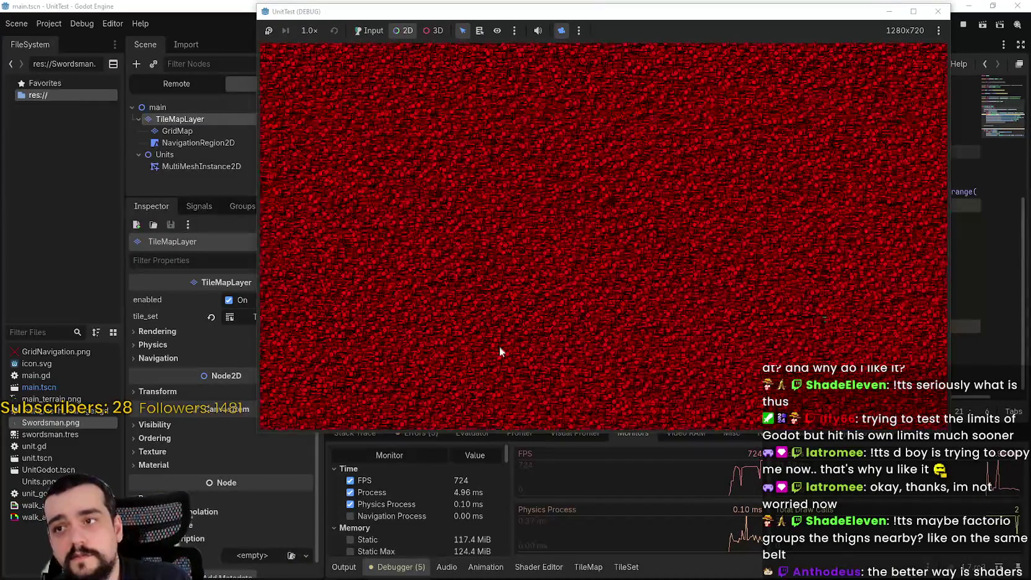
{"action": "scroll", "coordinate": [448, 190], "scroll_direction": "up", "scroll_amount": 5}
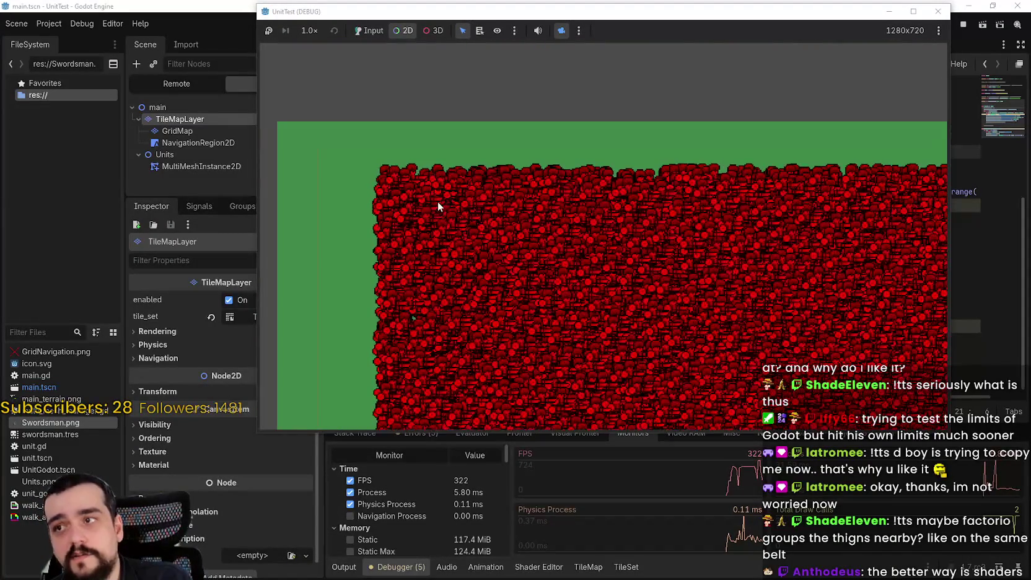
{"action": "scroll", "coordinate": [406, 179], "scroll_direction": "up", "scroll_amount": 2}
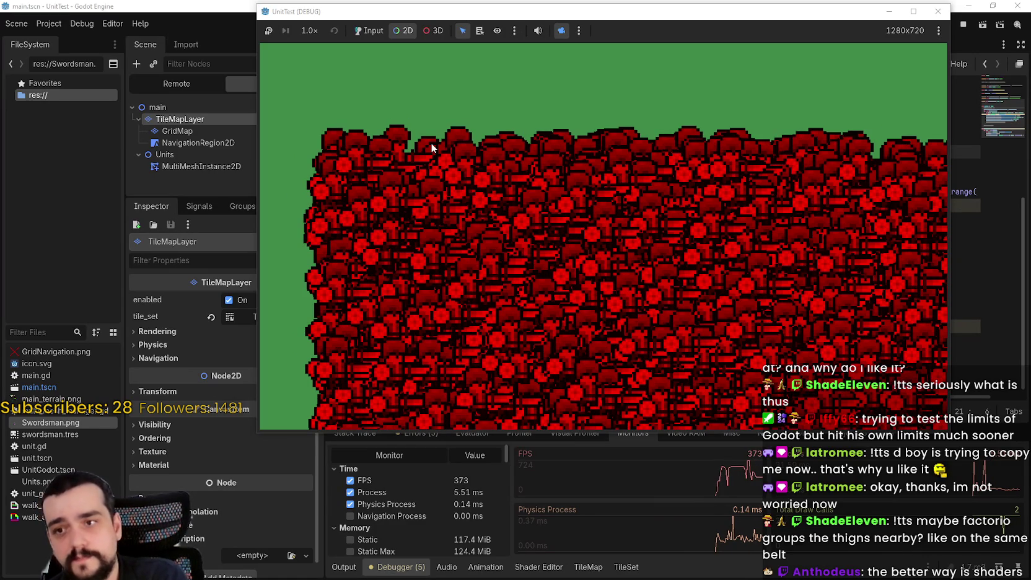
{"action": "scroll", "coordinate": [427, 142], "scroll_direction": "up", "scroll_amount": 2}
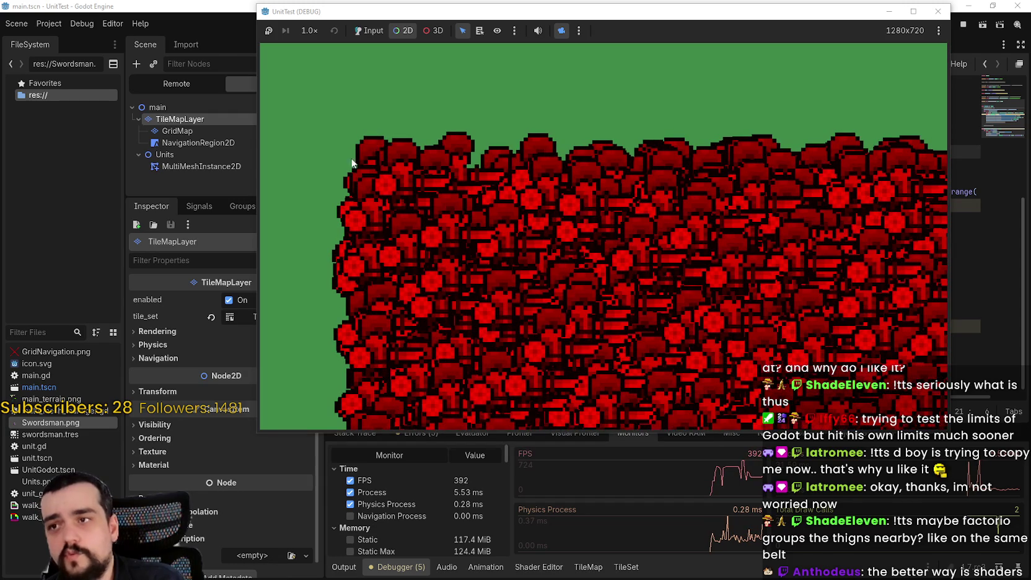
{"action": "scroll", "coordinate": [473, 202], "scroll_direction": "down", "scroll_amount": 5}
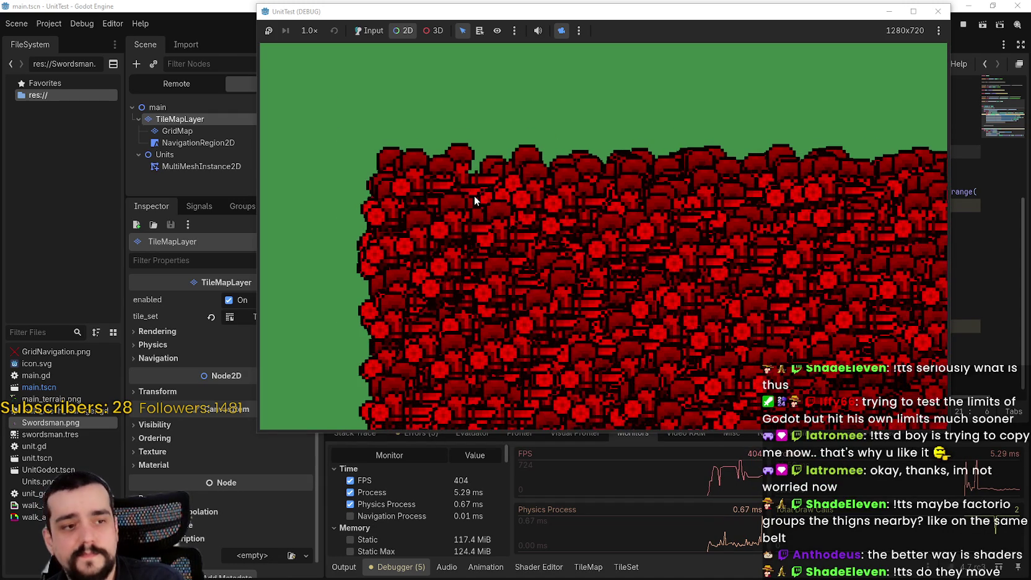
{"action": "scroll", "coordinate": [469, 190], "scroll_direction": "down", "scroll_amount": 5}
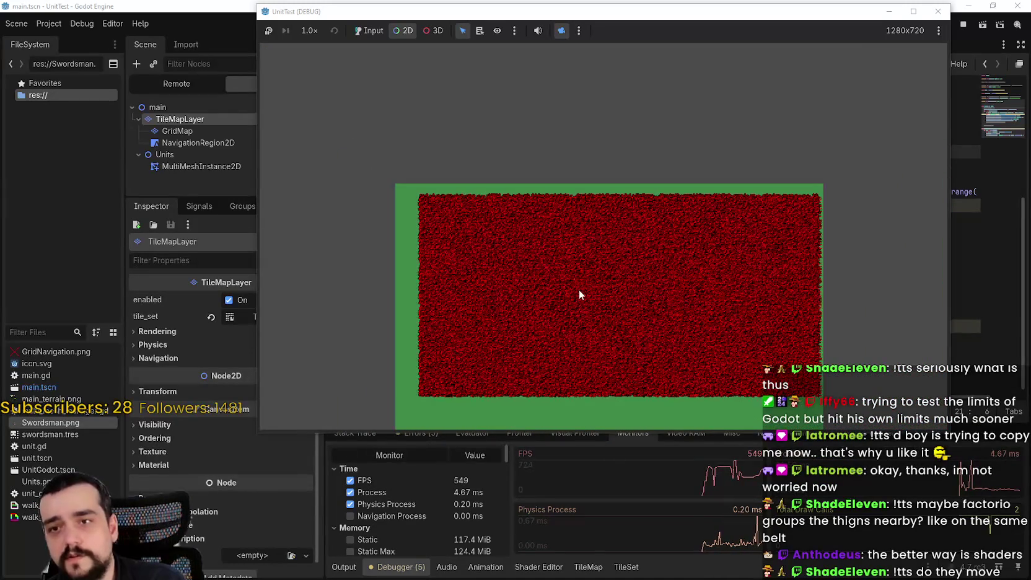
{"action": "scroll", "coordinate": [549, 223], "scroll_direction": "up", "scroll_amount": 4}
{"action": "scroll", "coordinate": [546, 219], "scroll_direction": "down", "scroll_amount": 2}
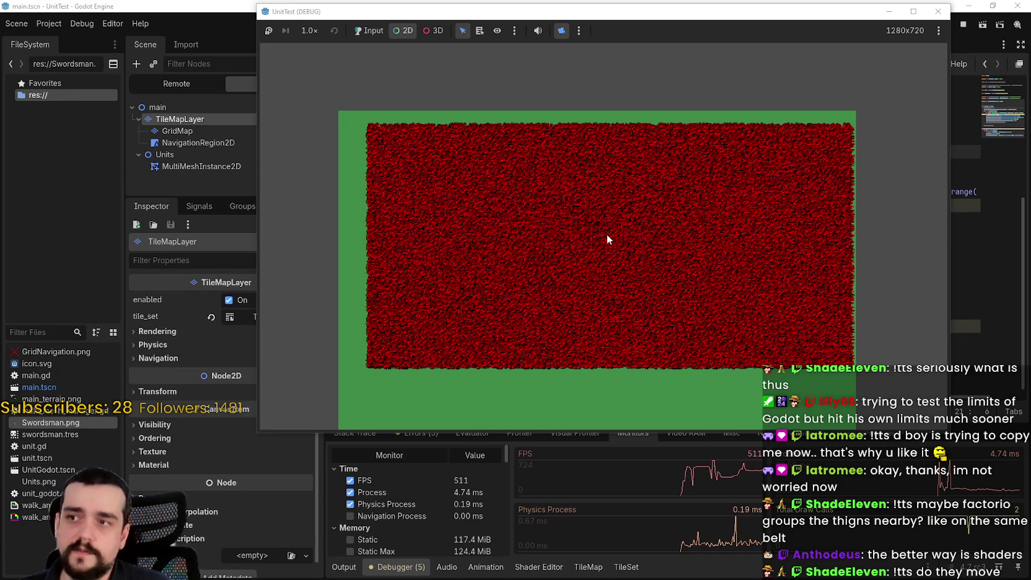
- Inspect the MultiMeshInstance2D node and its walk_anim material shader
{"action": "left_click", "coordinate": [190, 168]}
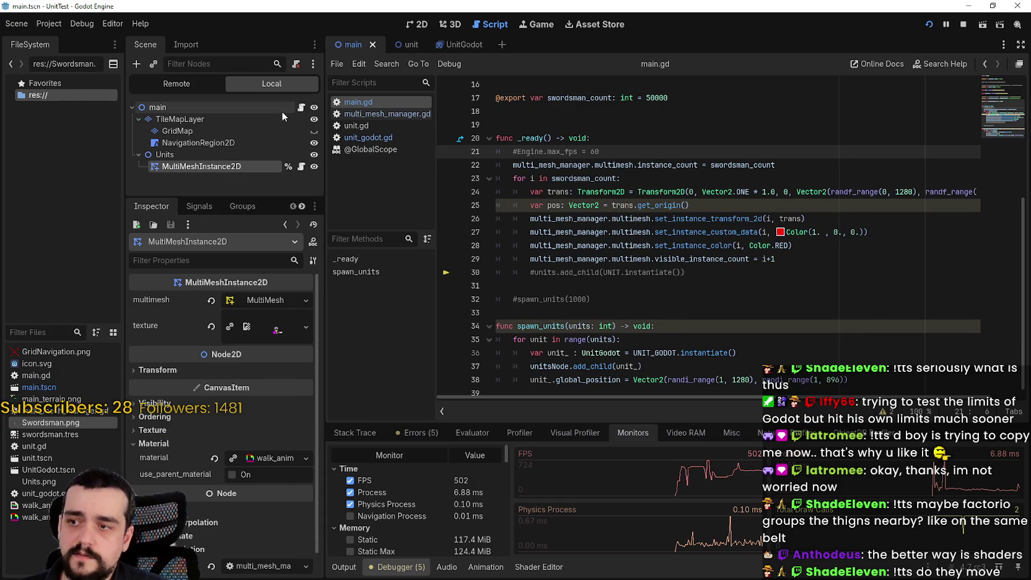
{"action": "left_click", "coordinate": [277, 458]}
{"action": "scroll", "coordinate": [257, 472], "scroll_direction": "down", "scroll_amount": 1}
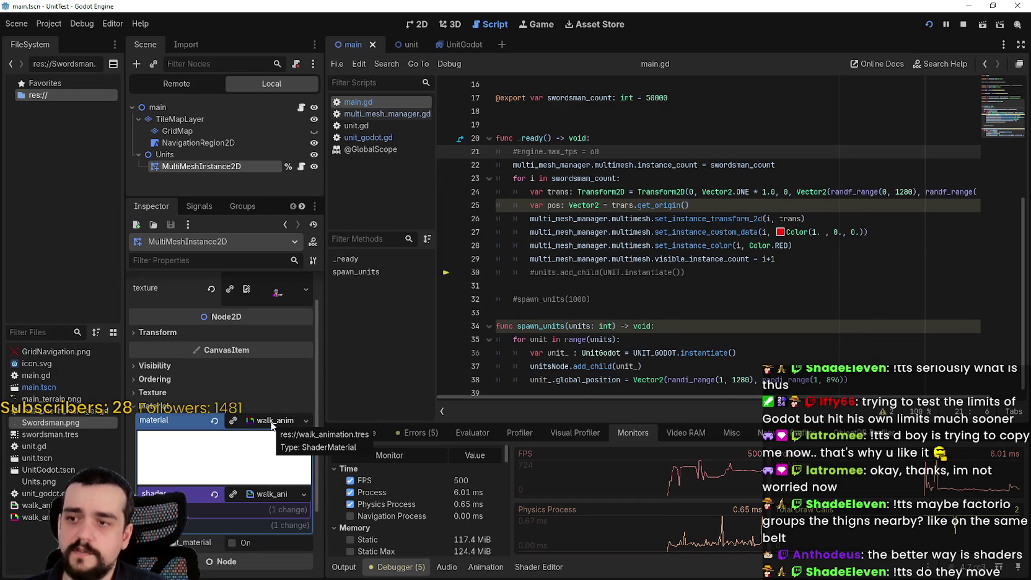
{"action": "left_click", "coordinate": [271, 425]}
{"action": "left_click", "coordinate": [273, 458]}
{"action": "left_click", "coordinate": [272, 421]}
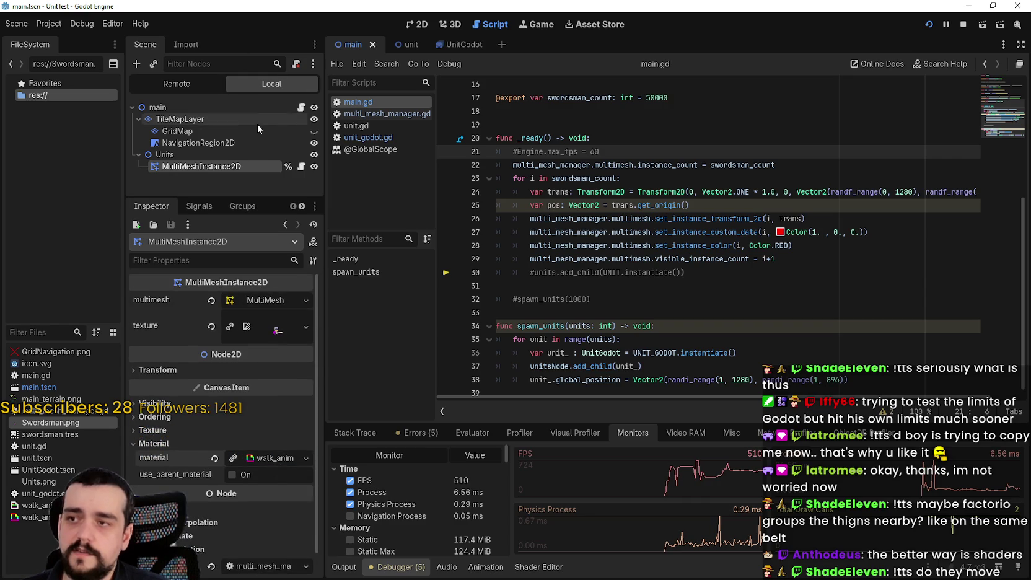
- Open multi_mesh_manager.gd and review its _ready and register_instance functions
{"action": "left_click", "coordinate": [301, 167]}
{"action": "left_click", "coordinate": [734, 220]}
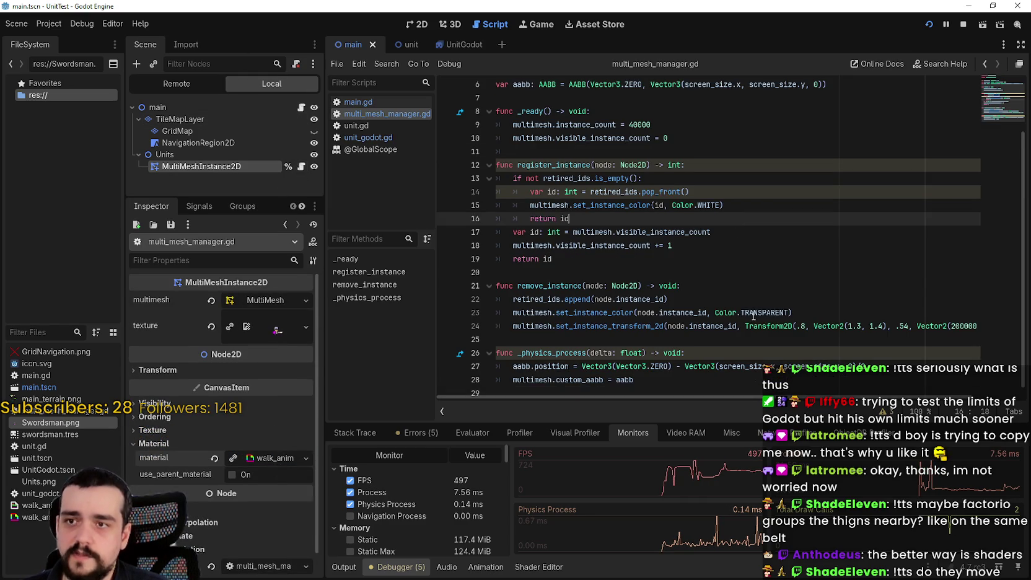
{"action": "scroll", "coordinate": [709, 204], "scroll_direction": "down", "scroll_amount": 1}
{"action": "left_click_drag", "start_coordinate": [594, 99], "coordinate": [724, 286]}
{"action": "left_click", "coordinate": [727, 296]}
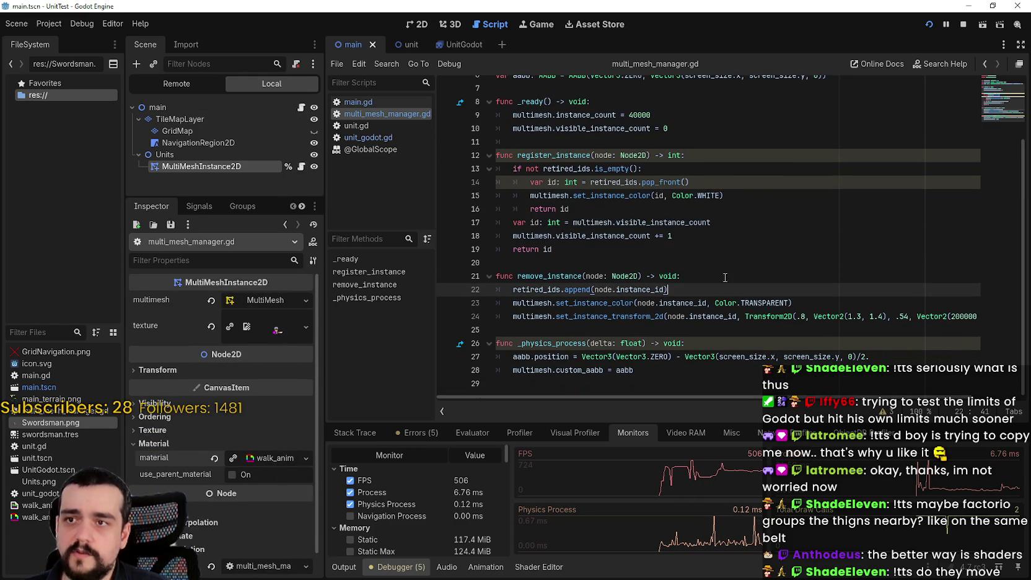
{"action": "mouse_move", "coordinate": [728, 351]}
{"action": "left_mouse_down"}
{"action": "mouse_move", "coordinate": [725, 372]}
{"action": "mouse_move", "coordinate": [657, 168]}
{"action": "mouse_move", "coordinate": [651, 81]}
{"action": "mouse_move", "coordinate": [652, 136]}
{"action": "left_mouse_up"}
{"action": "left_click", "coordinate": [652, 137]}
- Review the node.instance_id handling and the variable declarations on lines 3–6
{"action": "scroll", "coordinate": [684, 202], "scroll_direction": "down", "scroll_amount": 2}
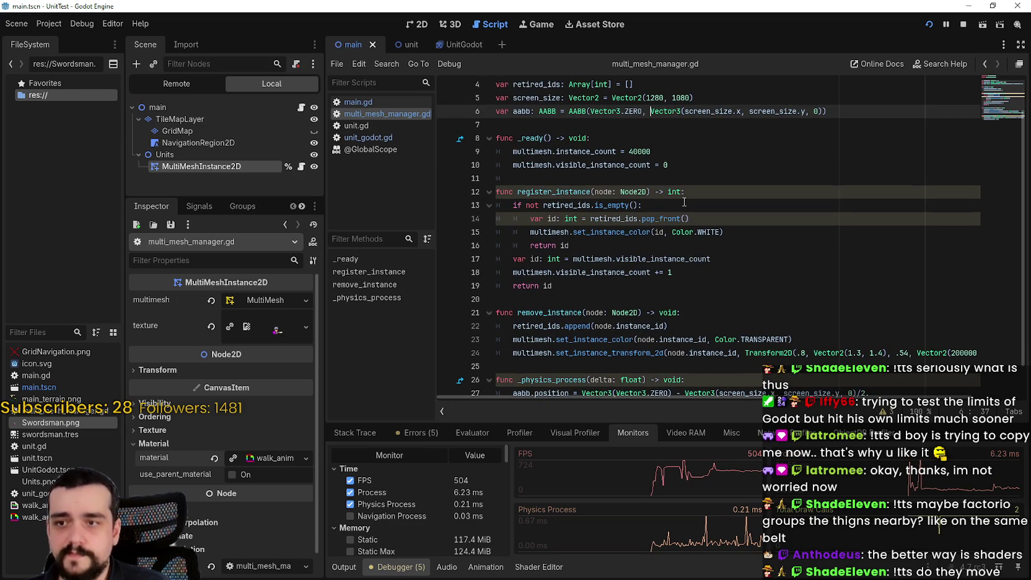
{"action": "scroll", "coordinate": [626, 191], "scroll_direction": "down", "scroll_amount": 3}
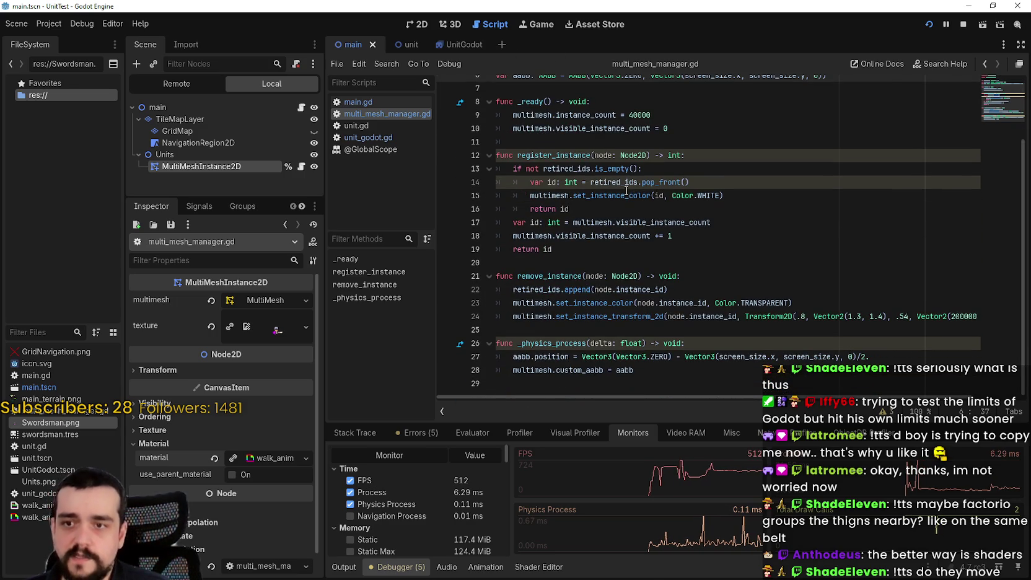
{"action": "left_click", "coordinate": [773, 303]}
{"action": "left_click", "coordinate": [656, 303]}
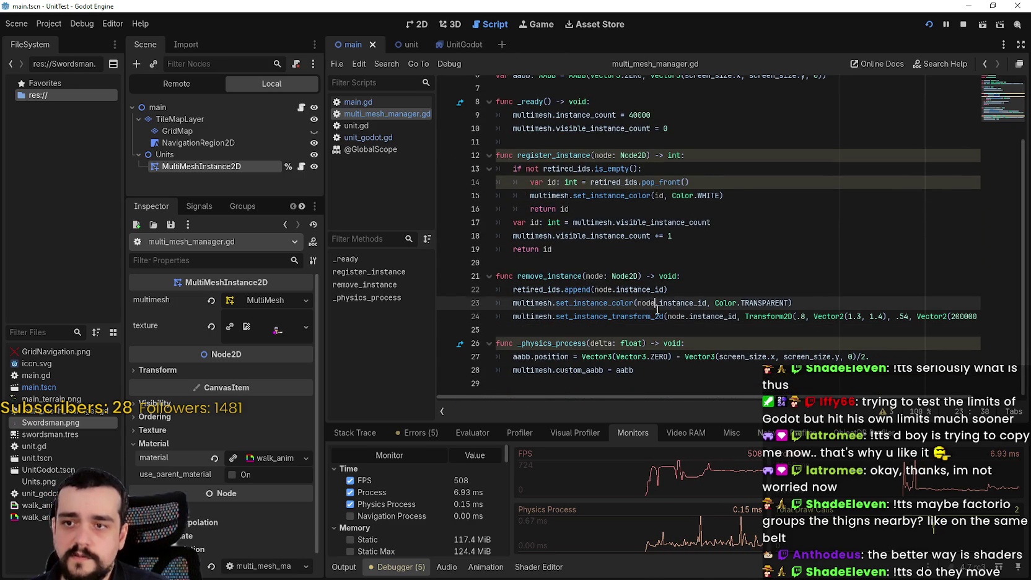
{"action": "mouse_move", "coordinate": [893, 397]}
{"action": "left_mouse_down"}
{"action": "mouse_move", "coordinate": [941, 391]}
{"action": "mouse_move", "coordinate": [911, 395]}
{"action": "left_mouse_up"}
{"action": "left_click", "coordinate": [686, 262]}
{"action": "scroll", "coordinate": [685, 264], "scroll_direction": "up", "scroll_amount": 1}
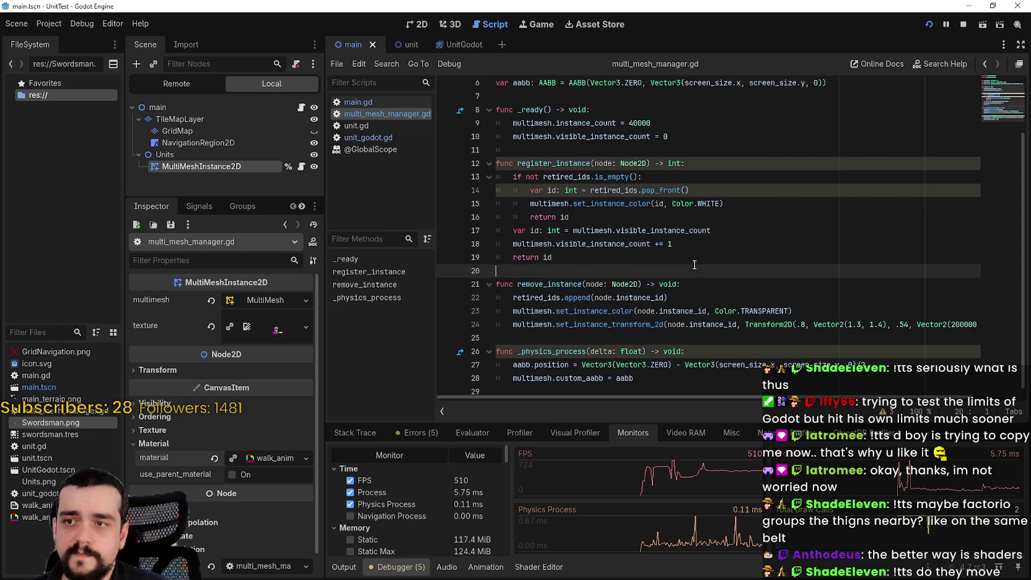
{"action": "scroll", "coordinate": [669, 241], "scroll_direction": "up", "scroll_amount": 2}
{"action": "left_click", "coordinate": [652, 217]}
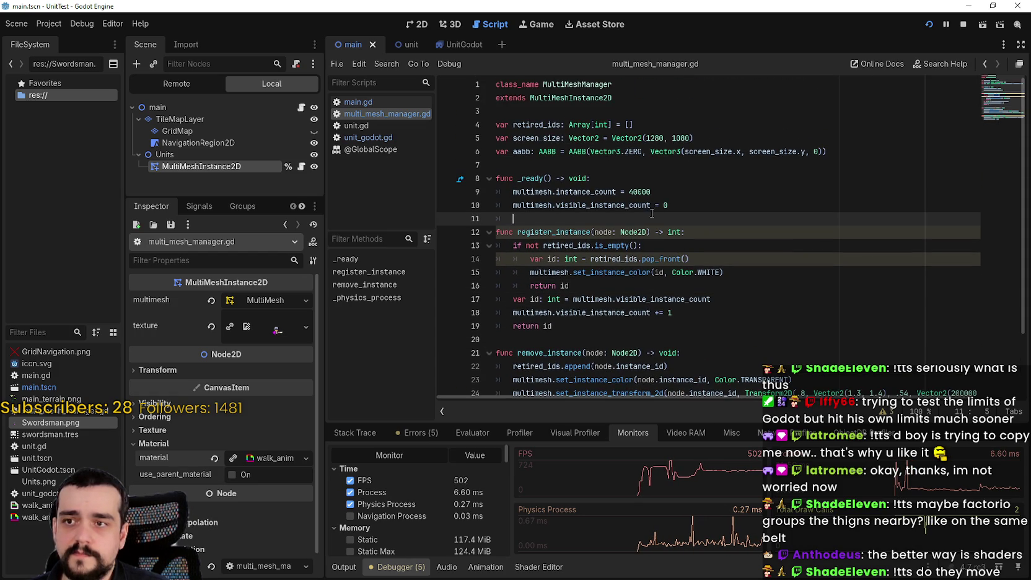
{"action": "mouse_move", "coordinate": [889, 154]}
{"action": "left_mouse_down"}
{"action": "mouse_move", "coordinate": [731, 151]}
{"action": "mouse_move", "coordinate": [496, 110]}
{"action": "left_mouse_up"}
- Return to main.gd and review the set_instance_custom_data call on line 27
{"action": "left_click", "coordinate": [301, 108]}
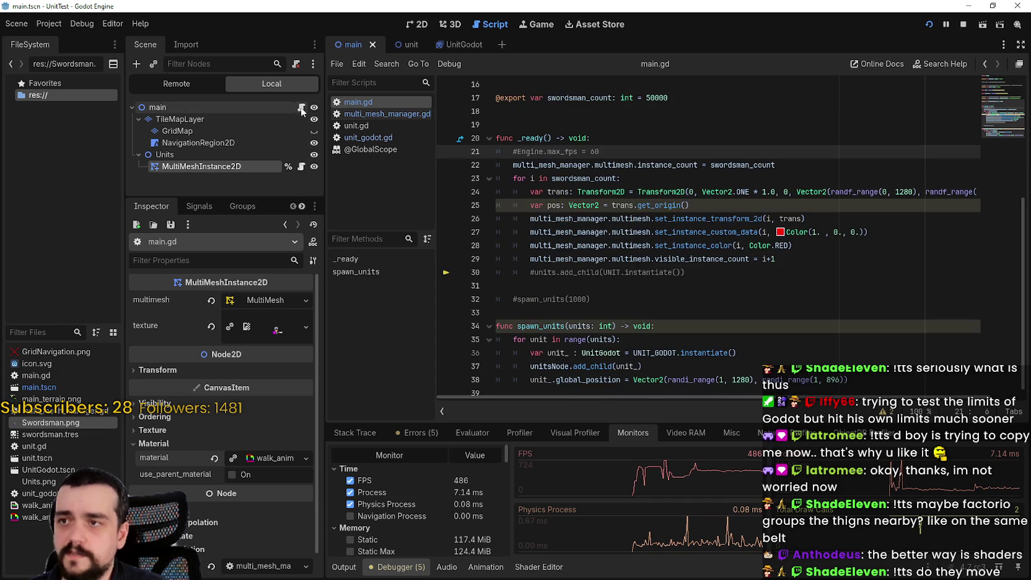
{"action": "left_click", "coordinate": [604, 273]}
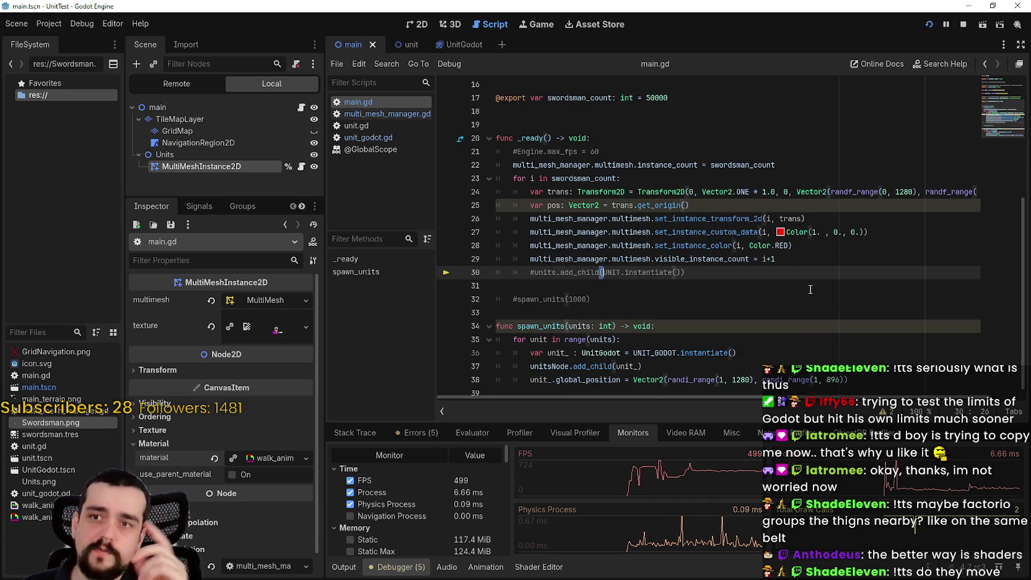
{"action": "left_click_drag", "start_coordinate": [916, 232], "coordinate": [534, 232]}
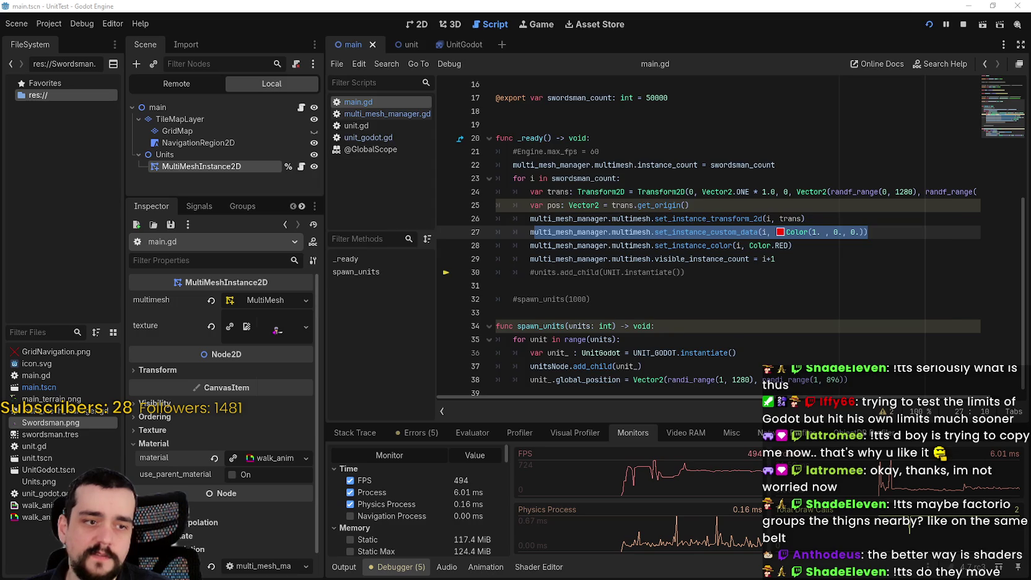
{"action": "key", "text": "alt+Tab"}
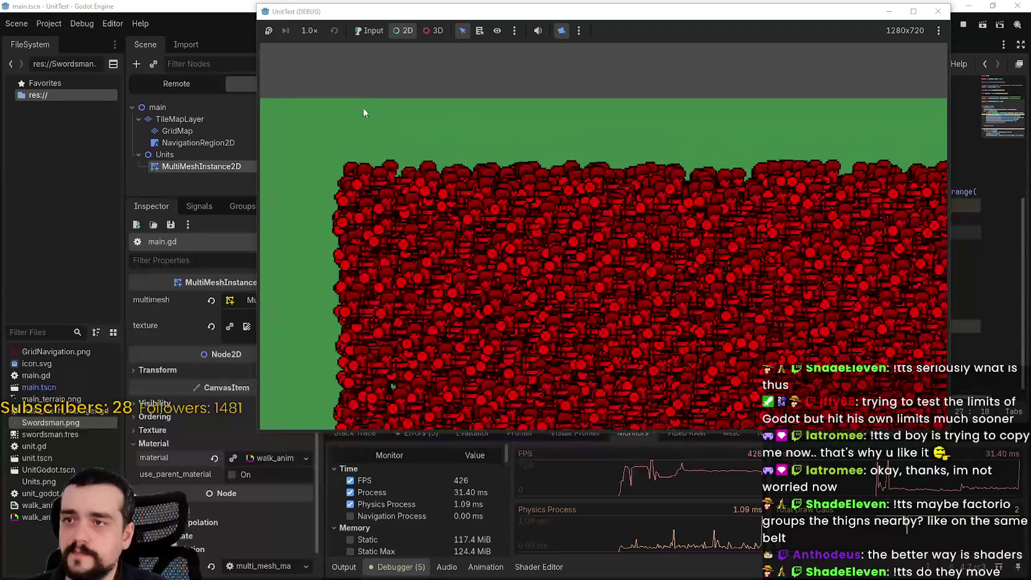
- Zoom out and pan so the full 50000-unit red block fits the view at about 372 FPS
{"action": "scroll", "coordinate": [360, 151], "scroll_direction": "up", "scroll_amount": 3}
{"action": "scroll", "coordinate": [382, 271], "scroll_direction": "up", "scroll_amount": 1}
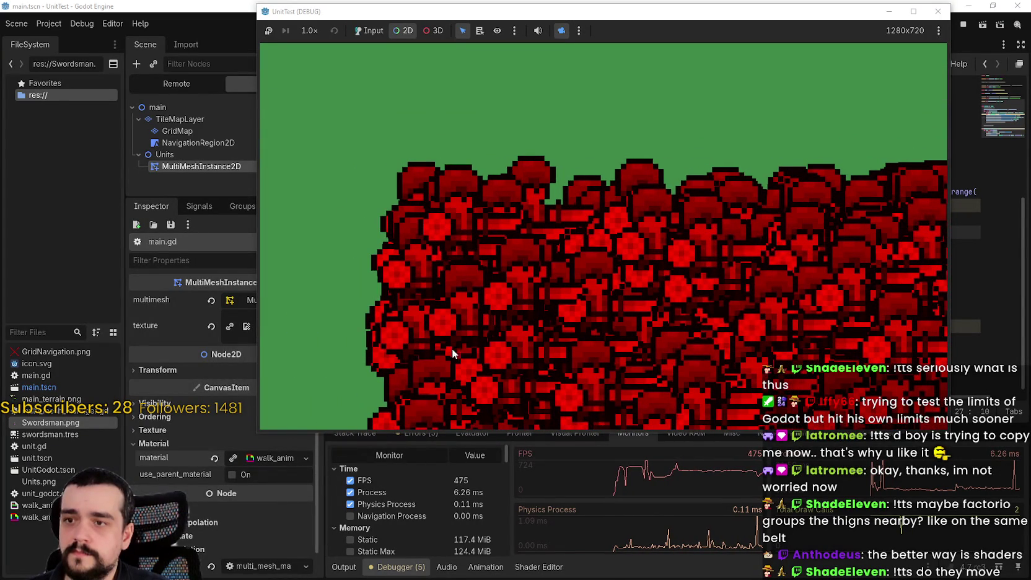
{"action": "scroll", "coordinate": [452, 348], "scroll_direction": "down", "scroll_amount": 4}
{"action": "scroll", "coordinate": [431, 315], "scroll_direction": "up", "scroll_amount": 1}
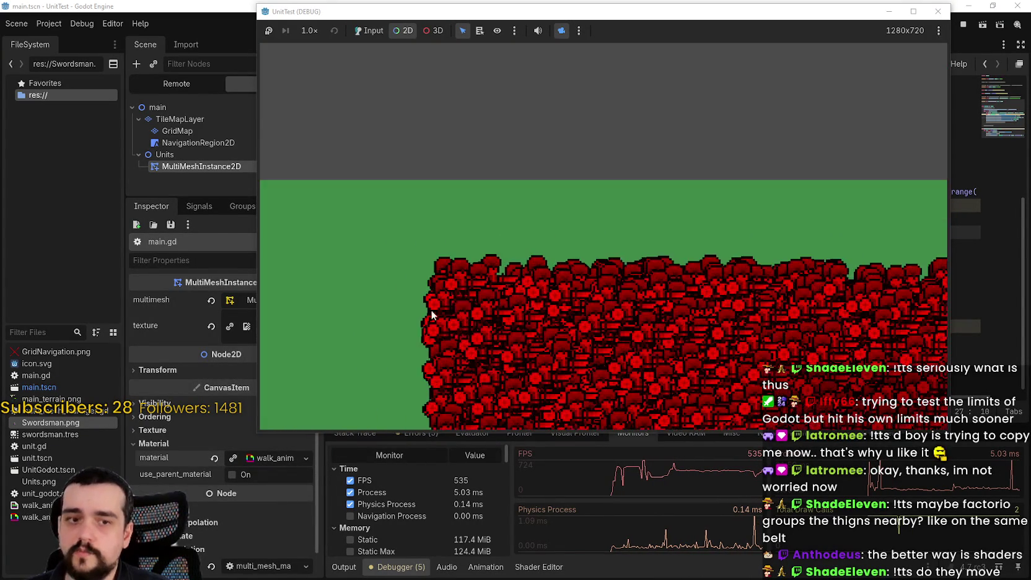
{"action": "scroll", "coordinate": [434, 316], "scroll_direction": "up", "scroll_amount": 4}
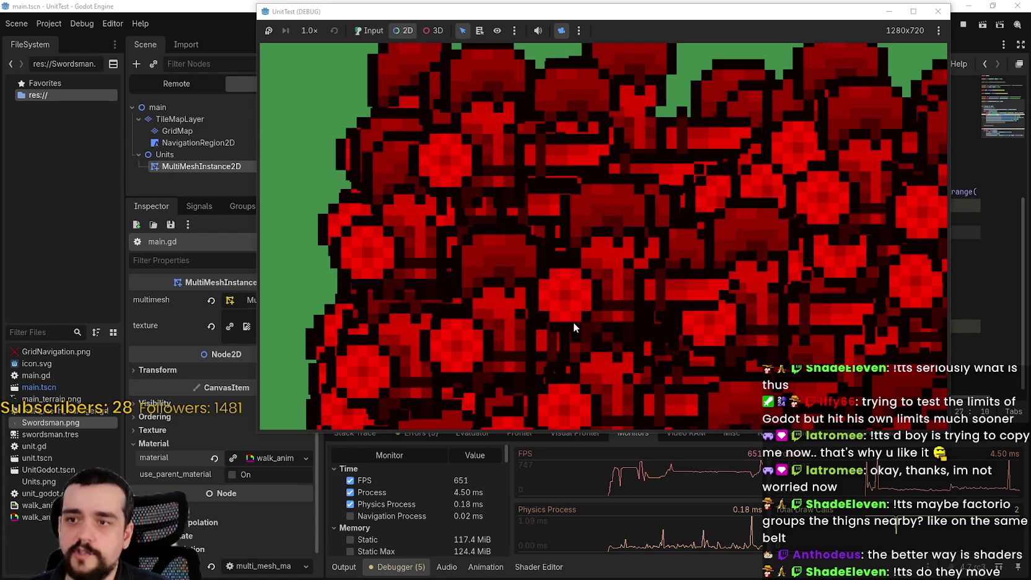
{"action": "scroll", "coordinate": [574, 322], "scroll_direction": "down", "scroll_amount": 2}
{"action": "scroll", "coordinate": [529, 344], "scroll_direction": "up", "scroll_amount": 2}
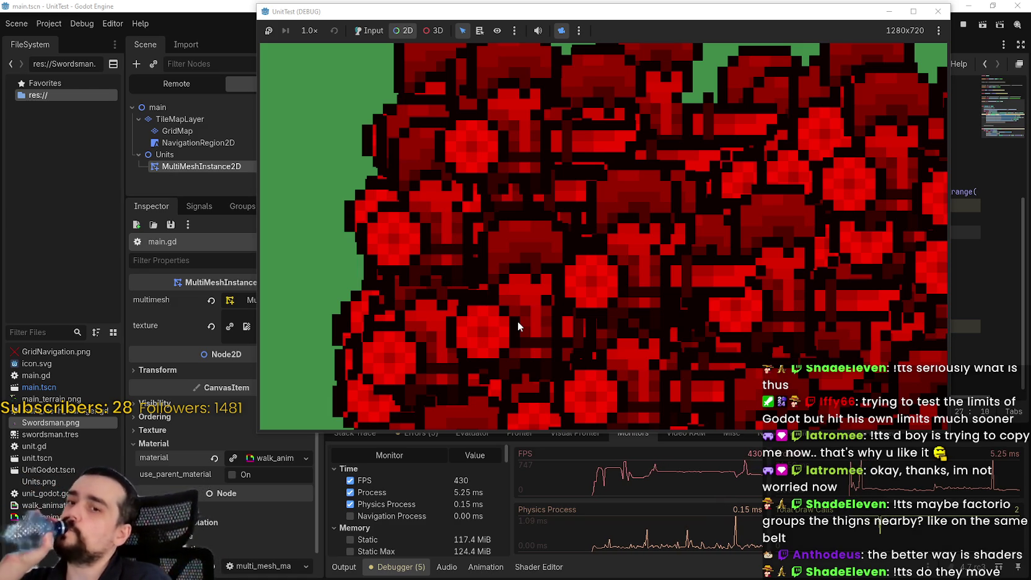
{"action": "scroll", "coordinate": [647, 280], "scroll_direction": "down", "scroll_amount": 5}
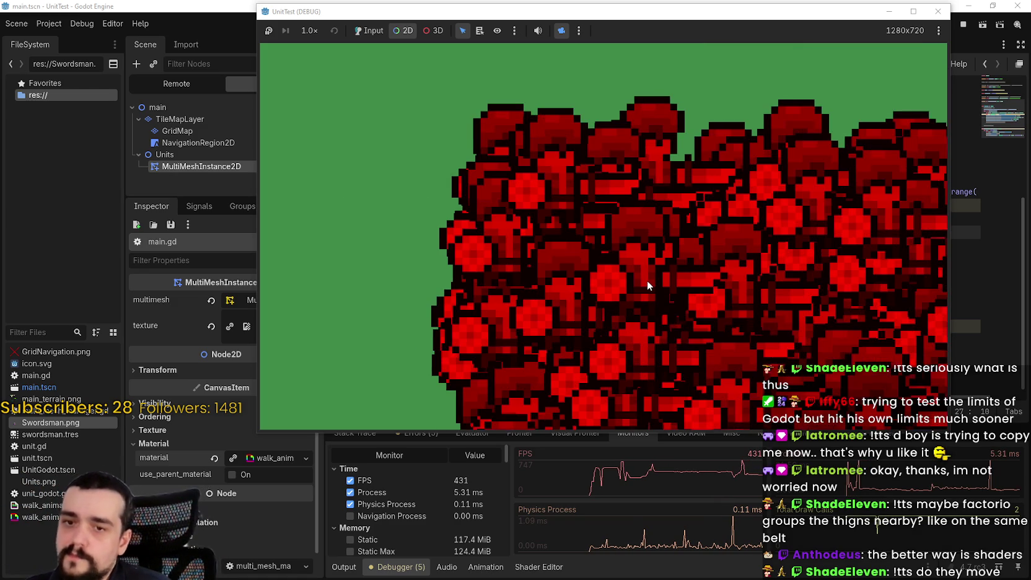
{"action": "scroll", "coordinate": [646, 280], "scroll_direction": "down", "scroll_amount": 6}
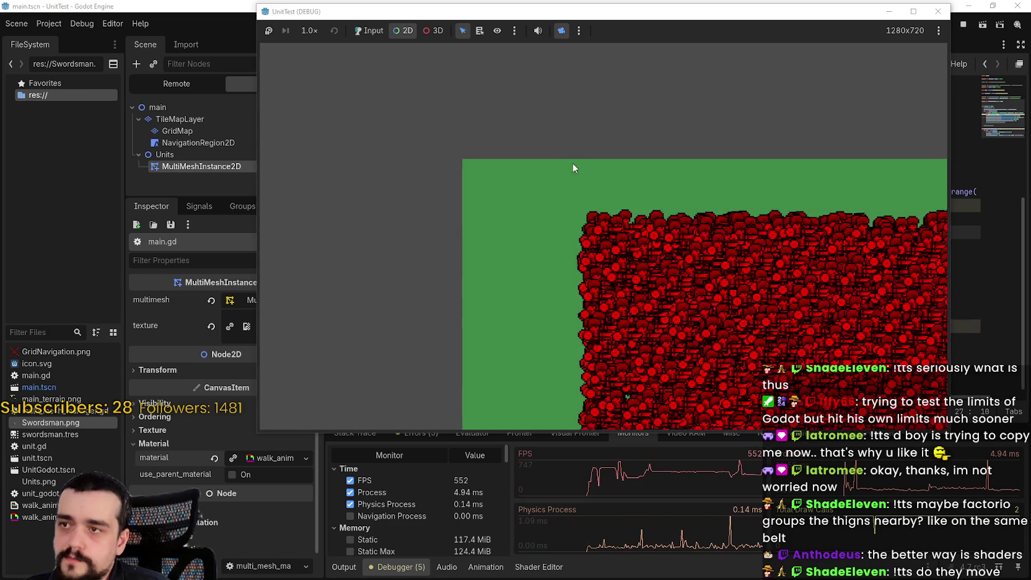
{"action": "mouse_move", "coordinate": [753, 272]}
{"action": "left_mouse_down"}
{"action": "mouse_move", "coordinate": [888, 341]}
{"action": "mouse_move", "coordinate": [613, 243]}
{"action": "mouse_move", "coordinate": [745, 307]}
{"action": "mouse_move", "coordinate": [737, 302]}
{"action": "left_mouse_up"}
{"action": "scroll", "coordinate": [738, 303], "scroll_direction": "up", "scroll_amount": 2}
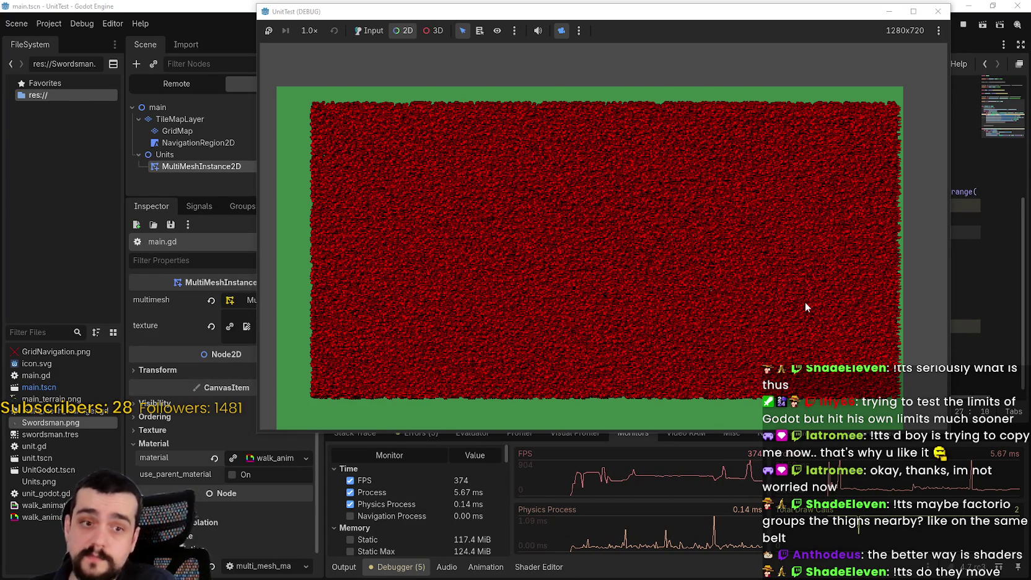
{"action": "left_click_drag", "start_coordinate": [791, 10], "coordinate": [785, 40]}
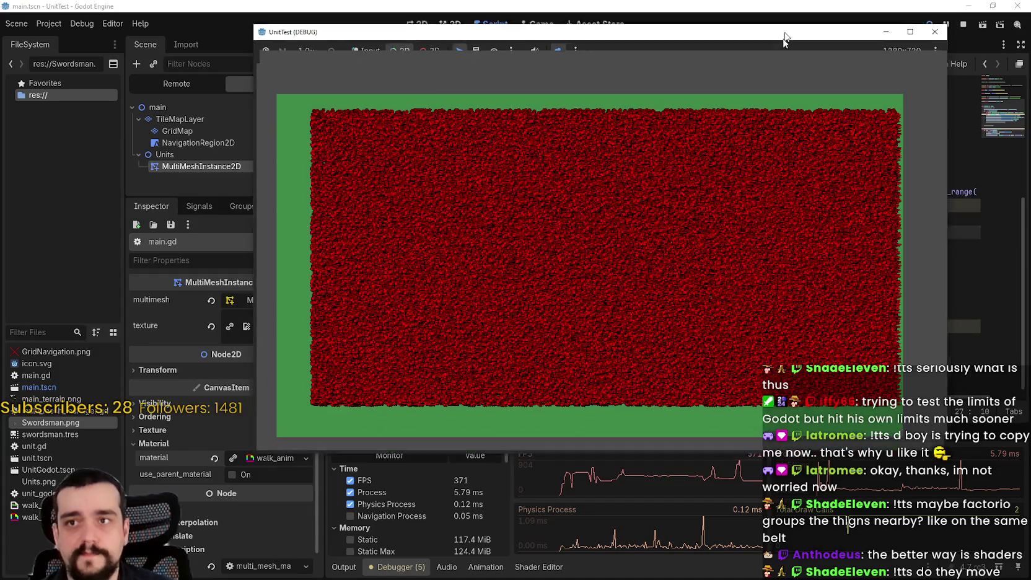
- Stop the game, comment out the MultiMesh lines 22–30, and save main.gd
{"action": "left_click", "coordinate": [963, 24]}
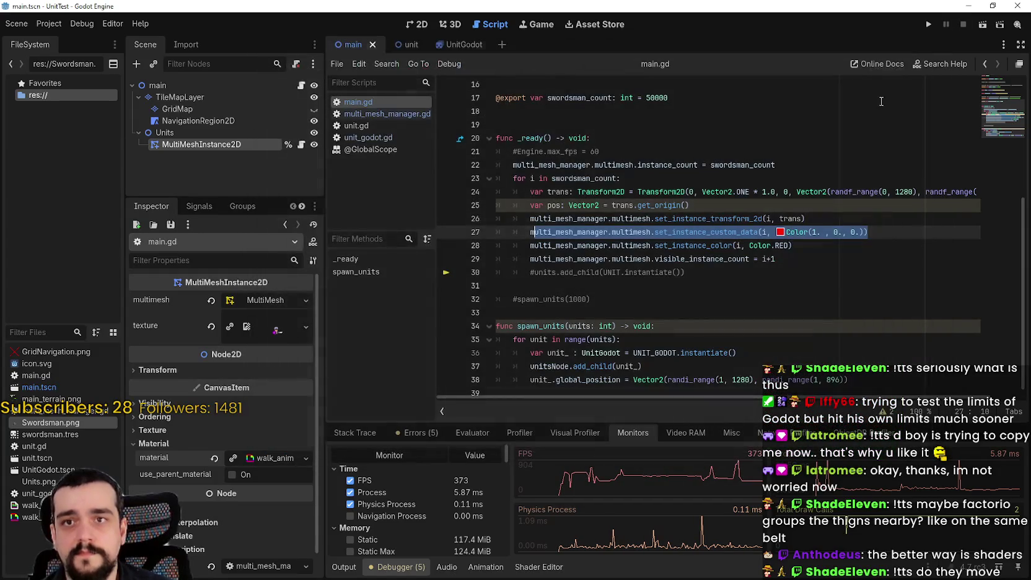
{"action": "left_click", "coordinate": [717, 218]}
{"action": "mouse_move", "coordinate": [729, 276]}
{"action": "left_mouse_down"}
{"action": "mouse_move", "coordinate": [484, 216]}
{"action": "mouse_move", "coordinate": [428, 163]}
{"action": "left_mouse_up"}
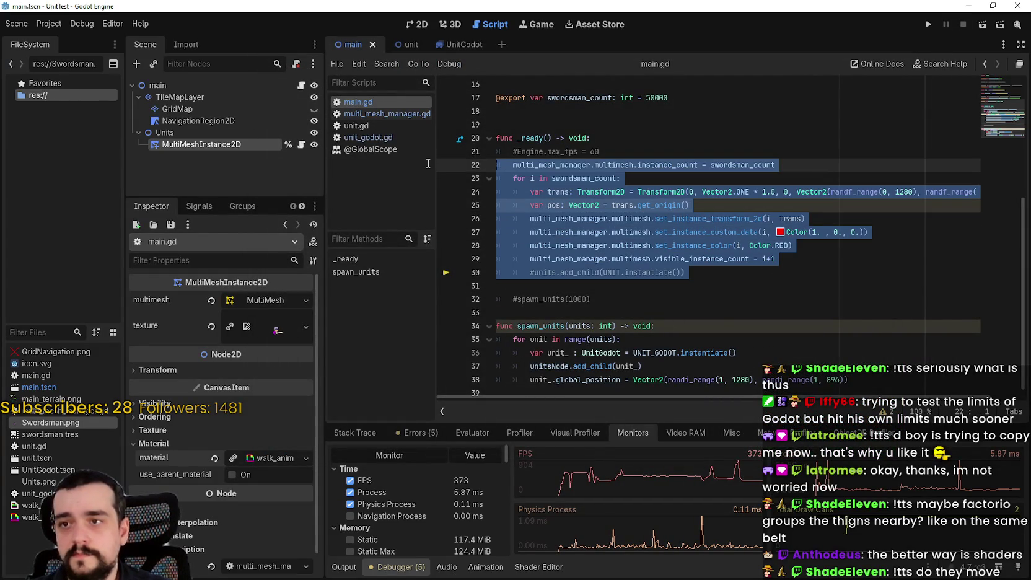
{"action": "key", "text": "ctrl+k"}
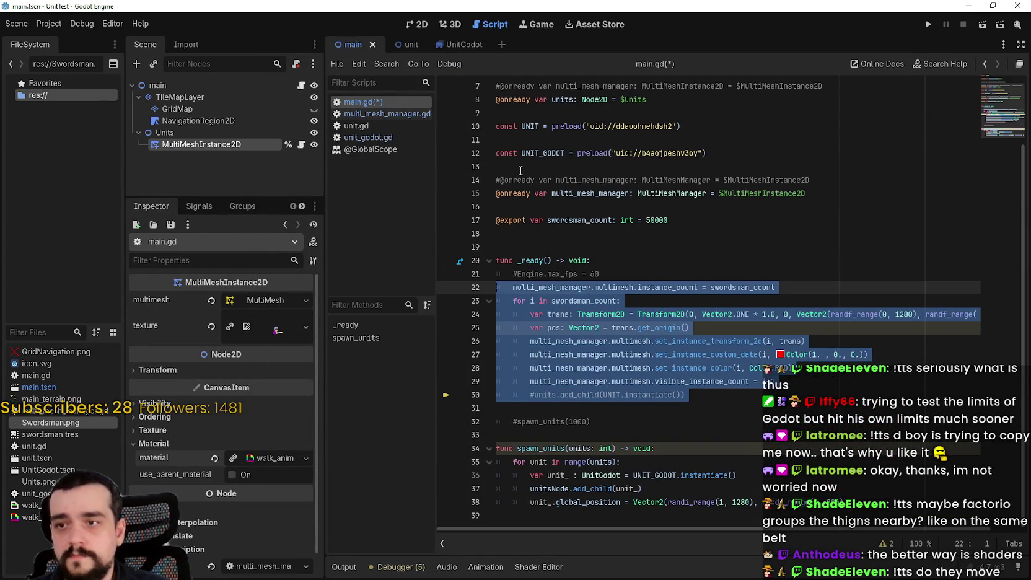
{"action": "scroll", "coordinate": [582, 310], "scroll_direction": "up", "scroll_amount": 2}
{"action": "key", "text": "ctrl+space"}
{"action": "key", "text": "ctrl+s"}
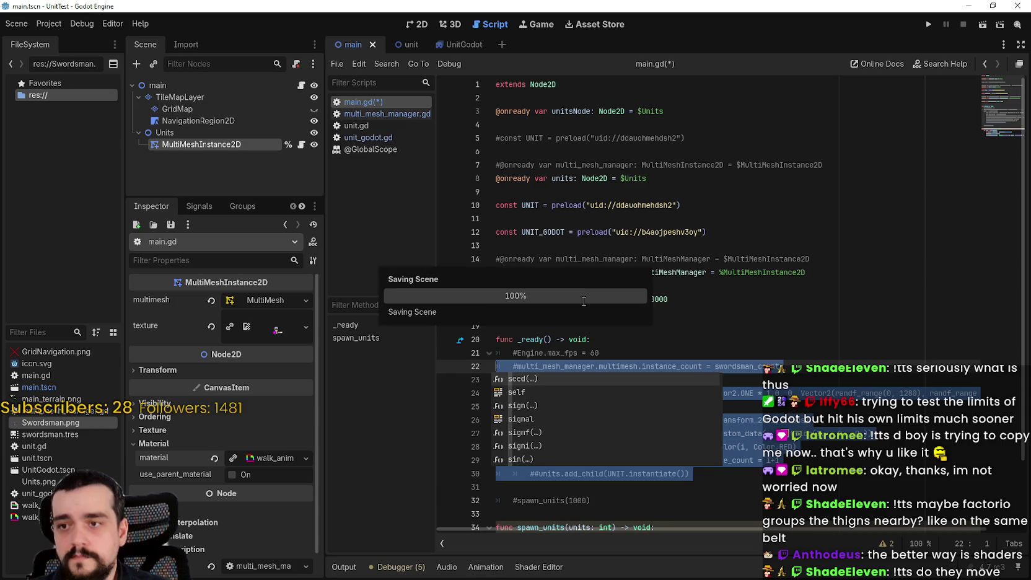
{"action": "scroll", "coordinate": [558, 372], "scroll_direction": "down", "scroll_amount": 2}
- Re-enable spawn_units(1000), save, and launch the node-based test
{"action": "left_click", "coordinate": [520, 422]}
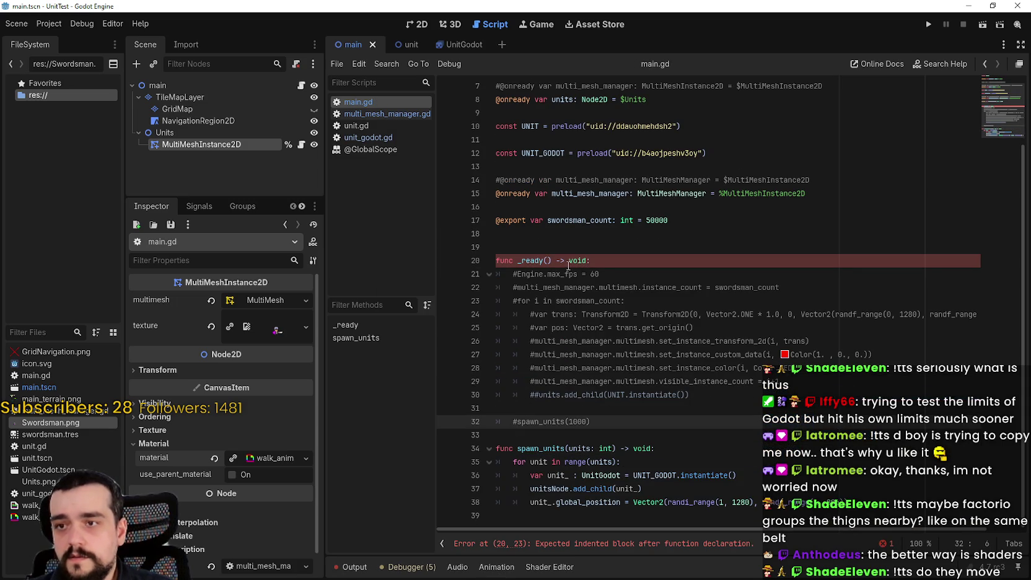
{"action": "key", "text": "Up"}
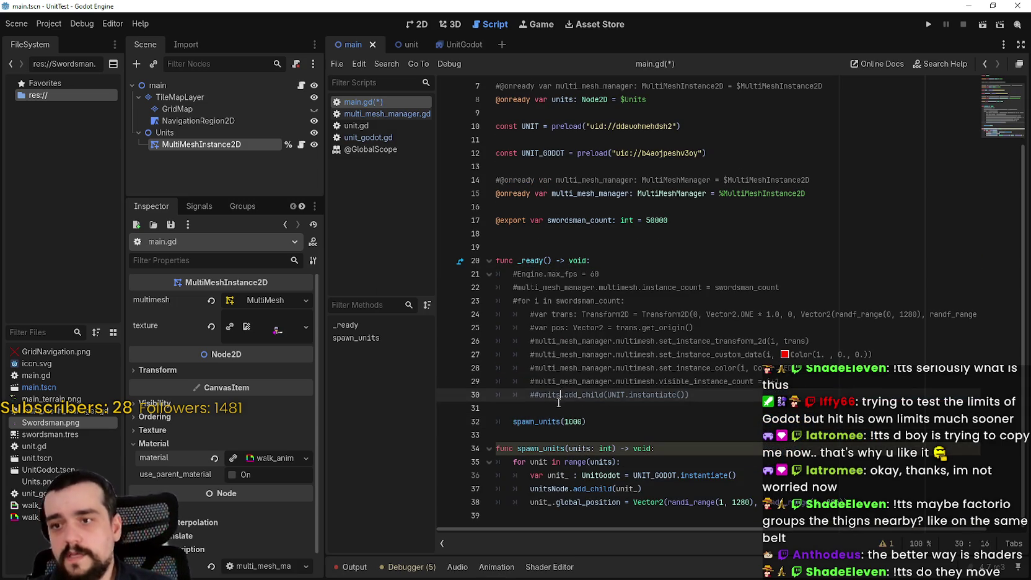
{"action": "key", "text": "ctrl+s"}
{"action": "left_click", "coordinate": [407, 567]}
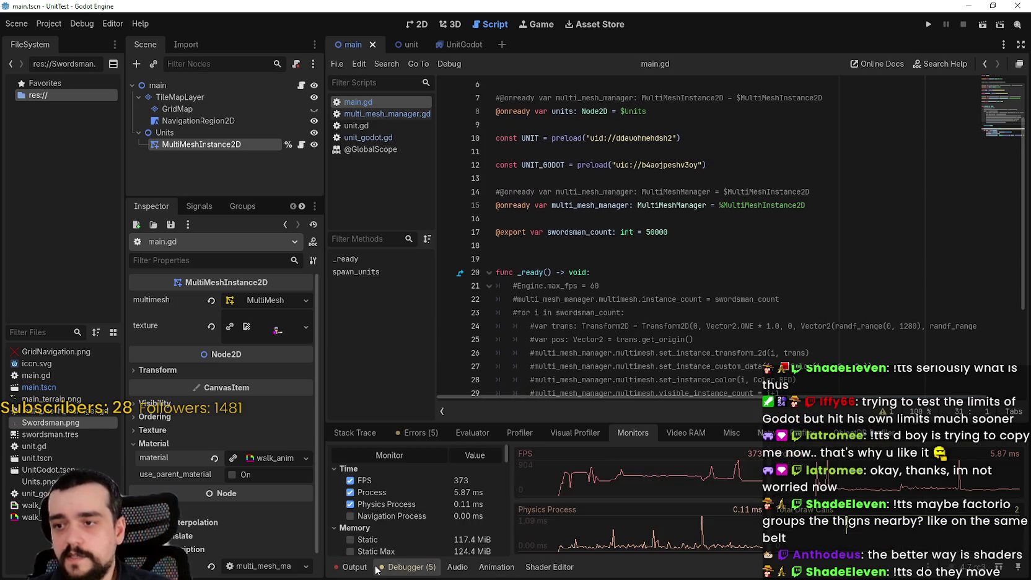
{"action": "left_click", "coordinate": [407, 567]}
{"action": "left_click", "coordinate": [928, 24]}
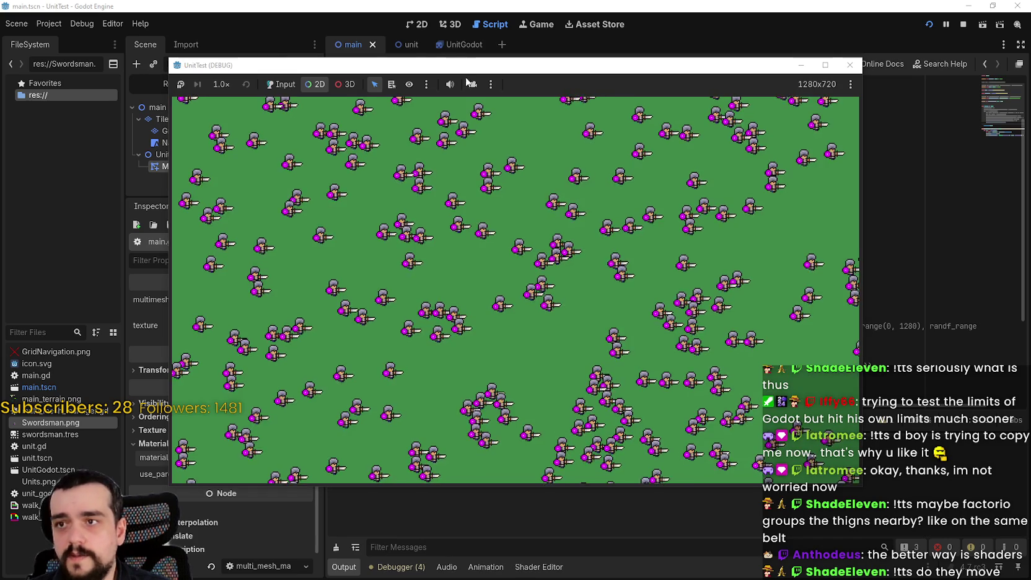
- Zoom out over the 1000 node-based swordsmen and check about 203 FPS in Monitors
{"action": "left_click", "coordinate": [473, 84]}
{"action": "scroll", "coordinate": [561, 232], "scroll_direction": "down", "scroll_amount": 5}
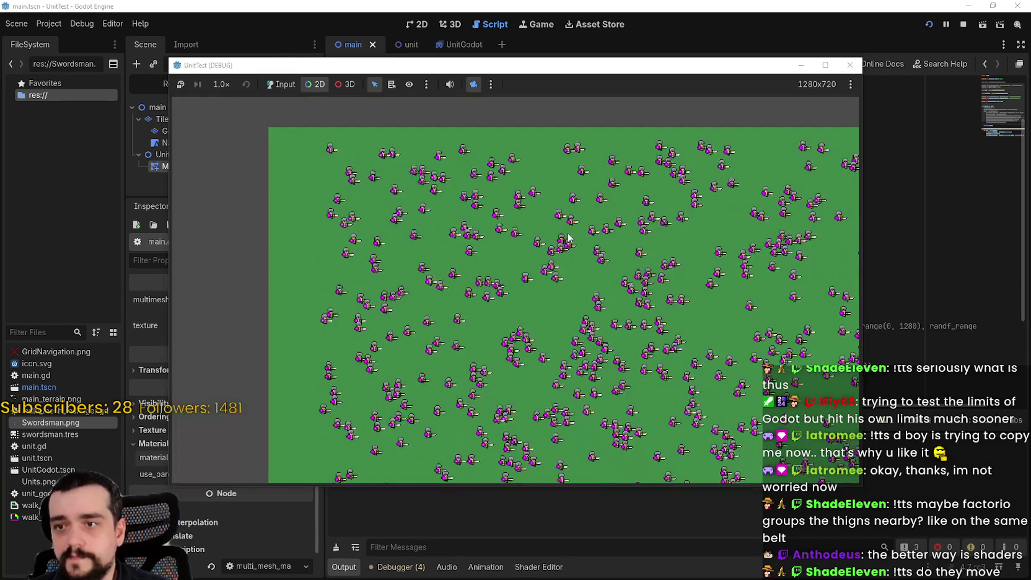
{"action": "scroll", "coordinate": [657, 350], "scroll_direction": "down", "scroll_amount": 3}
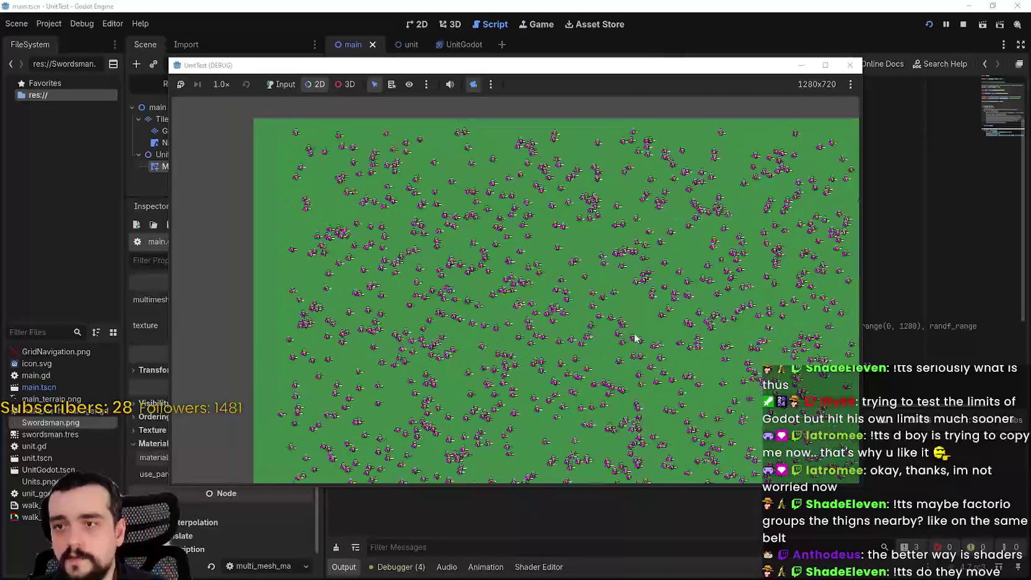
{"action": "left_click", "coordinate": [427, 569]}
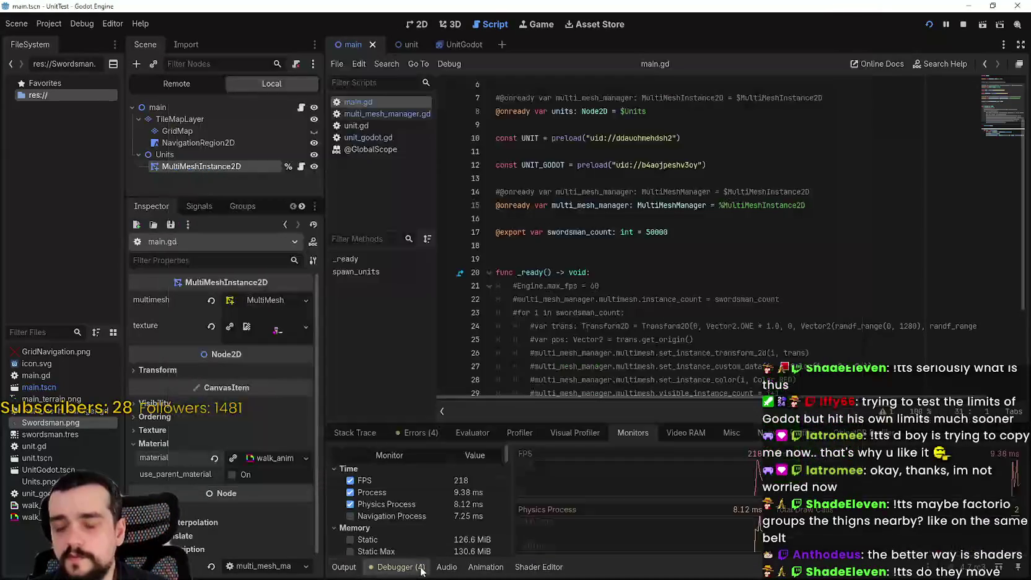
{"action": "left_click_drag", "start_coordinate": [750, 62], "coordinate": [805, 13]}
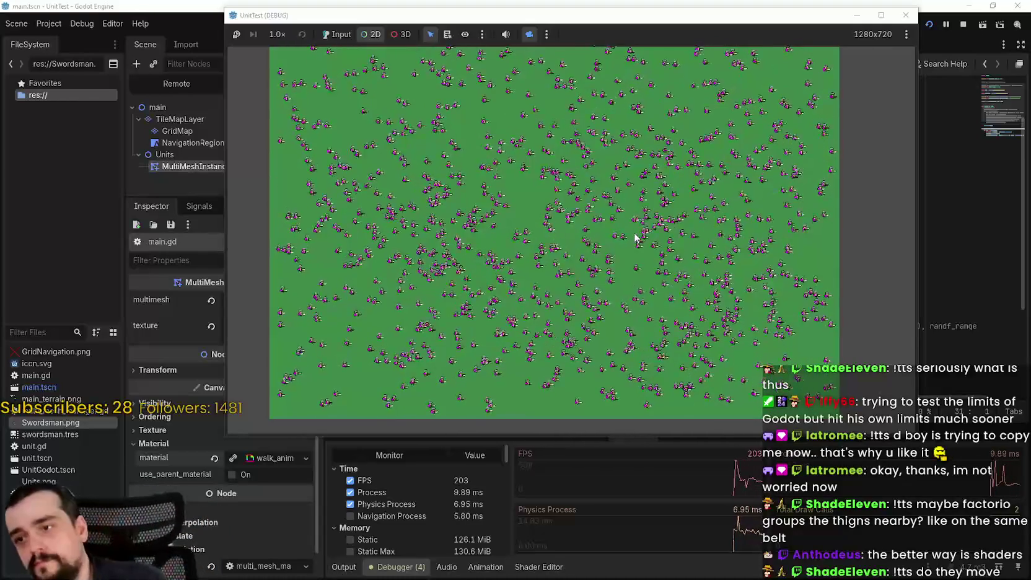
- Stop the game, change the spawn_units count to 2000, and run it
{"action": "left_click", "coordinate": [962, 25]}
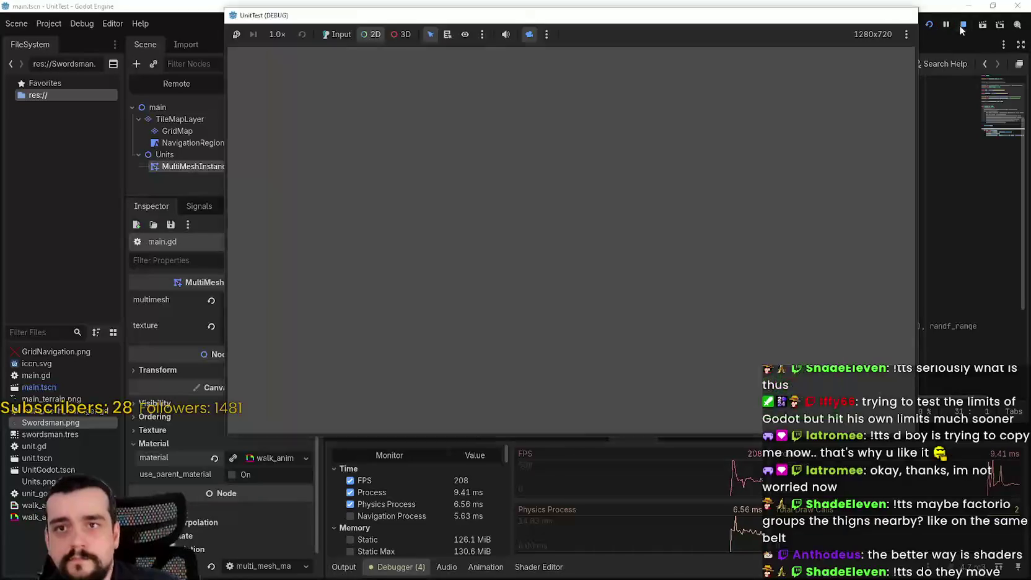
{"action": "scroll", "coordinate": [580, 300], "scroll_direction": "down", "scroll_amount": 2}
{"action": "left_click", "coordinate": [562, 290]}
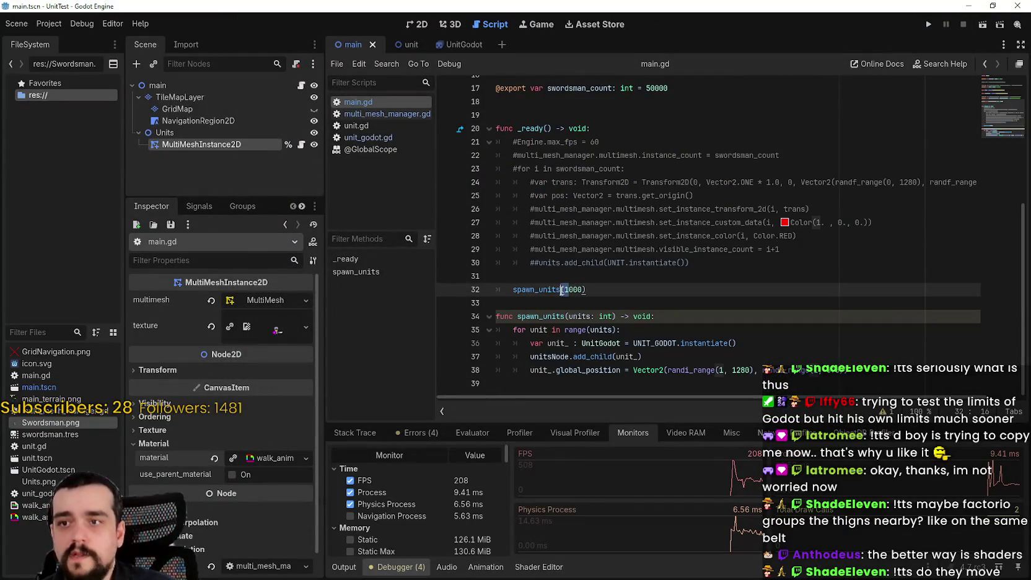
{"action": "left_click", "coordinate": [928, 24]}
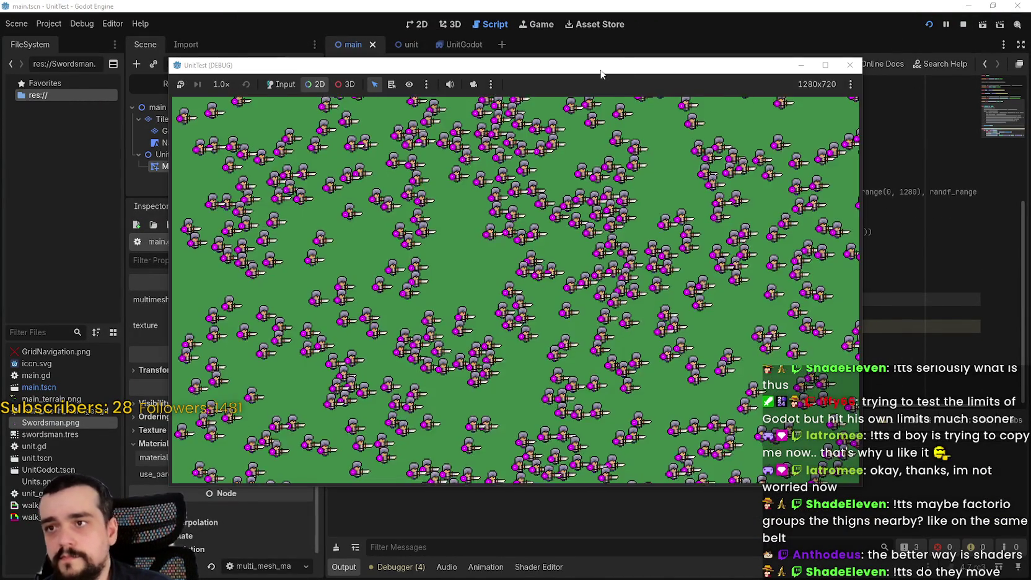
- Check the 2000-unit run at about 90 FPS and 13.8 ms, then close the game
{"action": "scroll", "coordinate": [576, 265], "scroll_direction": "down", "scroll_amount": 5}
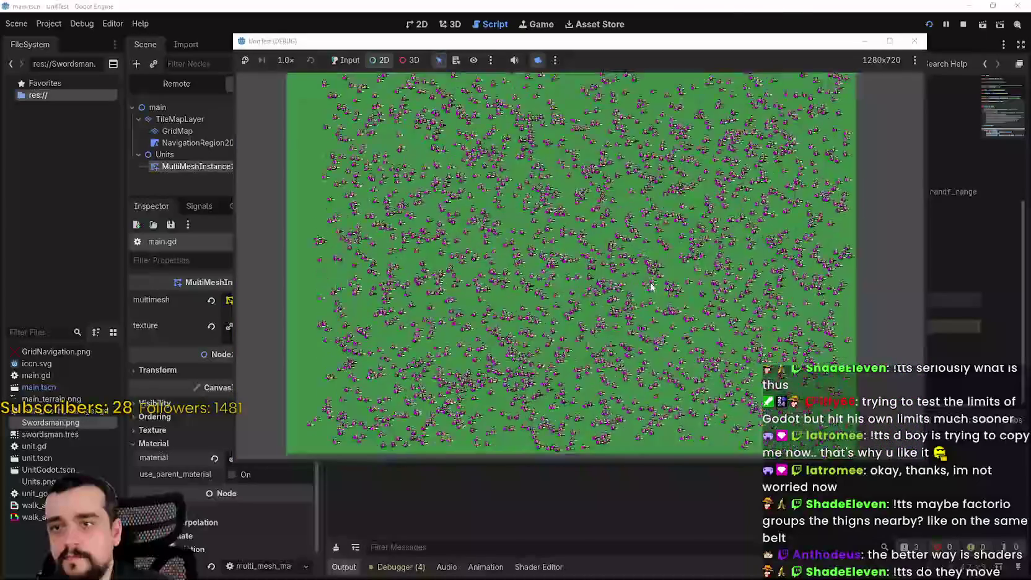
{"action": "left_click", "coordinate": [526, 517]}
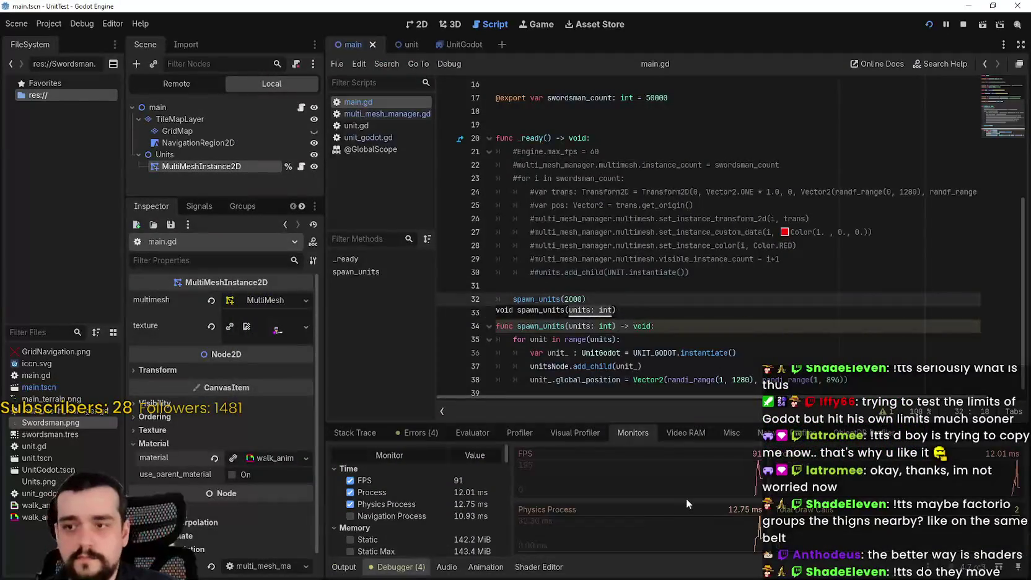
{"action": "key", "text": "alt+Tab"}
{"action": "left_click_drag", "start_coordinate": [749, 46], "coordinate": [787, 19]}
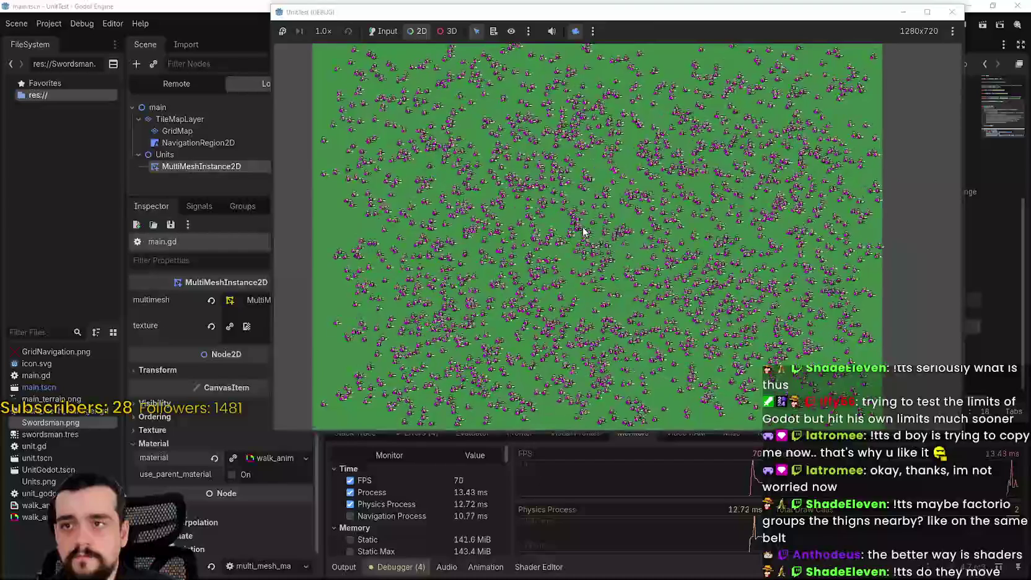
{"action": "scroll", "coordinate": [583, 232], "scroll_direction": "up", "scroll_amount": 5}
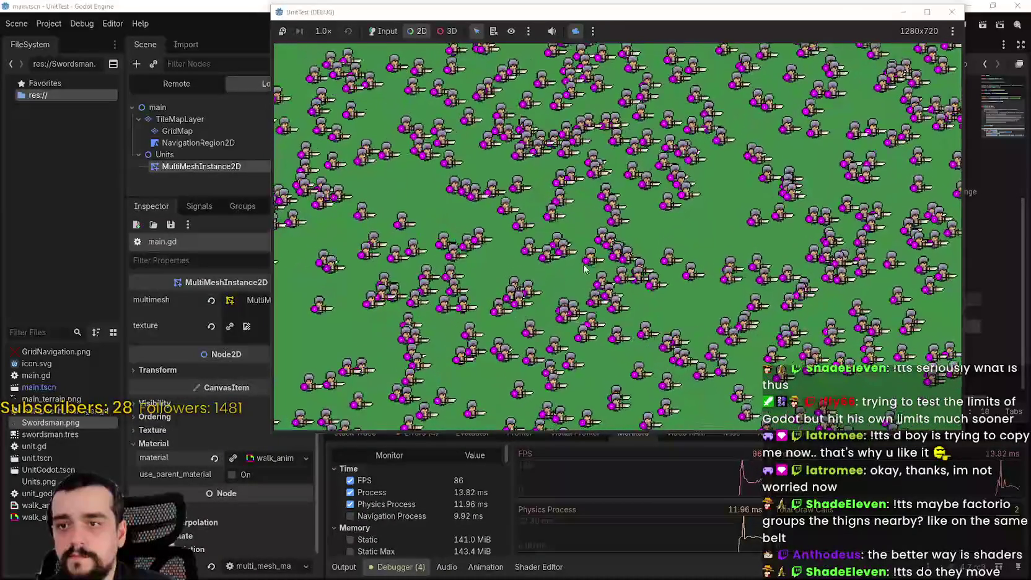
{"action": "key", "text": "alt+F4"}
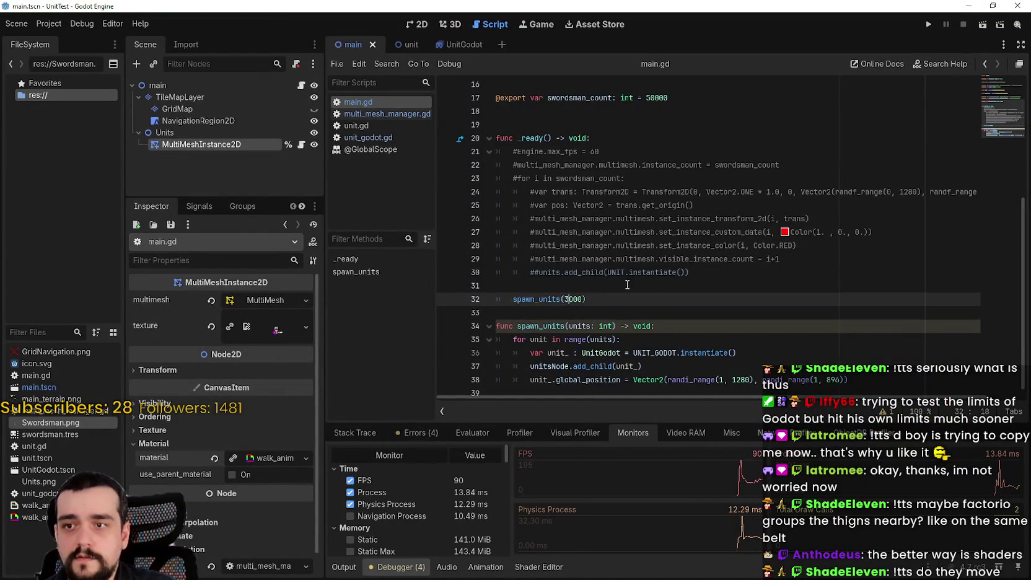
- Run the 3000-swordsman node test, watch FPS drop to about 10–19, then stop it
{"action": "left_click", "coordinate": [928, 24]}
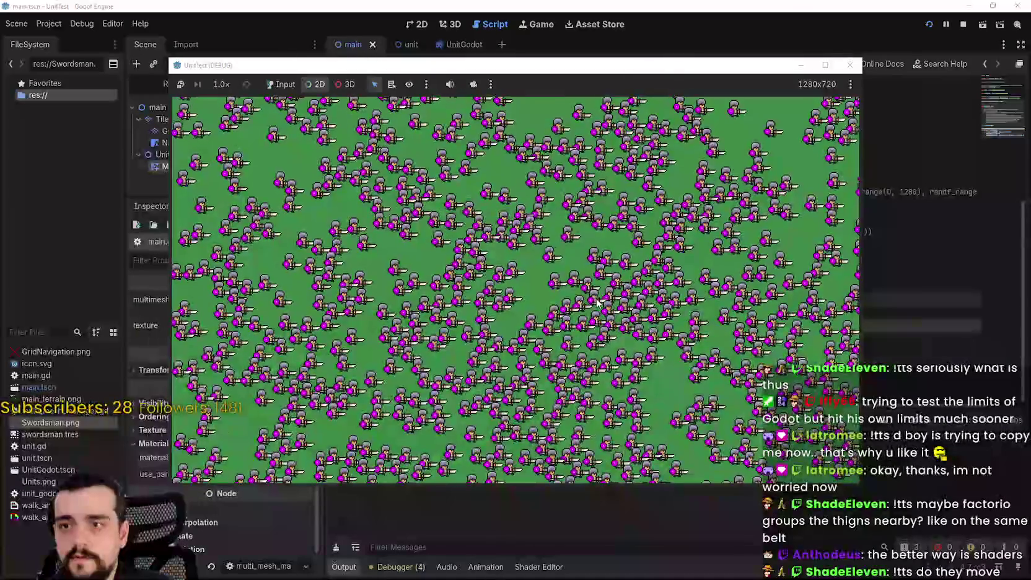
{"action": "left_click", "coordinate": [472, 84]}
{"action": "scroll", "coordinate": [721, 406], "scroll_direction": "down", "scroll_amount": 3}
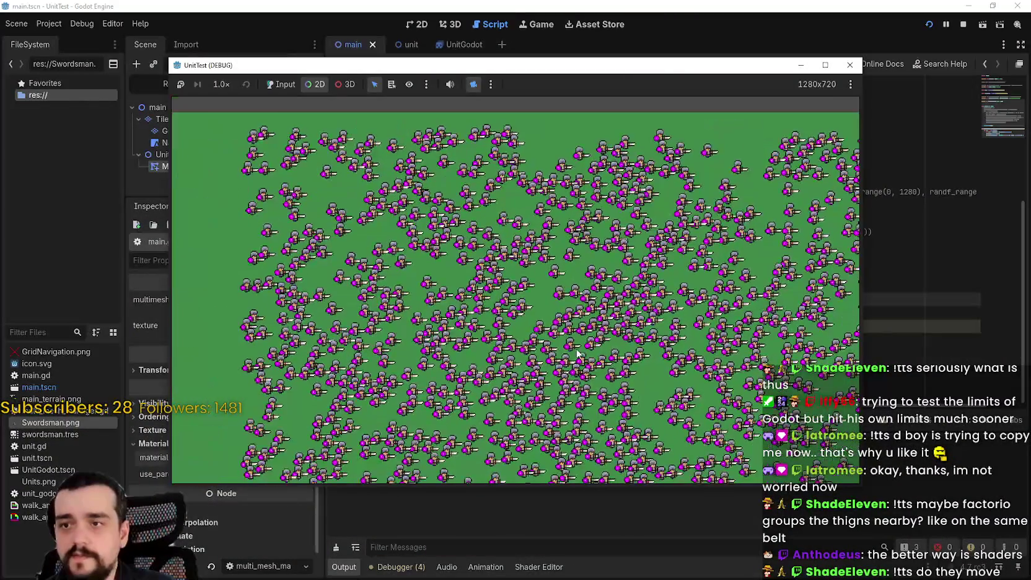
{"action": "mouse_move", "coordinate": [720, 406]}
{"action": "left_mouse_down"}
{"action": "mouse_move", "coordinate": [536, 292]}
{"action": "mouse_move", "coordinate": [582, 254]}
{"action": "left_mouse_up"}
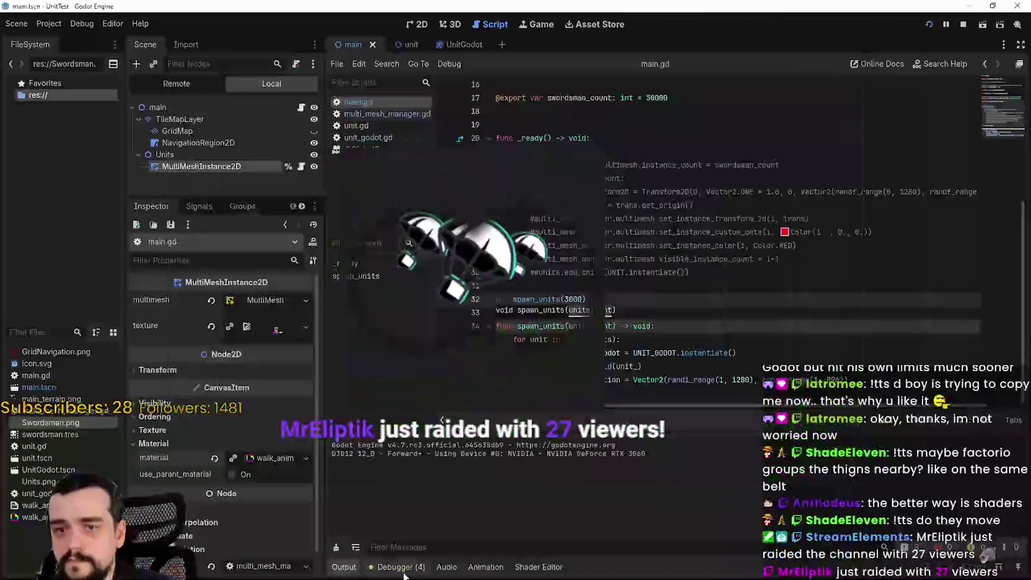
{"action": "left_click", "coordinate": [396, 566]}
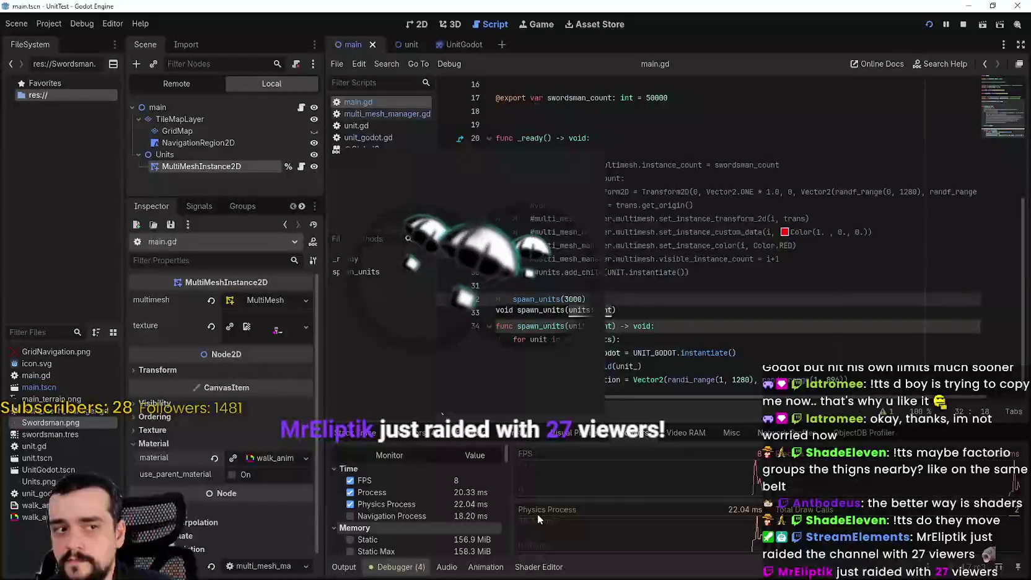
{"action": "key", "text": "alt+Tab"}
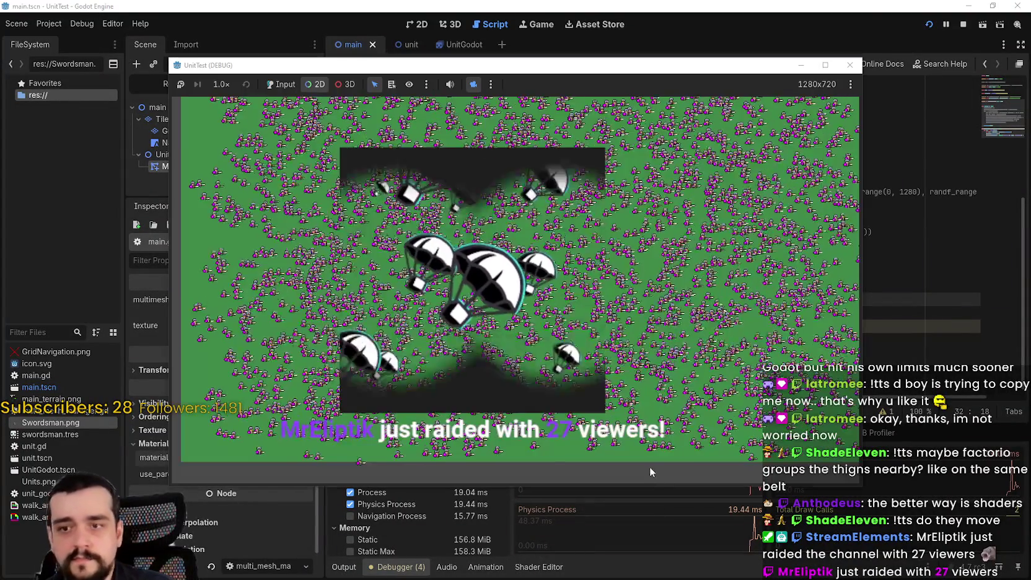
{"action": "mouse_move", "coordinate": [672, 62]}
{"action": "left_mouse_down"}
{"action": "mouse_move", "coordinate": [709, 55]}
{"action": "mouse_move", "coordinate": [756, 12]}
{"action": "left_mouse_up"}
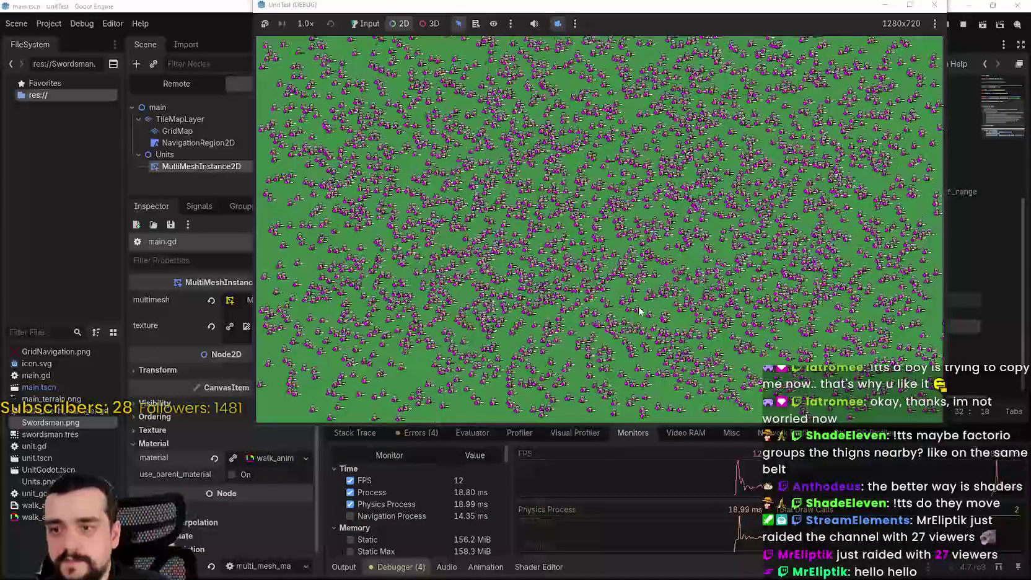
{"action": "scroll", "coordinate": [691, 248], "scroll_direction": "down", "scroll_amount": 3}
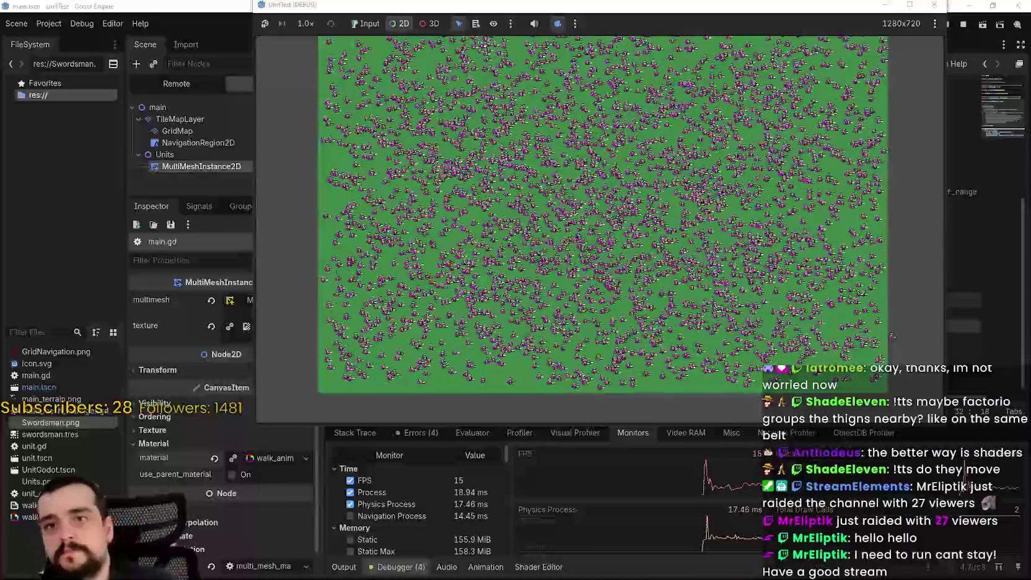
{"action": "scroll", "coordinate": [713, 177], "scroll_direction": "up", "scroll_amount": 5}
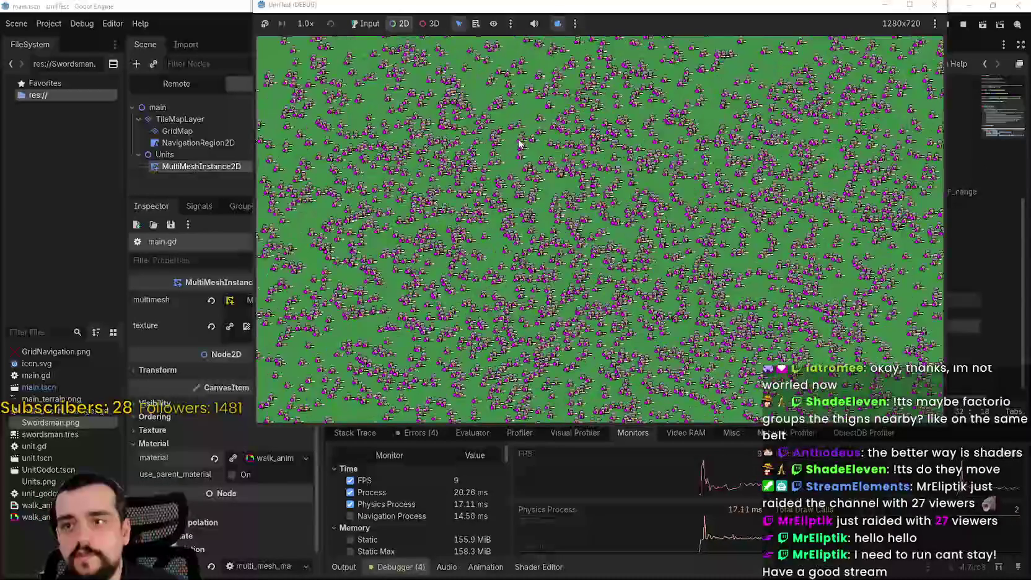
{"action": "scroll", "coordinate": [588, 226], "scroll_direction": "up", "scroll_amount": 3}
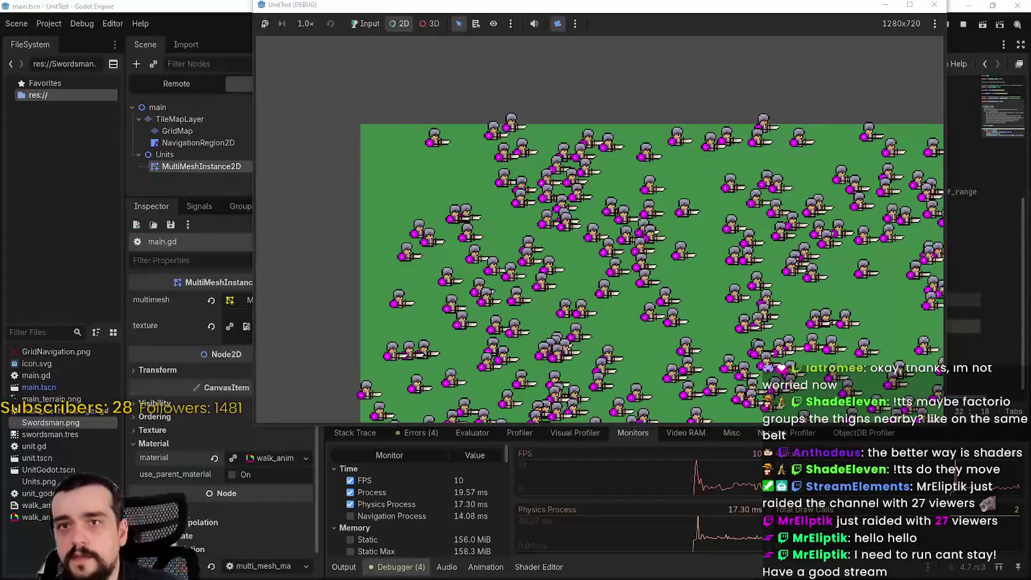
{"action": "left_click", "coordinate": [968, 24]}
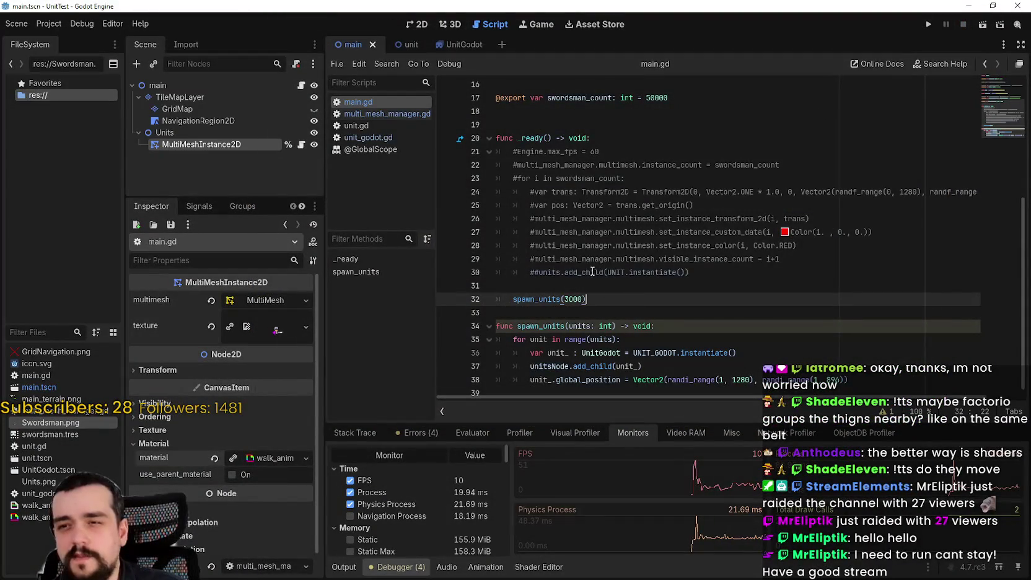
- Set Max Physics Steps per Frame to 4 in Project Settings > Physics > Common
{"action": "left_click", "coordinate": [54, 23]}
{"action": "left_click", "coordinate": [55, 39]}
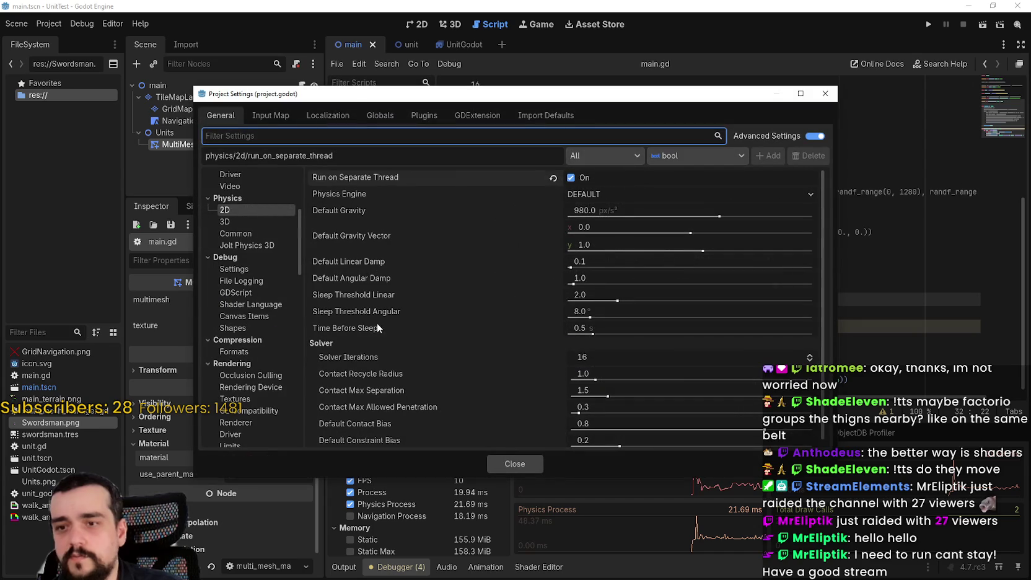
{"action": "left_click", "coordinate": [241, 245]}
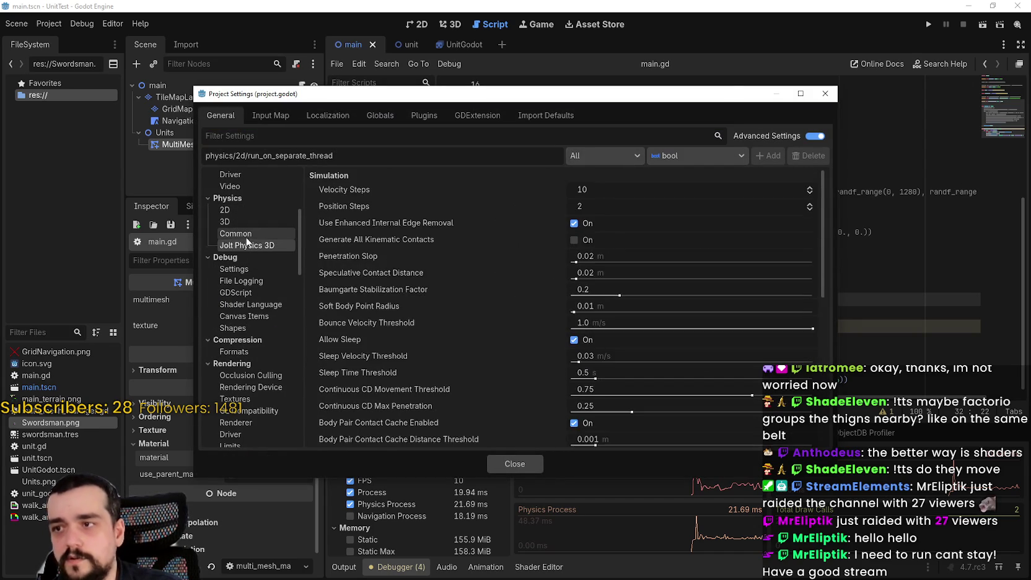
{"action": "left_click", "coordinate": [247, 234]}
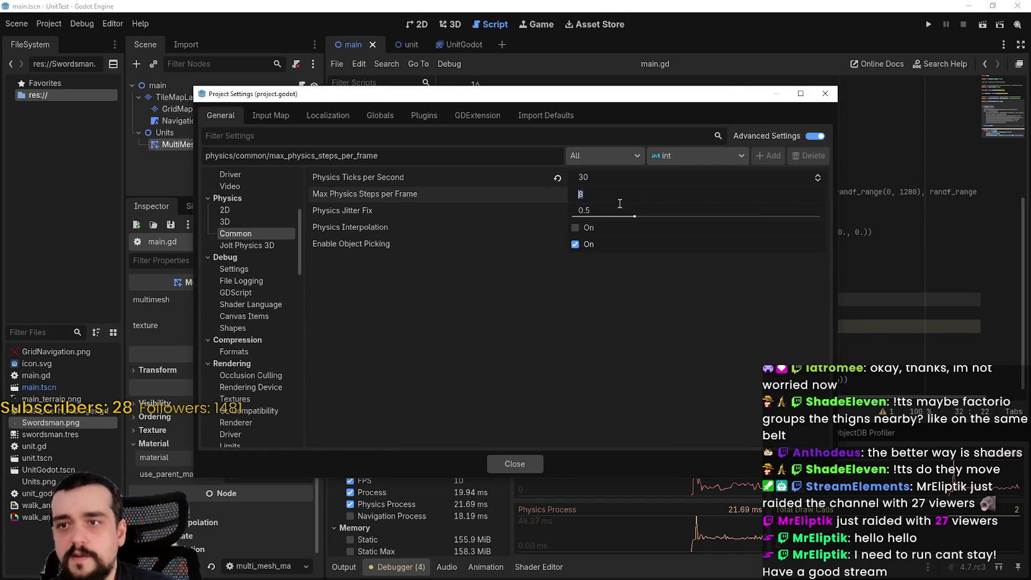
{"action": "type", "text": "4"}
{"action": "key", "text": "Return"}
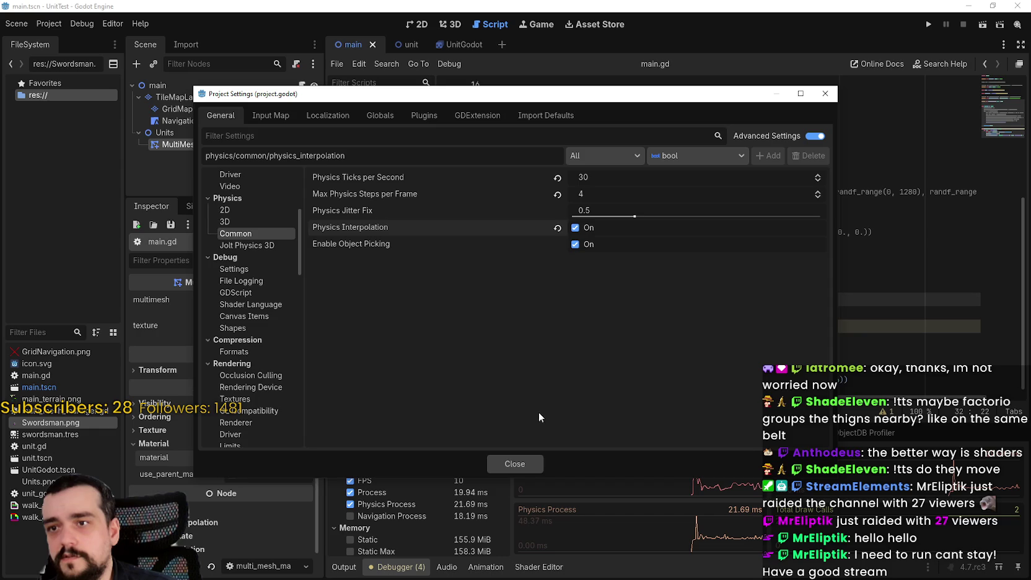
{"action": "left_click", "coordinate": [514, 463]}
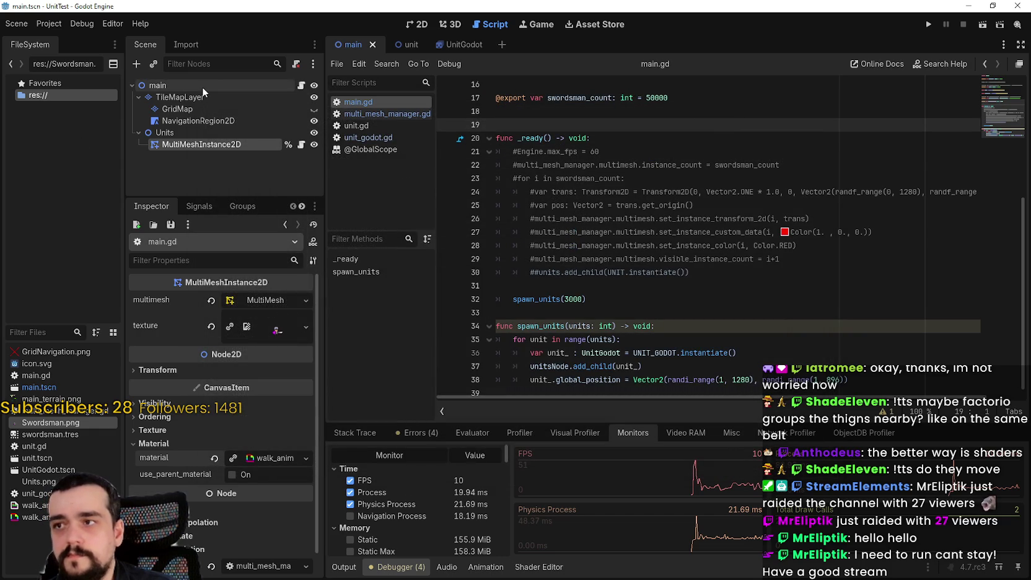
- Run the 3000-swordsman test with camera override, confirm roughly 49–61 FPS in Monitors, then stop it
{"action": "left_click", "coordinate": [929, 25]}
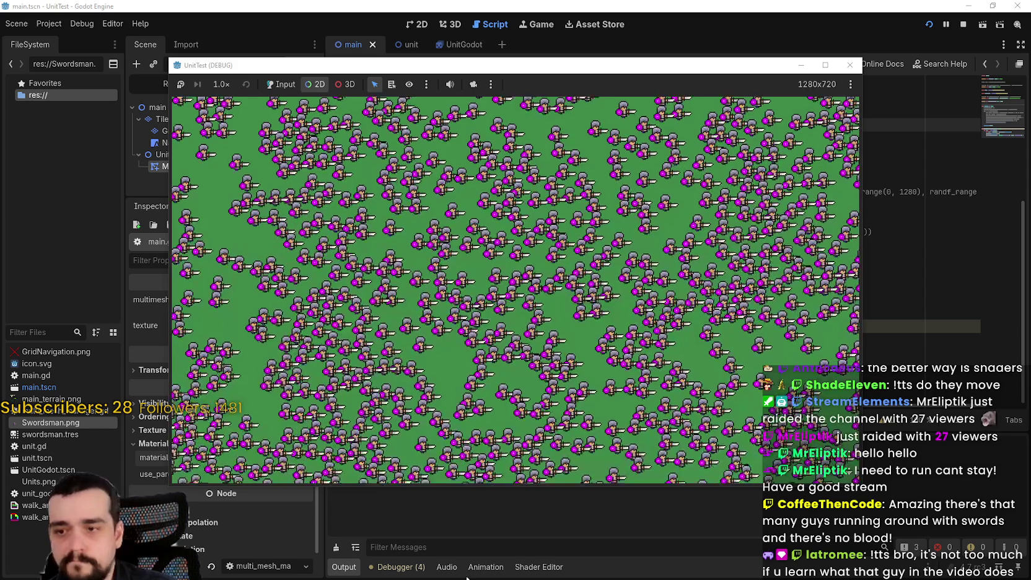
{"action": "key", "text": "alt+Tab"}
{"action": "key", "text": "alt+Tab"}
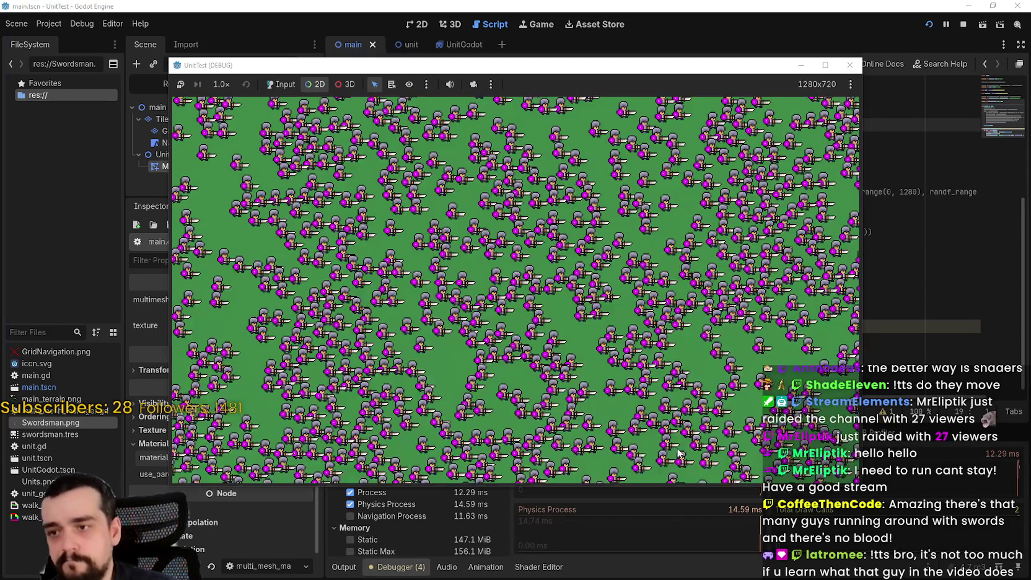
{"action": "left_click_drag", "start_coordinate": [572, 62], "coordinate": [684, 7]}
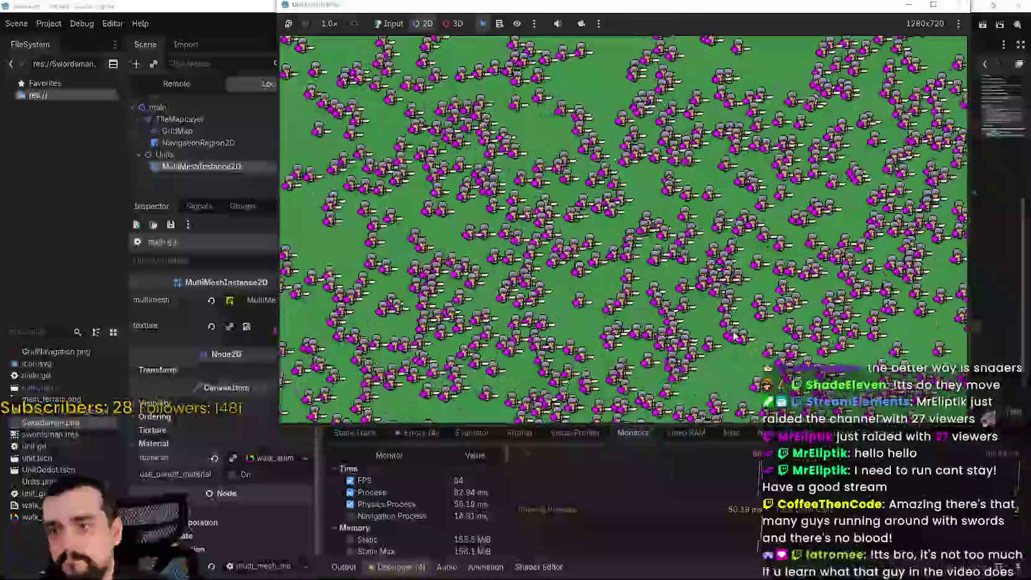
{"action": "left_click", "coordinate": [581, 25]}
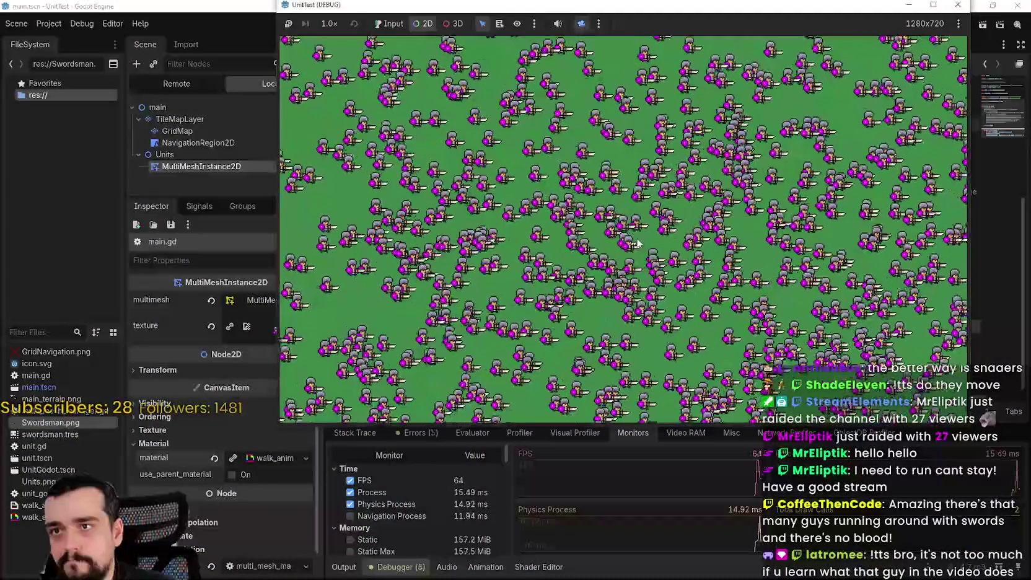
{"action": "scroll", "coordinate": [515, 231], "scroll_direction": "down", "scroll_amount": 5}
{"action": "scroll", "coordinate": [515, 230], "scroll_direction": "up", "scroll_amount": 5}
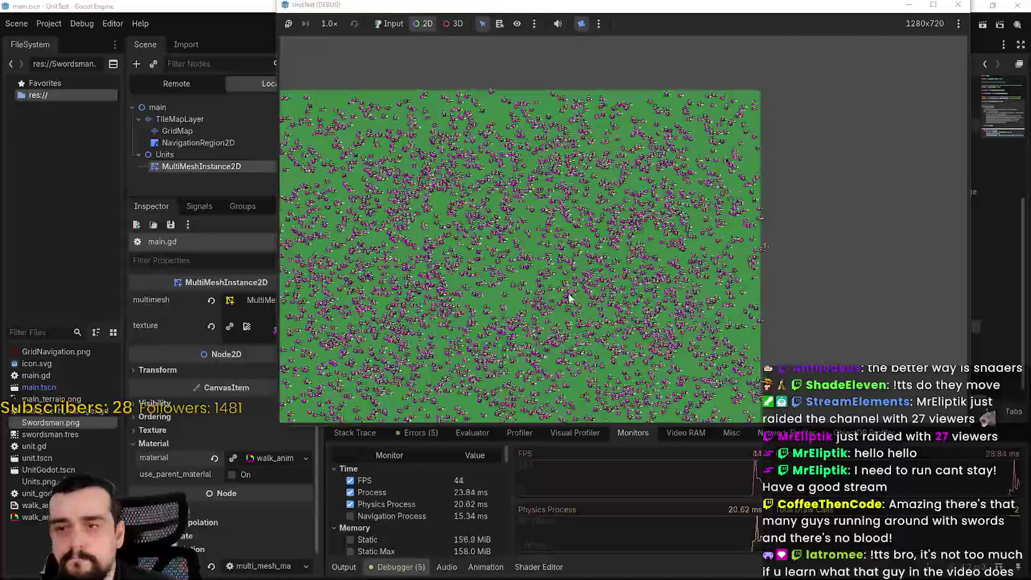
{"action": "scroll", "coordinate": [668, 290], "scroll_direction": "up", "scroll_amount": 2}
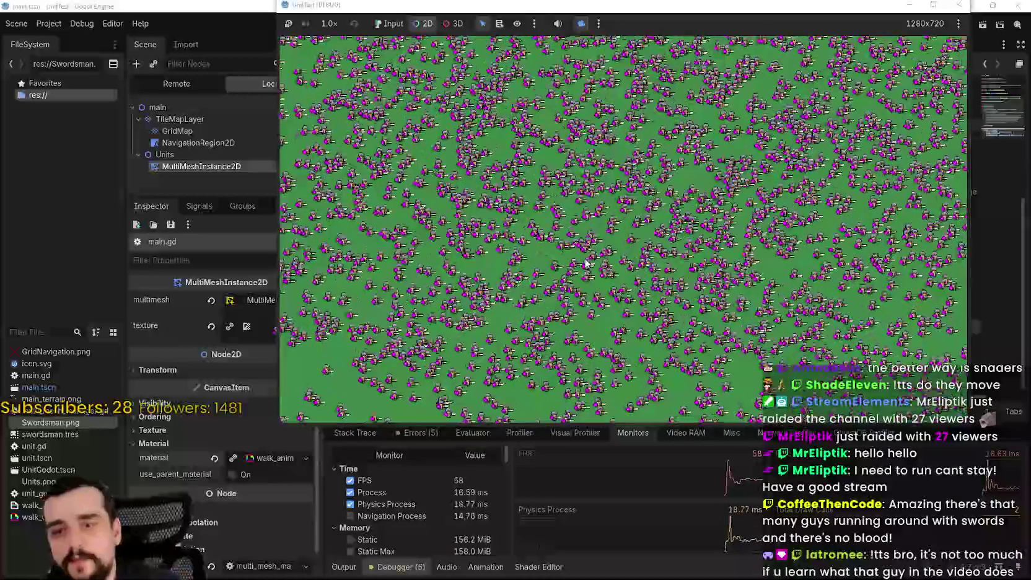
{"action": "scroll", "coordinate": [571, 287], "scroll_direction": "down", "scroll_amount": 3}
{"action": "scroll", "coordinate": [558, 263], "scroll_direction": "up", "scroll_amount": 3}
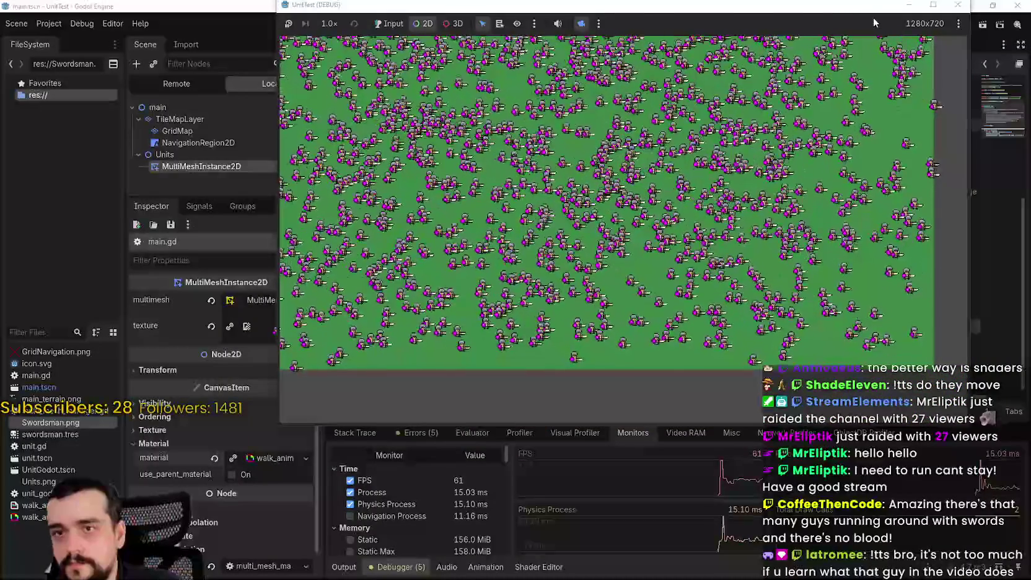
{"action": "key", "text": "F8"}
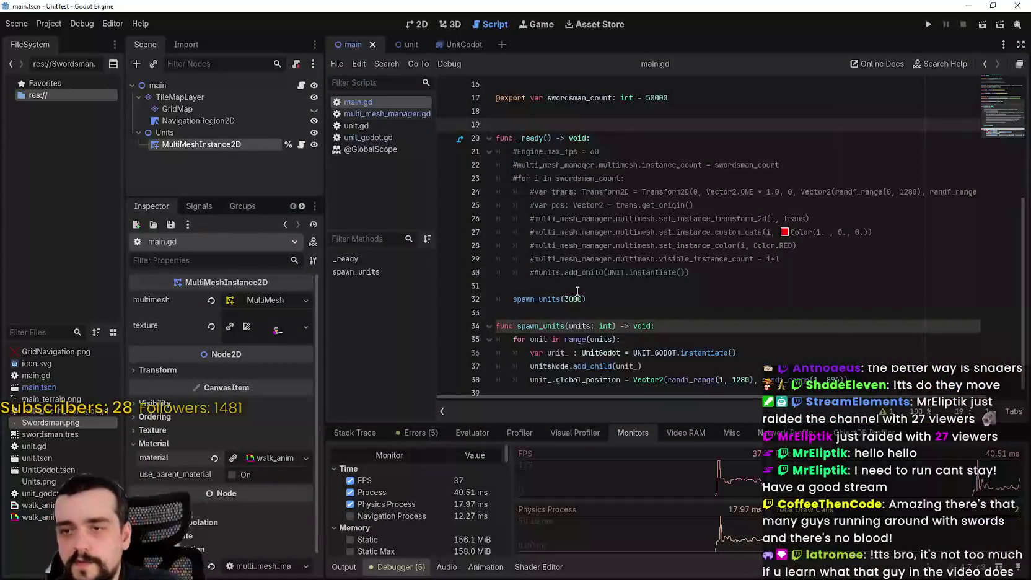
- Set Physics Ticks per Second to 15 in Project Settings > Physics > Common
{"action": "left_click", "coordinate": [51, 29]}
{"action": "left_click", "coordinate": [66, 45]}
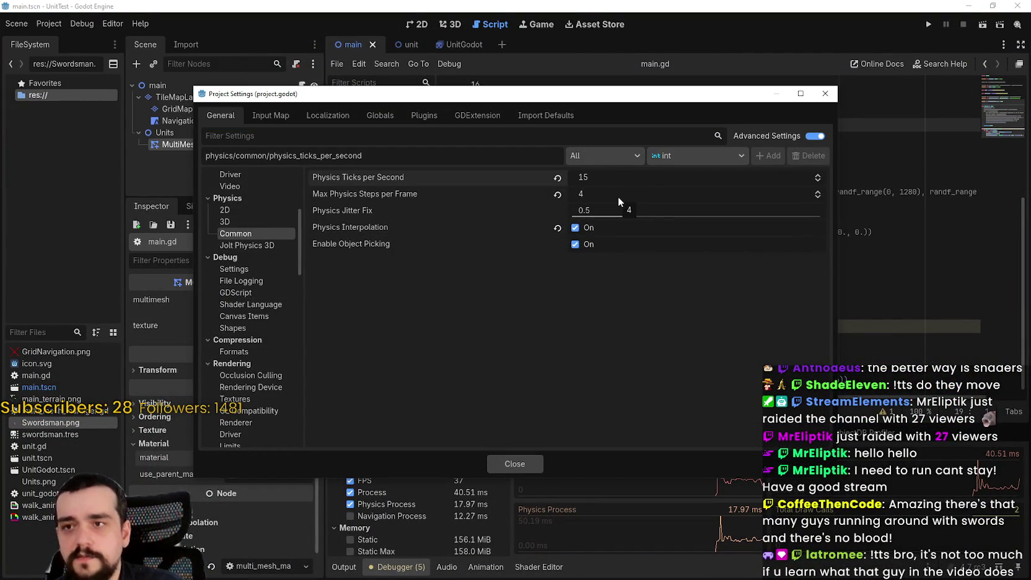
{"action": "left_click", "coordinate": [513, 464]}
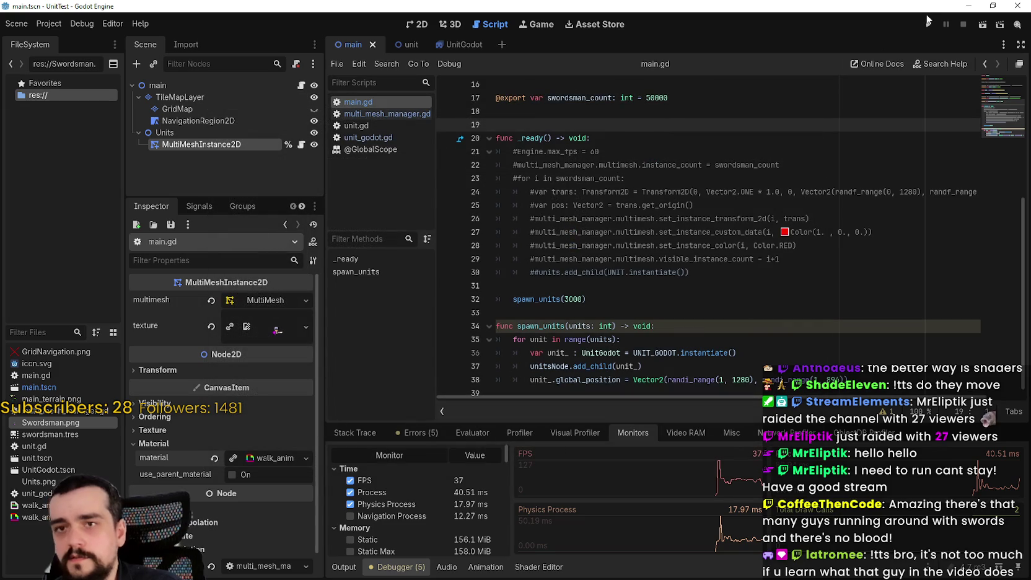
- Launch the 15-tick swordsman test with camera override, zoom out briefly, then stop it
{"action": "left_click", "coordinate": [932, 26]}
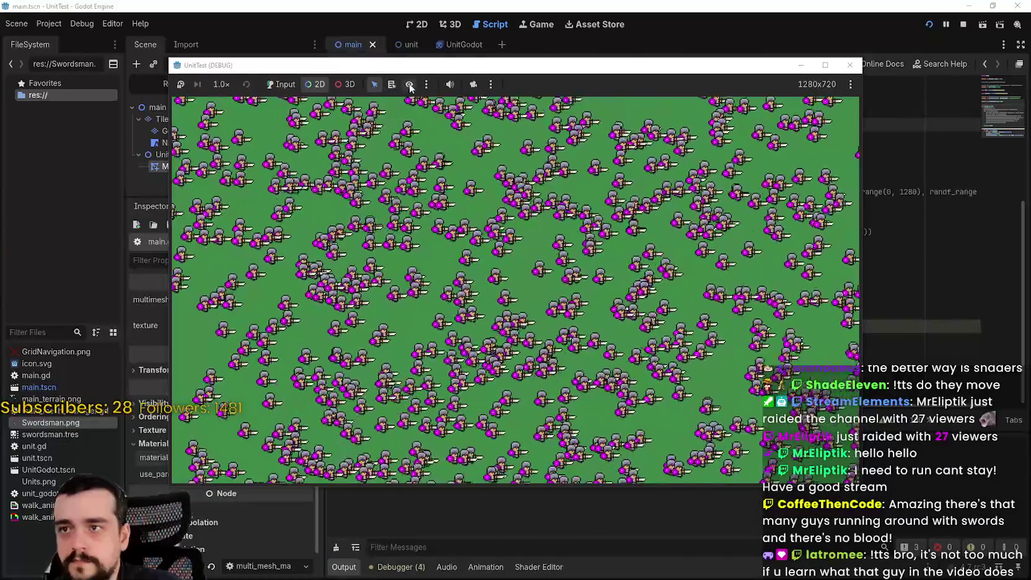
{"action": "left_click", "coordinate": [473, 85]}
{"action": "scroll", "coordinate": [538, 251], "scroll_direction": "down", "scroll_amount": 4}
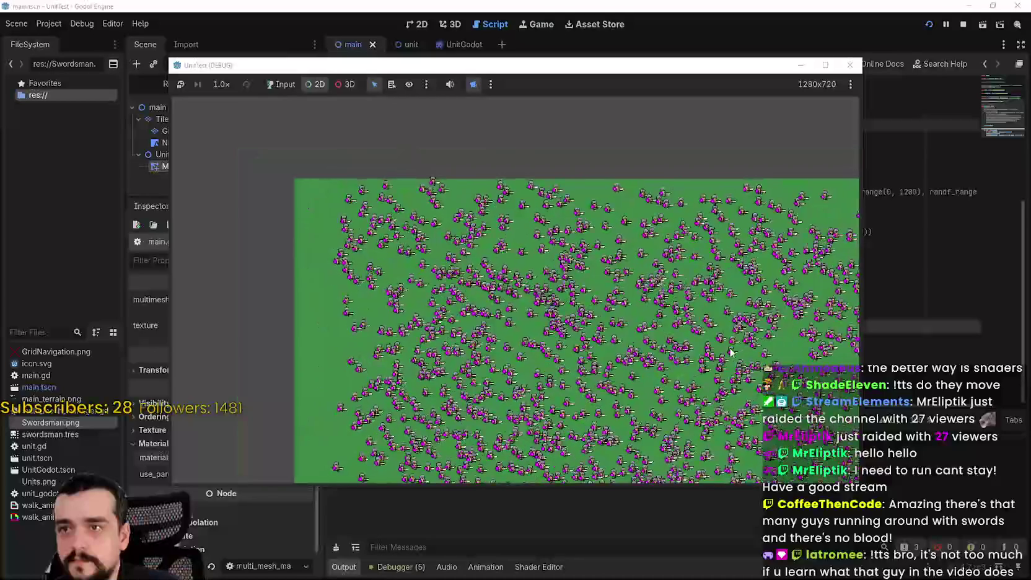
{"action": "scroll", "coordinate": [620, 322], "scroll_direction": "down", "scroll_amount": 3}
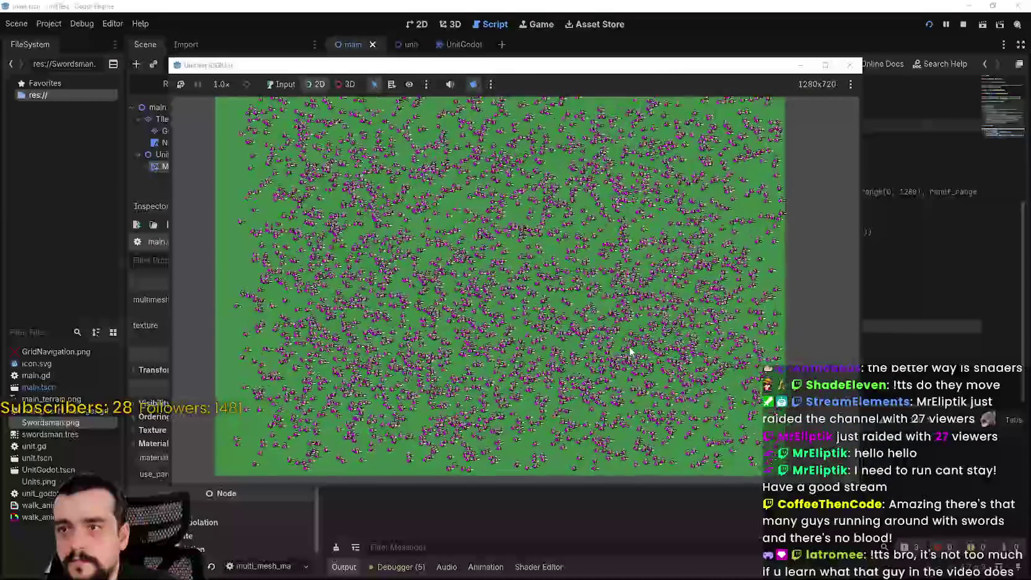
{"action": "key", "text": "F8"}
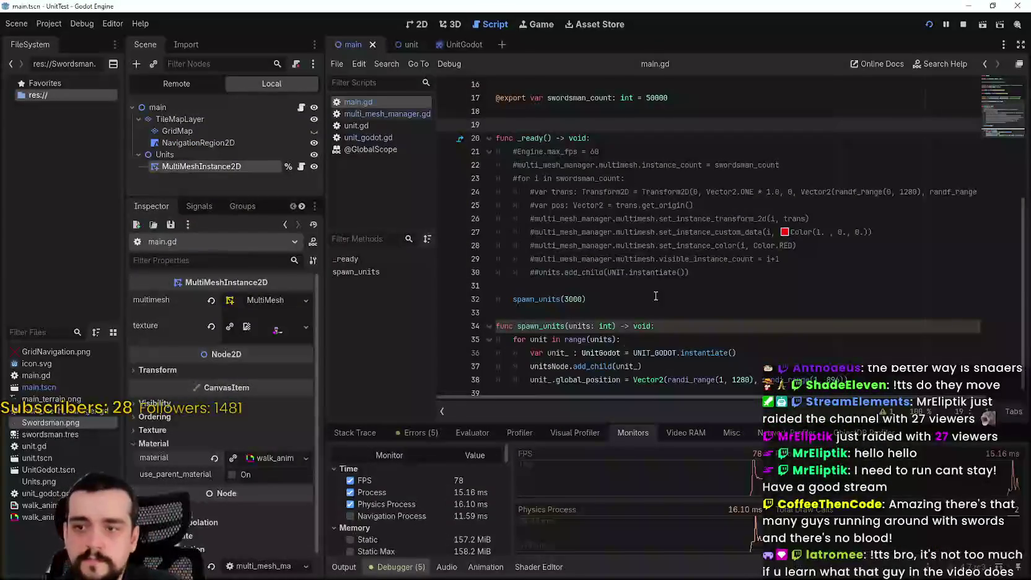
- Rerun the 15-tick test beside the editor and confirm about 71–88 FPS
{"action": "key", "text": "F5"}
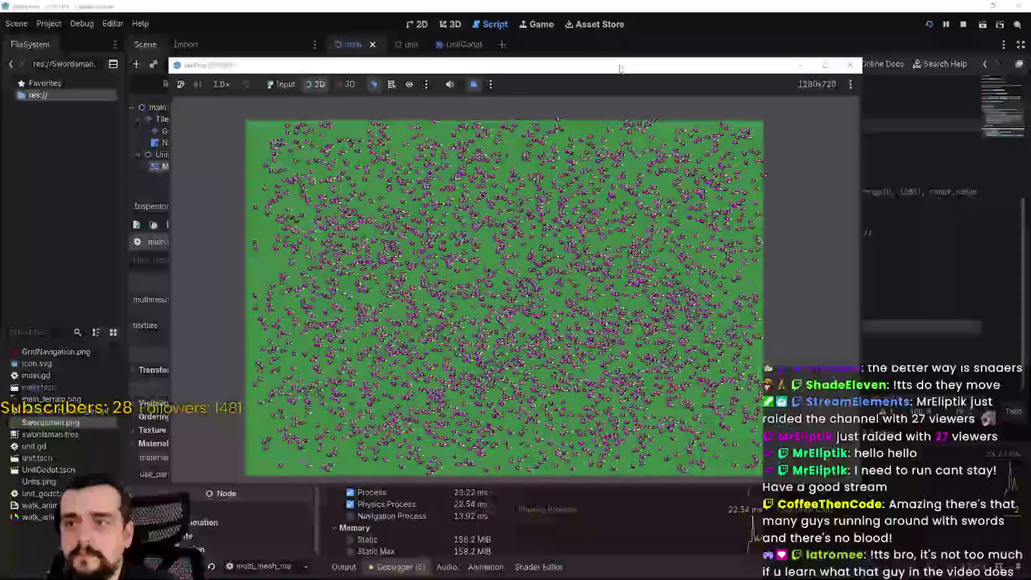
{"action": "mouse_move", "coordinate": [616, 65]}
{"action": "left_mouse_down"}
{"action": "mouse_move", "coordinate": [780, 11]}
{"action": "mouse_move", "coordinate": [715, 13]}
{"action": "left_mouse_up"}
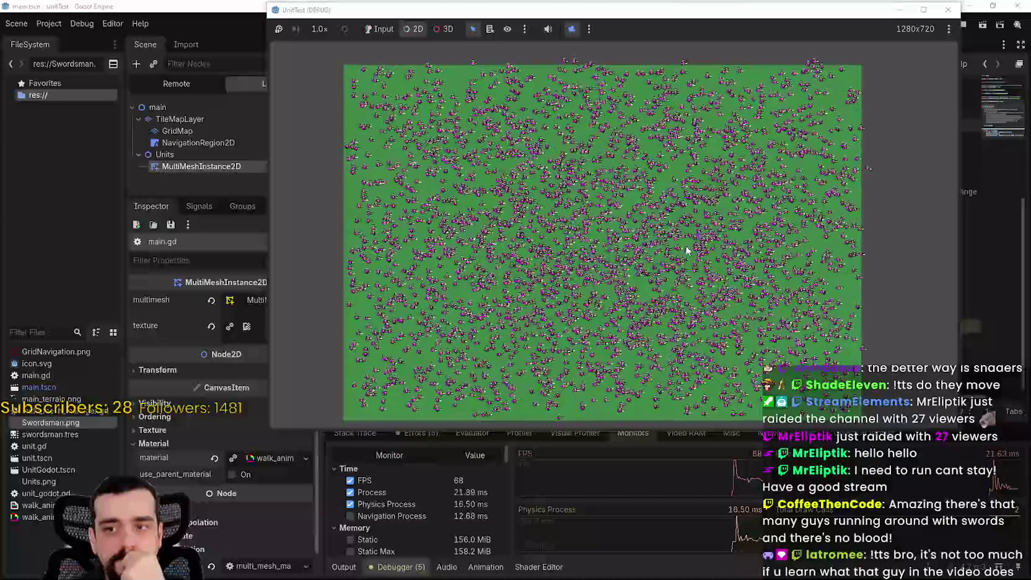
{"action": "scroll", "coordinate": [685, 247], "scroll_direction": "up", "scroll_amount": 2}
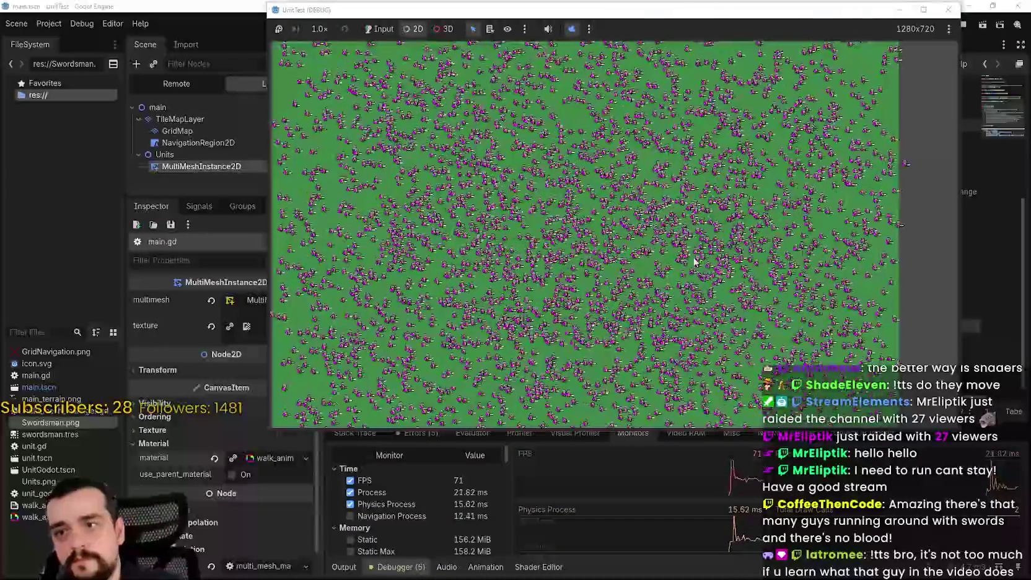
{"action": "scroll", "coordinate": [610, 202], "scroll_direction": "up", "scroll_amount": 5}
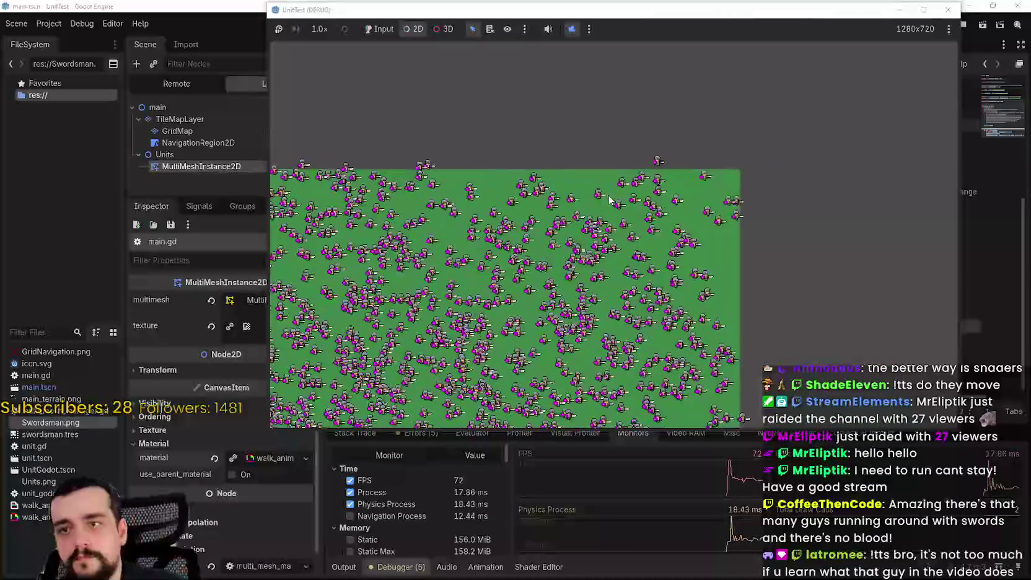
{"action": "scroll", "coordinate": [600, 245], "scroll_direction": "up", "scroll_amount": 2}
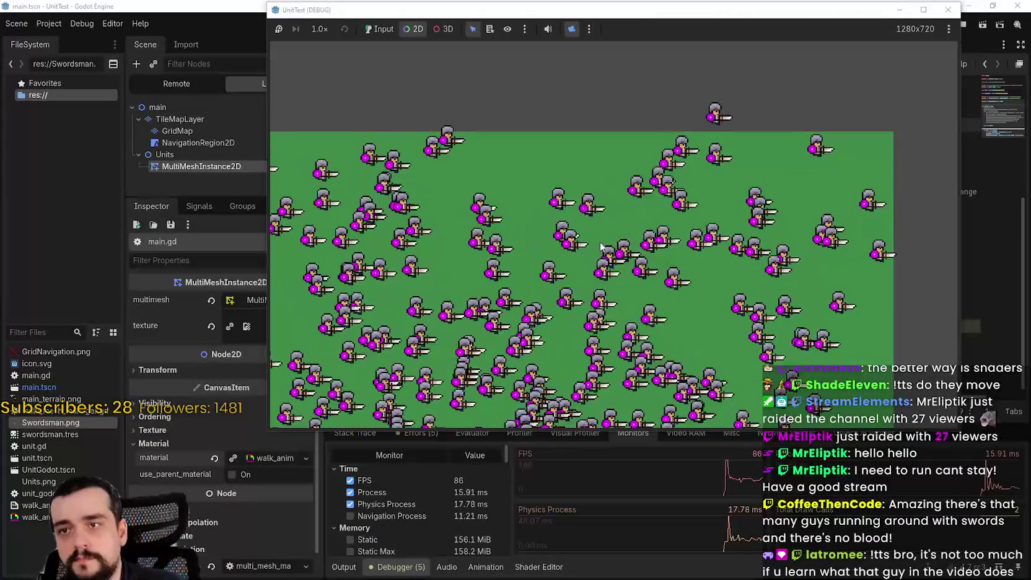
{"action": "scroll", "coordinate": [600, 246], "scroll_direction": "down", "scroll_amount": 8}
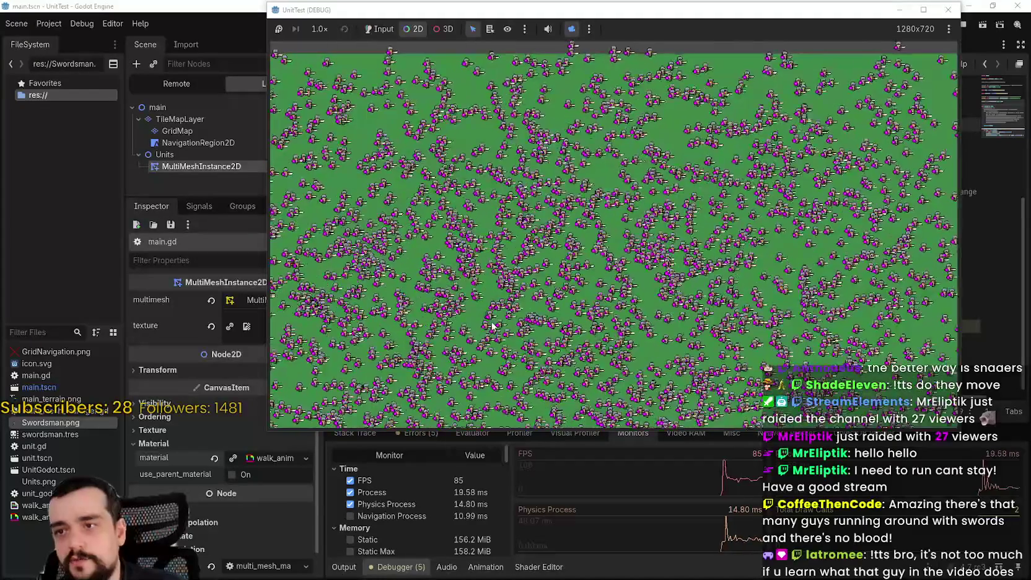
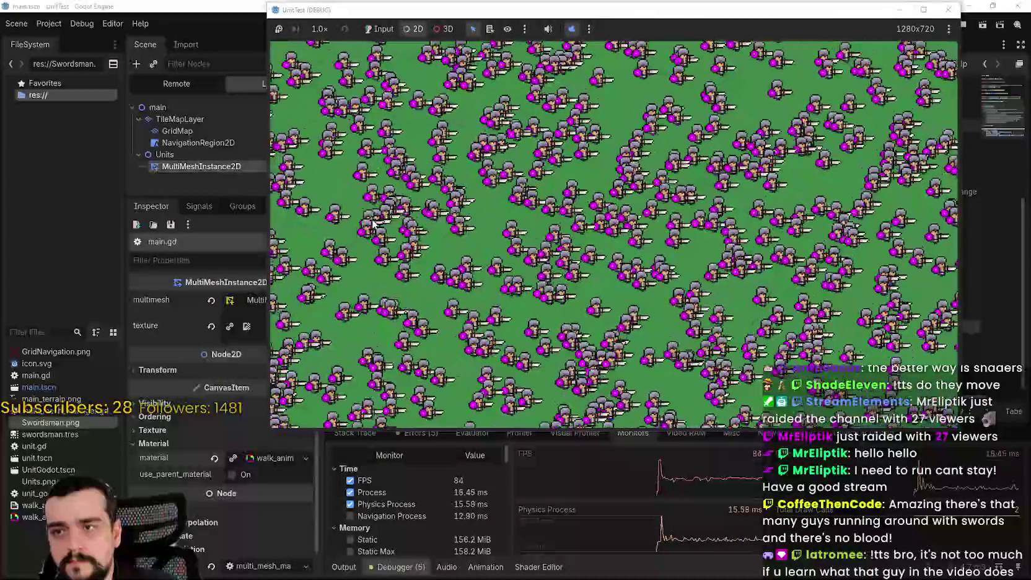
- Zoom the running game view out and back in, then drag the game window aside to uncover the editor
{"action": "scroll", "coordinate": [365, 161], "scroll_direction": "down", "scroll_amount": 2}
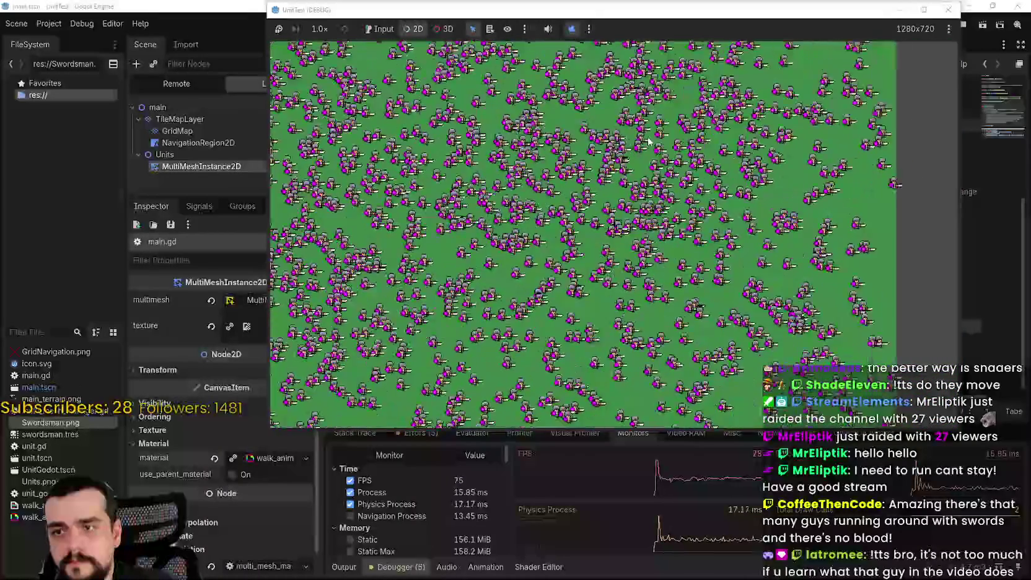
{"action": "scroll", "coordinate": [520, 258], "scroll_direction": "up", "scroll_amount": 2}
{"action": "scroll", "coordinate": [573, 329], "scroll_direction": "down", "scroll_amount": 2}
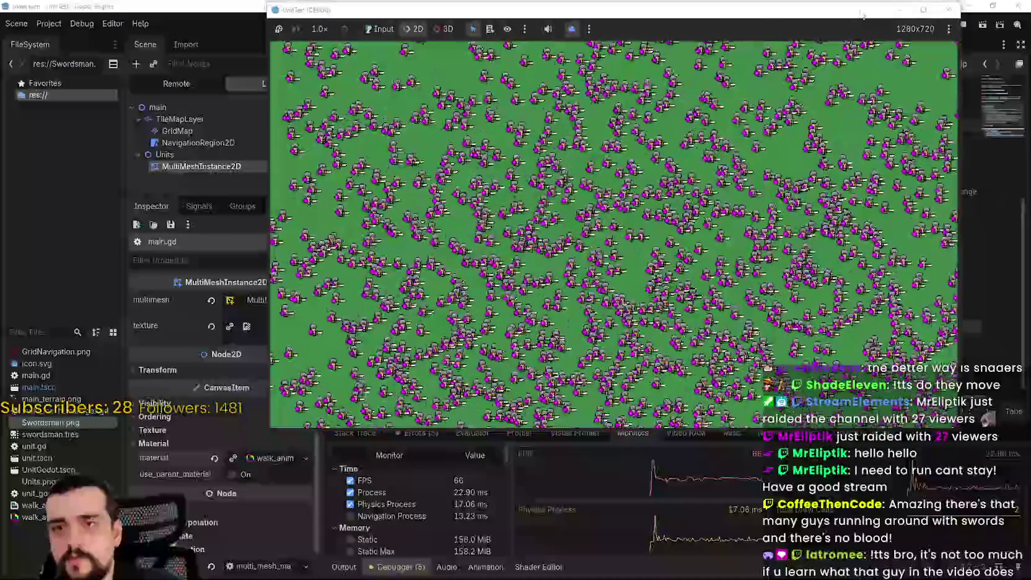
{"action": "left_click_drag", "start_coordinate": [655, 9], "coordinate": [625, 81]}
- Stop the game, confirm Physics Ticks per Second is 10 in Project Settings, and relaunch UnitTest
{"action": "left_click", "coordinate": [963, 26]}
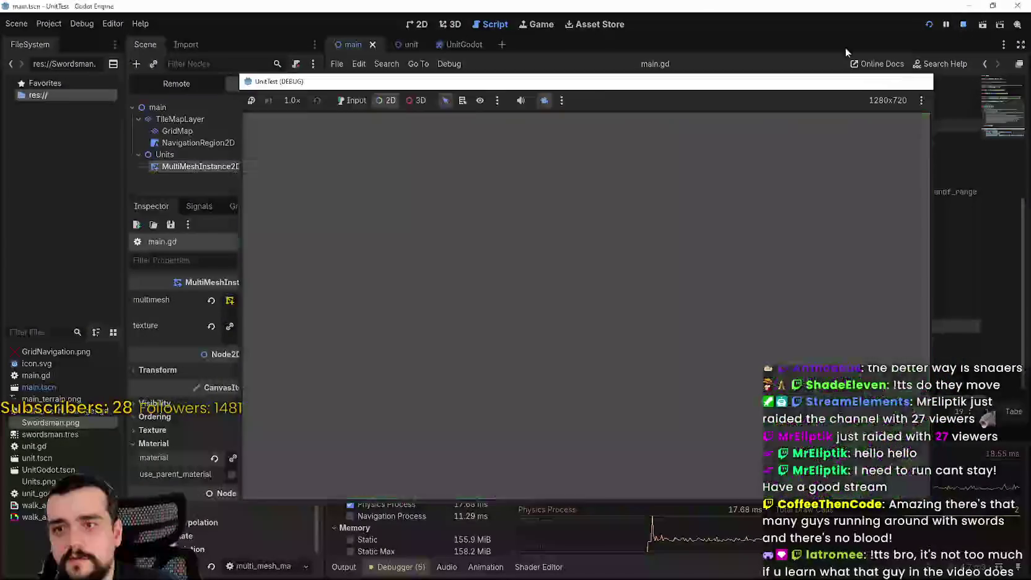
{"action": "left_click", "coordinate": [52, 25]}
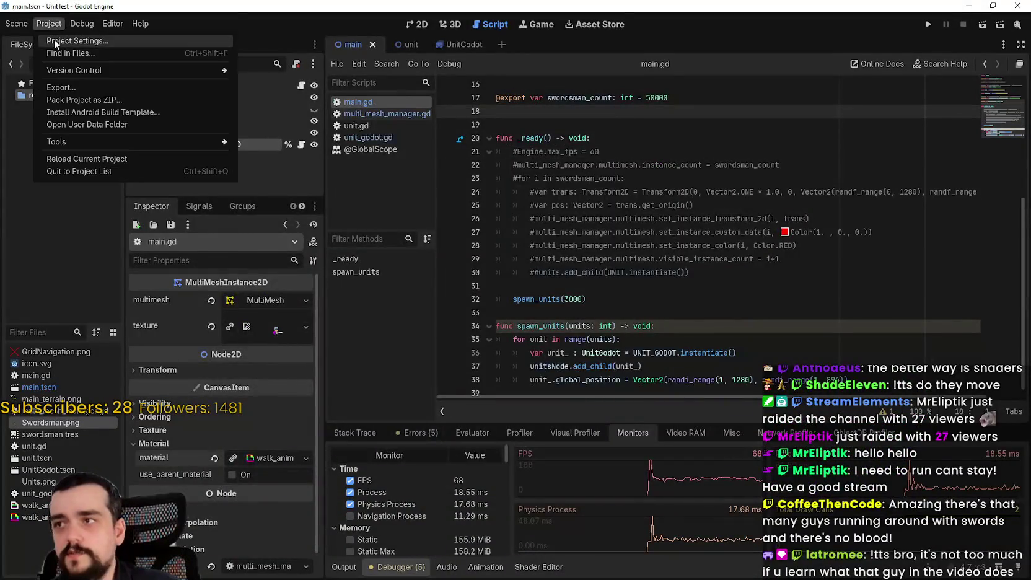
{"action": "left_click", "coordinate": [55, 39]}
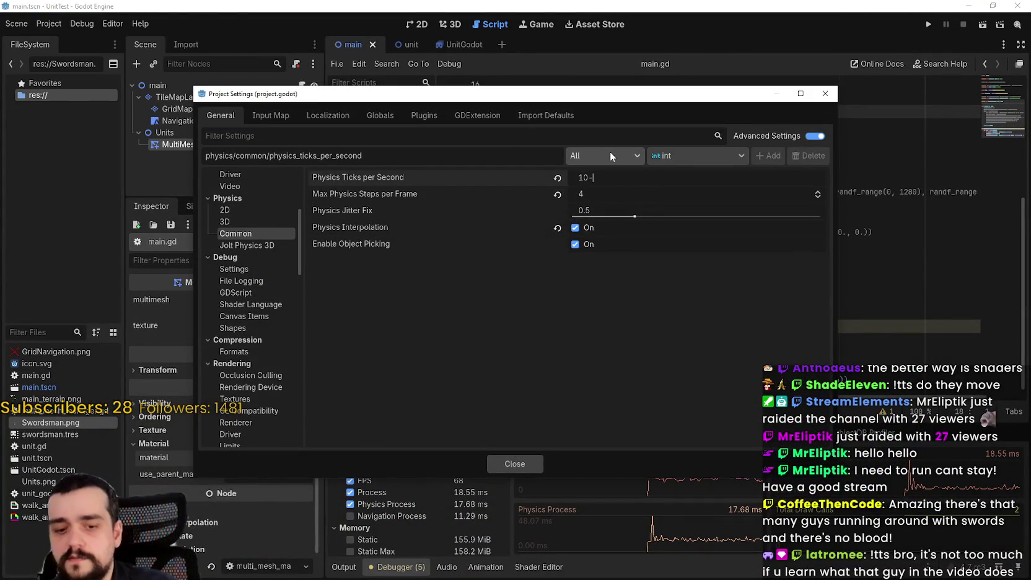
{"action": "left_click", "coordinate": [517, 463]}
{"action": "left_click", "coordinate": [928, 24]}
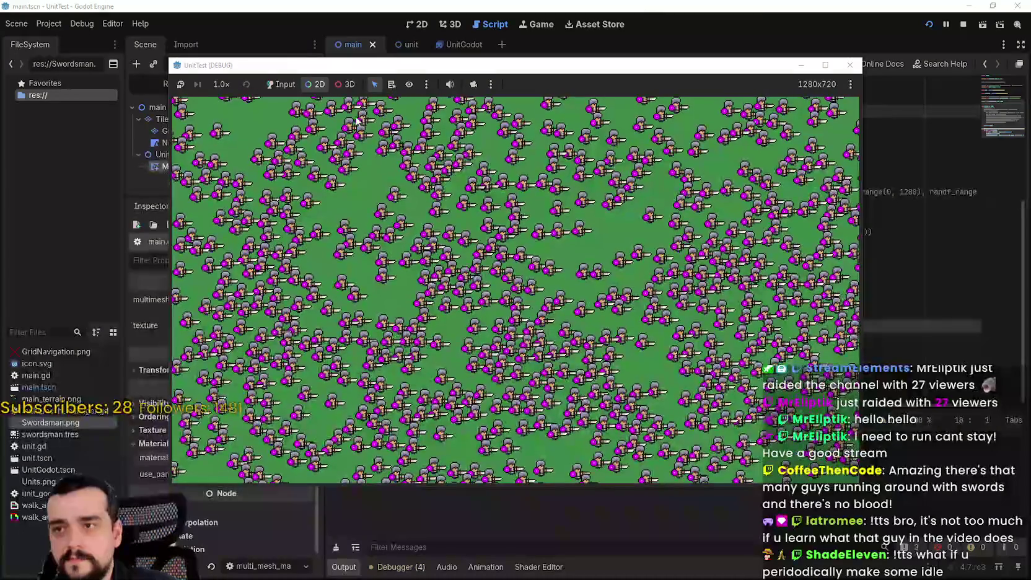
- Override the in-game camera and show the Debugger Monitors with frame times
{"action": "left_click", "coordinate": [474, 87]}
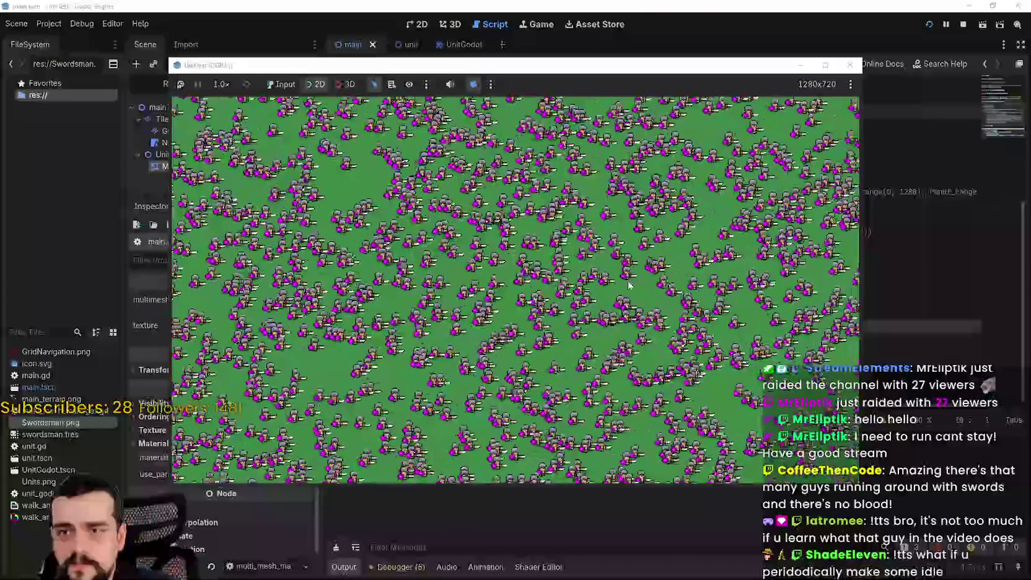
{"action": "left_click", "coordinate": [396, 567]}
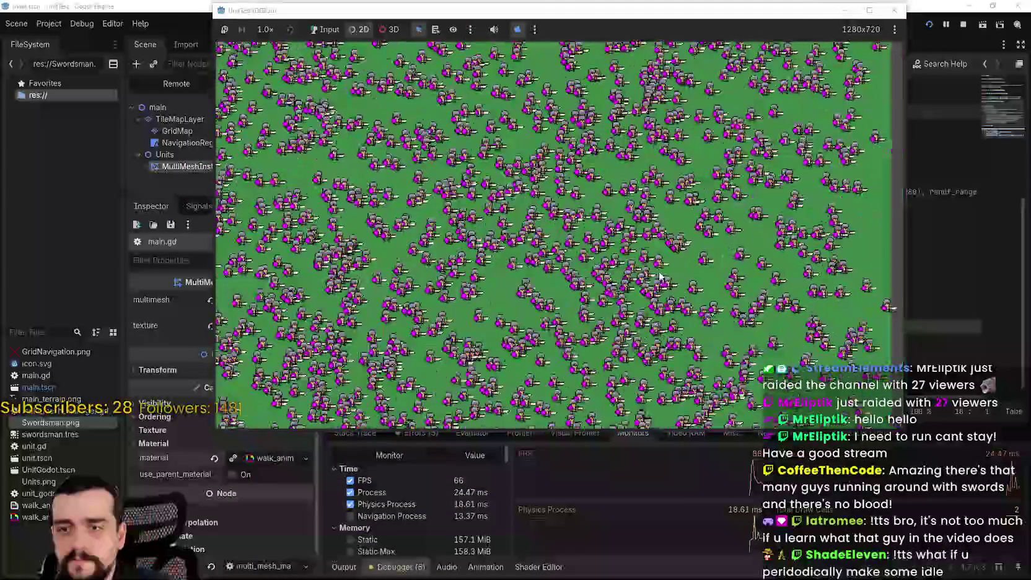
{"action": "scroll", "coordinate": [660, 277], "scroll_direction": "down", "scroll_amount": 3}
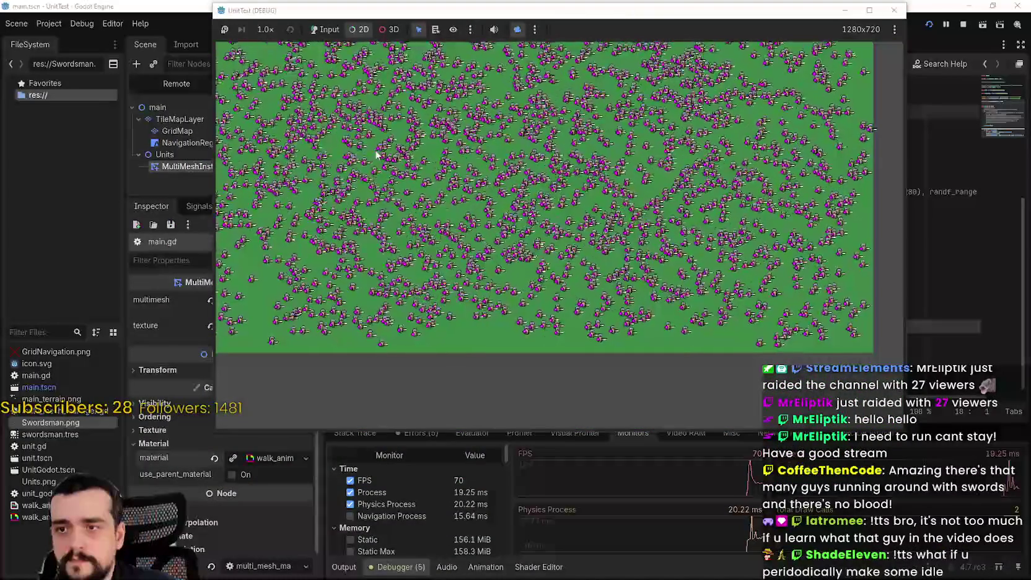
- Pan across the map and zoom in and out over the swordsman crowd
{"action": "mouse_move", "coordinate": [378, 155]}
{"action": "left_mouse_down"}
{"action": "mouse_move", "coordinate": [453, 221]}
{"action": "mouse_move", "coordinate": [534, 256]}
{"action": "mouse_move", "coordinate": [540, 176]}
{"action": "left_mouse_up"}
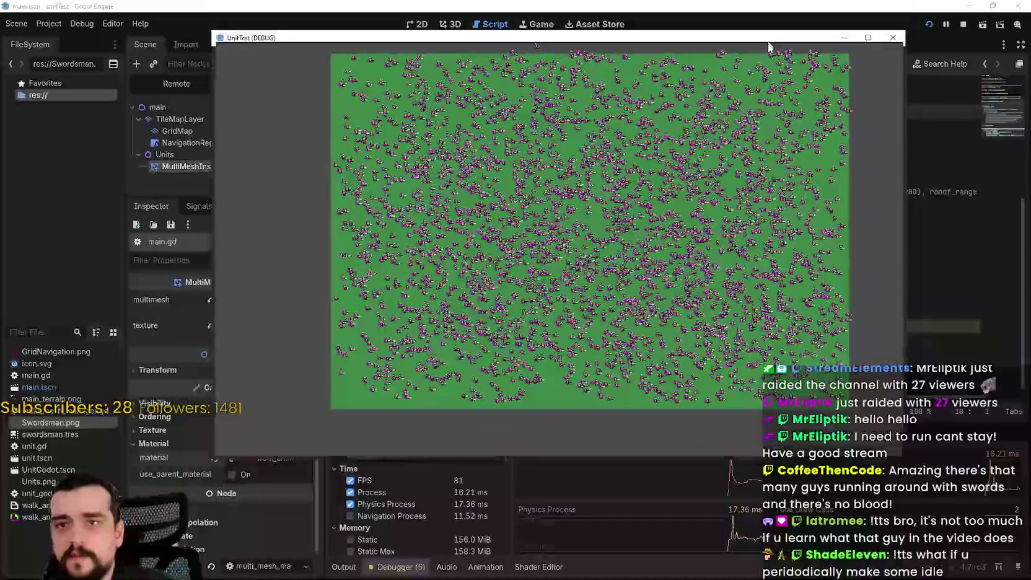
{"action": "scroll", "coordinate": [656, 295], "scroll_direction": "up", "scroll_amount": 5}
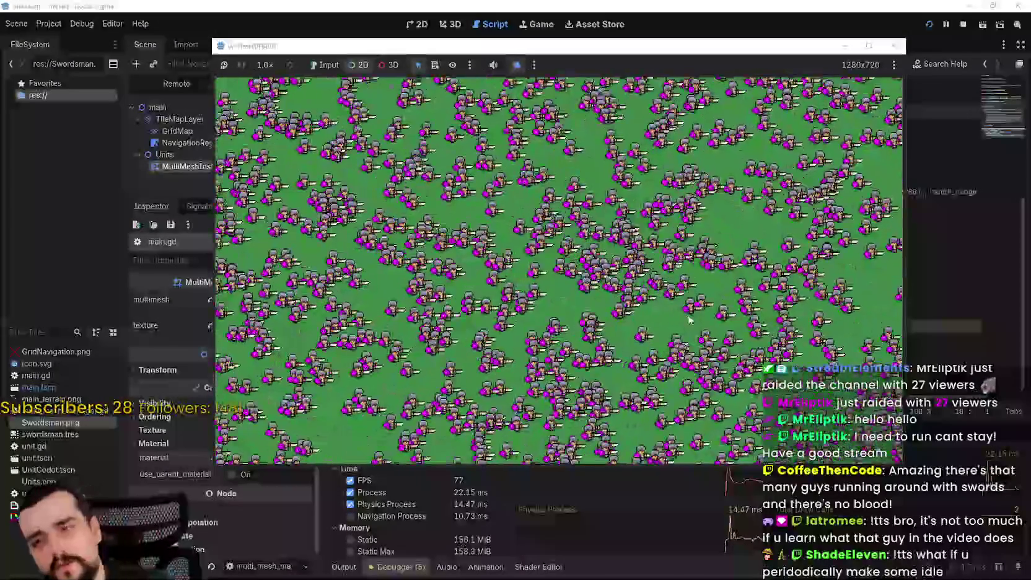
{"action": "scroll", "coordinate": [585, 310], "scroll_direction": "up", "scroll_amount": 3}
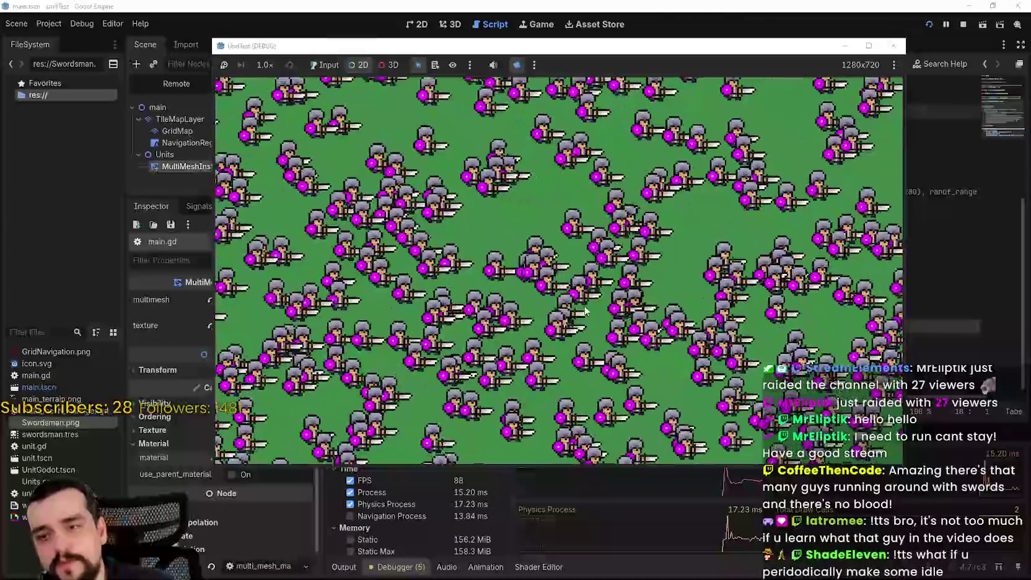
{"action": "scroll", "coordinate": [585, 310], "scroll_direction": "down", "scroll_amount": 6}
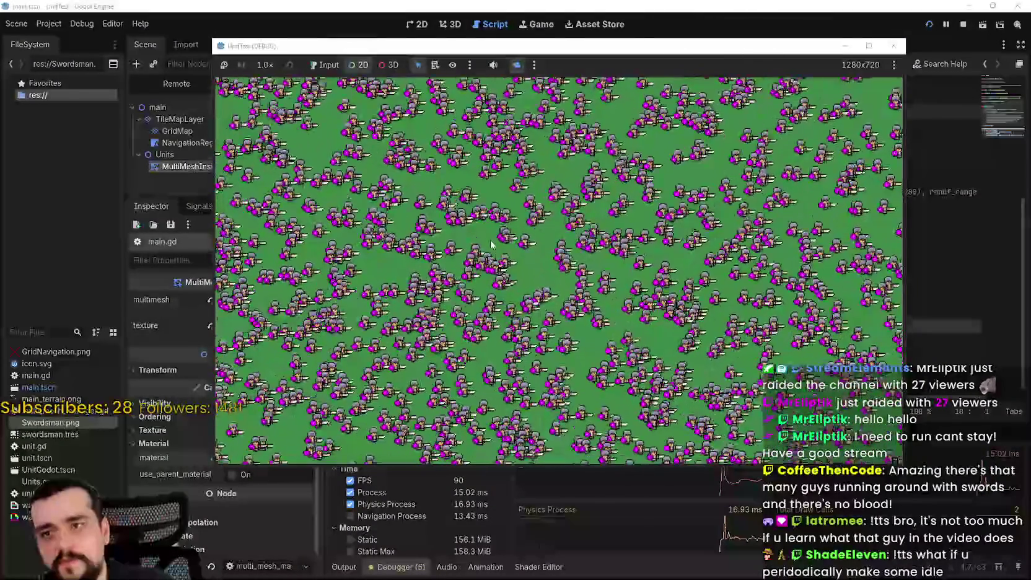
{"action": "scroll", "coordinate": [701, 396], "scroll_direction": "down", "scroll_amount": 2}
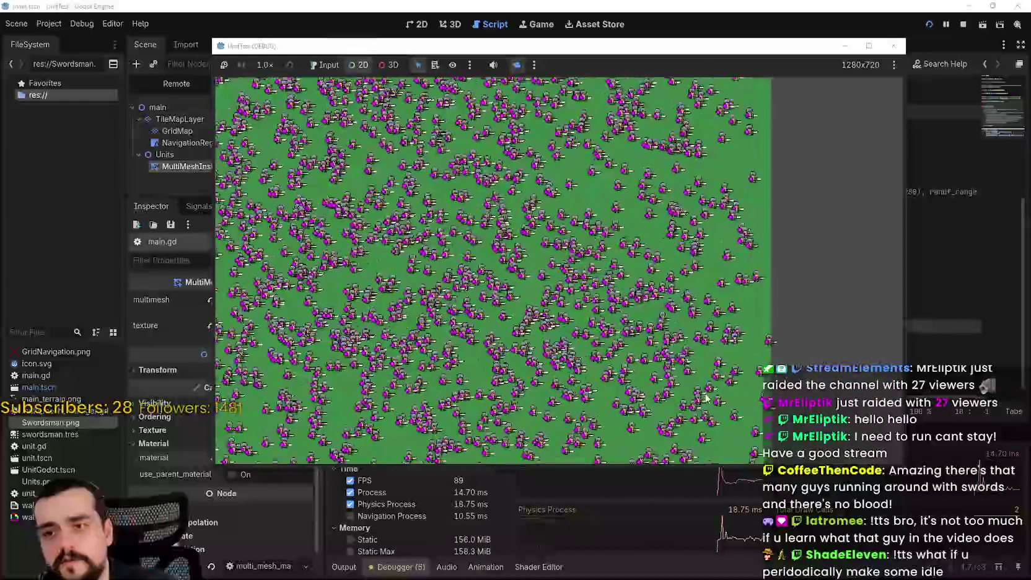
{"action": "scroll", "coordinate": [744, 335], "scroll_direction": "up", "scroll_amount": 2}
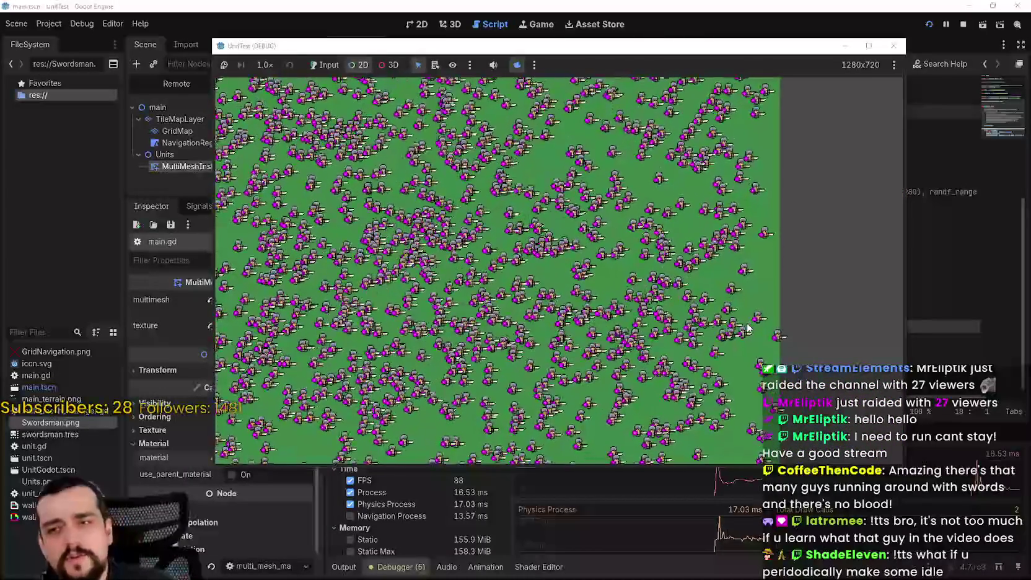
{"action": "scroll", "coordinate": [748, 326], "scroll_direction": "up", "scroll_amount": 5}
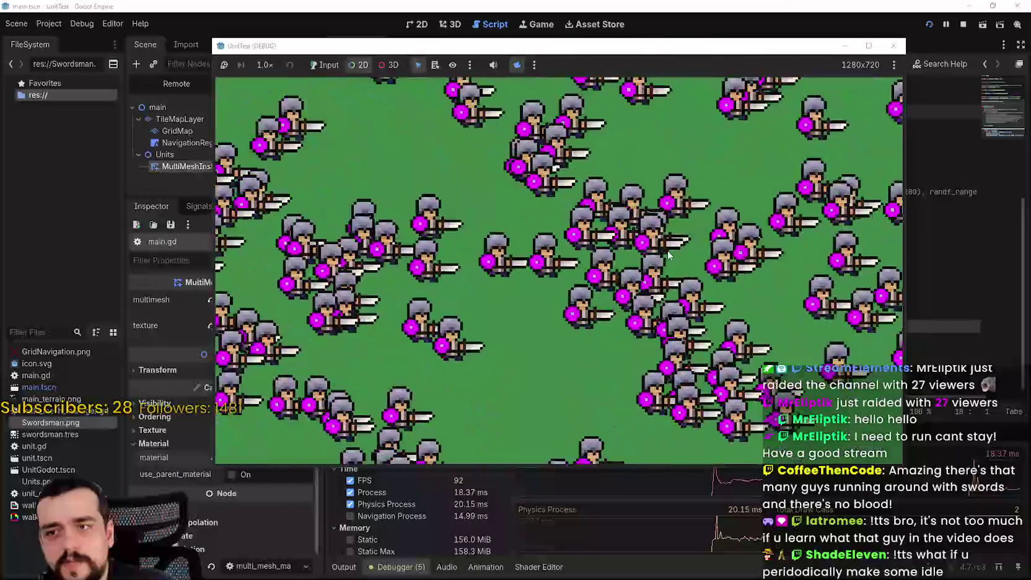
{"action": "scroll", "coordinate": [342, 294], "scroll_direction": "up", "scroll_amount": 3}
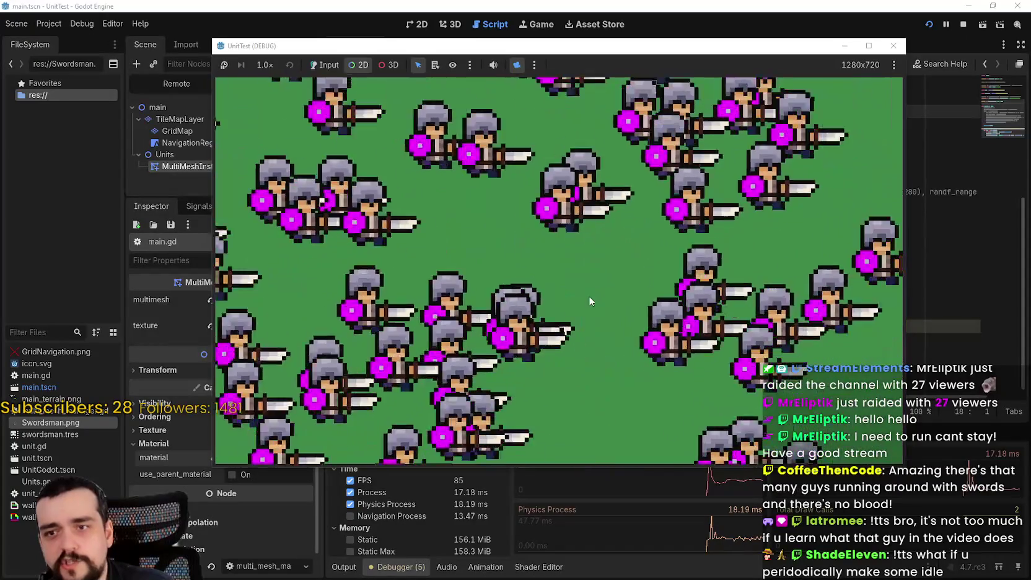
{"action": "scroll", "coordinate": [658, 285], "scroll_direction": "down", "scroll_amount": 4}
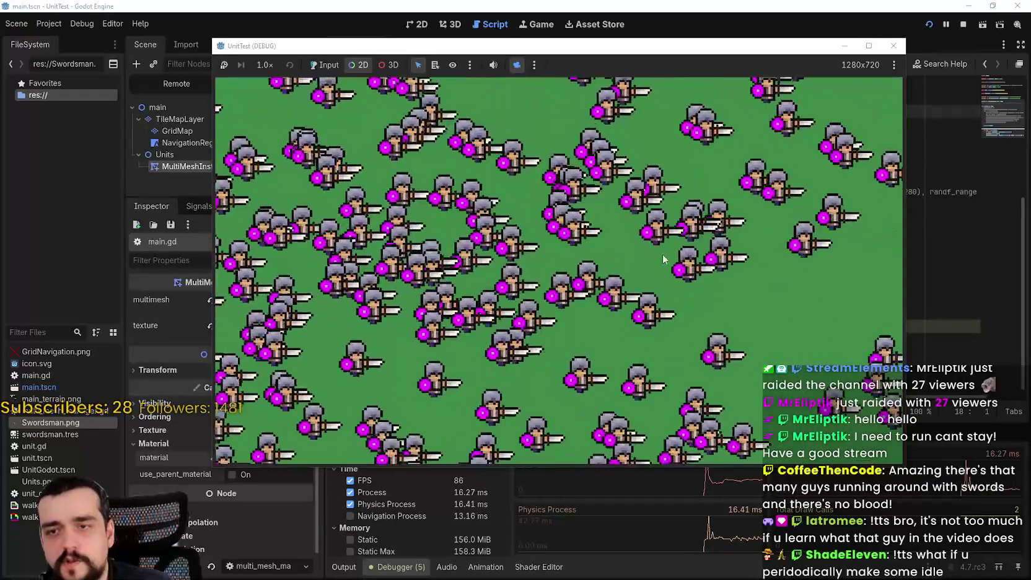
{"action": "scroll", "coordinate": [627, 292], "scroll_direction": "down", "scroll_amount": 5}
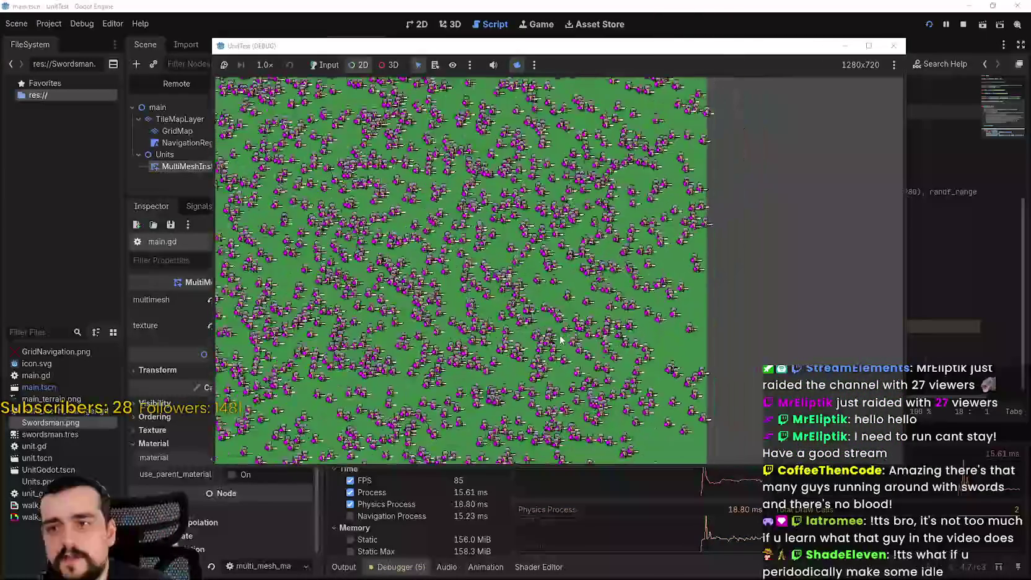
{"action": "scroll", "coordinate": [437, 312], "scroll_direction": "down", "scroll_amount": 3}
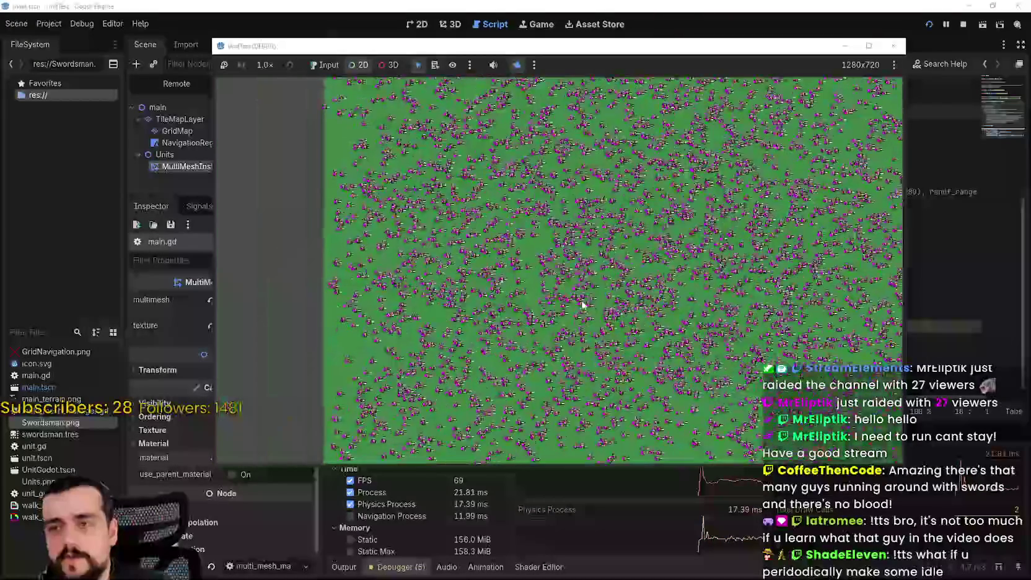
- Pan toward the map's bottom-right and left edges with arrow keys, then stop the game
{"action": "key", "text": "Right"}
{"action": "key", "text": "Down"}
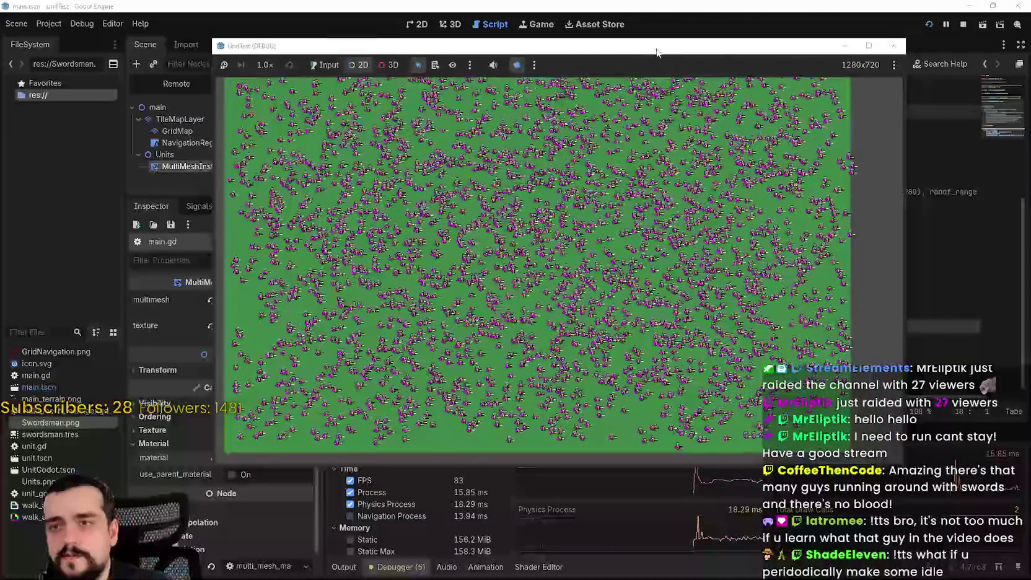
{"action": "left_click_drag", "start_coordinate": [657, 49], "coordinate": [716, 3]}
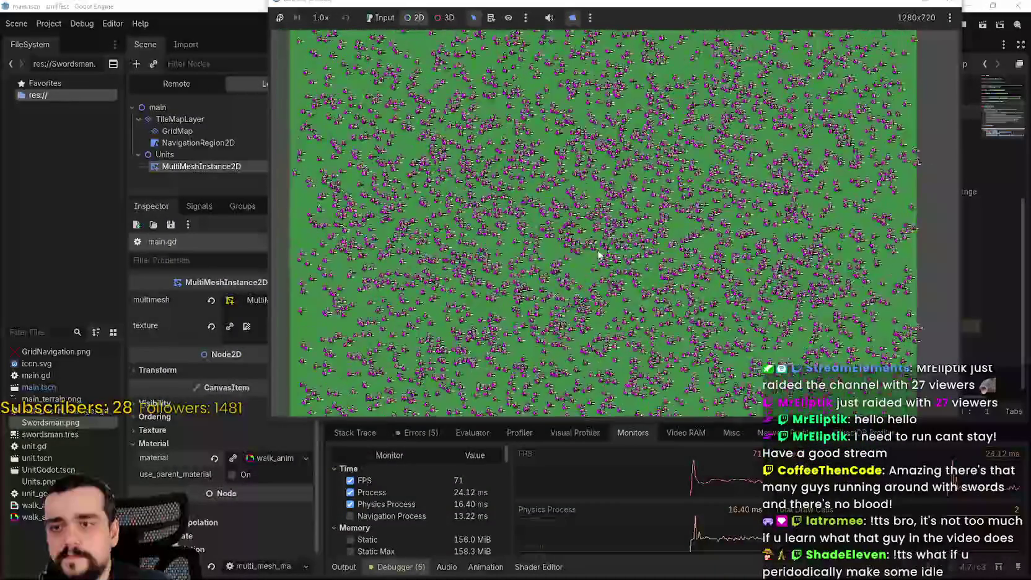
{"action": "key", "text": "Left"}
{"action": "key", "text": "Up"}
{"action": "scroll", "coordinate": [582, 235], "scroll_direction": "down", "scroll_amount": 5}
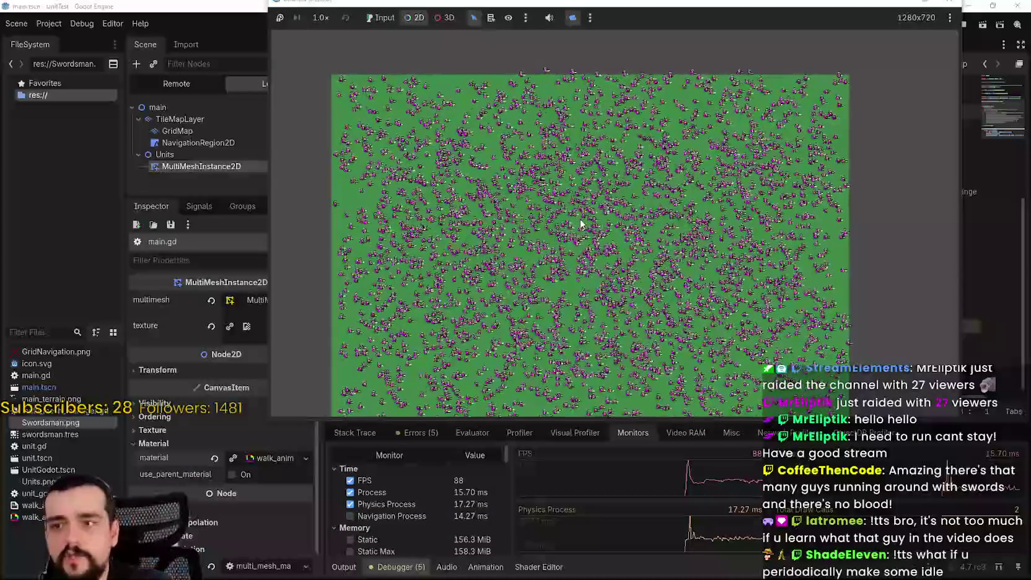
{"action": "scroll", "coordinate": [632, 299], "scroll_direction": "up", "scroll_amount": 5}
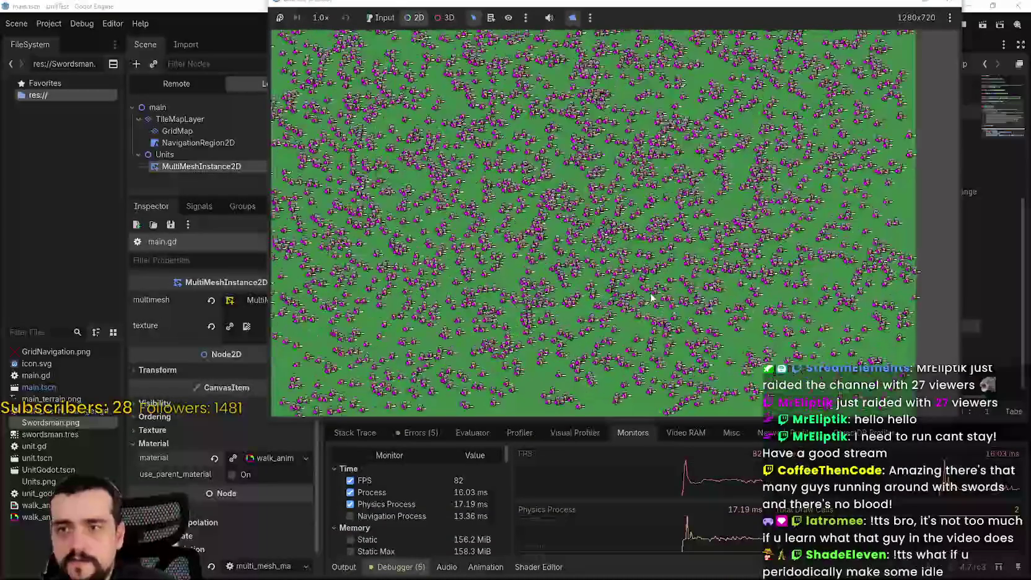
{"action": "scroll", "coordinate": [651, 298], "scroll_direction": "up", "scroll_amount": 2}
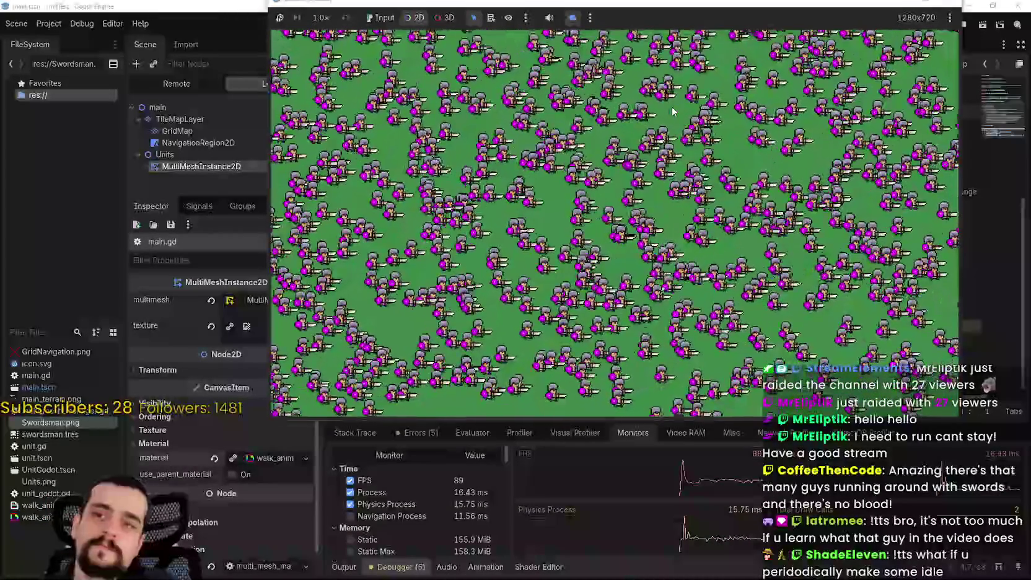
{"action": "left_click_drag", "start_coordinate": [735, 4], "coordinate": [695, 46]}
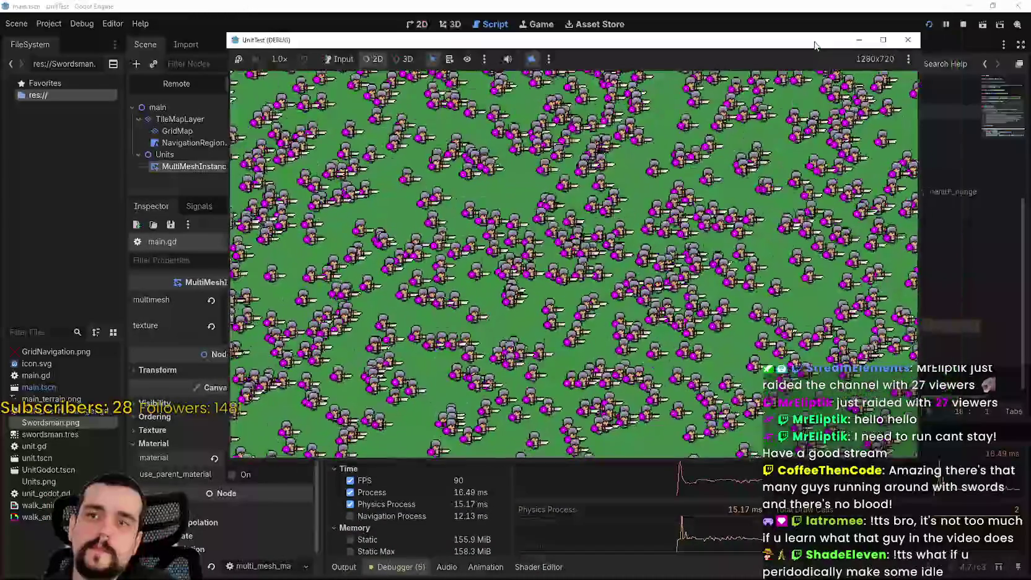
{"action": "left_click", "coordinate": [964, 25]}
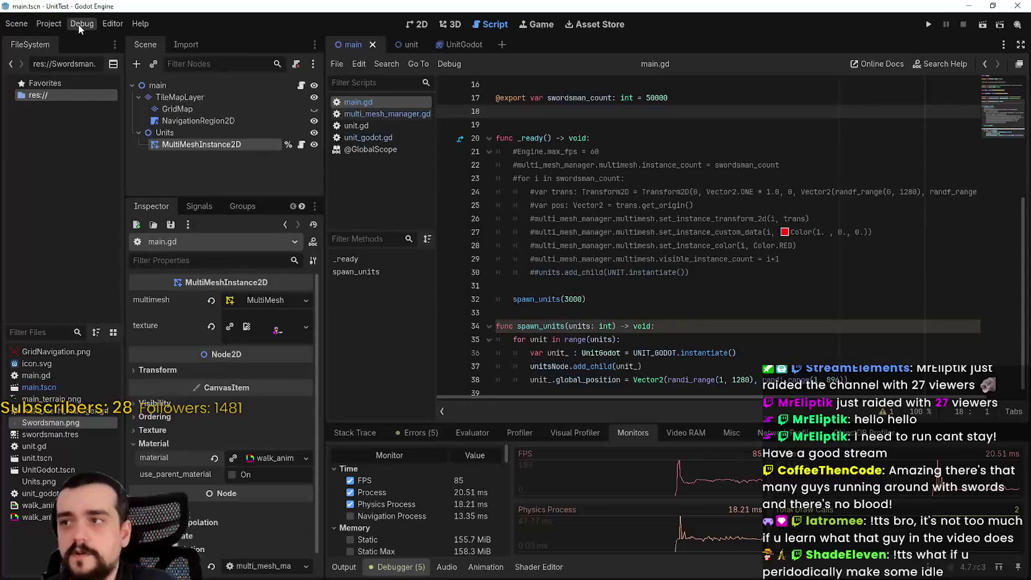
- Change Rendering > Driver Thread Model from Safe to Separate and run the project
{"action": "left_click", "coordinate": [58, 25]}
{"action": "left_click", "coordinate": [67, 37]}
{"action": "scroll", "coordinate": [279, 326], "scroll_direction": "down", "scroll_amount": 5}
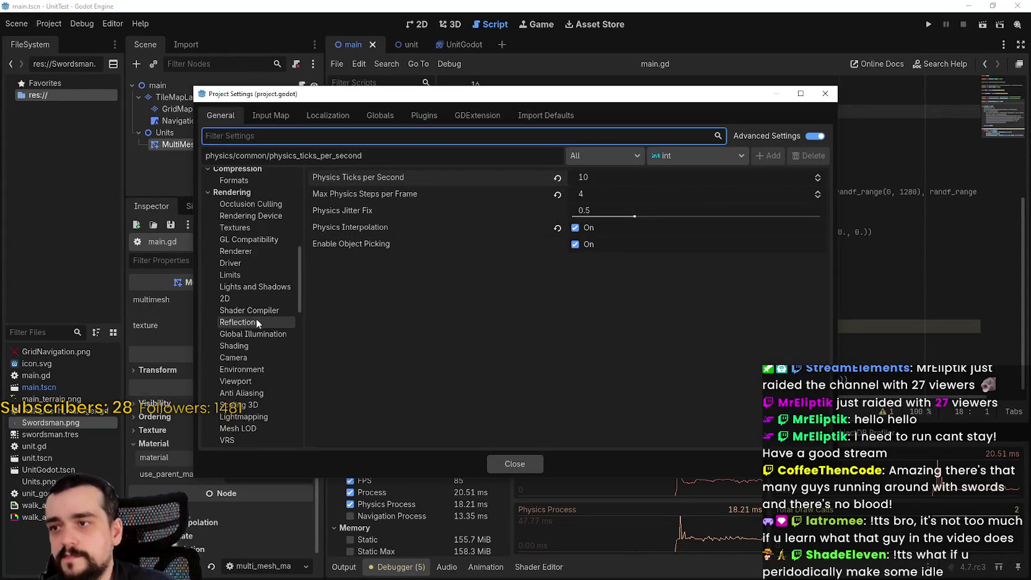
{"action": "scroll", "coordinate": [256, 319], "scroll_direction": "down", "scroll_amount": 7}
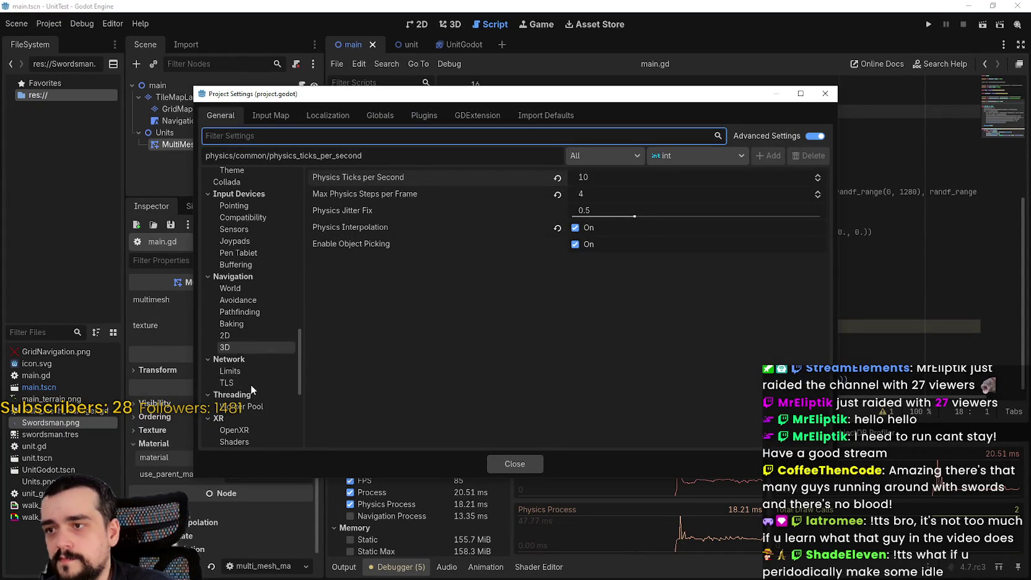
{"action": "scroll", "coordinate": [252, 372], "scroll_direction": "up", "scroll_amount": 8}
{"action": "left_click", "coordinate": [239, 267]}
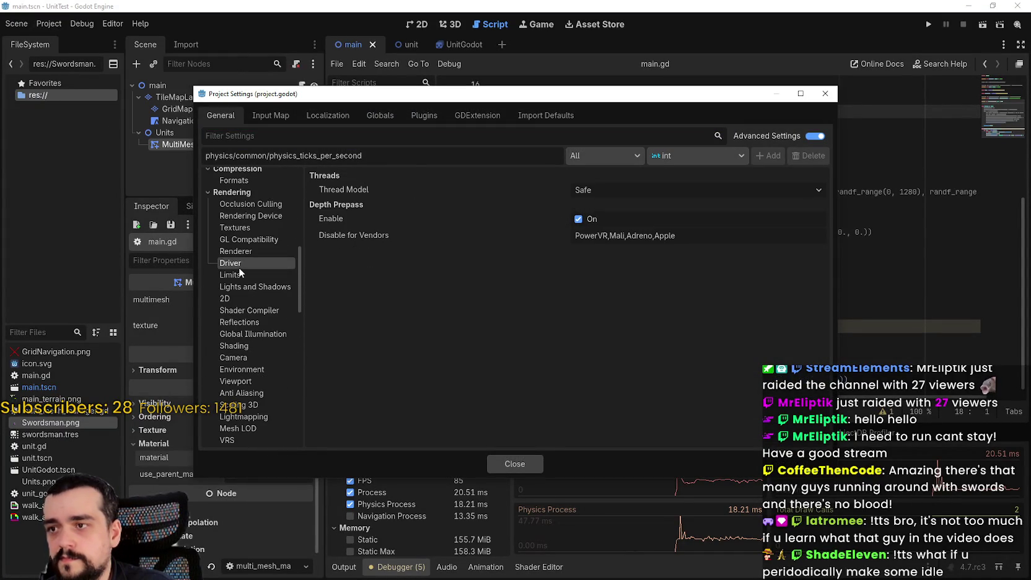
{"action": "left_click", "coordinate": [583, 189]}
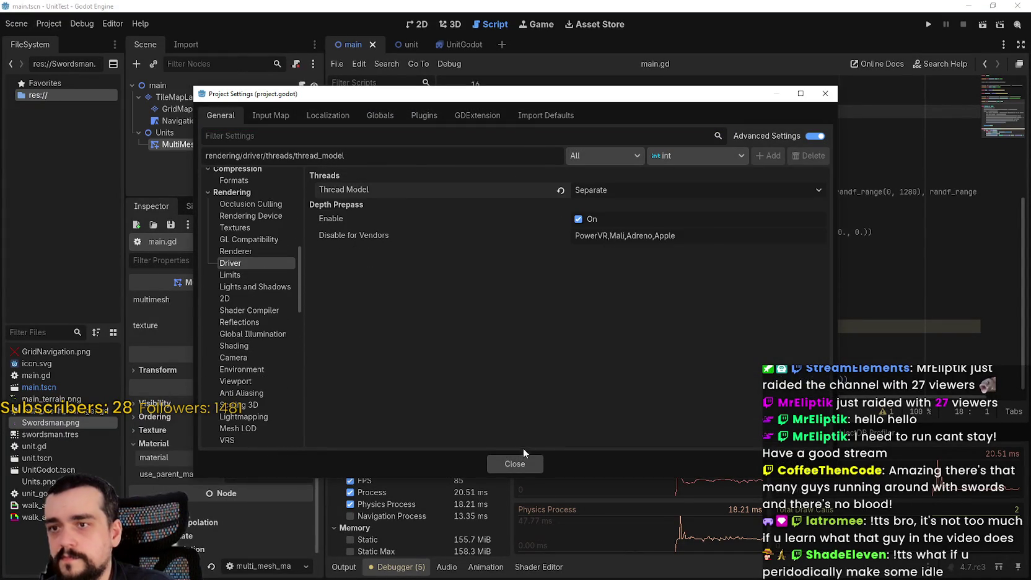
{"action": "left_click", "coordinate": [514, 464]}
{"action": "left_click", "coordinate": [932, 24]}
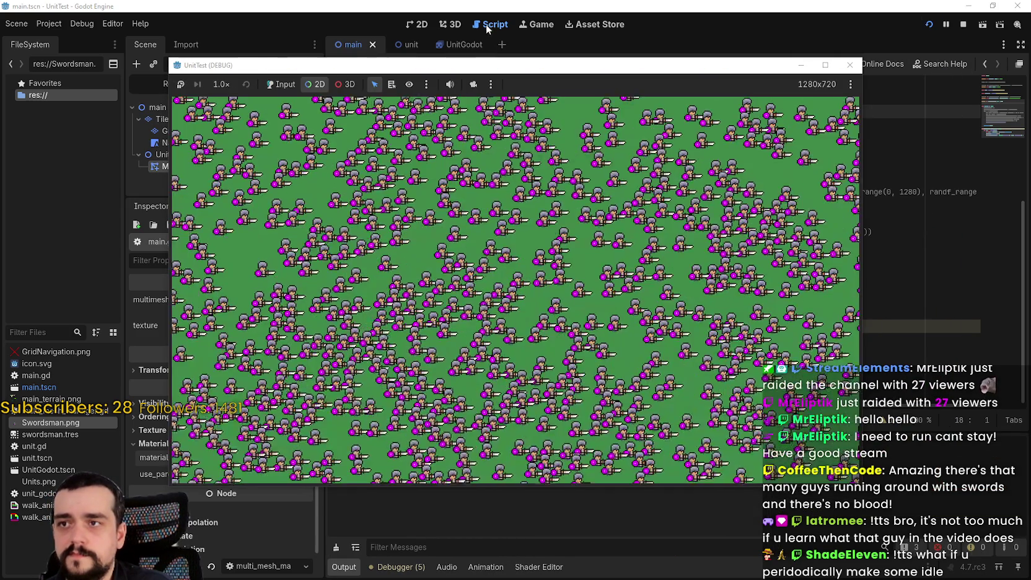
- Override the game camera, zoom and pan across the swordsman field, and show the Monitors
{"action": "left_click_drag", "start_coordinate": [425, 66], "coordinate": [445, 27]}
{"action": "left_click", "coordinate": [493, 45]}
{"action": "scroll", "coordinate": [541, 233], "scroll_direction": "down", "scroll_amount": 3}
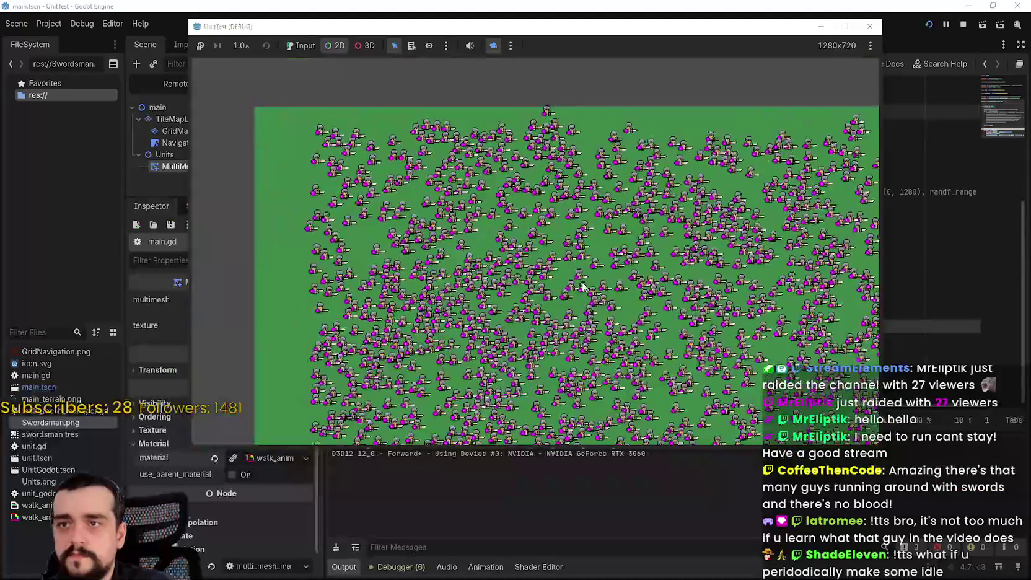
{"action": "scroll", "coordinate": [540, 233], "scroll_direction": "up", "scroll_amount": 3}
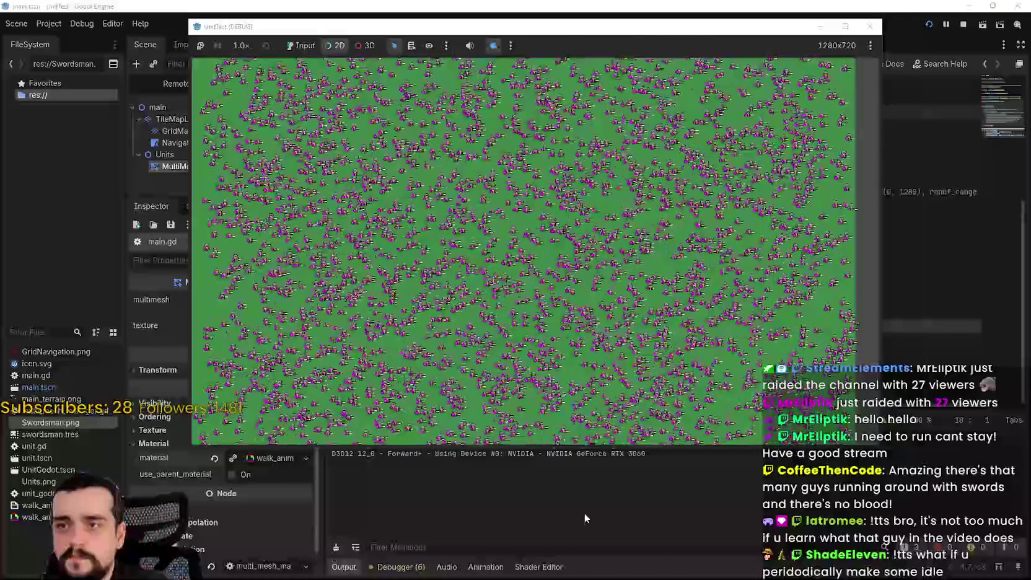
{"action": "left_click", "coordinate": [397, 567]}
{"action": "key", "text": "alt+Tab"}
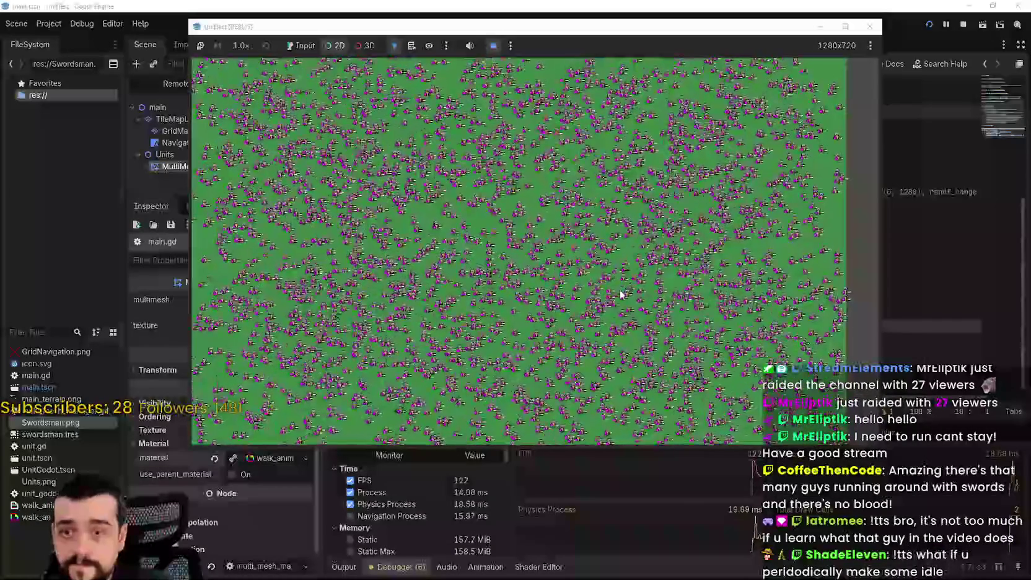
{"action": "mouse_move", "coordinate": [621, 294]}
{"action": "left_mouse_down"}
{"action": "mouse_move", "coordinate": [625, 248]}
{"action": "mouse_move", "coordinate": [693, 241]}
{"action": "mouse_move", "coordinate": [686, 280]}
{"action": "mouse_move", "coordinate": [670, 274]}
{"action": "mouse_move", "coordinate": [680, 277]}
{"action": "left_mouse_up"}
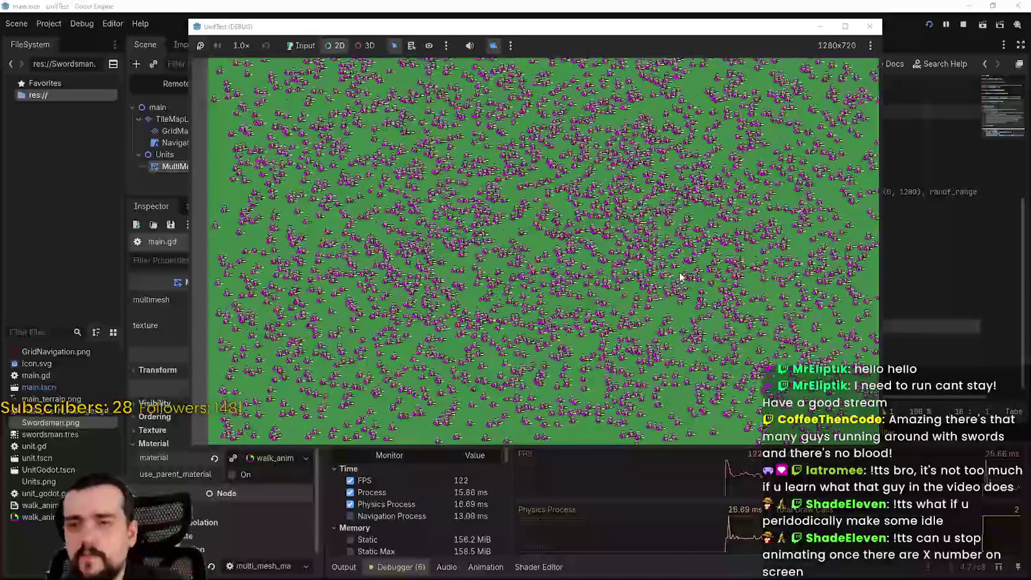
- Zoom the game camera out until the whole green field of units fits the window
{"action": "scroll", "coordinate": [680, 277], "scroll_direction": "down", "scroll_amount": 3}
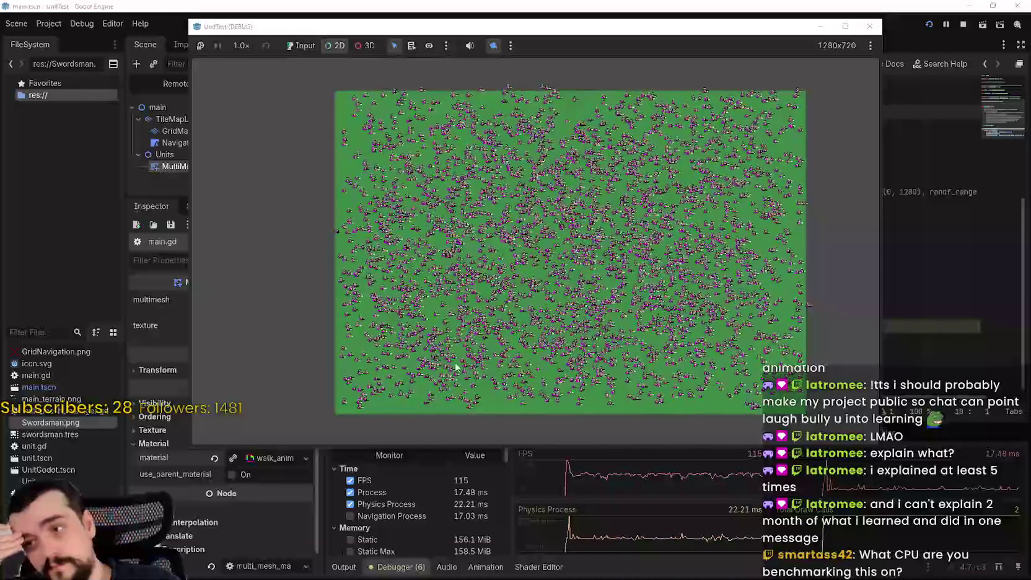
- Uncover the debugger and look through its Video RAM and Monitors views, ending on Visual Profiler
{"action": "left_click_drag", "start_coordinate": [637, 26], "coordinate": [589, 0]}
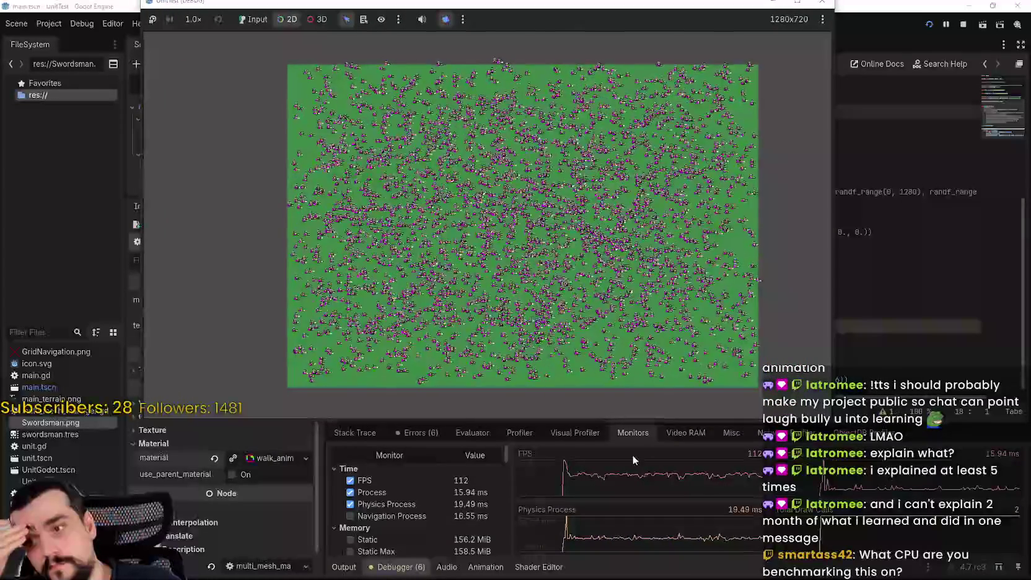
{"action": "left_click", "coordinate": [673, 433]}
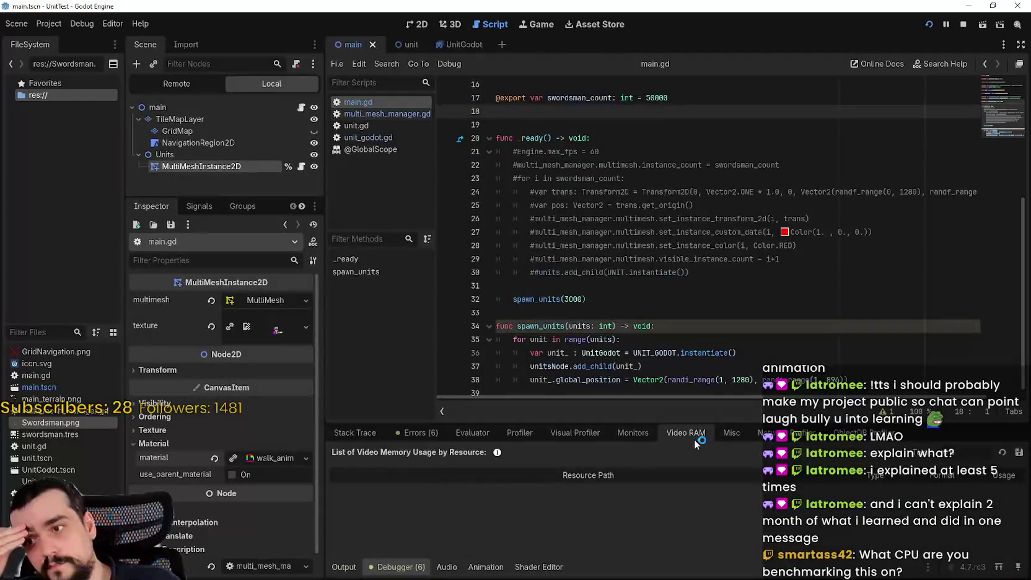
{"action": "left_click", "coordinate": [732, 433]}
{"action": "left_click", "coordinate": [632, 433]}
{"action": "left_click", "coordinate": [575, 433]}
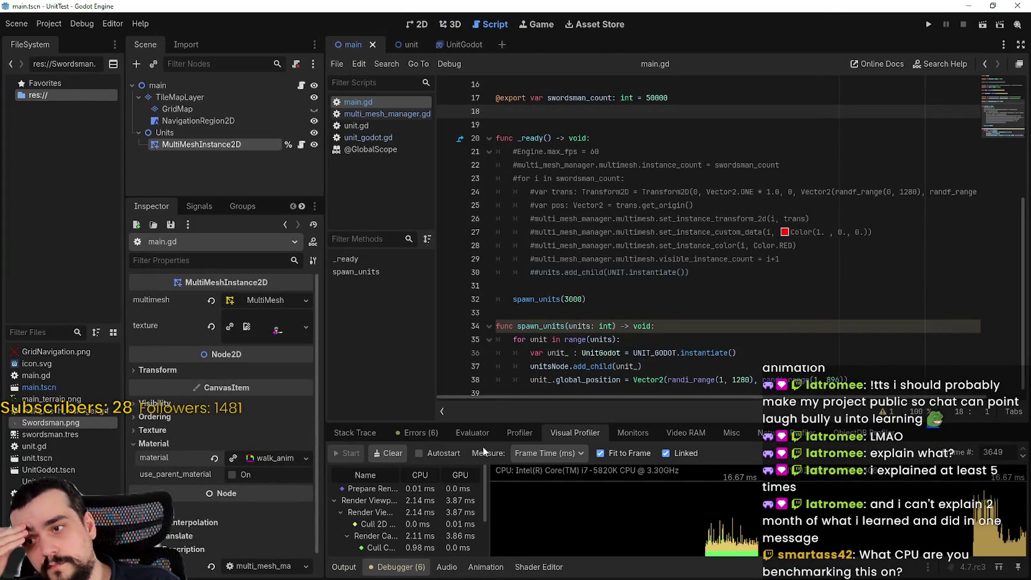
- Relaunch the game, start Visual Profiler recording, enlarge the profiler panel, and bring the game forward
{"action": "left_click", "coordinate": [928, 24]}
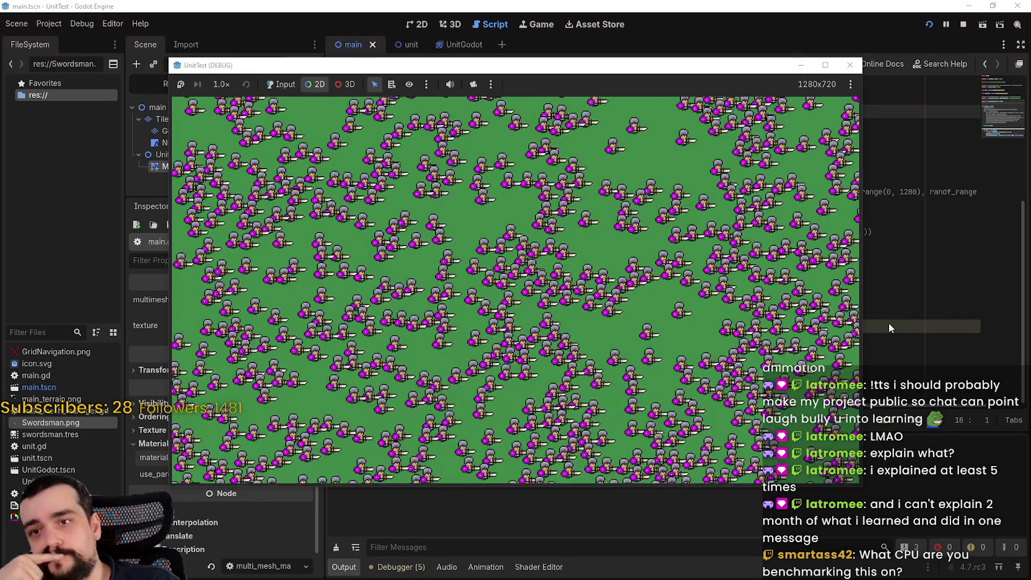
{"action": "left_click", "coordinate": [474, 513]}
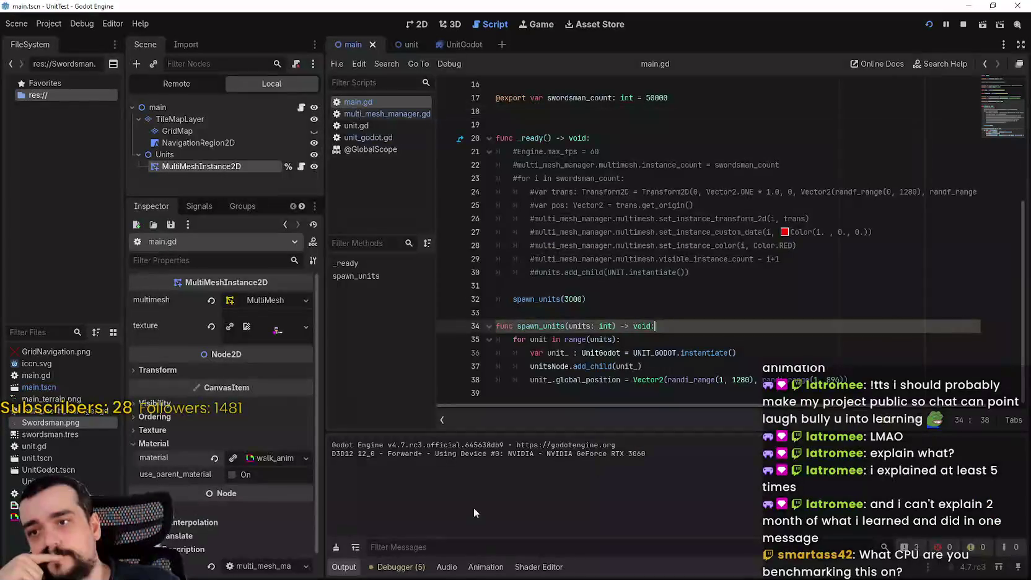
{"action": "left_click", "coordinate": [396, 567]}
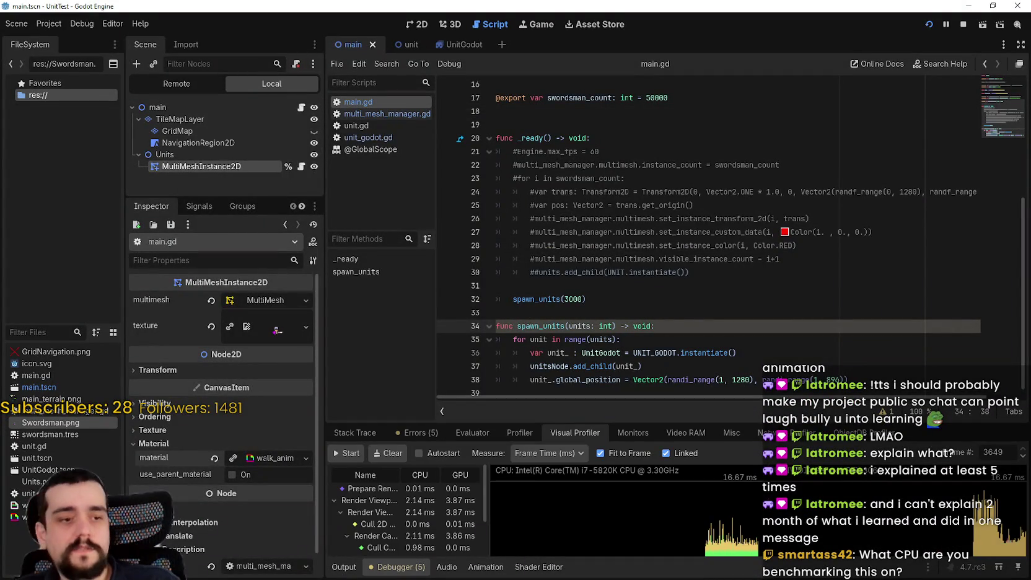
{"action": "left_click", "coordinate": [363, 458]}
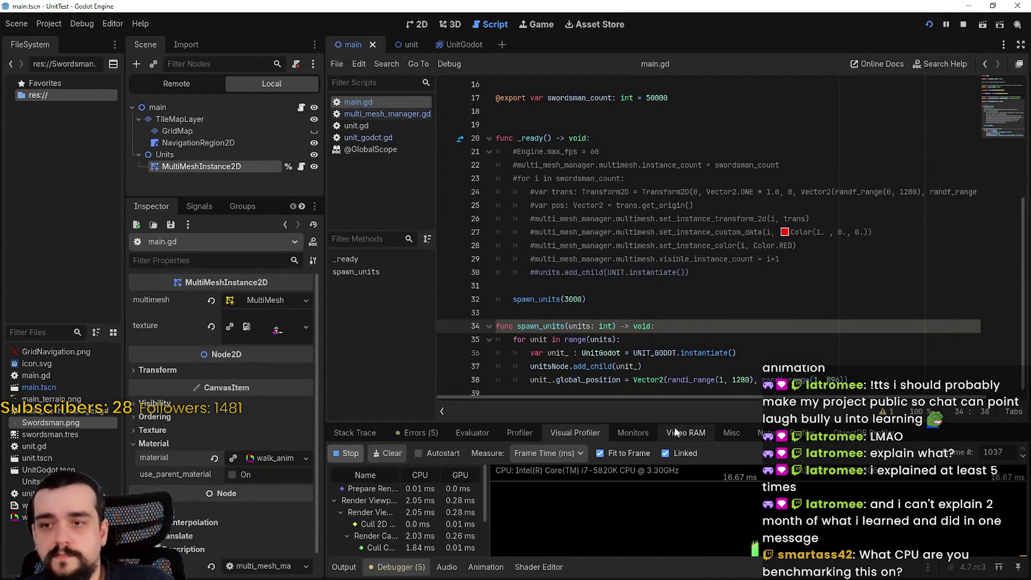
{"action": "left_click_drag", "start_coordinate": [690, 393], "coordinate": [726, 116]}
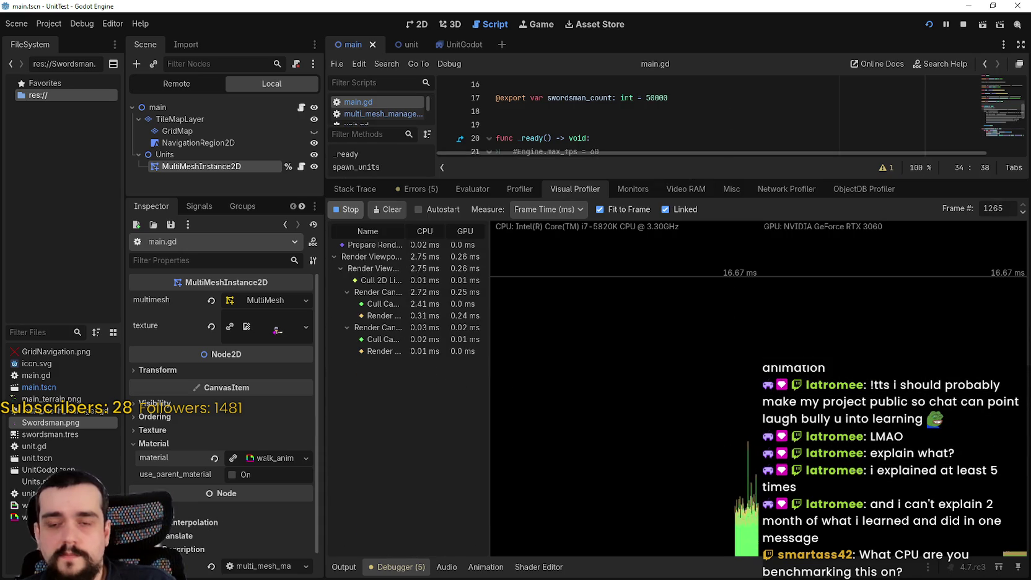
{"action": "key", "text": "alt+Tab"}
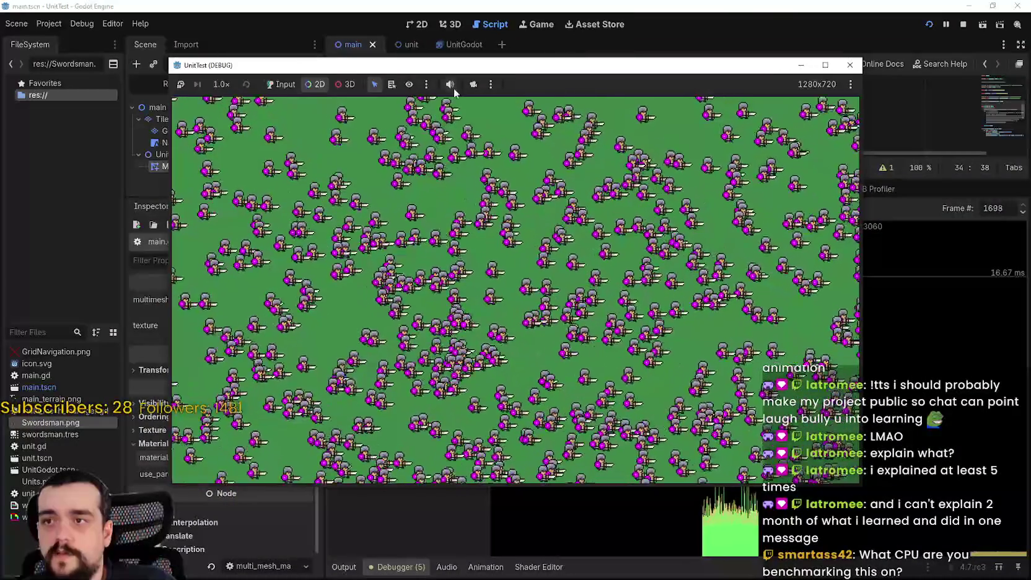
- Profile the zoomed-out field with camera override on, then stop the game at 7,489 frames
{"action": "left_click", "coordinate": [473, 84]}
{"action": "scroll", "coordinate": [592, 273], "scroll_direction": "down", "scroll_amount": 10}
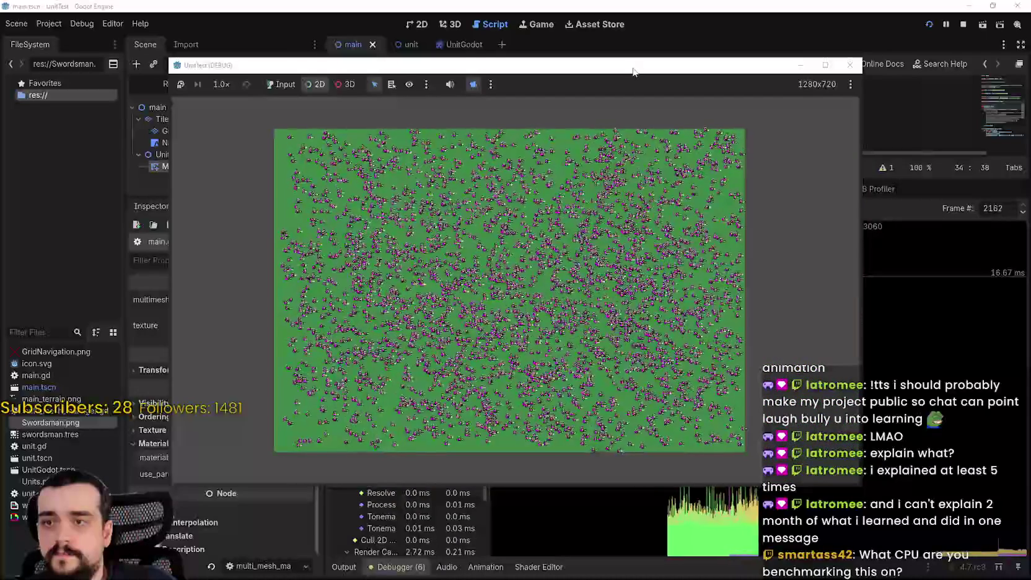
{"action": "mouse_move", "coordinate": [630, 71]}
{"action": "left_mouse_down"}
{"action": "mouse_move", "coordinate": [378, 31]}
{"action": "mouse_move", "coordinate": [291, 30]}
{"action": "mouse_move", "coordinate": [312, 36]}
{"action": "left_mouse_up"}
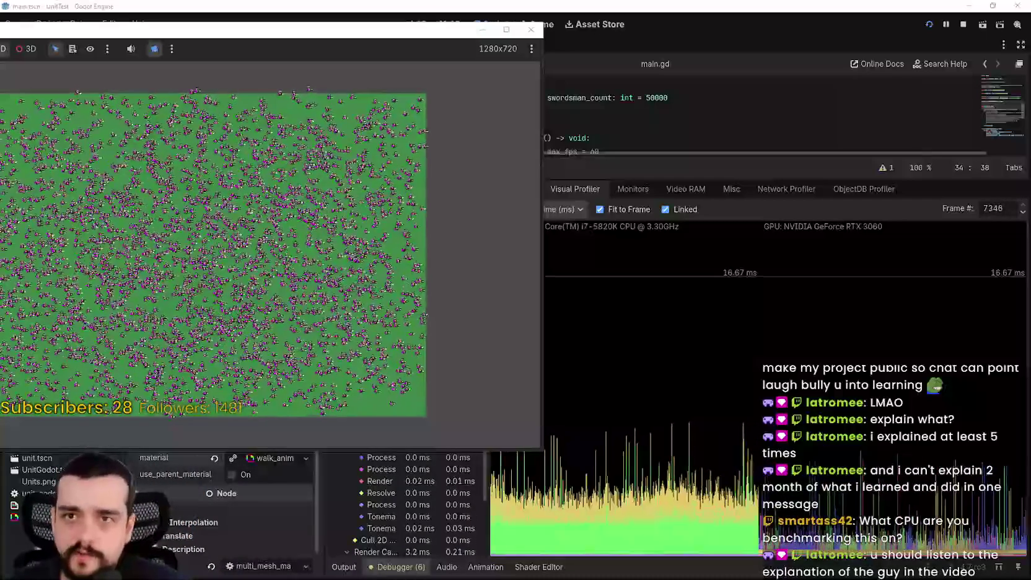
{"action": "left_click", "coordinate": [962, 25]}
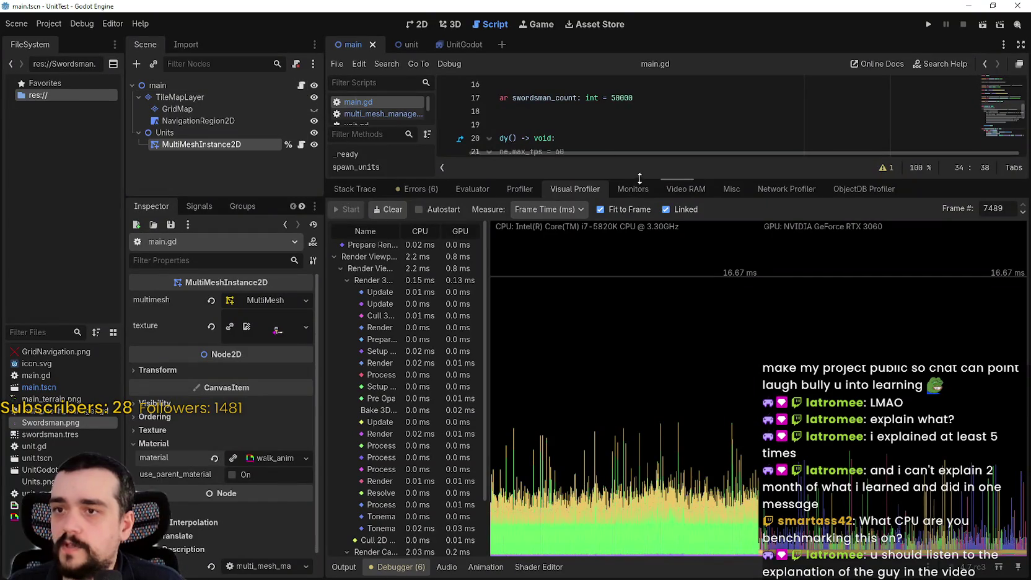
- Enlarge the script editor and uncomment the MultiMesh setup code on lines 22–30 of _ready
{"action": "left_click_drag", "start_coordinate": [640, 178], "coordinate": [640, 401]}
{"action": "left_click_drag", "start_coordinate": [689, 245], "coordinate": [496, 218]}
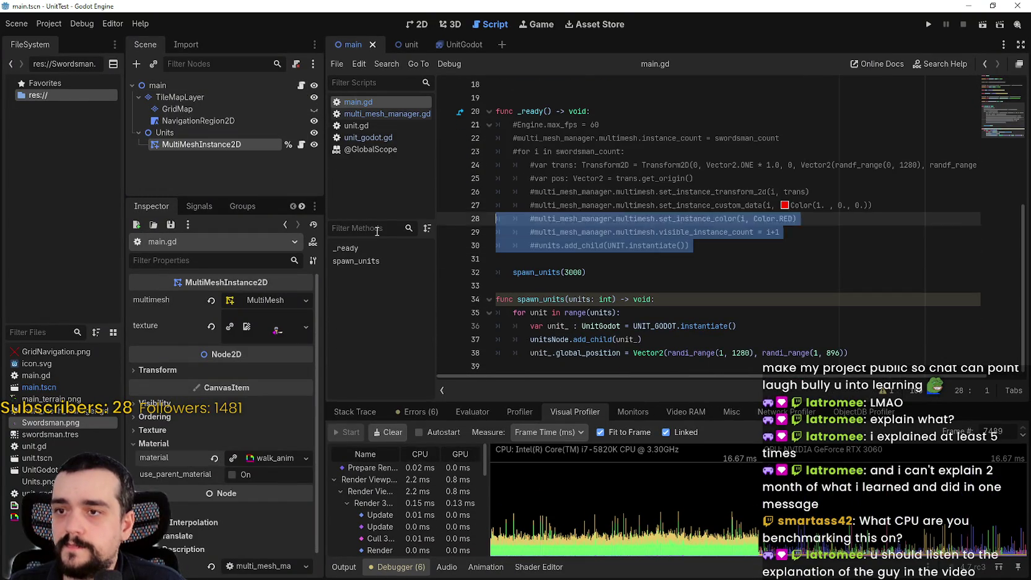
{"action": "left_click", "coordinate": [510, 273]}
{"action": "mouse_move", "coordinate": [689, 245]}
{"action": "left_mouse_down"}
{"action": "mouse_move", "coordinate": [515, 243]}
{"action": "mouse_move", "coordinate": [475, 140]}
{"action": "left_mouse_up"}
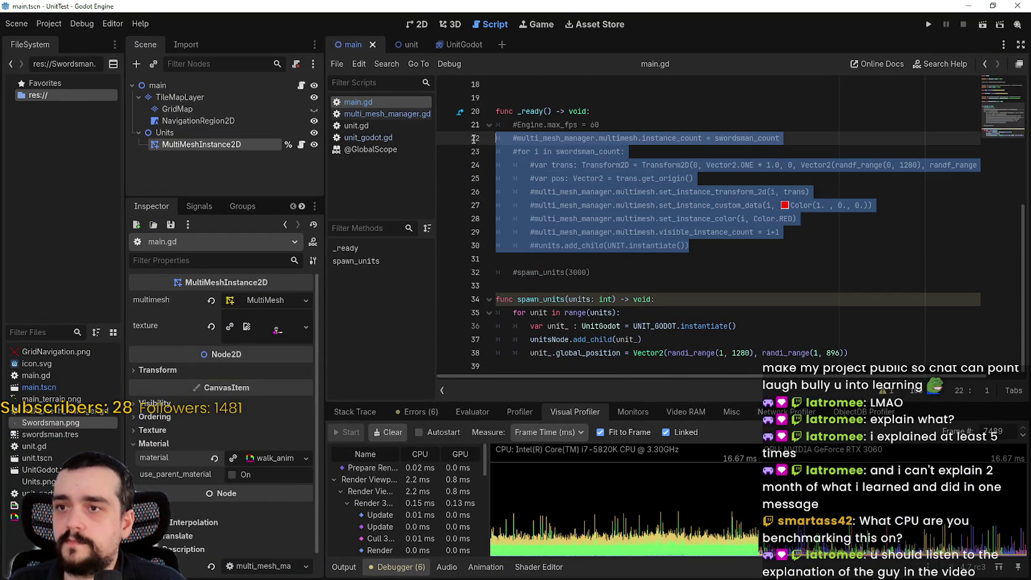
{"action": "key", "text": "ctrl+z"}
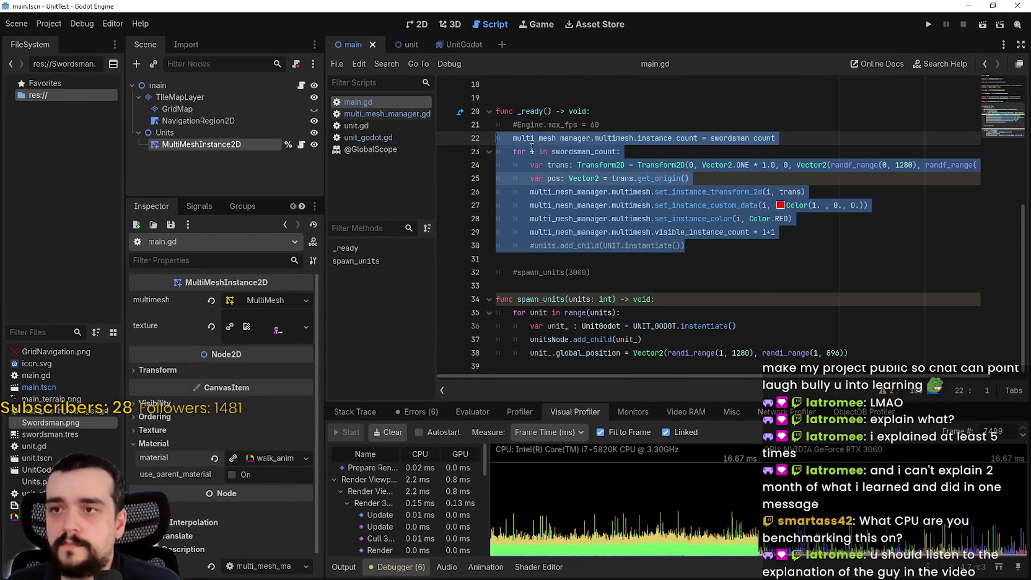
{"action": "left_click", "coordinate": [766, 290]}
{"action": "left_click", "coordinate": [761, 259]}
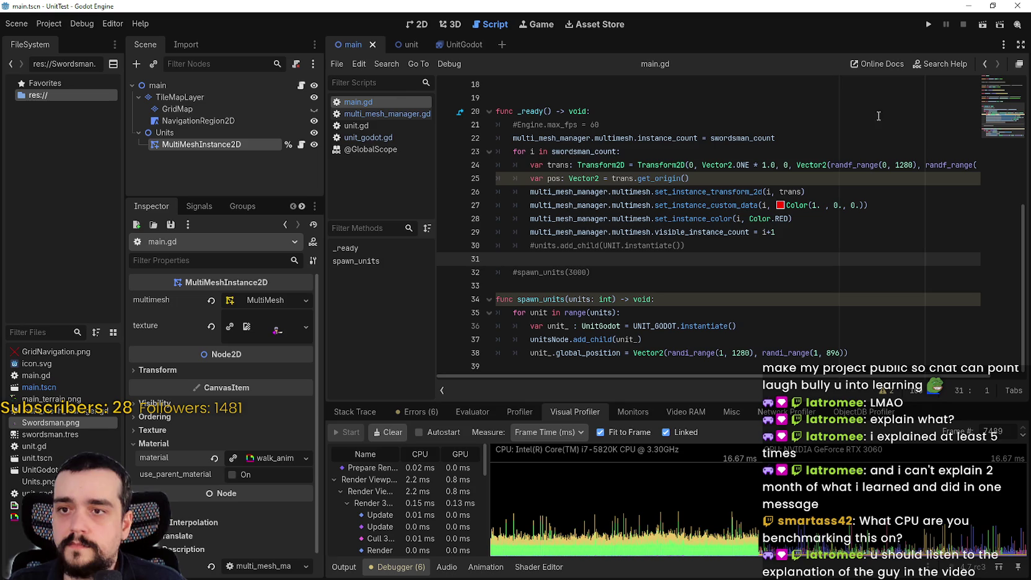
- Test-run the project with the MultiMesh code, zooming the overridden camera, then stop it
{"action": "left_click", "coordinate": [925, 24]}
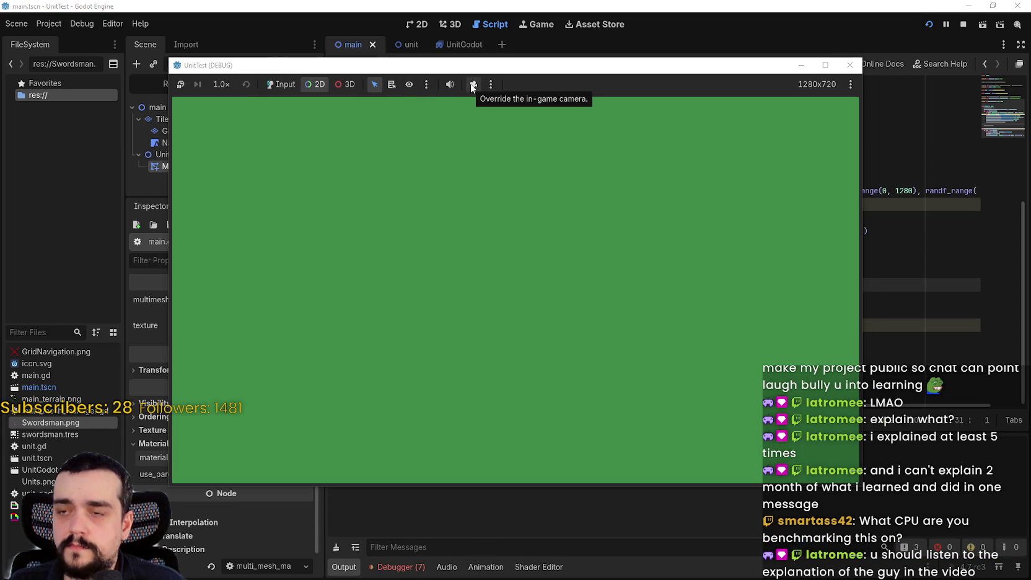
{"action": "left_click", "coordinate": [473, 84]}
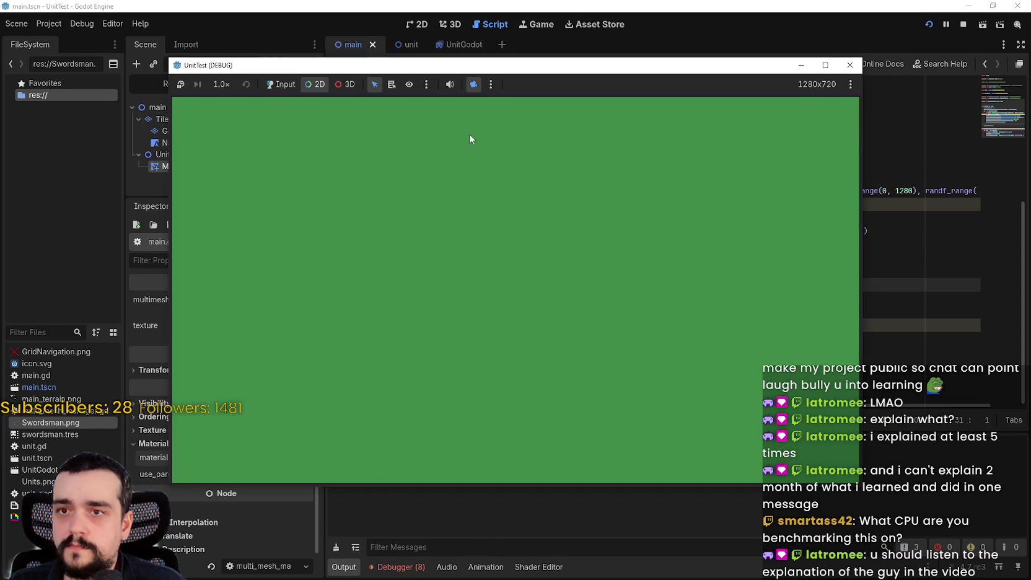
{"action": "scroll", "coordinate": [478, 279], "scroll_direction": "down", "scroll_amount": 10}
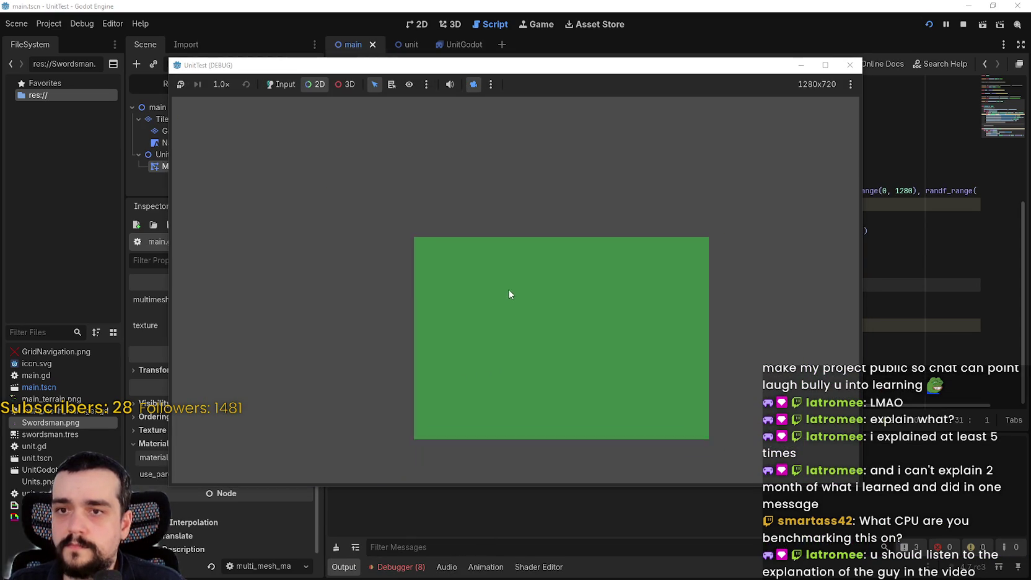
{"action": "scroll", "coordinate": [595, 328], "scroll_direction": "up", "scroll_amount": 8}
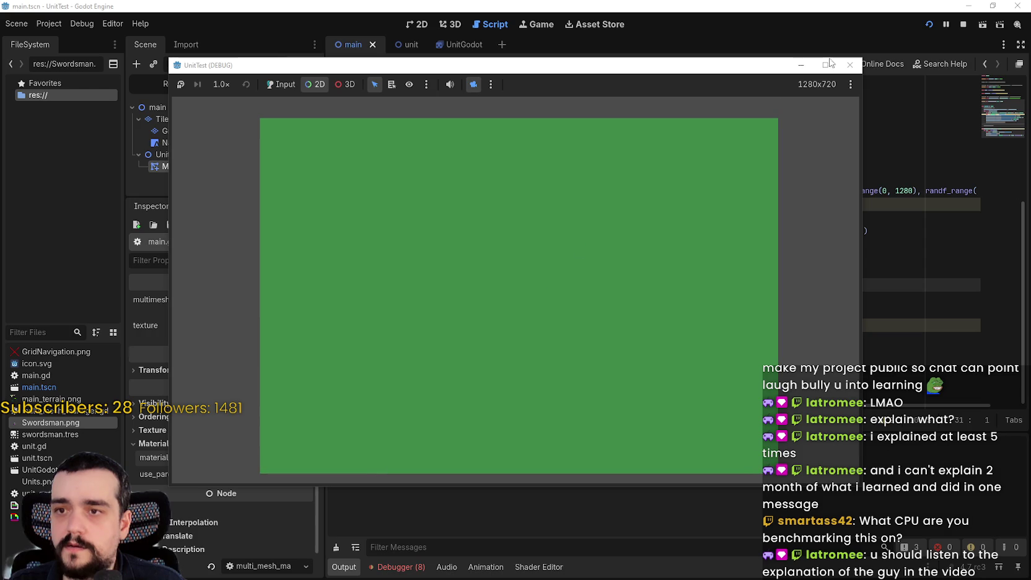
{"action": "left_click", "coordinate": [964, 24]}
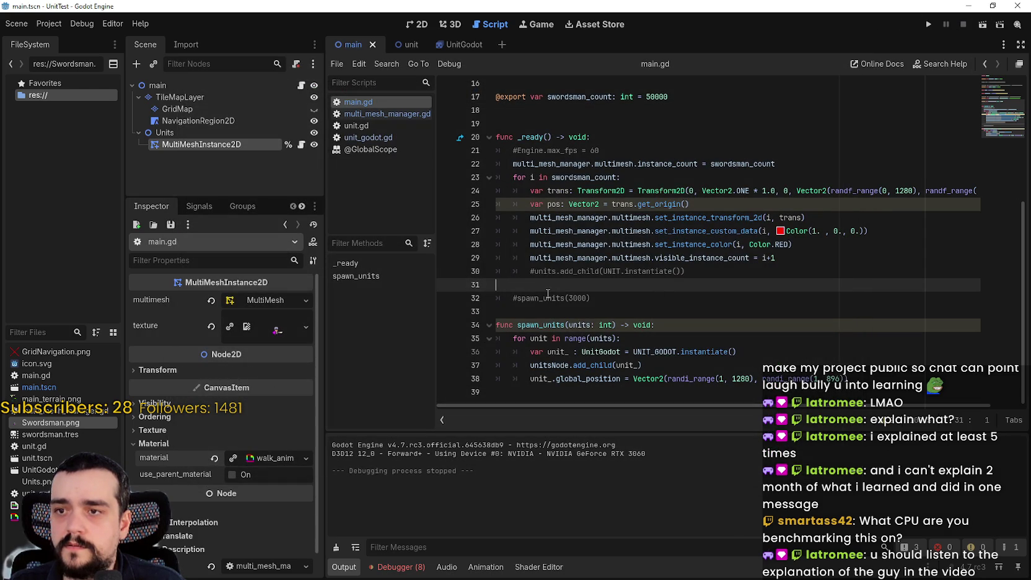
- Place the caret at the end of line 32 and run the main scene again
{"action": "scroll", "coordinate": [548, 291], "scroll_direction": "up", "scroll_amount": 2}
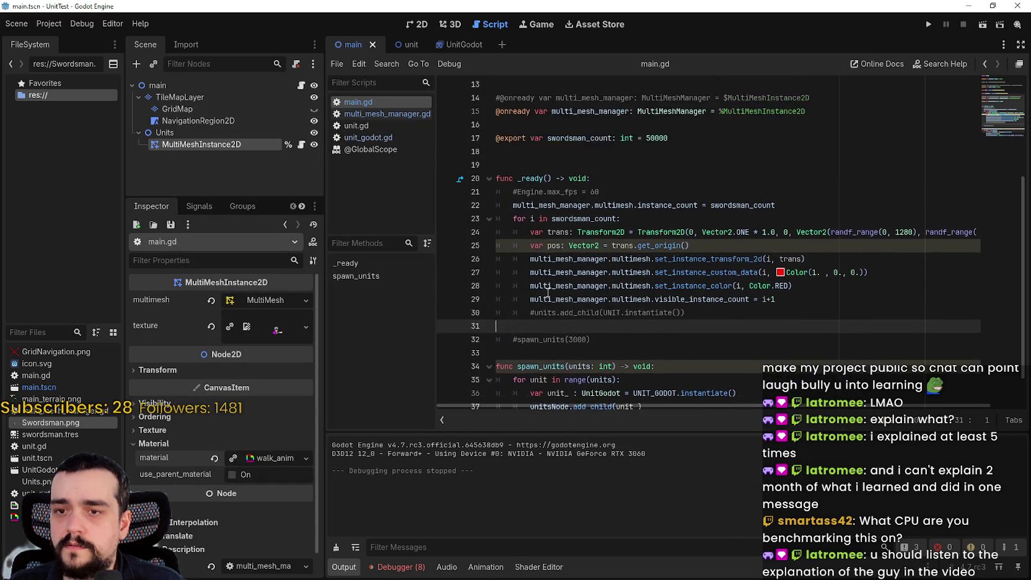
{"action": "scroll", "coordinate": [572, 138], "scroll_direction": "down", "scroll_amount": 2}
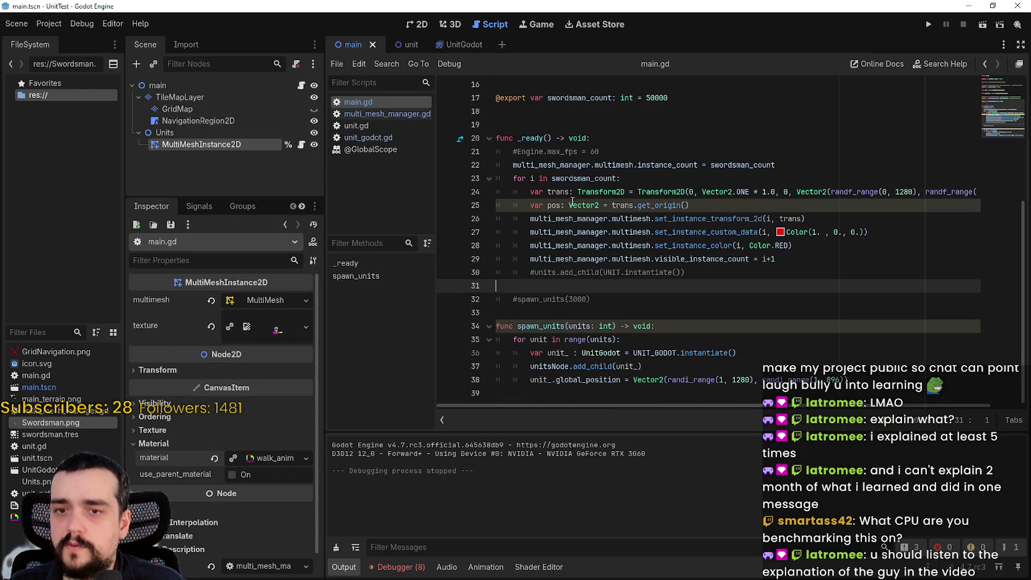
{"action": "left_click", "coordinate": [602, 305]}
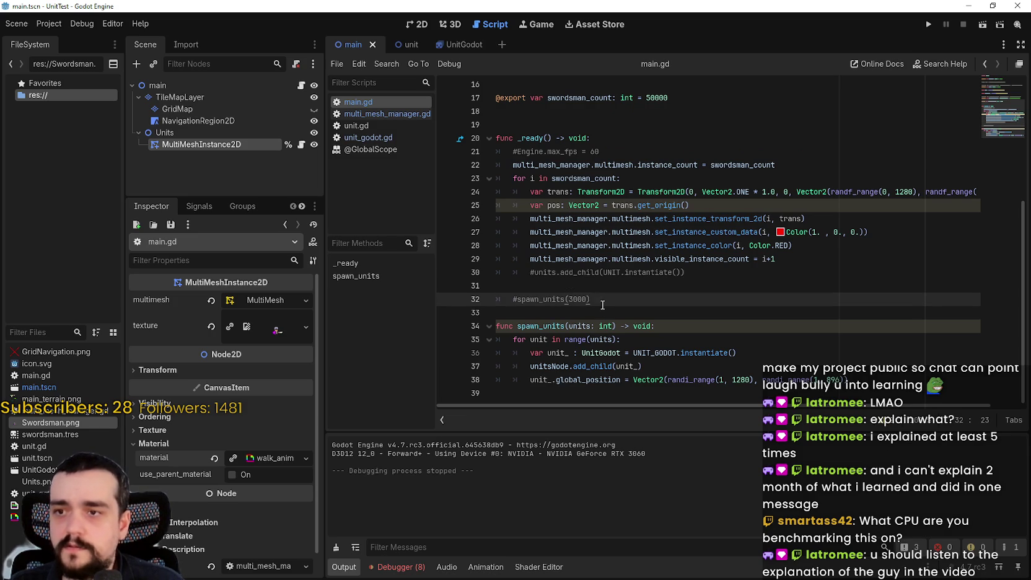
{"action": "scroll", "coordinate": [557, 295], "scroll_direction": "up", "scroll_amount": 3}
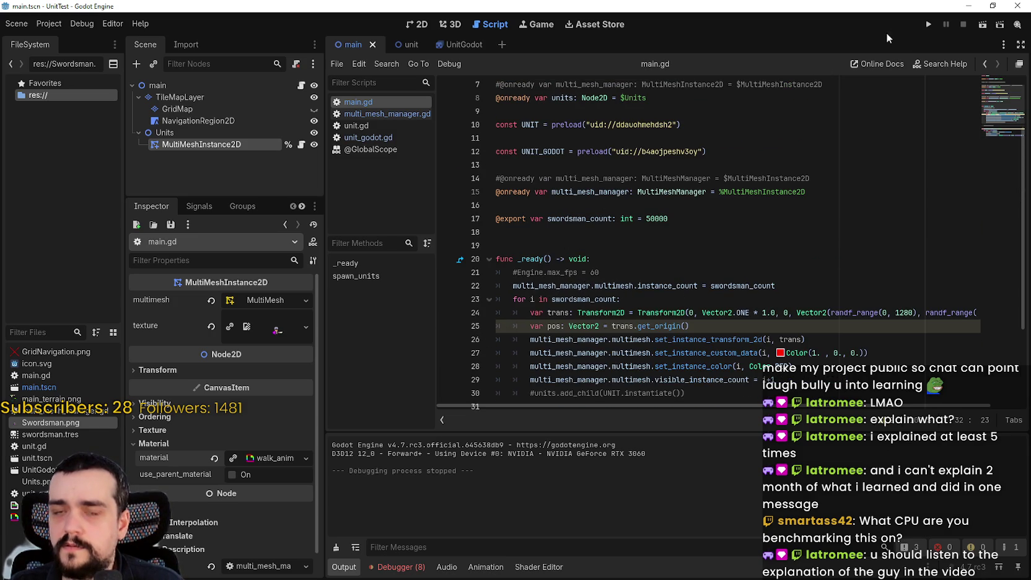
{"action": "left_click", "coordinate": [926, 27]}
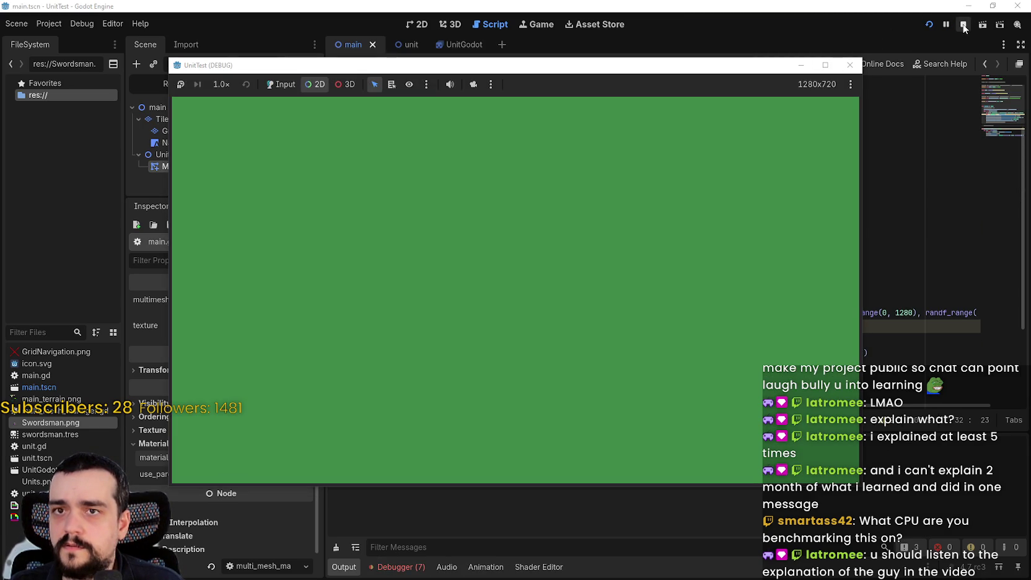
- Stop the game and open the MultiMeshInstance2D node's multi_mesh_manager.gd script at line 13
{"action": "left_click", "coordinate": [963, 25]}
{"action": "left_click", "coordinate": [207, 132]}
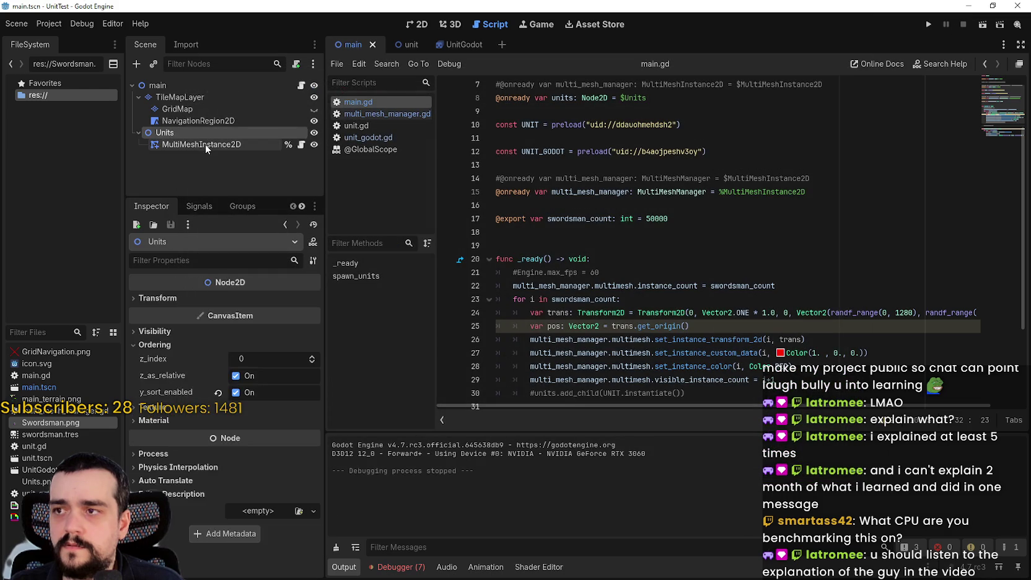
{"action": "left_click", "coordinate": [206, 144]}
{"action": "left_click", "coordinate": [301, 144]}
{"action": "left_click", "coordinate": [734, 241]}
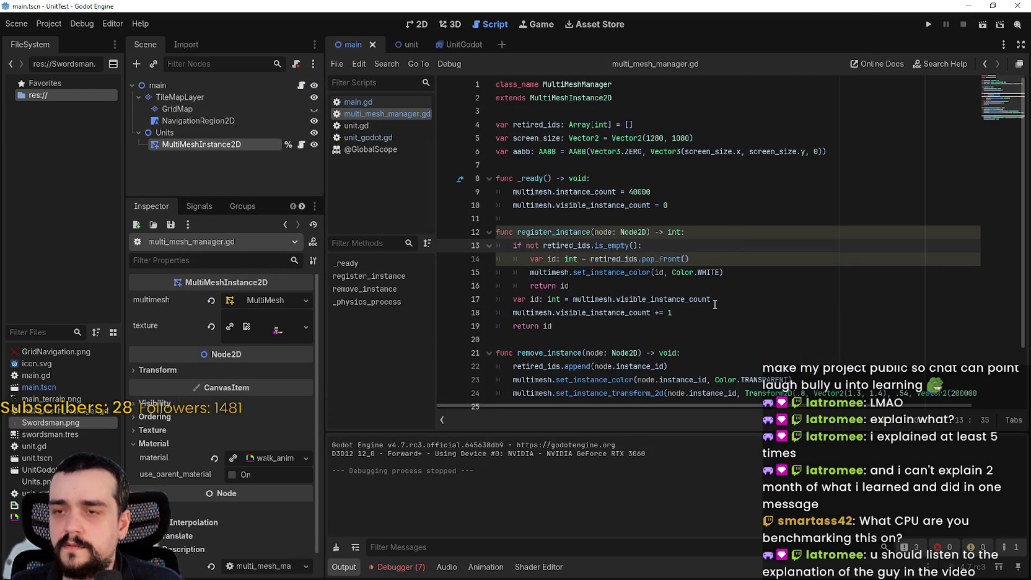
- Check the Rendering > Driver project settings, then rerun the project with F5
{"action": "left_click", "coordinate": [64, 29]}
{"action": "left_click", "coordinate": [68, 41]}
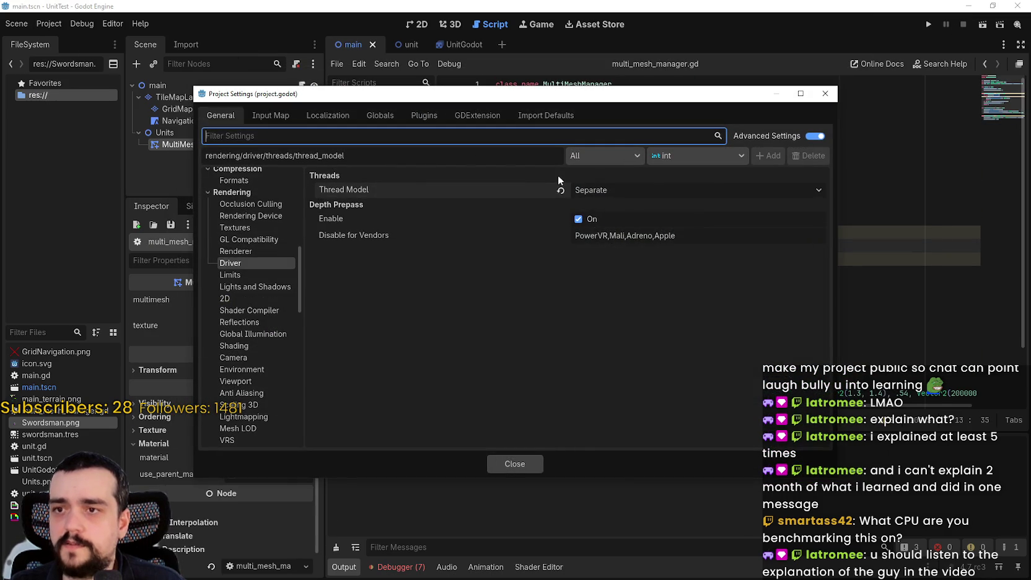
{"action": "left_click", "coordinate": [515, 463]}
{"action": "key", "text": "F5"}
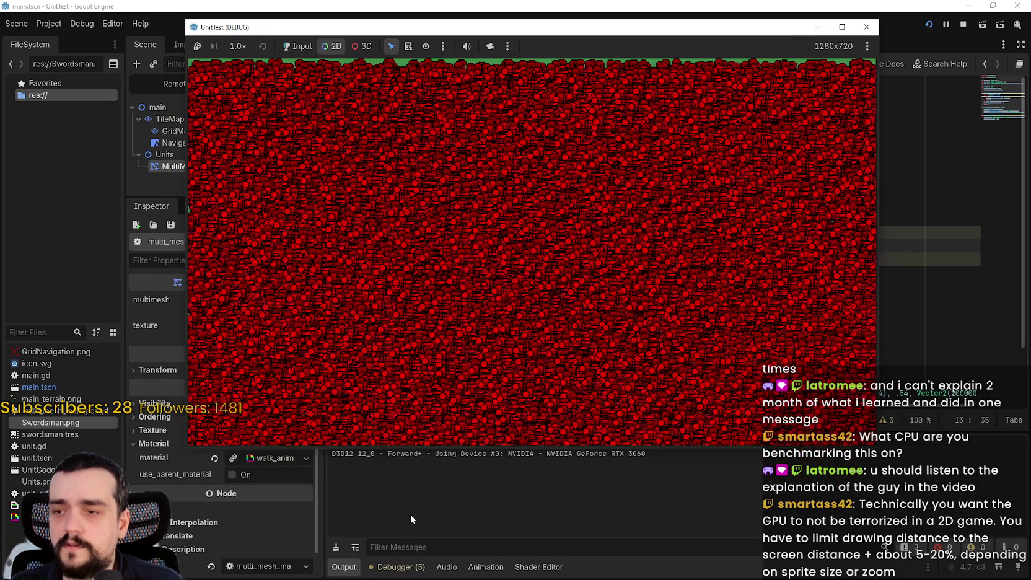
- Start Visual Profiler recording, enlarge the profiler panel, and bring the game window forward
{"action": "left_click", "coordinate": [414, 520]}
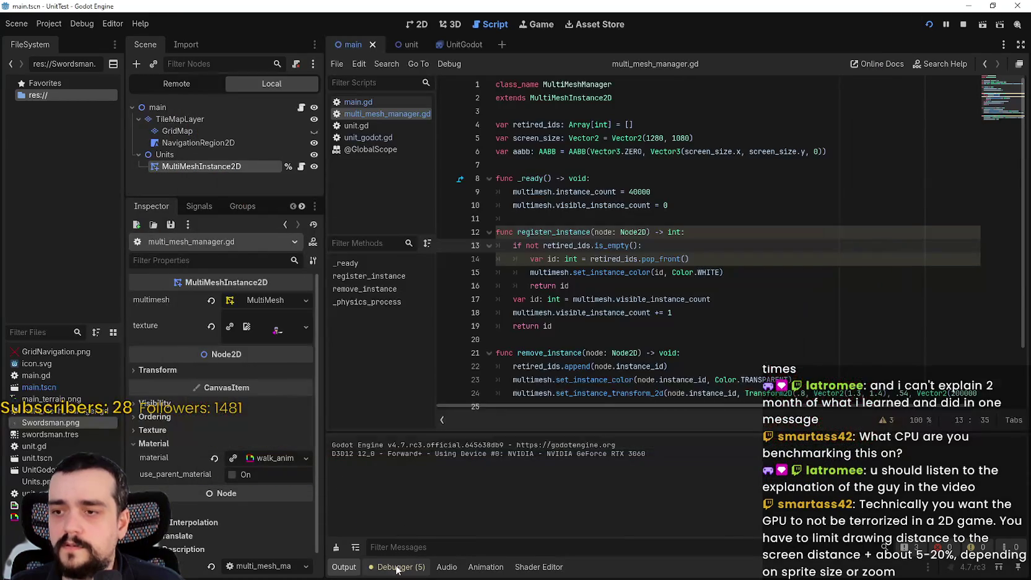
{"action": "left_click", "coordinate": [396, 566]}
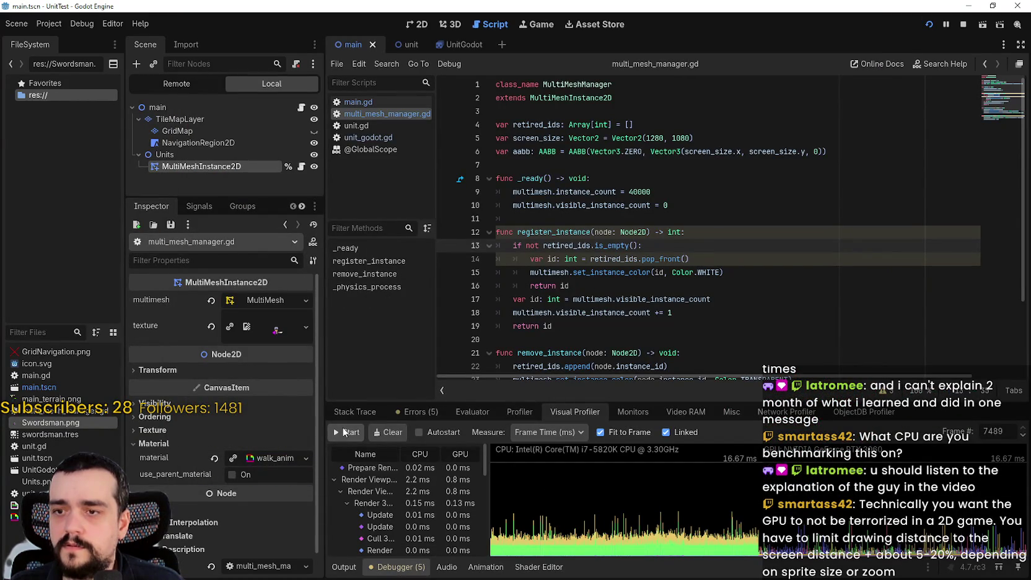
{"action": "left_click", "coordinate": [345, 432]}
{"action": "left_click_drag", "start_coordinate": [515, 400], "coordinate": [515, 176]}
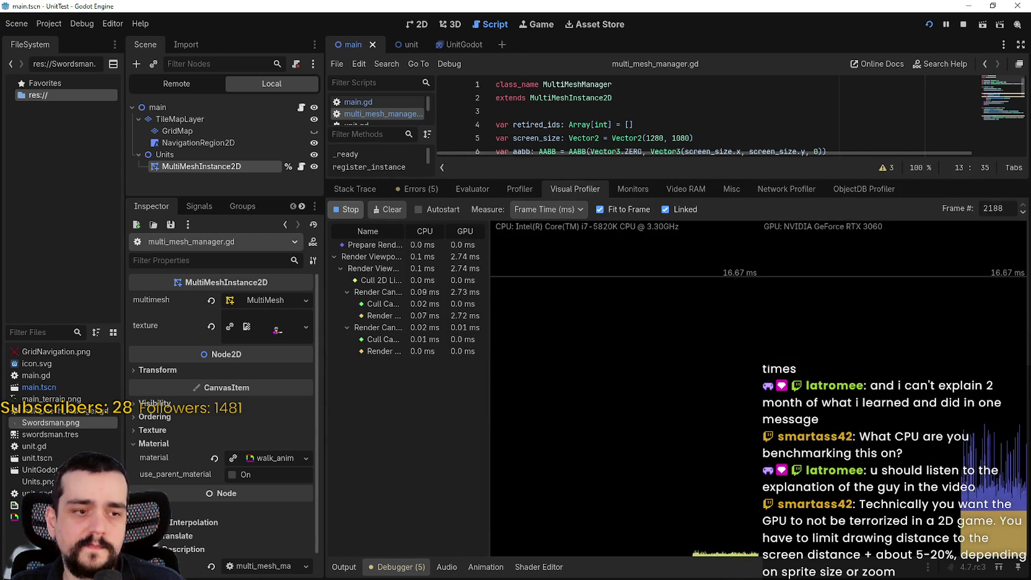
{"action": "key", "text": "alt+Tab"}
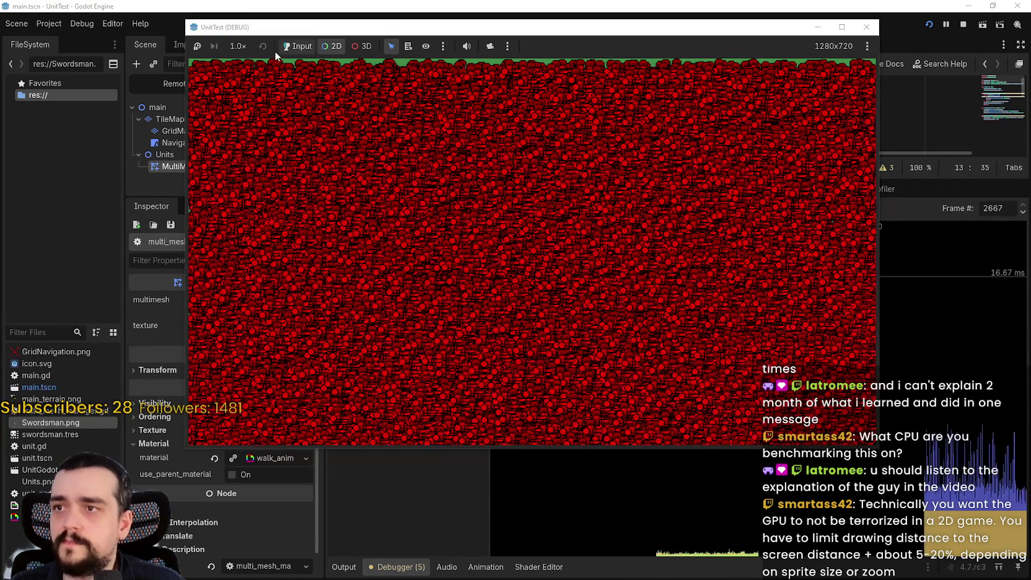
- Switch the game view to a free camera, zoom out, and centre the swordsman field
{"action": "left_click", "coordinate": [490, 47]}
{"action": "scroll", "coordinate": [593, 312], "scroll_direction": "down", "scroll_amount": 5}
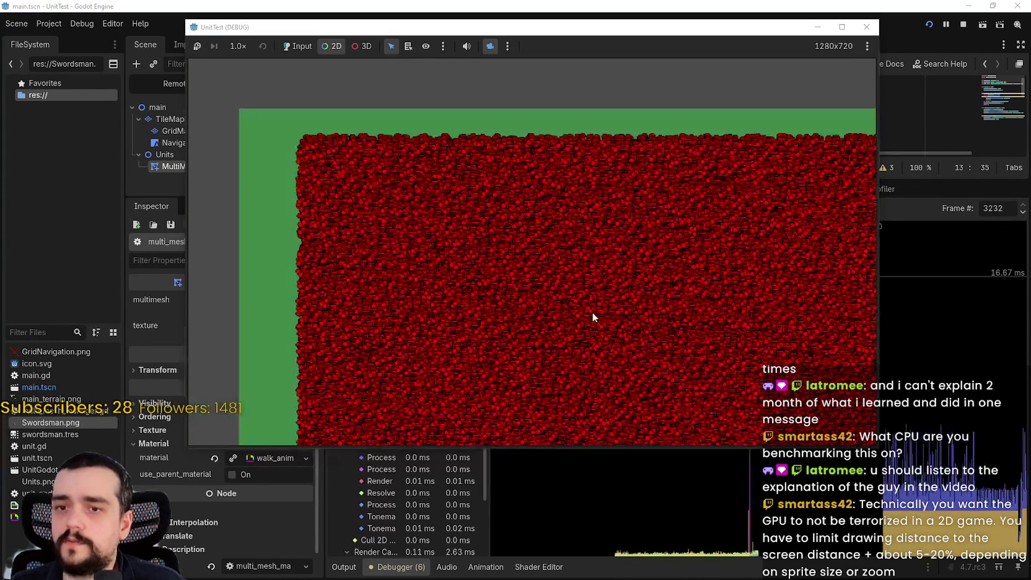
{"action": "scroll", "coordinate": [747, 351], "scroll_direction": "down", "scroll_amount": 2}
{"action": "left_click_drag", "start_coordinate": [746, 351], "coordinate": [554, 226]}
- Move the game window aside, pan across the unit field, and bring the editor back in front
{"action": "mouse_move", "coordinate": [734, 29]}
{"action": "left_mouse_down"}
{"action": "mouse_move", "coordinate": [380, 28]}
{"action": "mouse_move", "coordinate": [400, 28]}
{"action": "left_mouse_up"}
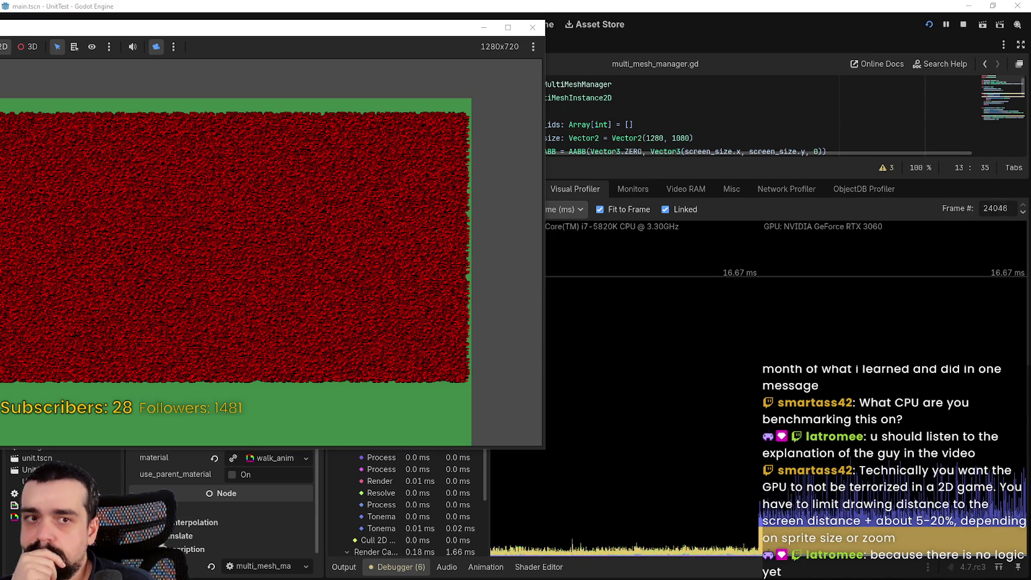
{"action": "left_click_drag", "start_coordinate": [294, 290], "coordinate": [405, 285]}
{"action": "scroll", "coordinate": [403, 288], "scroll_direction": "up", "scroll_amount": 5}
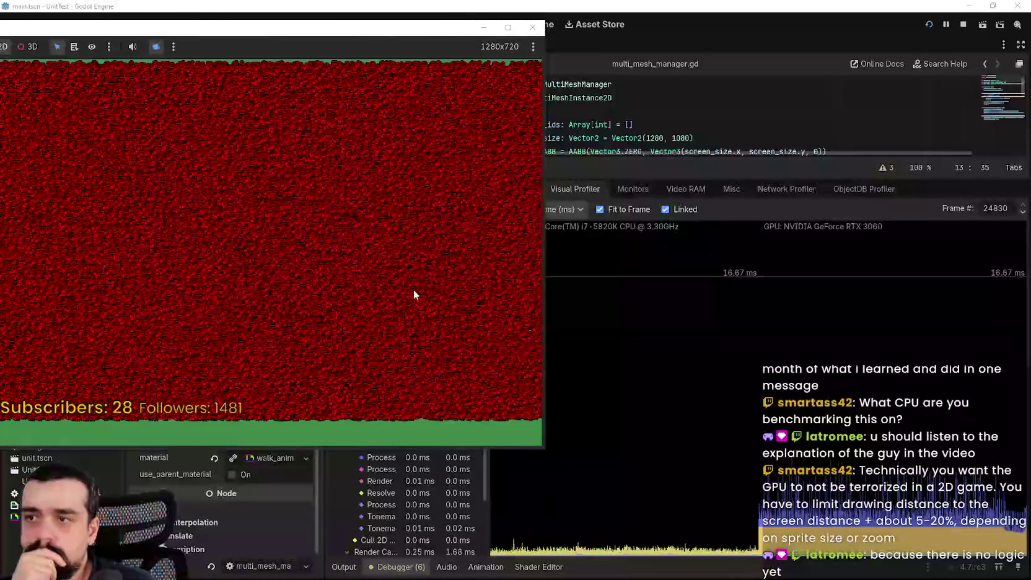
{"action": "scroll", "coordinate": [401, 286], "scroll_direction": "up", "scroll_amount": 1}
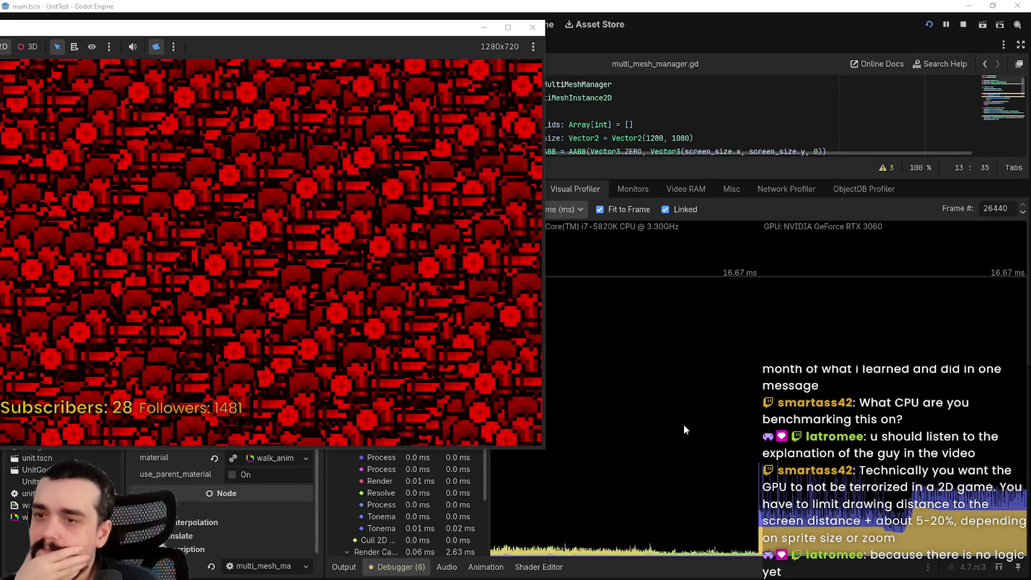
{"action": "left_click", "coordinate": [782, 171]}
{"action": "scroll", "coordinate": [432, 454], "scroll_direction": "down", "scroll_amount": 3}
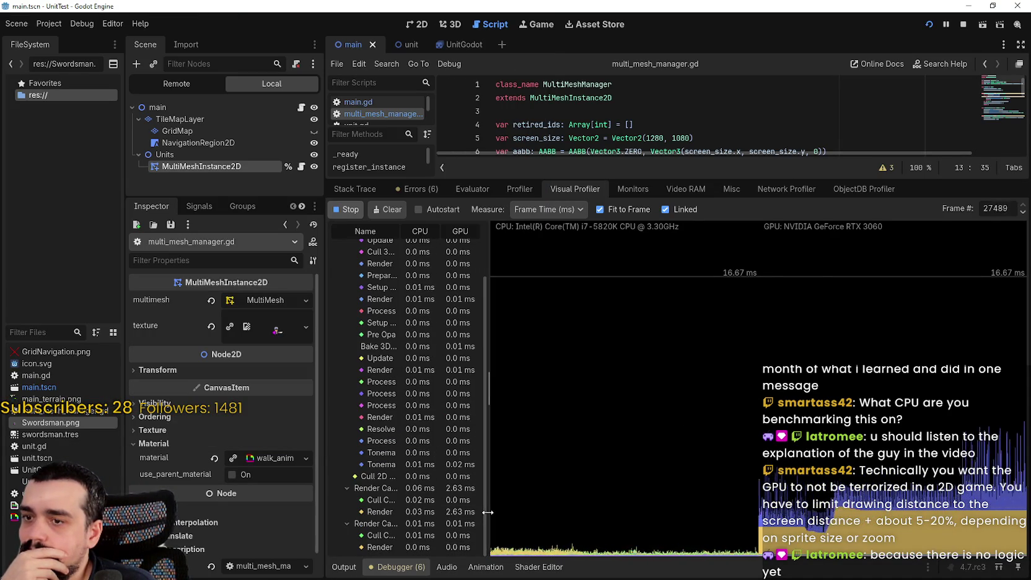
- Widen the Visual Profiler's name column to show full entry names and scroll through the tree
{"action": "mouse_move", "coordinate": [486, 517]}
{"action": "left_mouse_down"}
{"action": "mouse_move", "coordinate": [651, 505]}
{"action": "mouse_move", "coordinate": [596, 498]}
{"action": "left_mouse_up"}
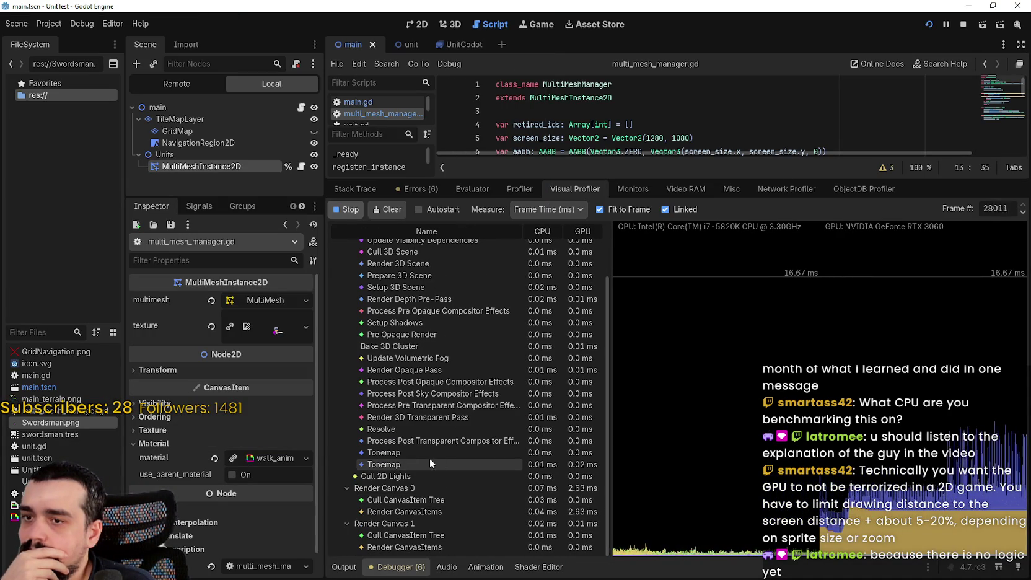
{"action": "scroll", "coordinate": [446, 371], "scroll_direction": "up", "scroll_amount": 3}
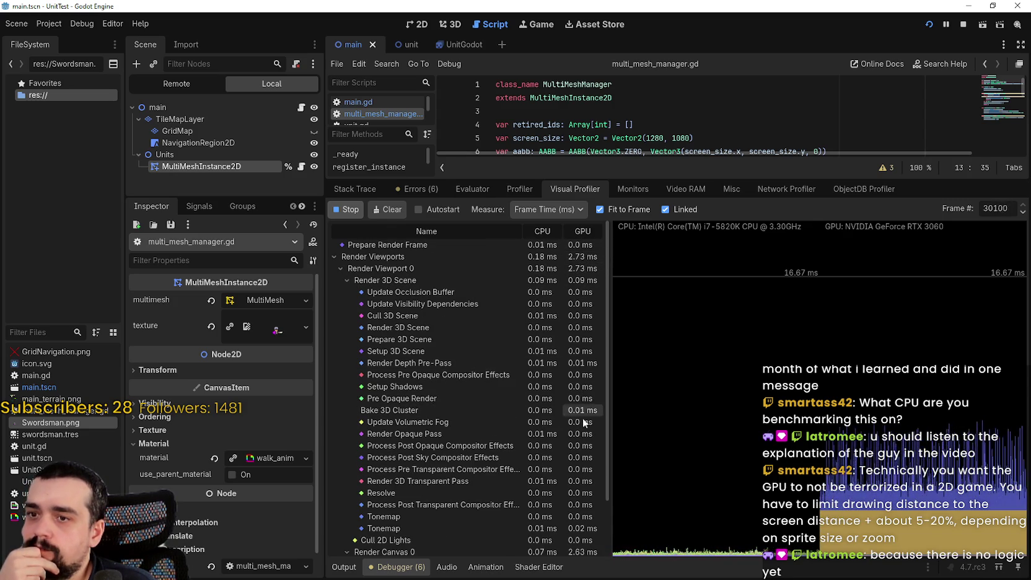
{"action": "scroll", "coordinate": [586, 442], "scroll_direction": "down", "scroll_amount": 3}
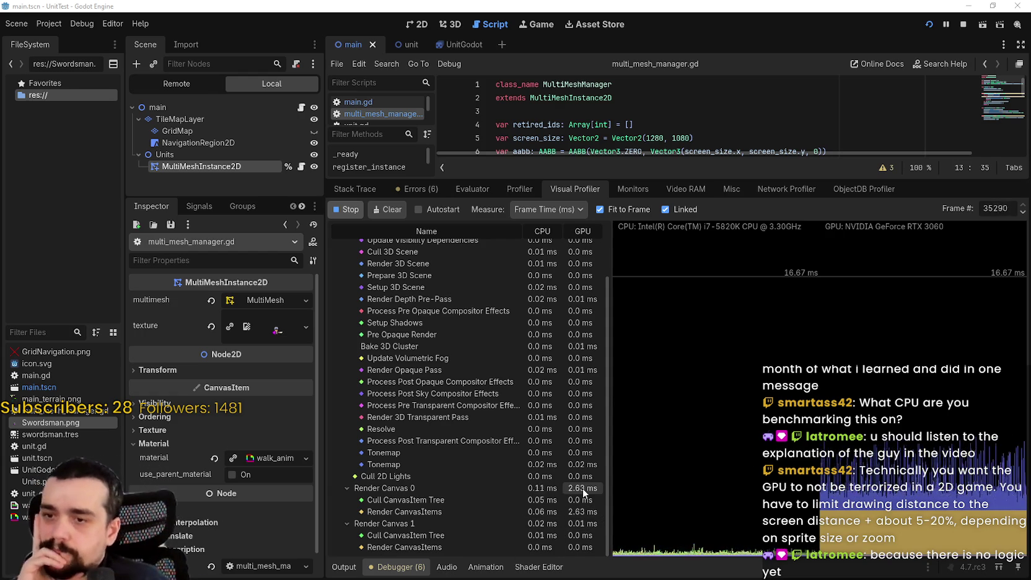
{"action": "scroll", "coordinate": [582, 490], "scroll_direction": "up", "scroll_amount": 3}
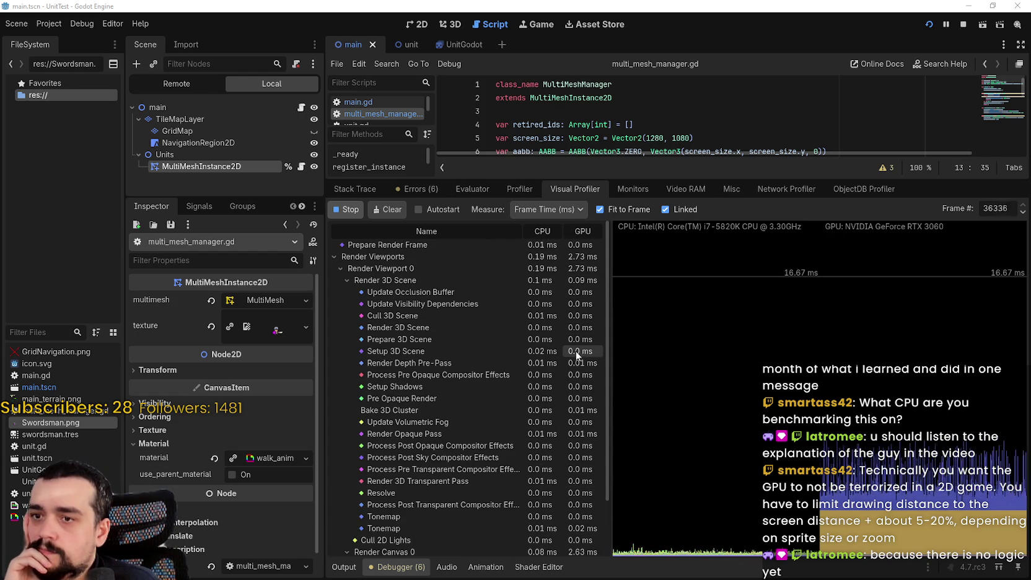
- Collapse and re-expand Render 3D Scene, then select Update Visibility Dependencies
{"action": "left_click", "coordinate": [343, 280]}
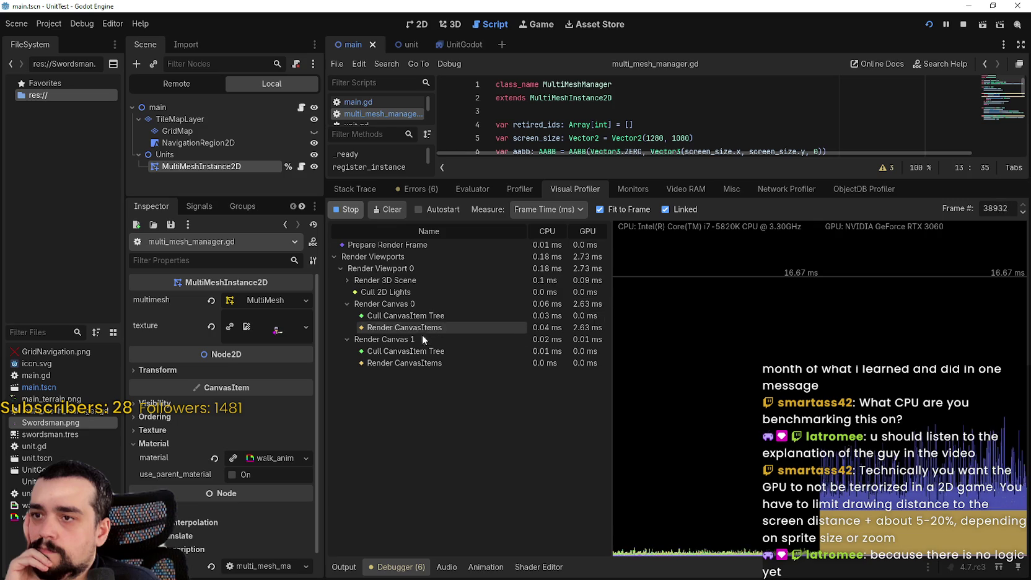
{"action": "left_click", "coordinate": [345, 282]}
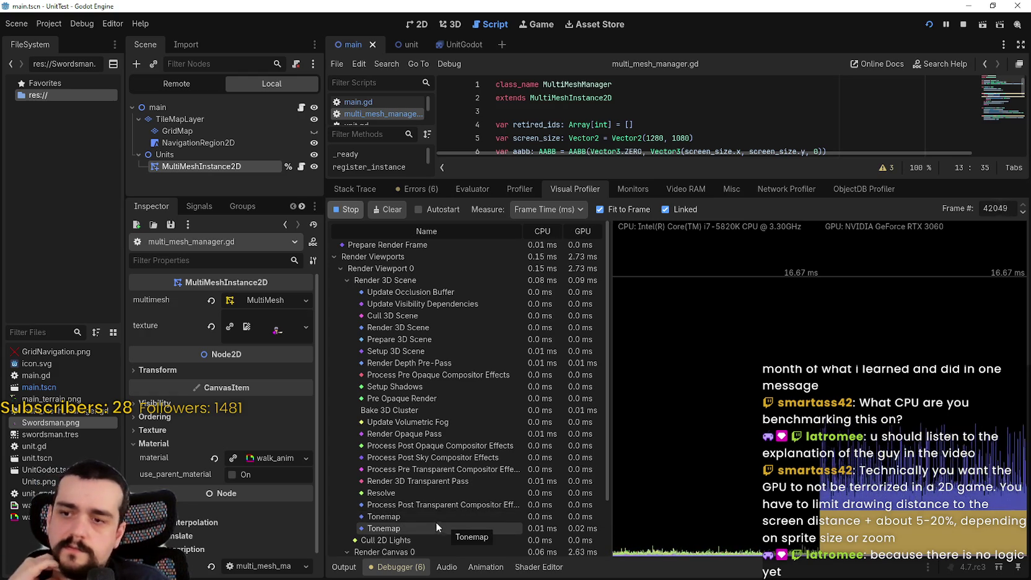
{"action": "scroll", "coordinate": [436, 520], "scroll_direction": "down", "scroll_amount": 2}
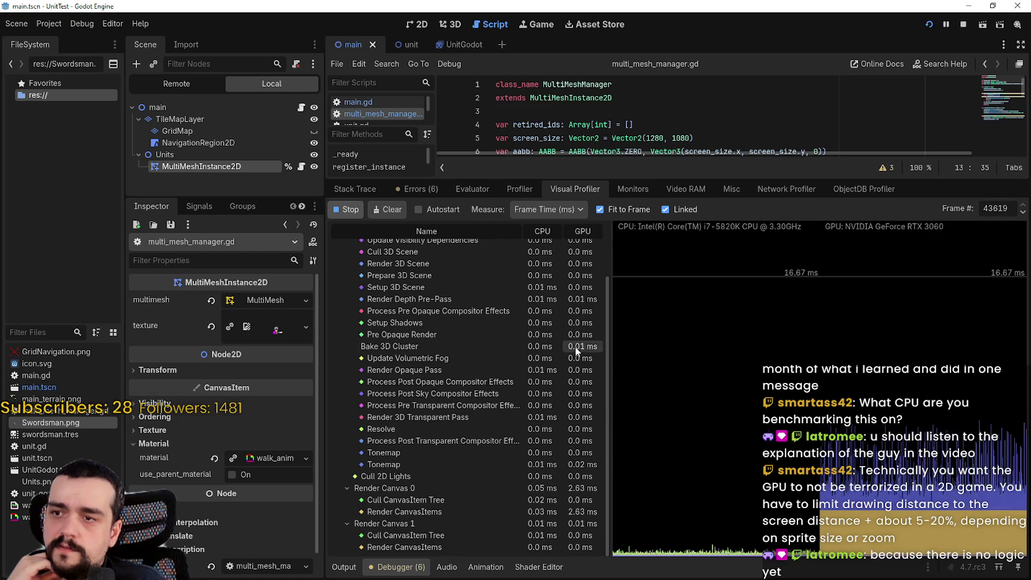
{"action": "scroll", "coordinate": [573, 344], "scroll_direction": "up", "scroll_amount": 3}
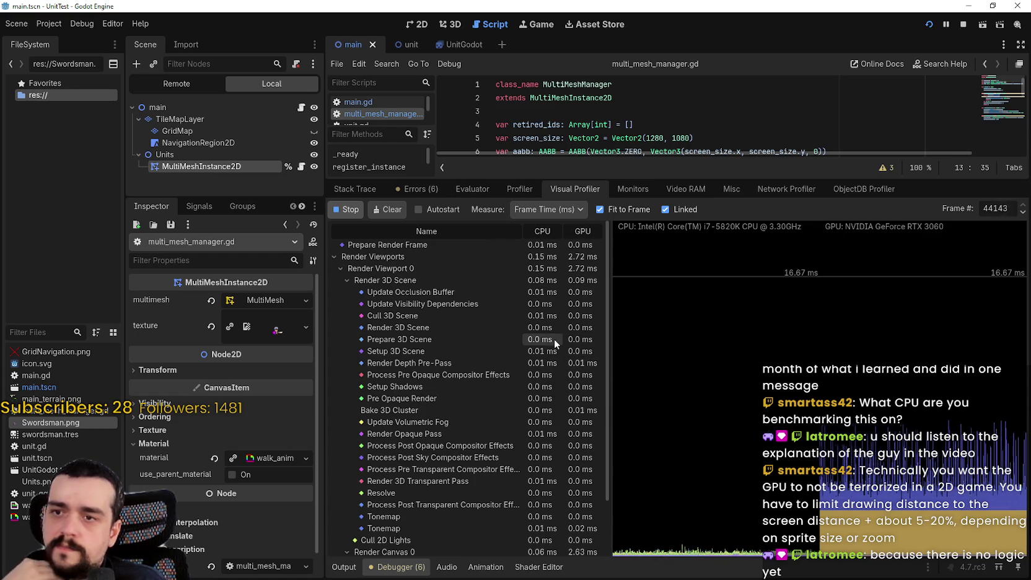
{"action": "left_click", "coordinate": [552, 303]}
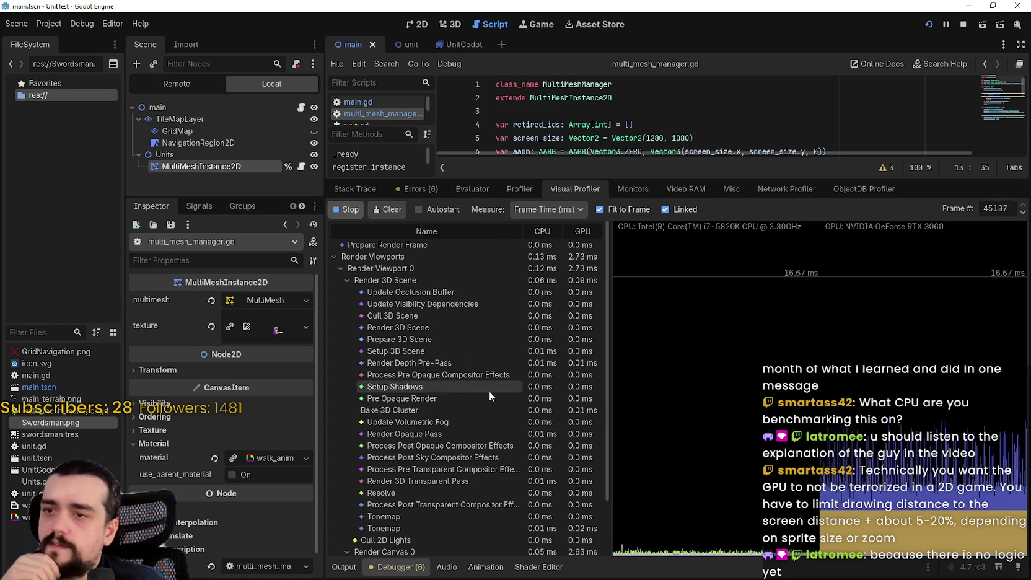
{"action": "scroll", "coordinate": [509, 391], "scroll_direction": "down", "scroll_amount": 3}
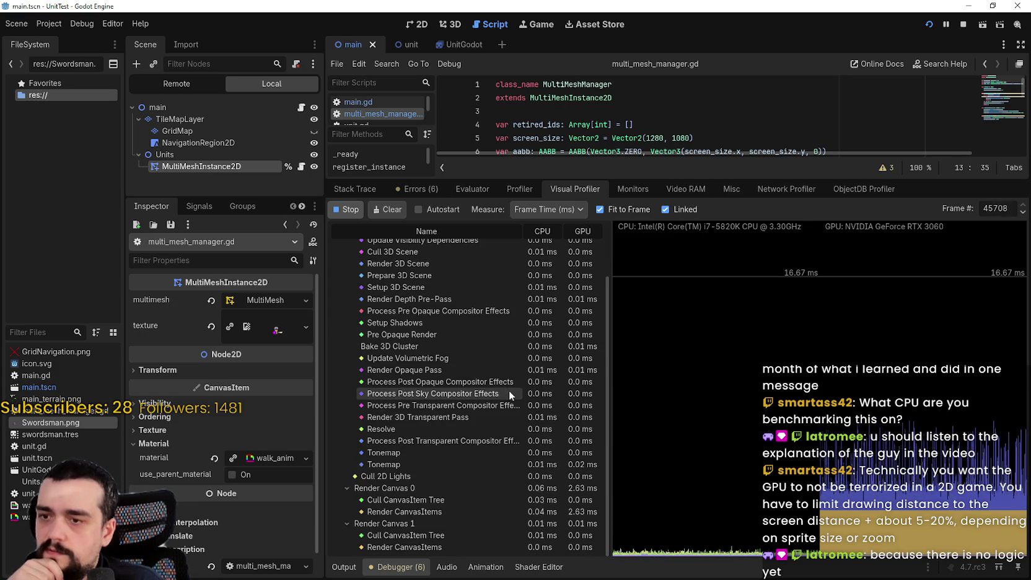